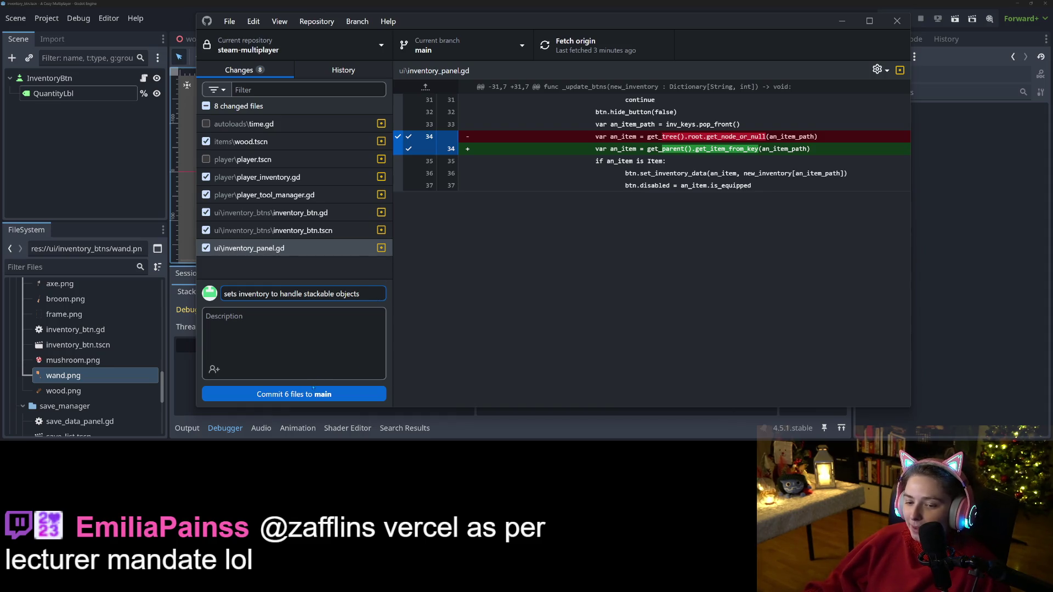
# - Commit the stackable-inventory work, then stage only player.tscn's collision_mask line 285
pyautogui.click(294, 394)
pyautogui.click(602, 49)
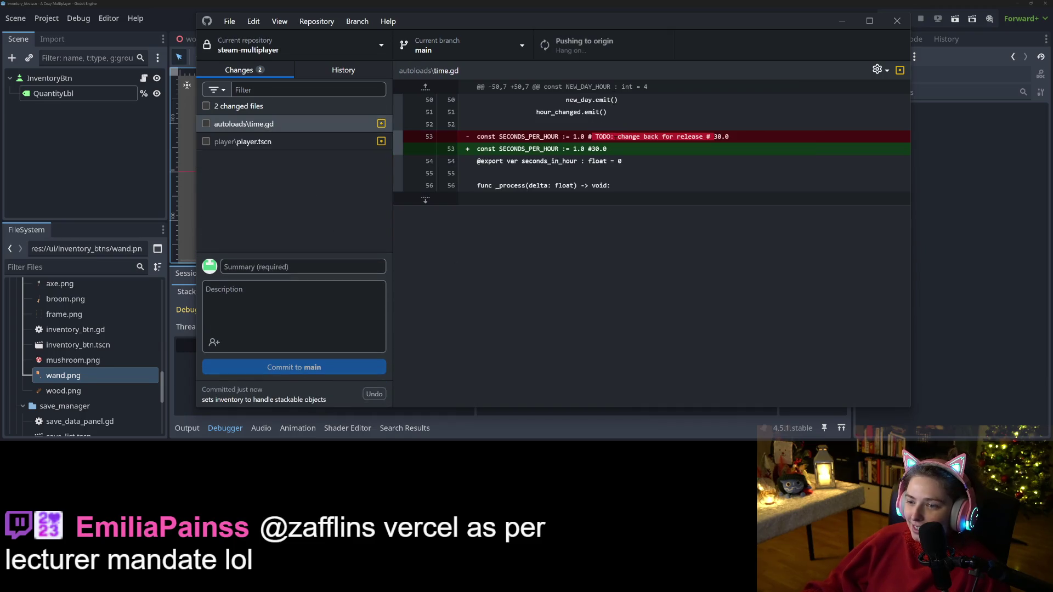
pyautogui.click(243, 141)
pyautogui.scroll(-15, 649, 241)
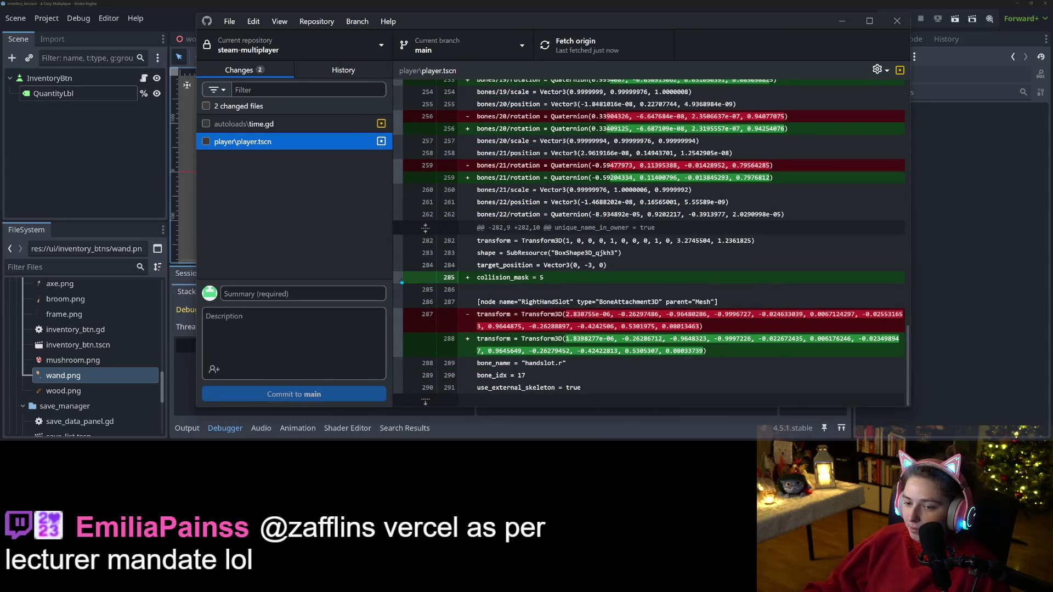
pyautogui.click(429, 276)
# - Commit it as 'changes player interact detection collision layer' with description 'THIS IS SO IMPORTANT'
pyautogui.click(300, 293)
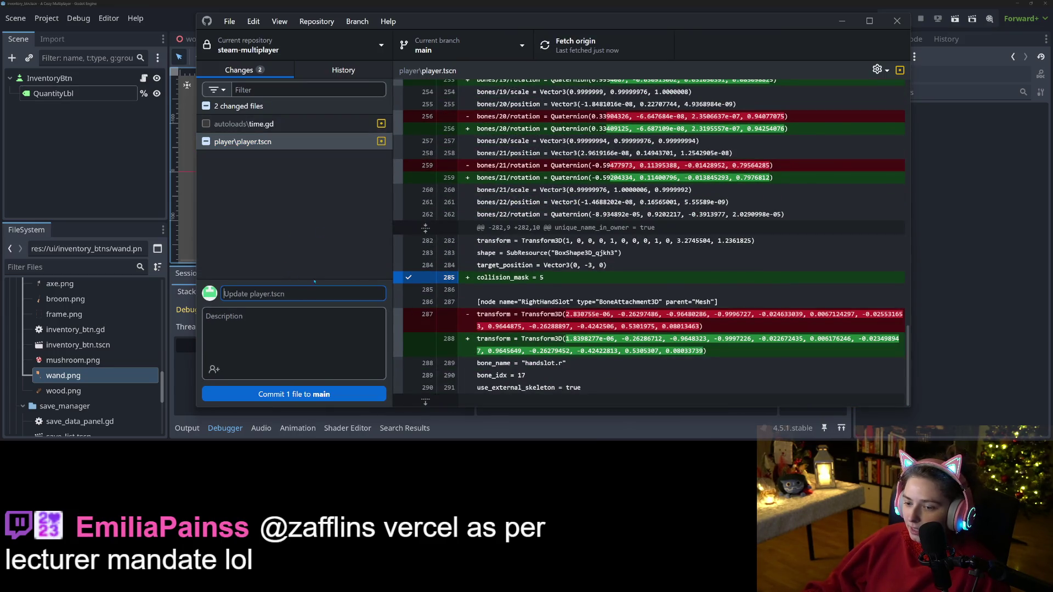
pyautogui.write('cahgnes')
pyautogui.press('BackSpace')
pyautogui.press('BackSpace')
pyautogui.press('BackSpace')
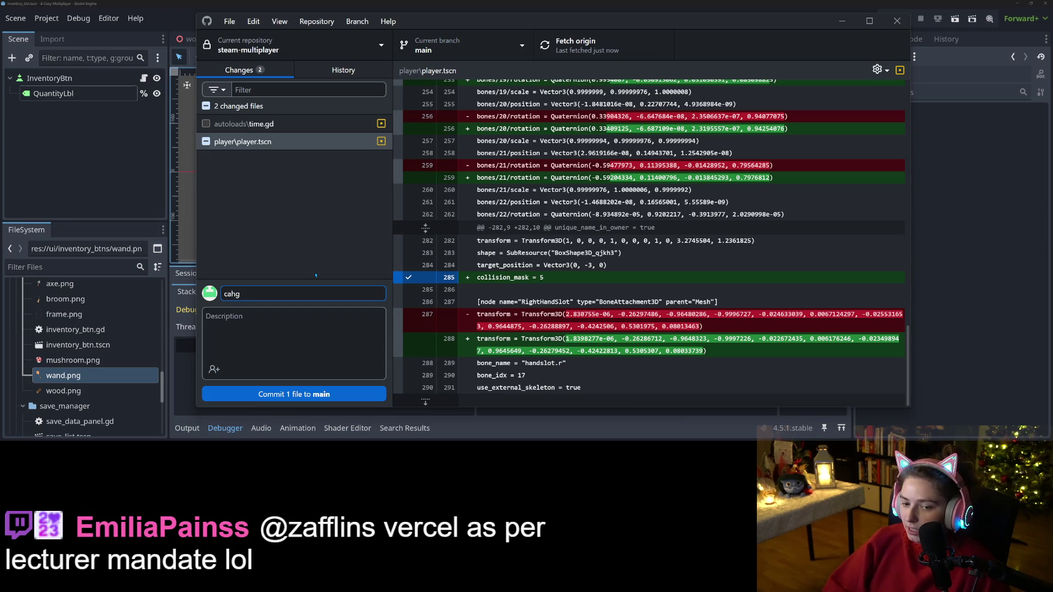
pyautogui.write('hanges player co')
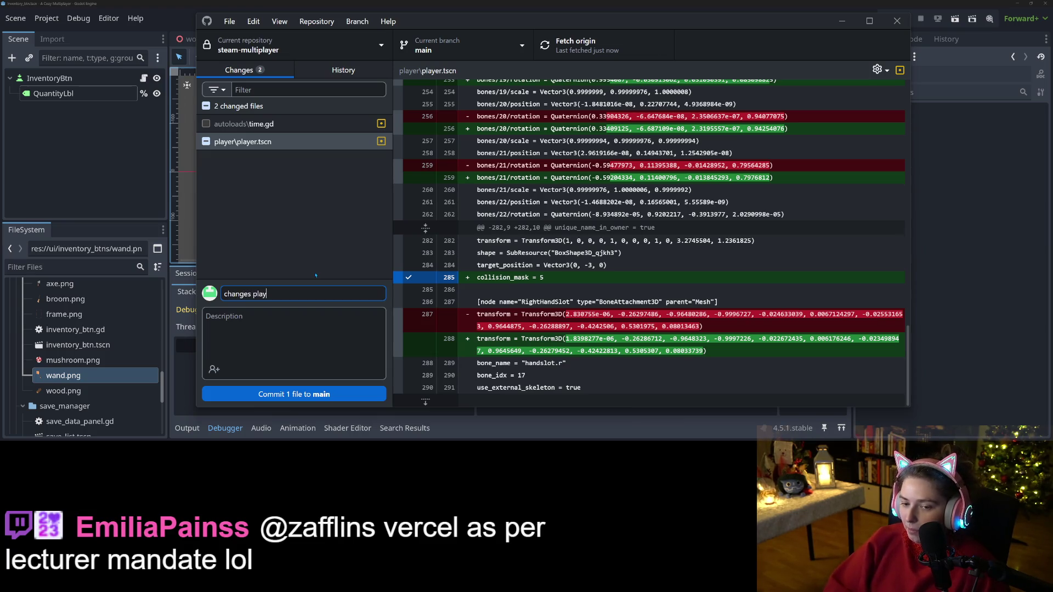
pyautogui.write('isti')
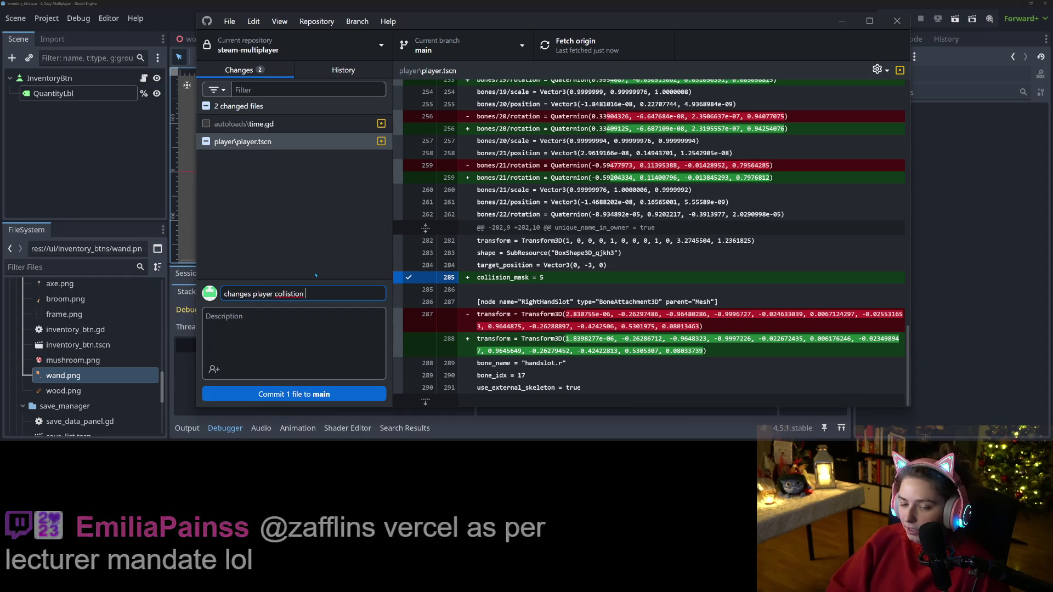
pyautogui.write('on layer')
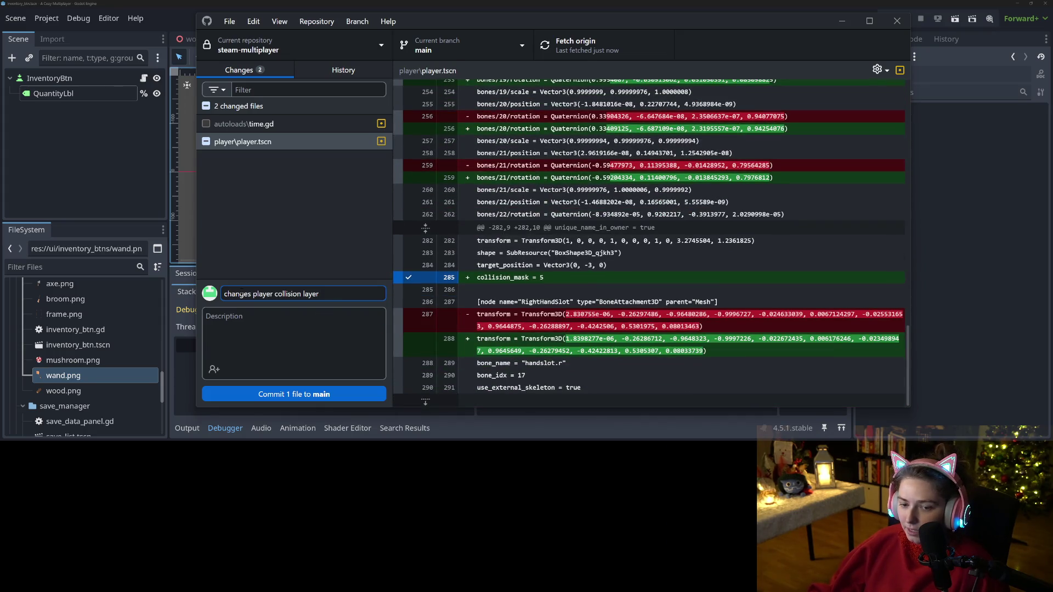
pyautogui.write('interact d')
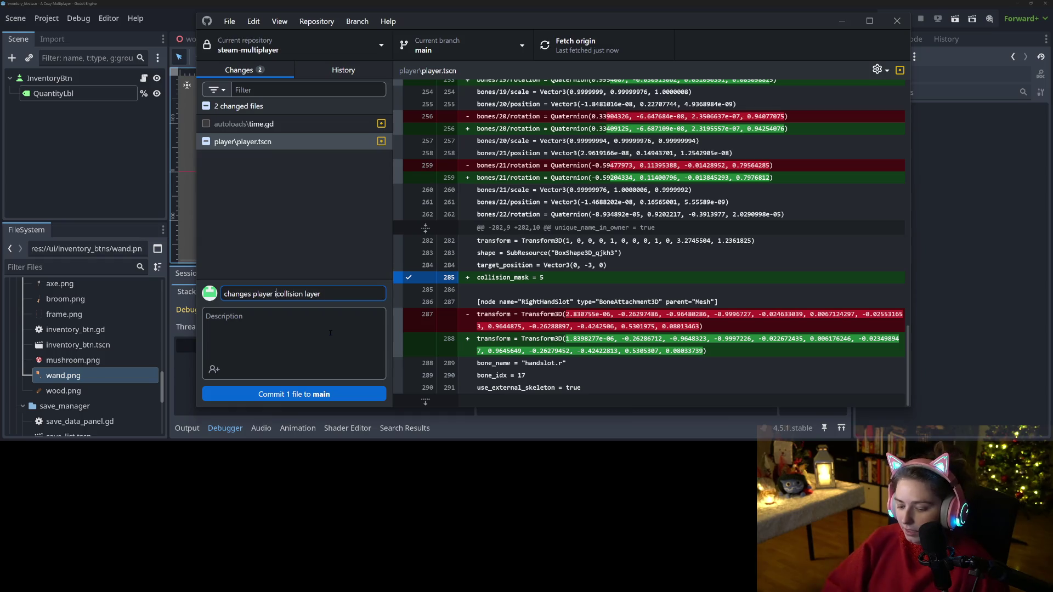
pyautogui.write('etection')
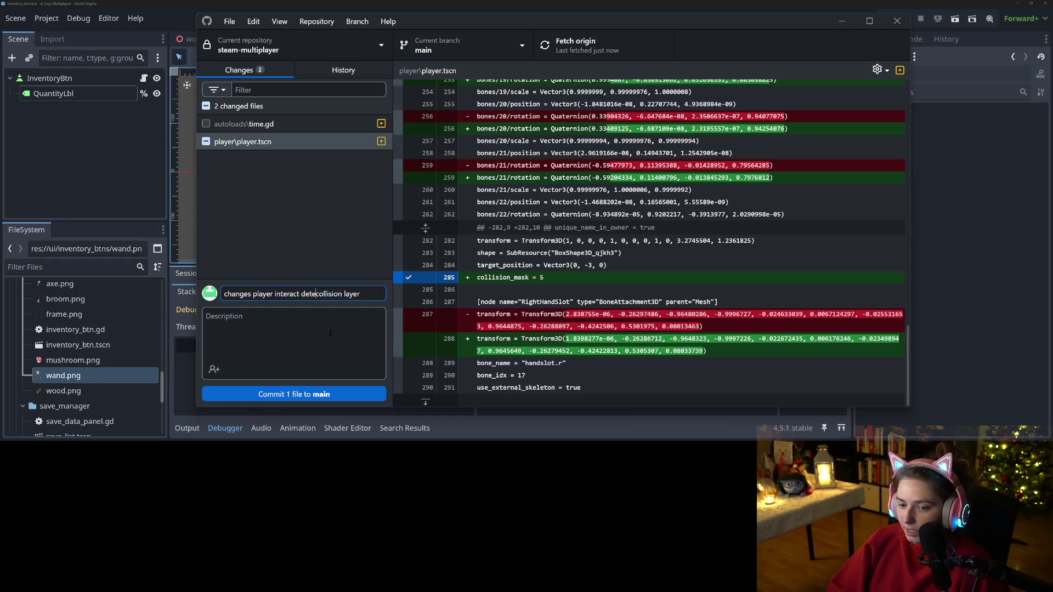
pyautogui.press('Tab')
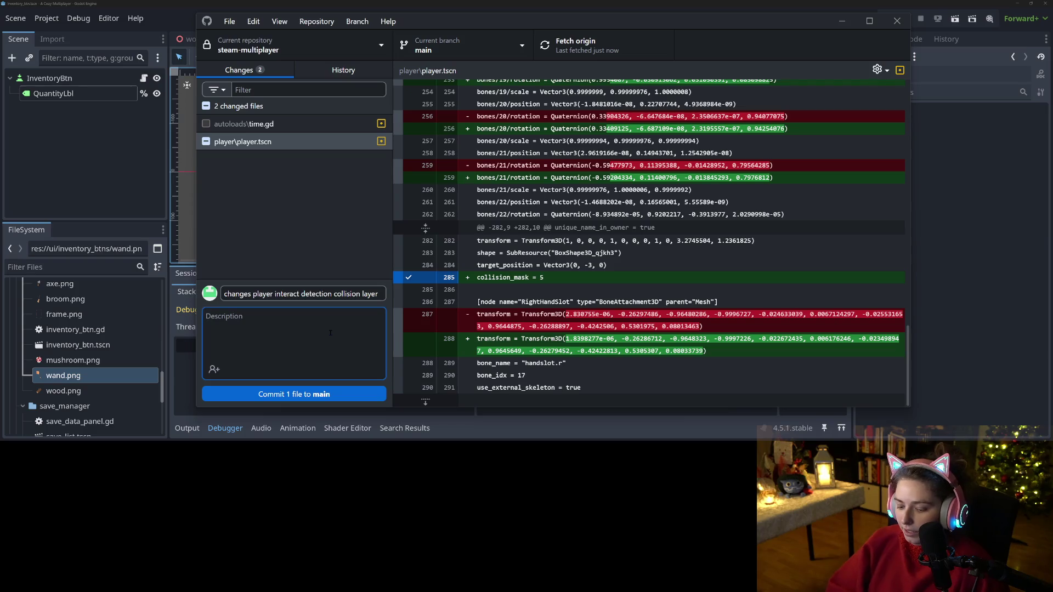
pyautogui.write('B')
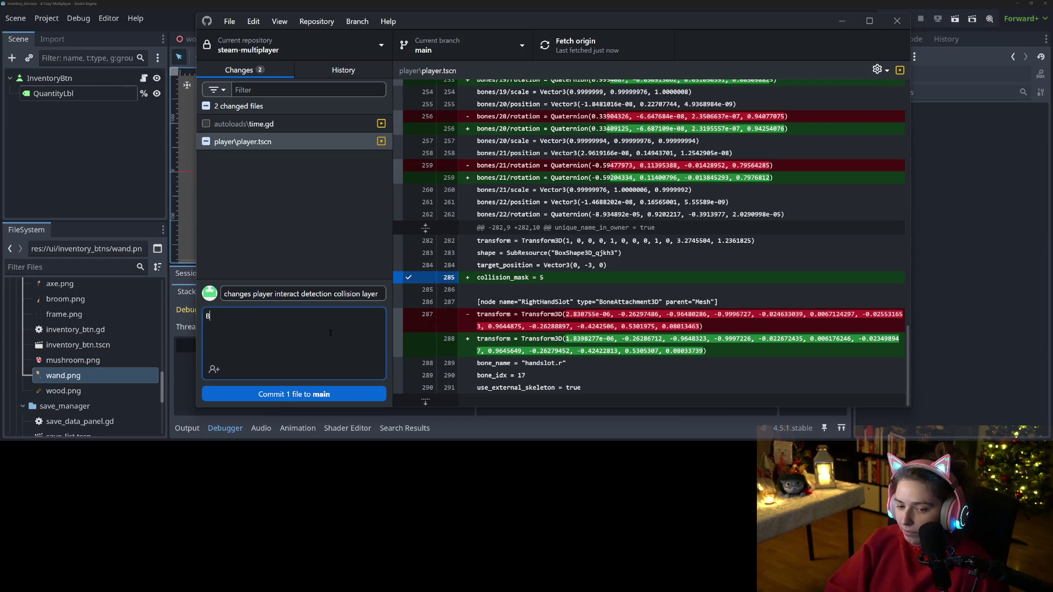
pyautogui.press('BackSpace')
pyautogui.write('THIS I')
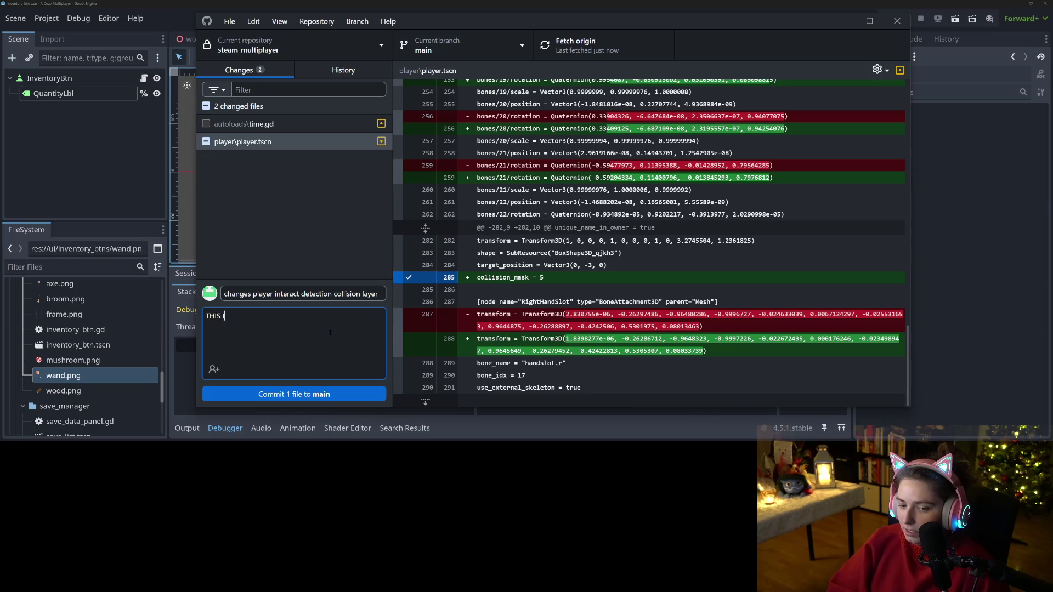
pyautogui.write('S SO IMPORTANT')
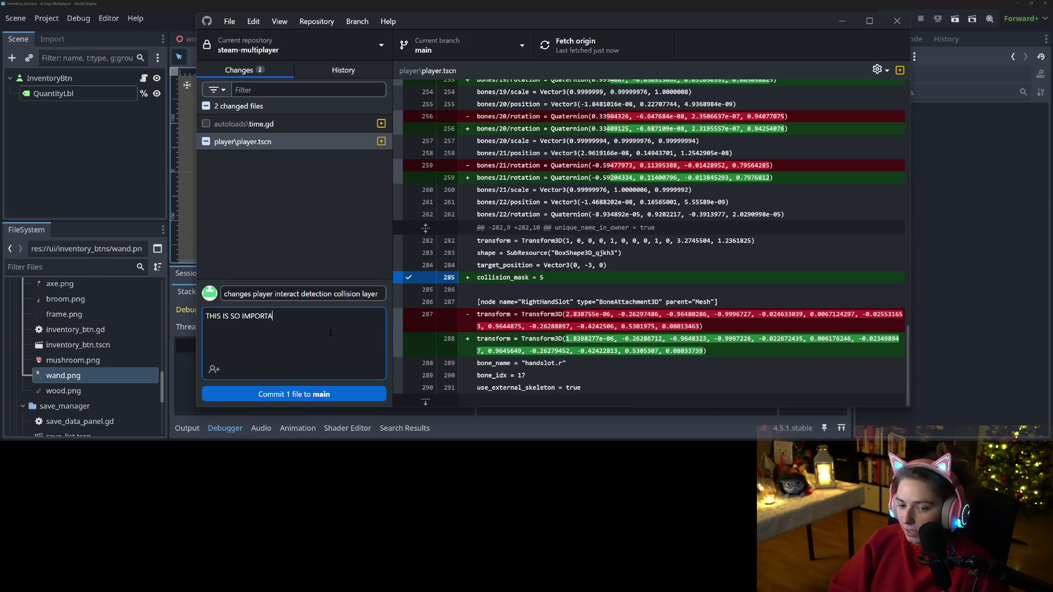
pyautogui.click(329, 394)
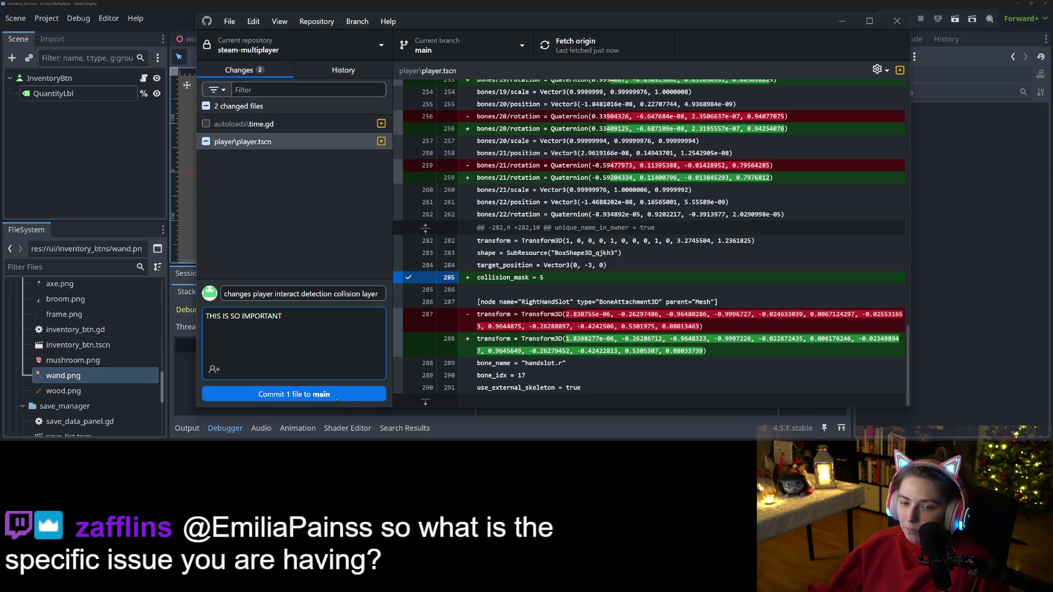
# - Review the uncommitted autoloads/time.gd diff, then minimize GitHub Desktop to return to Godot
pyautogui.scroll(10, 682, 342)
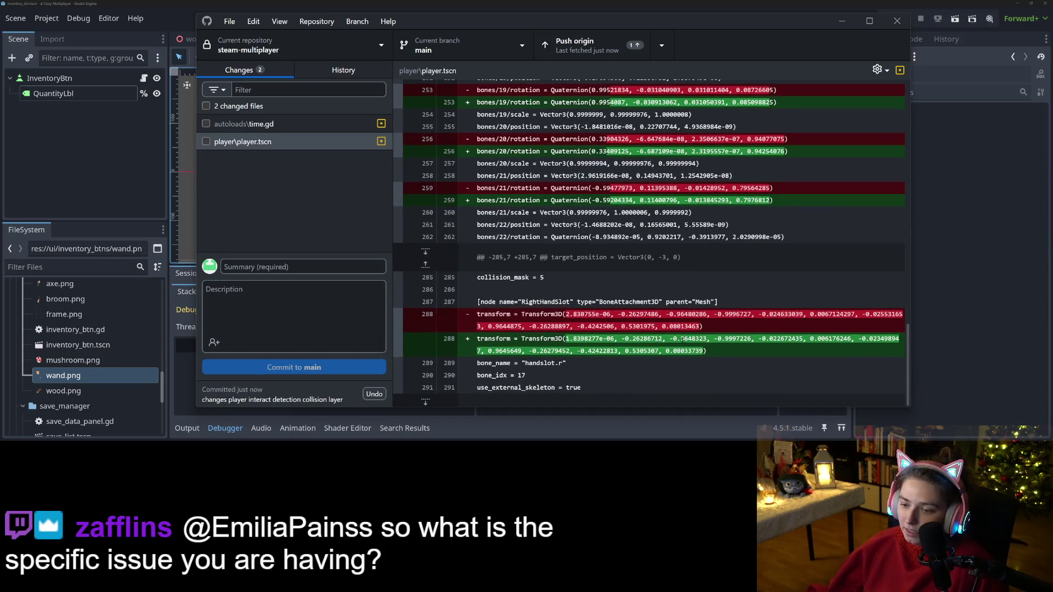
pyautogui.scroll(3, 682, 341)
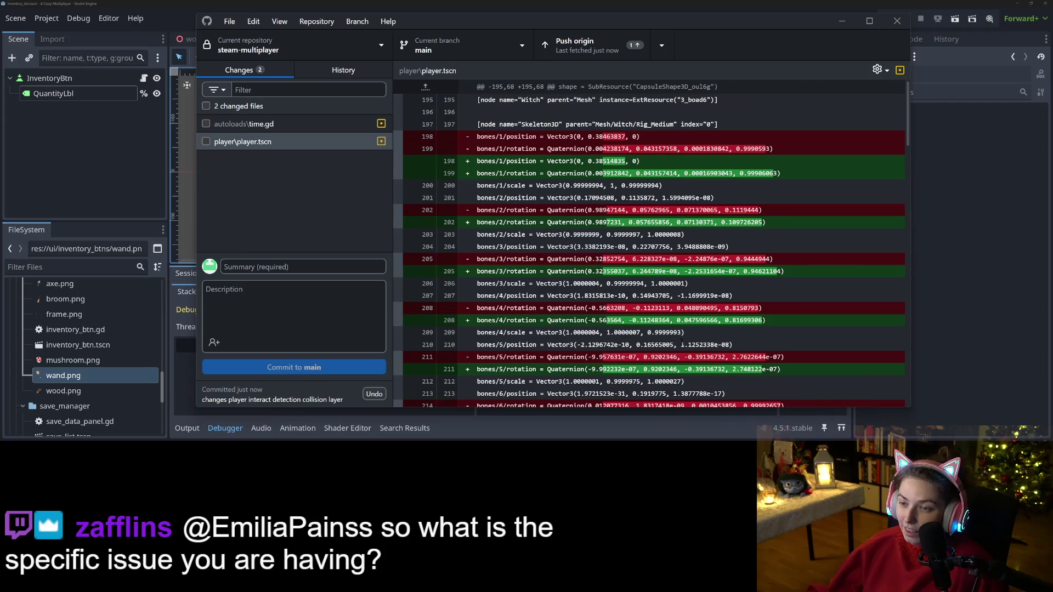
pyautogui.click(254, 124)
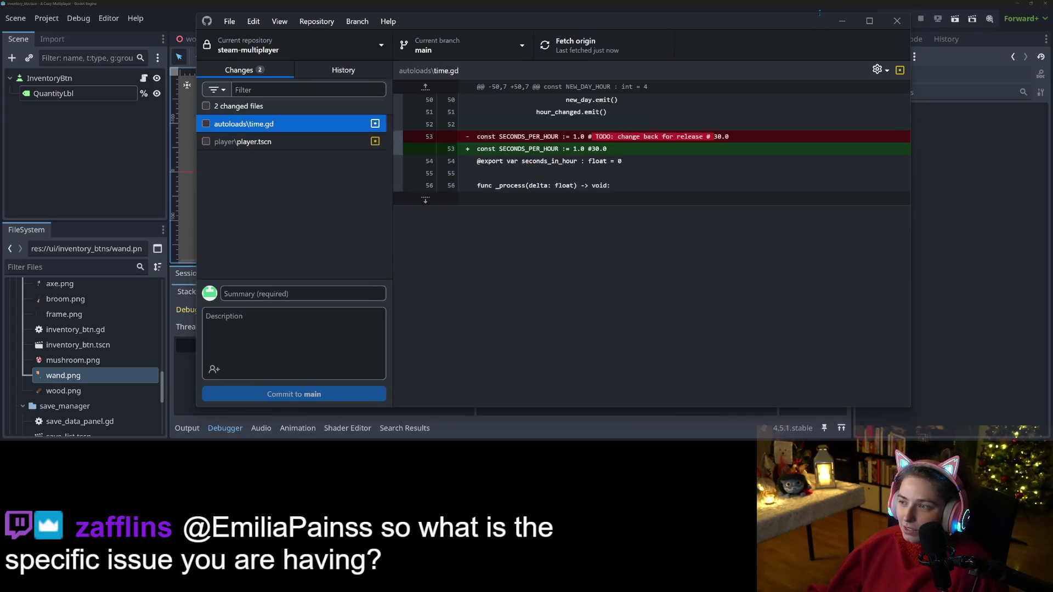
pyautogui.click(839, 23)
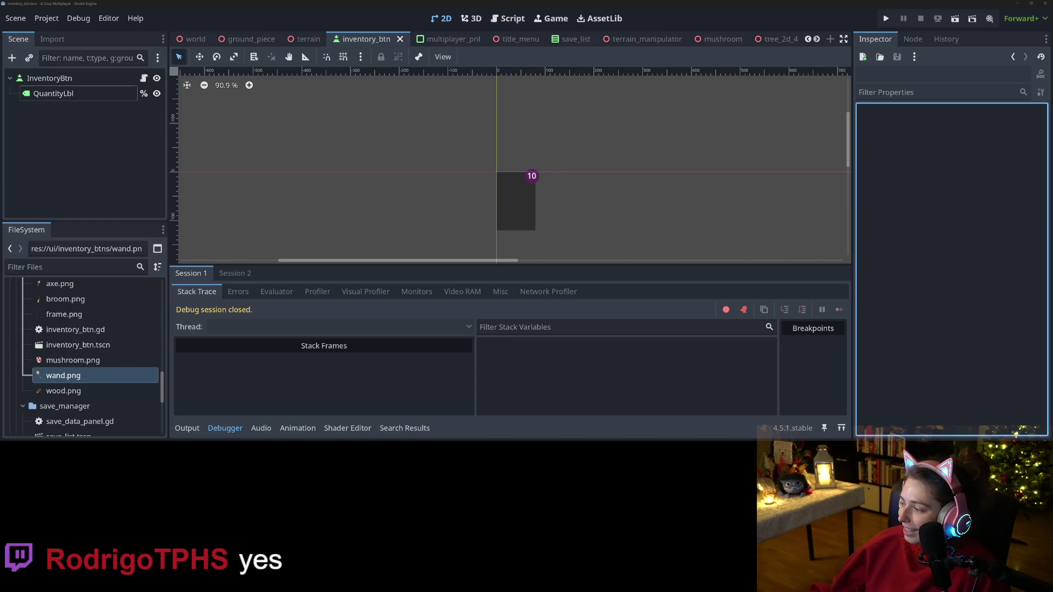
pyautogui.hotkey('alt', 'Tab')
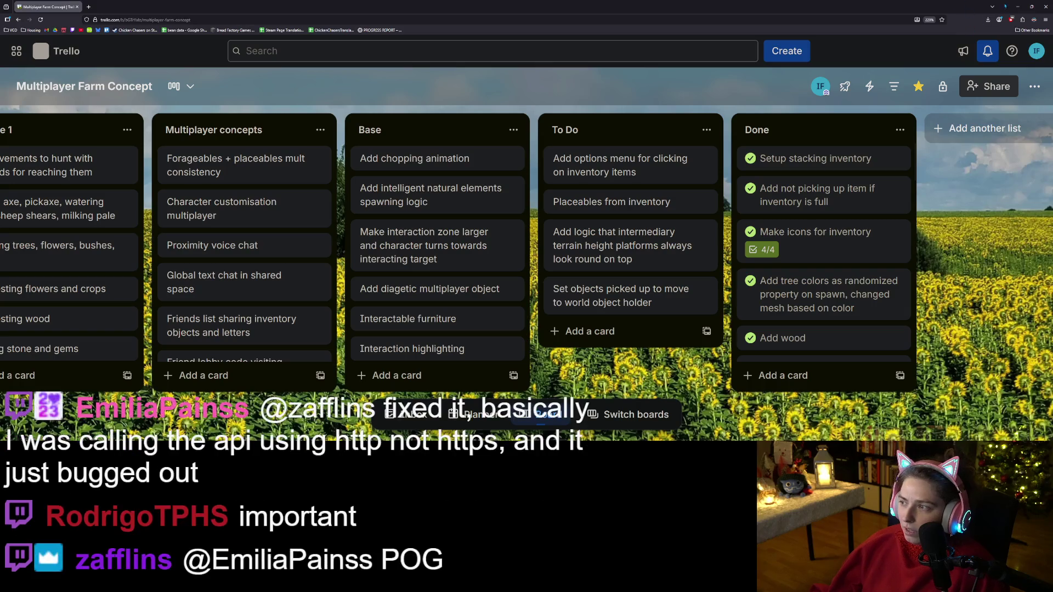
pyautogui.hotkey('alt', 'Tab')
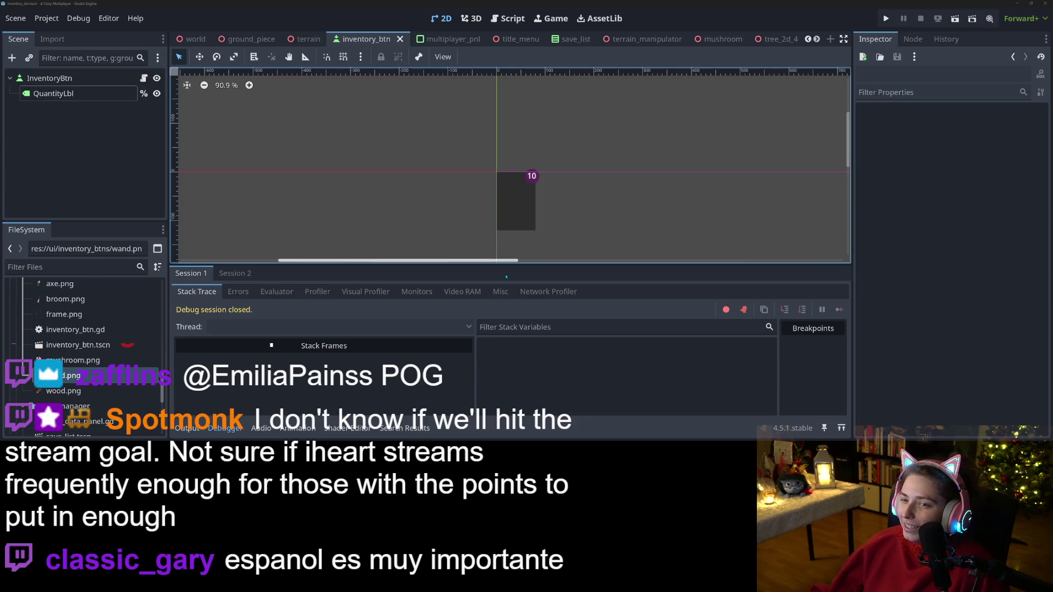
# - Collapse the Debugger panel so the inventory_btn canvas fills more space
pyautogui.click(224, 428)
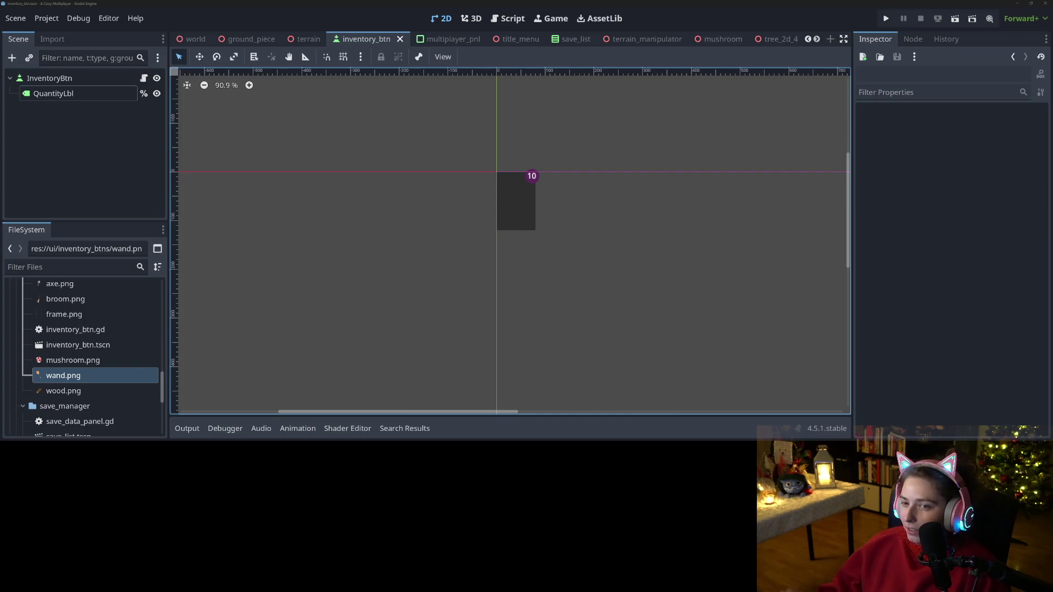
# - Scroll the FileSystem dock up until the player folder's scripts are visible
pyautogui.click(74, 185)
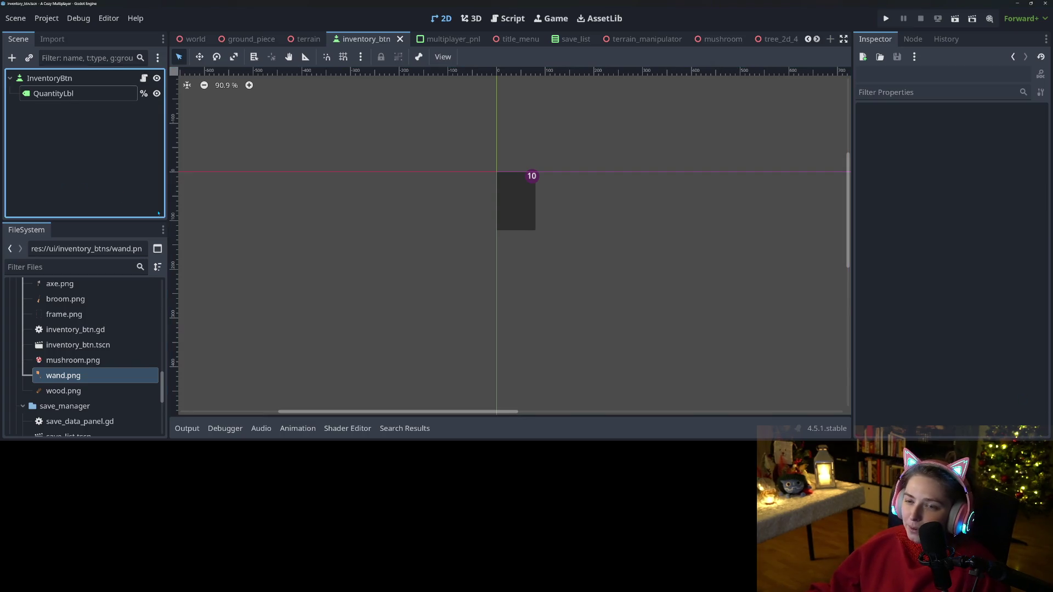
pyautogui.scroll(10, 73, 384)
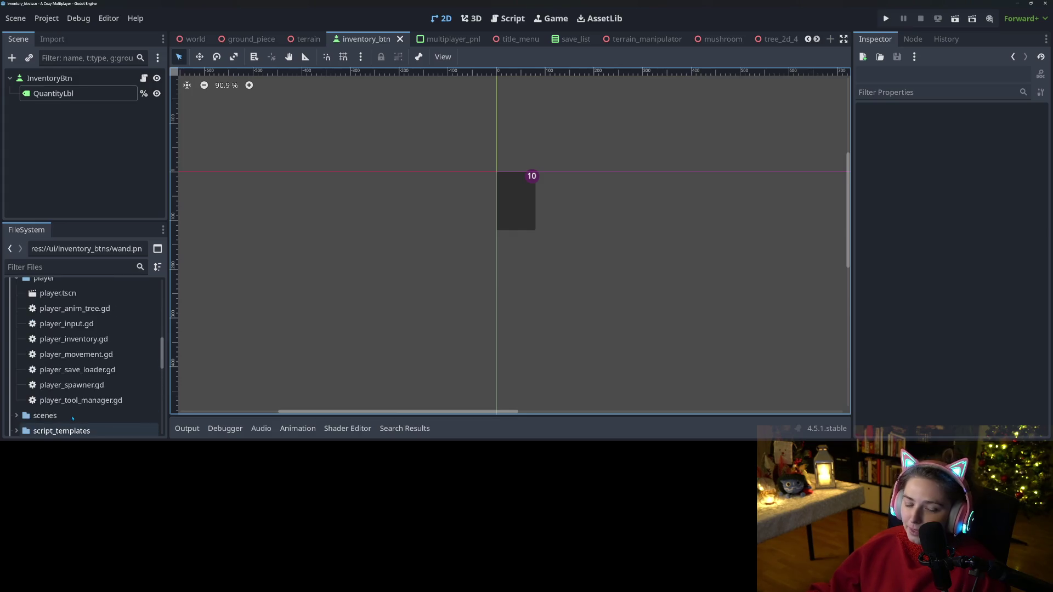
pyautogui.scroll(10, 74, 416)
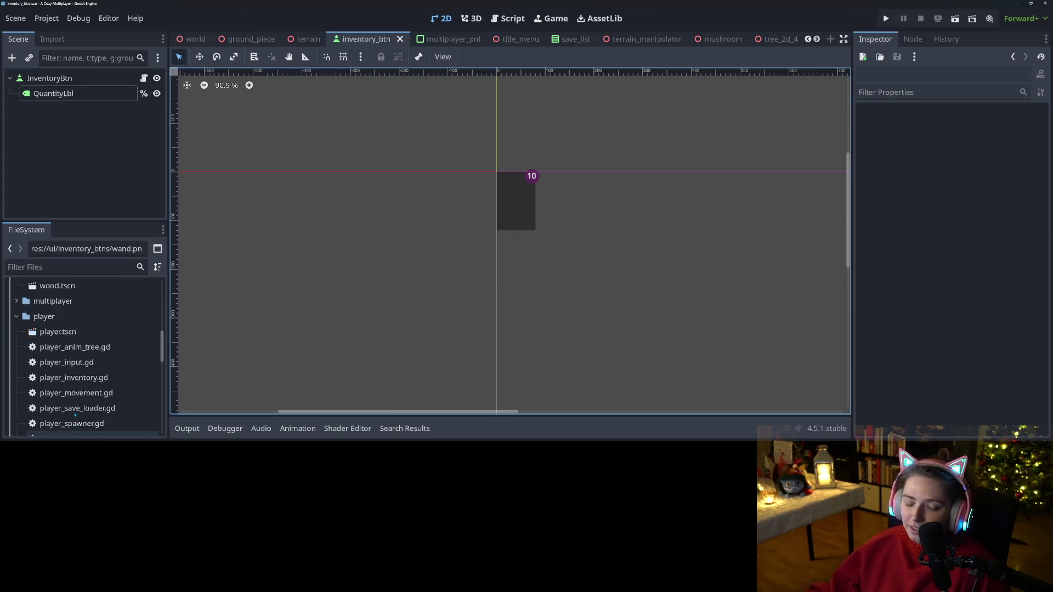
pyautogui.scroll(3, 75, 415)
pyautogui.scroll(-6, 82, 400)
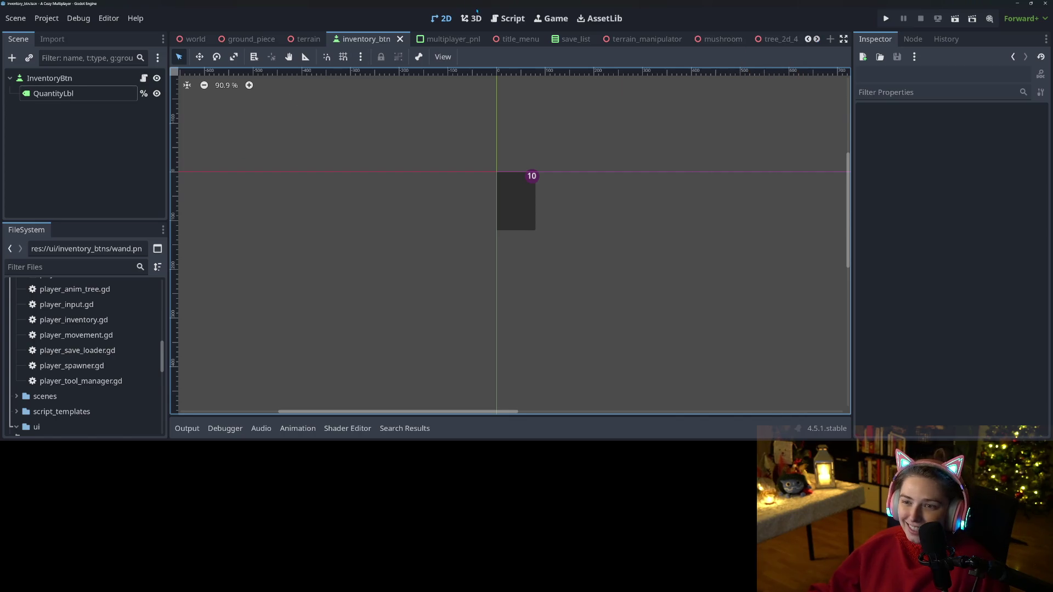
# - In player_movement.gd, inspect the pickup function and its player_inventory.add_to_inventory call on line 147
pyautogui.click(507, 18)
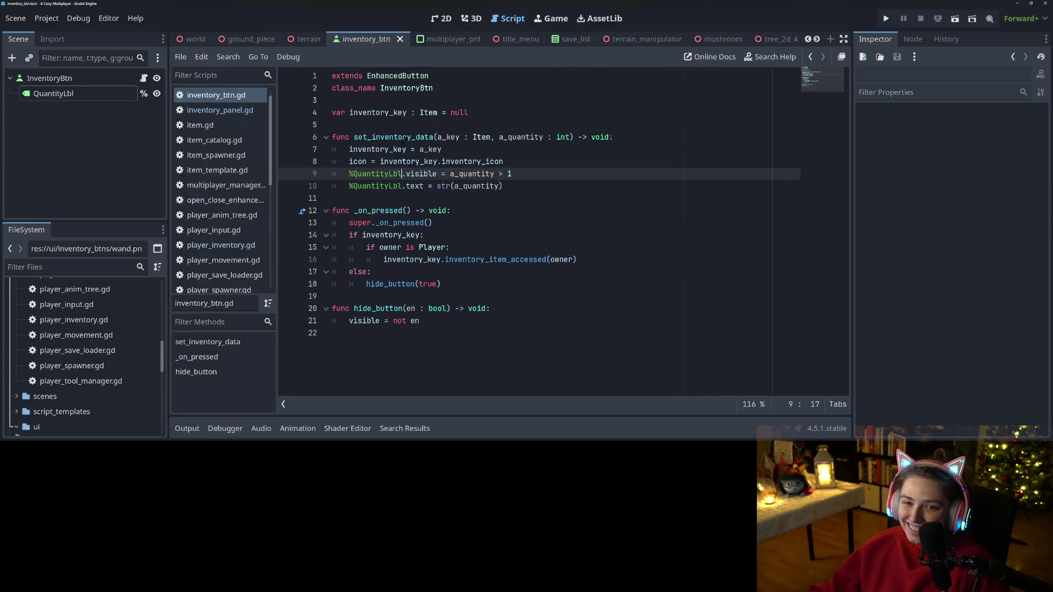
pyautogui.click(239, 246)
pyautogui.scroll(-3, 237, 245)
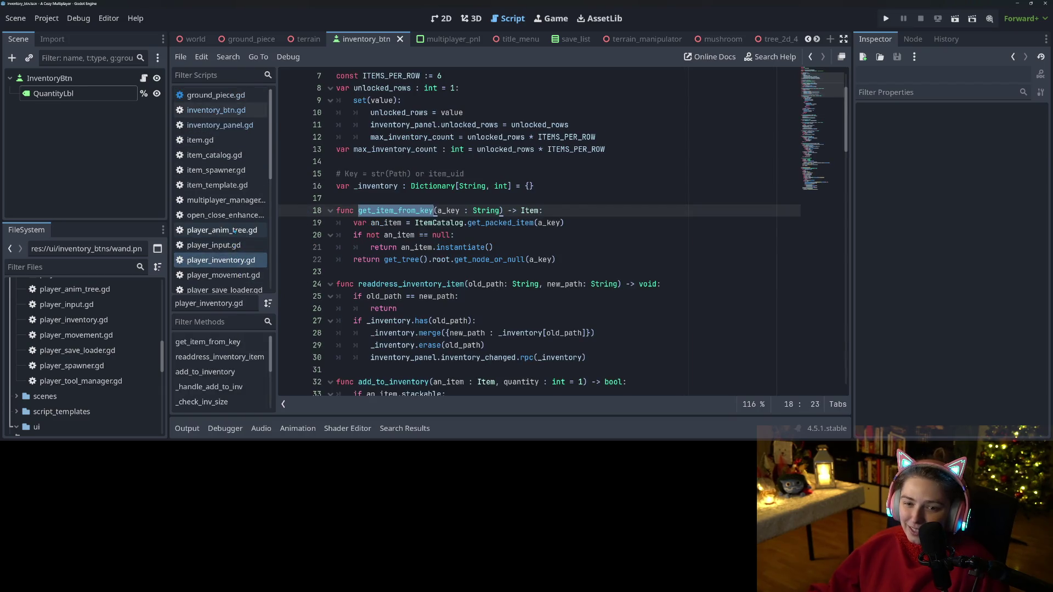
pyautogui.click(224, 198)
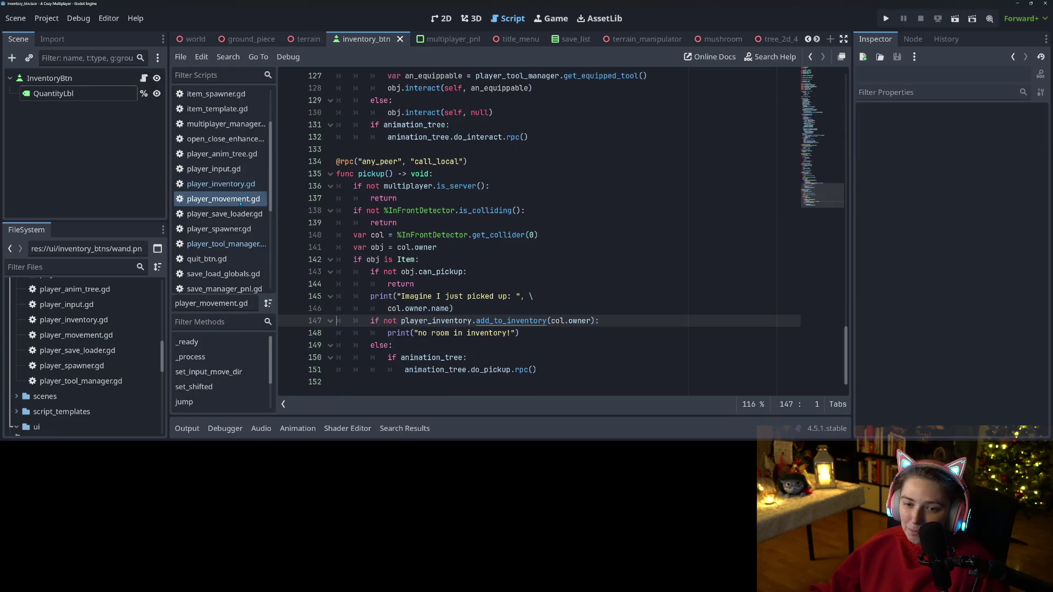
pyautogui.click(402, 186)
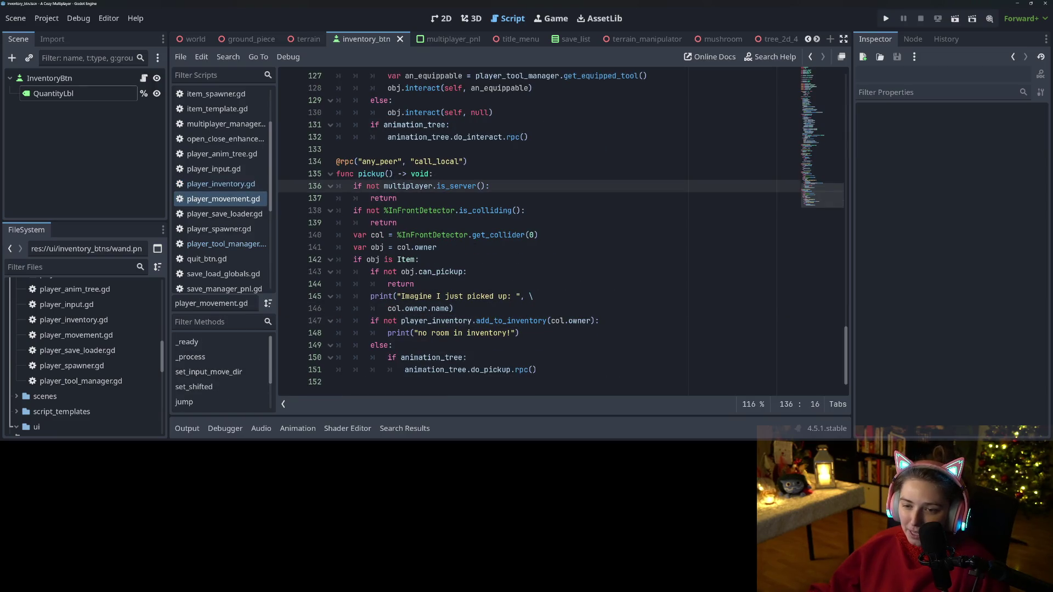
pyautogui.doubleClick(375, 174)
pyautogui.click(400, 284)
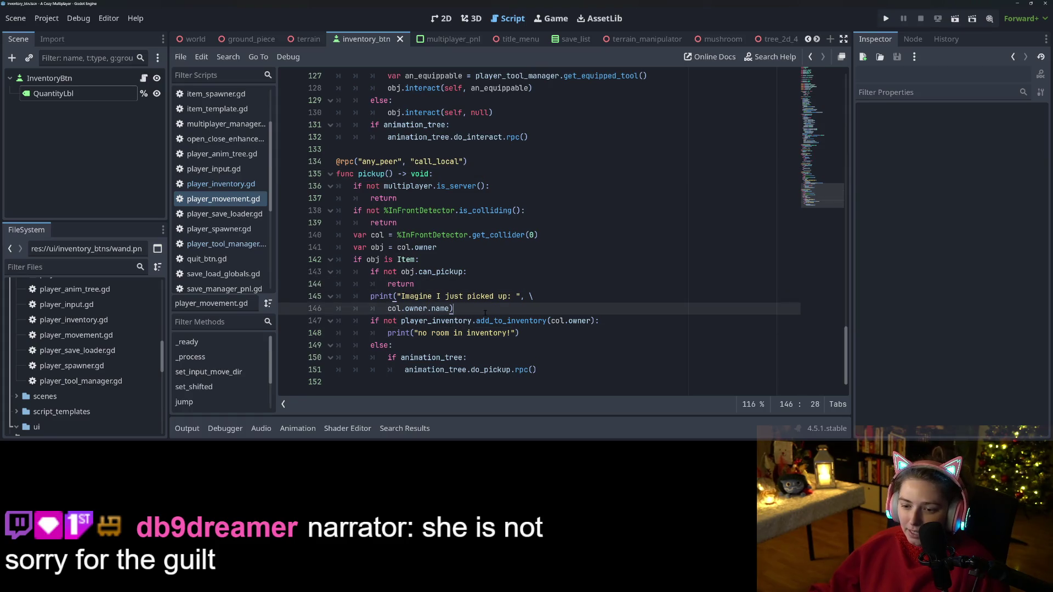
pyautogui.doubleClick(455, 320)
pyautogui.doubleClick(512, 320)
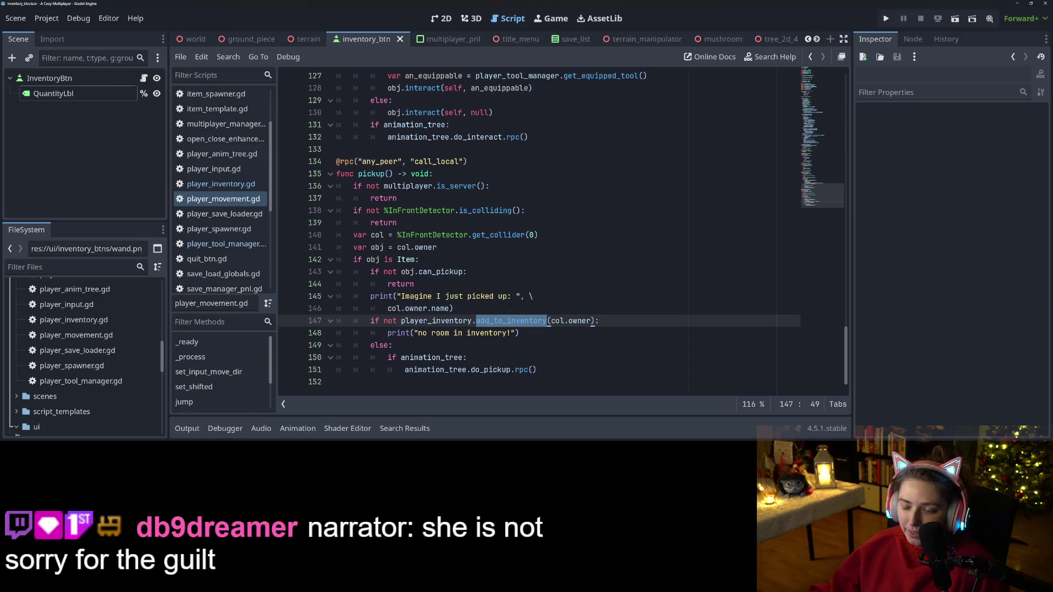
# - Jump to the add_to_inventory definition in player_inventory.gd and search the script for it
pyautogui.keyDown('ctrl'); pyautogui.click(530, 324); pyautogui.keyUp('ctrl')
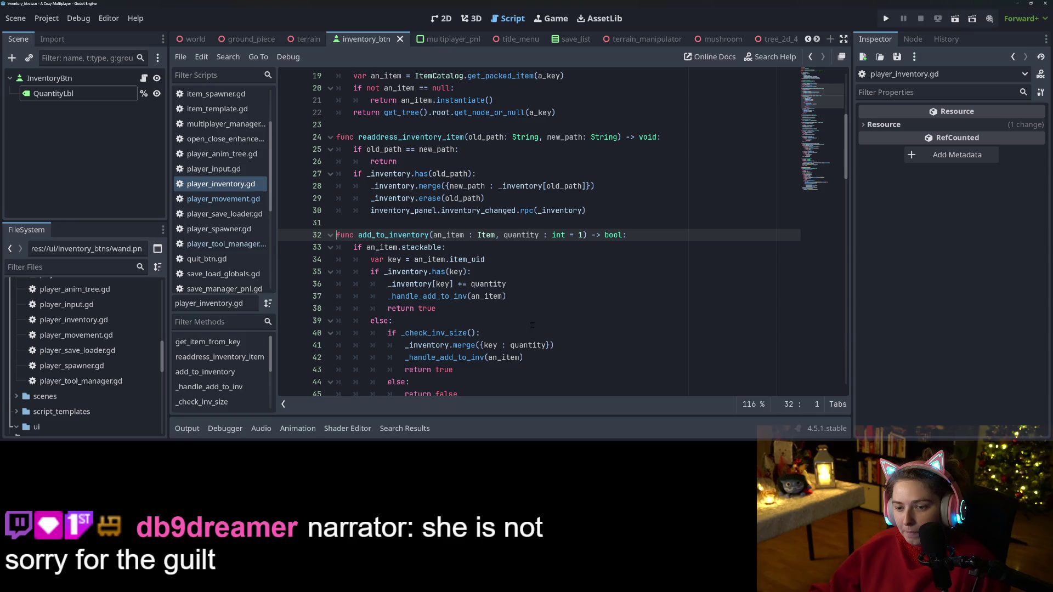
pyautogui.doubleClick(386, 236)
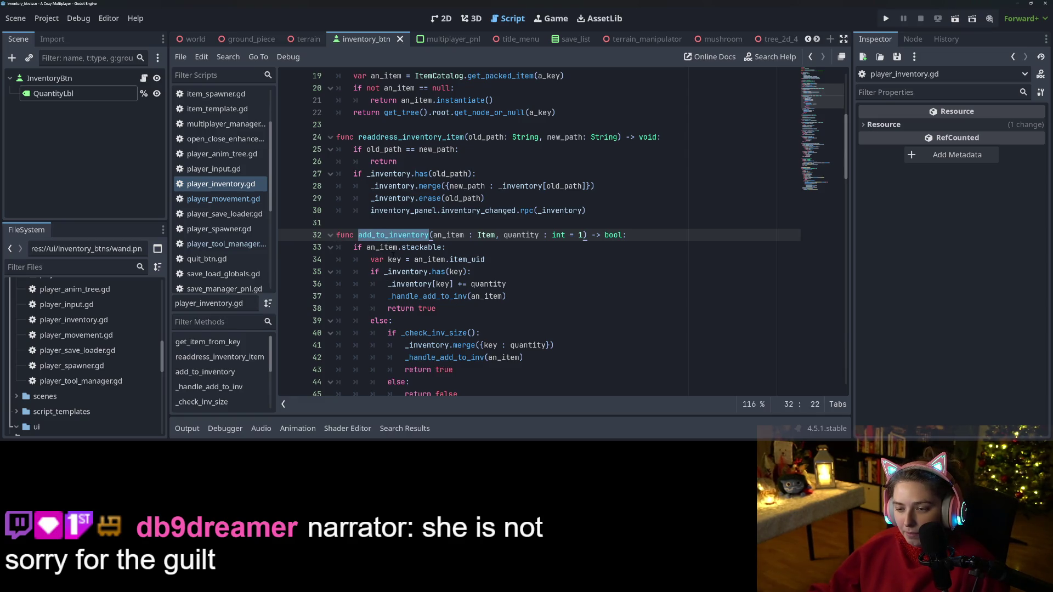
pyautogui.scroll(-4, 421, 305)
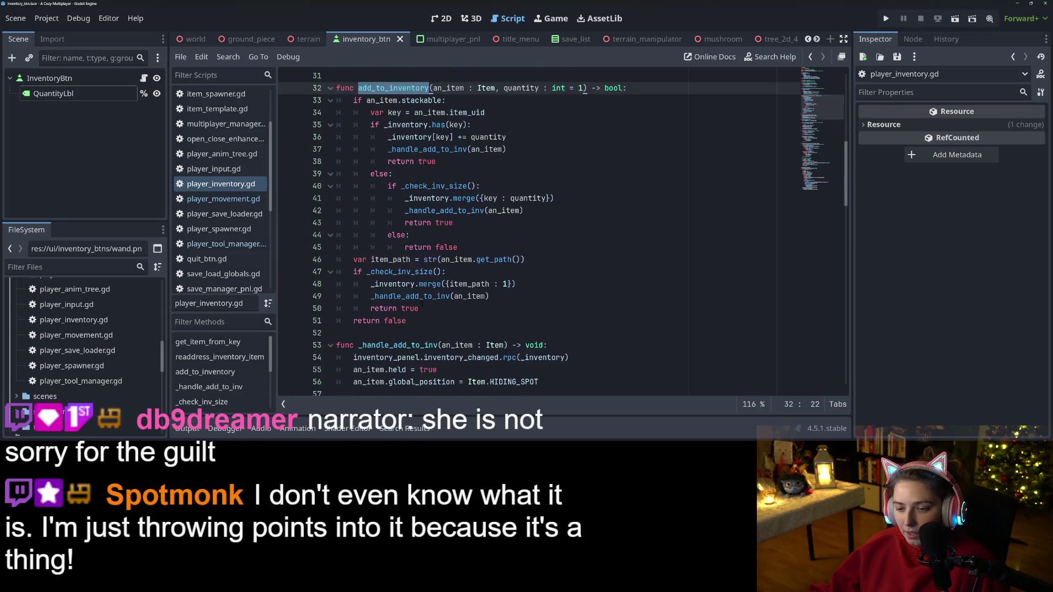
pyautogui.scroll(3, 422, 305)
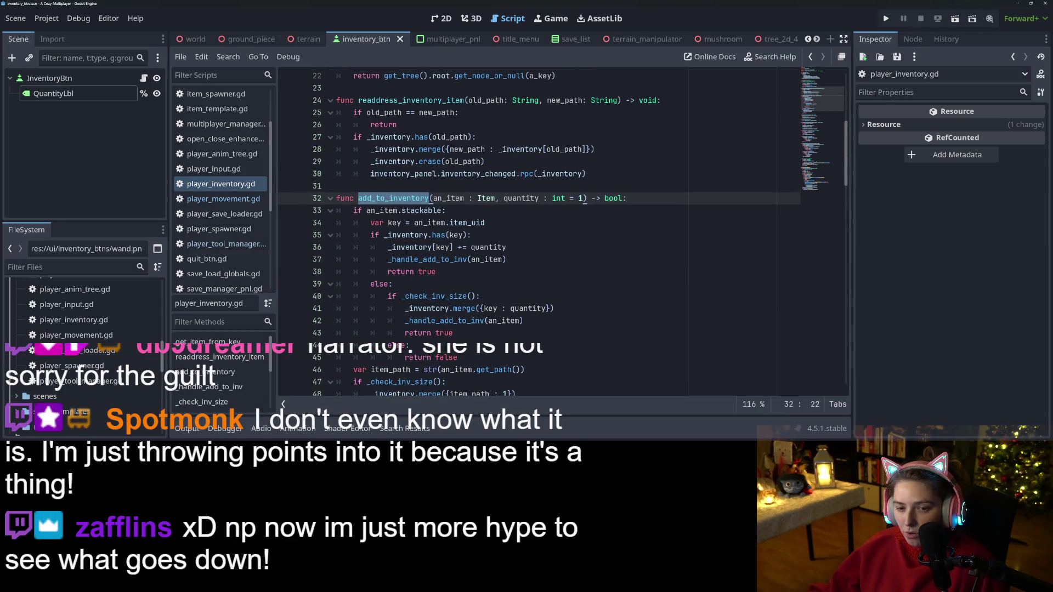
pyautogui.hotkey('ctrl', 'f')
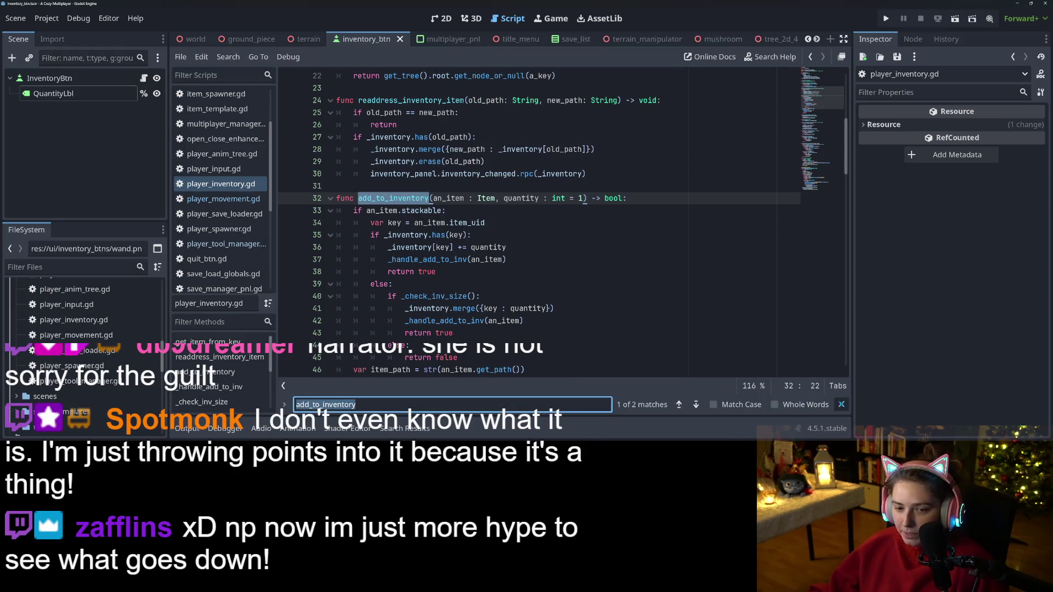
pyautogui.click(841, 404)
pyautogui.scroll(-5, 240, 273)
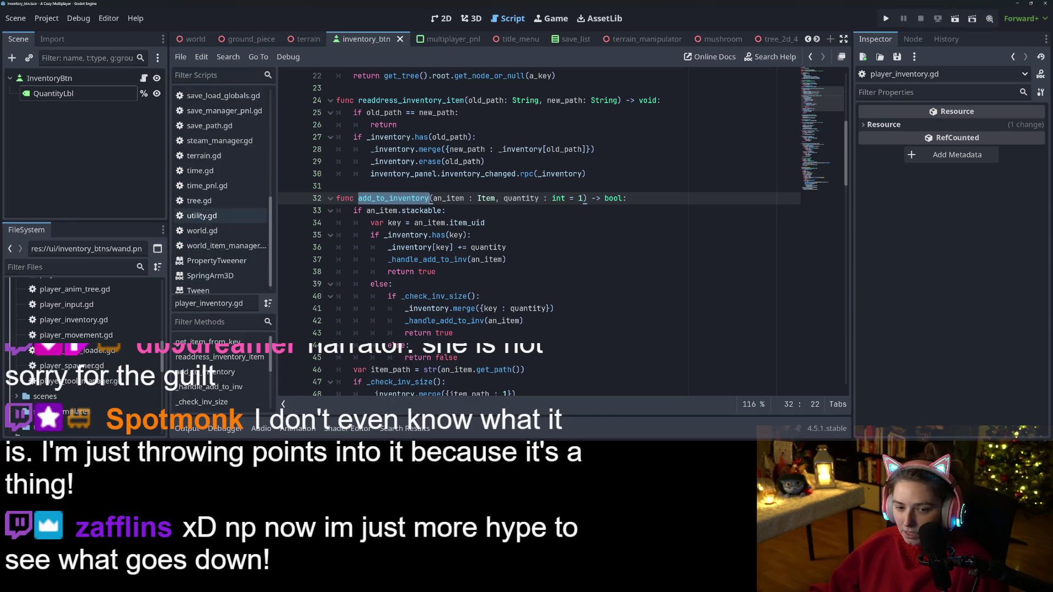
# - Open utility.gd and read through the try_reparent function
pyautogui.click(202, 215)
pyautogui.click(410, 320)
pyautogui.doubleClick(369, 308)
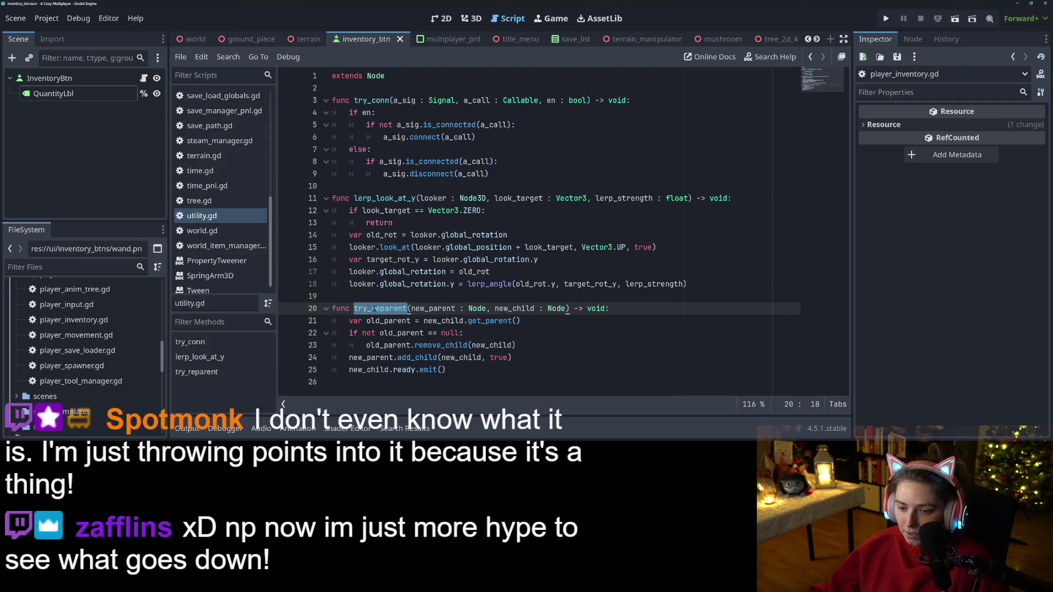
pyautogui.click(438, 345)
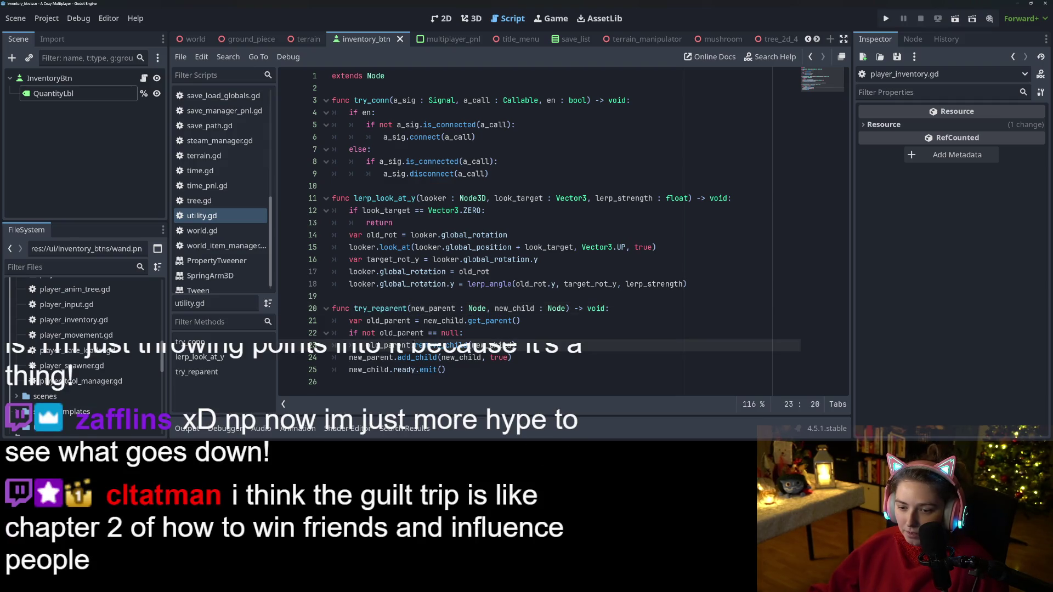
pyautogui.doubleClick(388, 309)
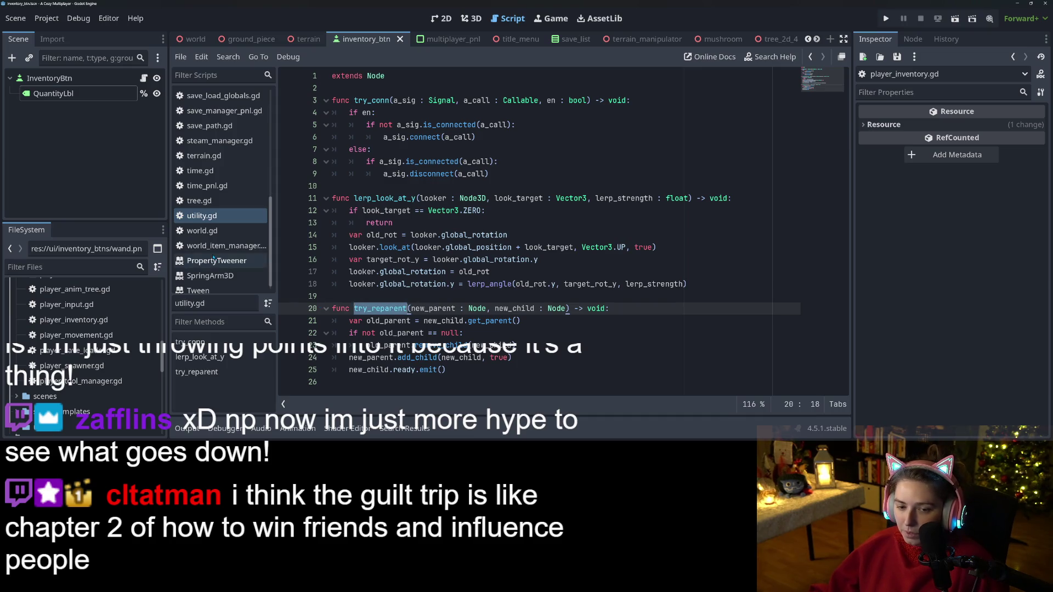
pyautogui.scroll(-1, 225, 286)
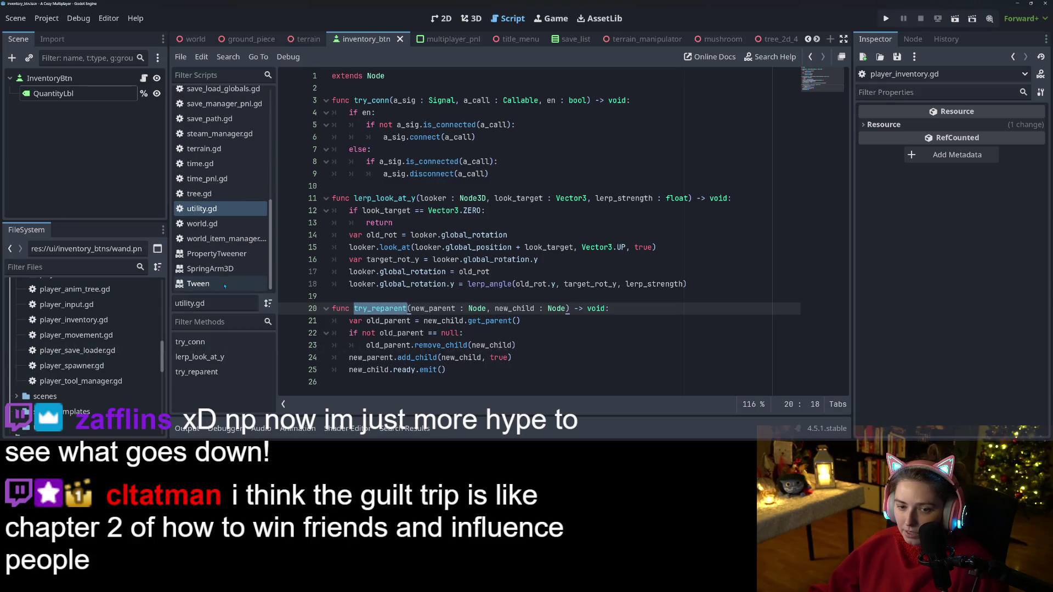
pyautogui.scroll(5, 225, 286)
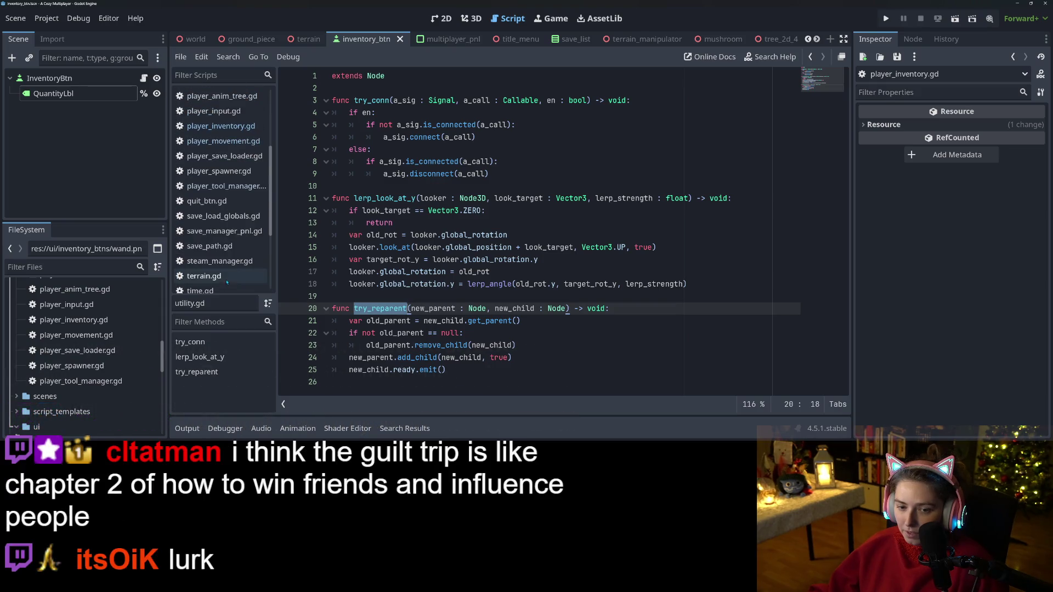
pyautogui.scroll(4, 228, 281)
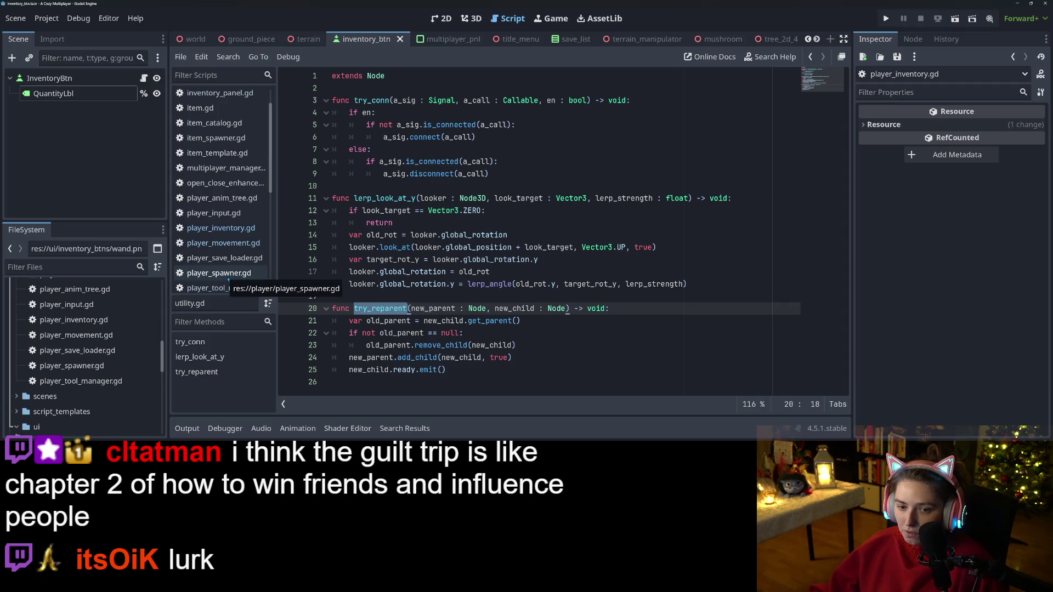
# - Return to player_movement.gd and jump back to the add_to_inventory definition
pyautogui.click(221, 228)
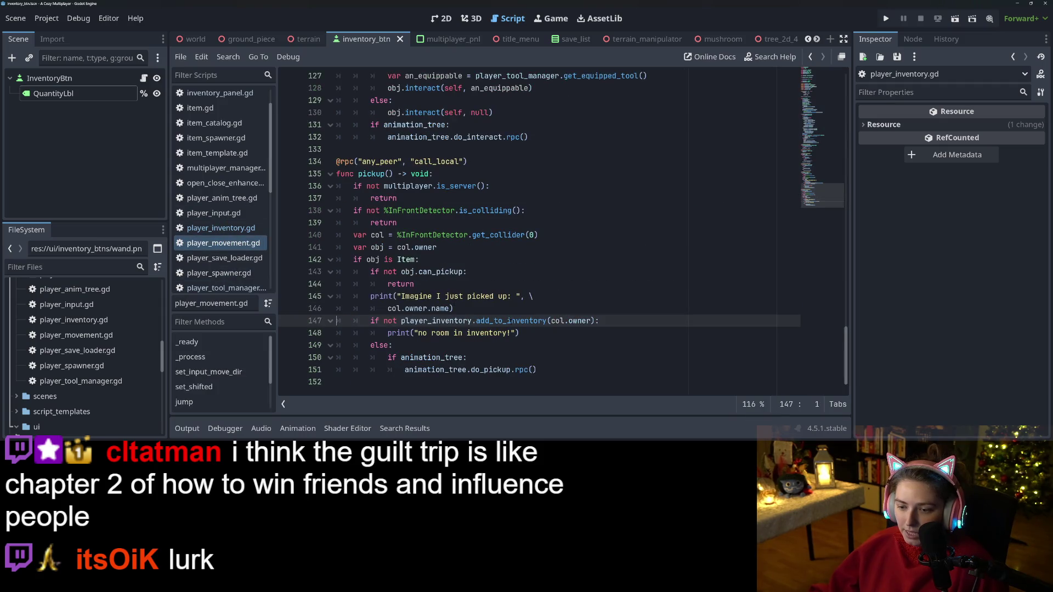
pyautogui.keyDown('ctrl'); pyautogui.click(521, 322); pyautogui.keyUp('ctrl')
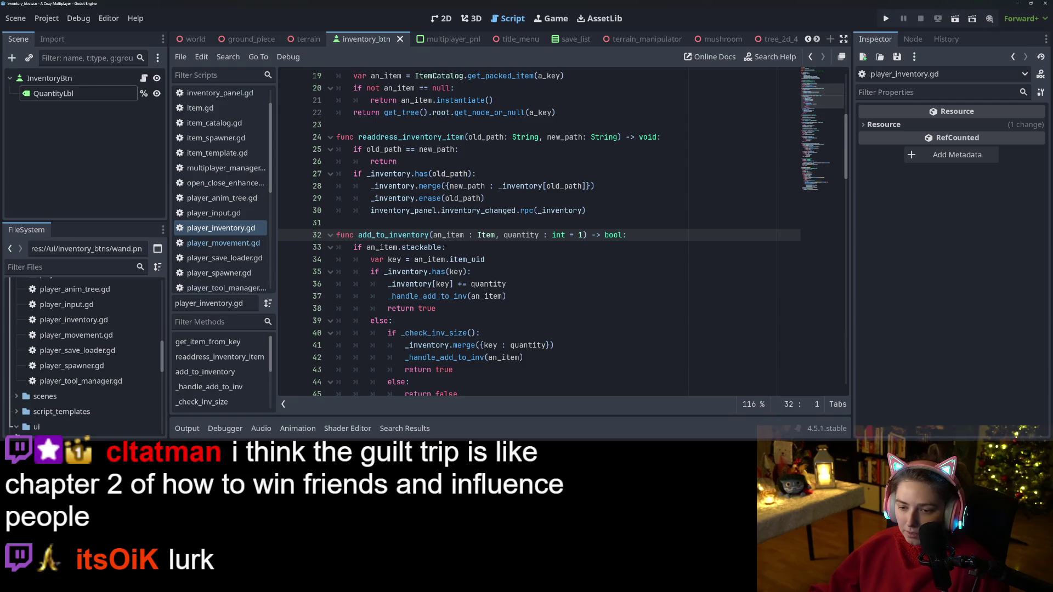
pyautogui.doubleClick(393, 234)
pyautogui.scroll(-4, 393, 235)
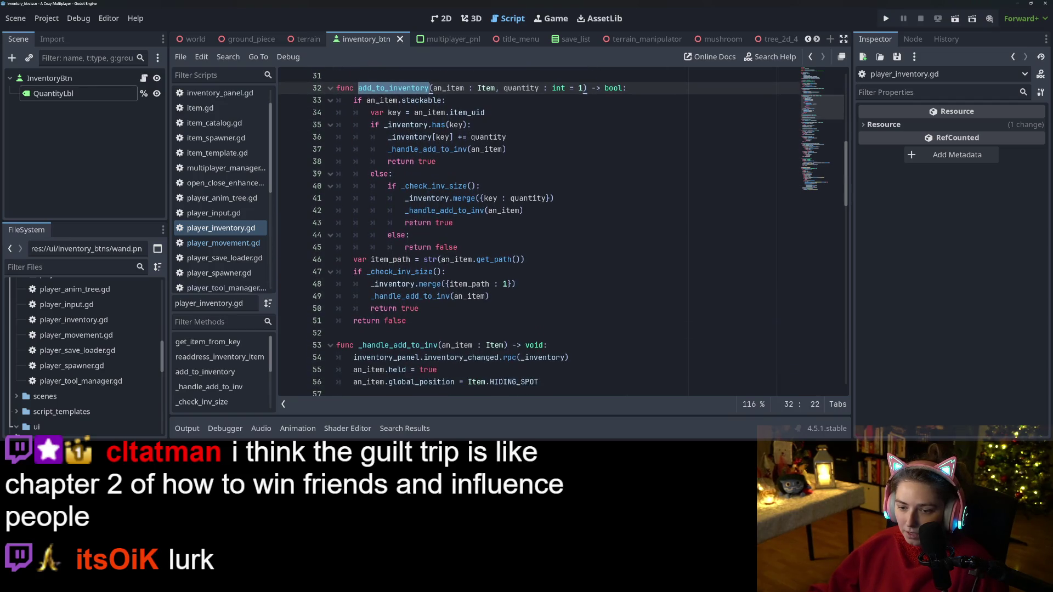
pyautogui.click(507, 310)
pyautogui.scroll(3, 634, 202)
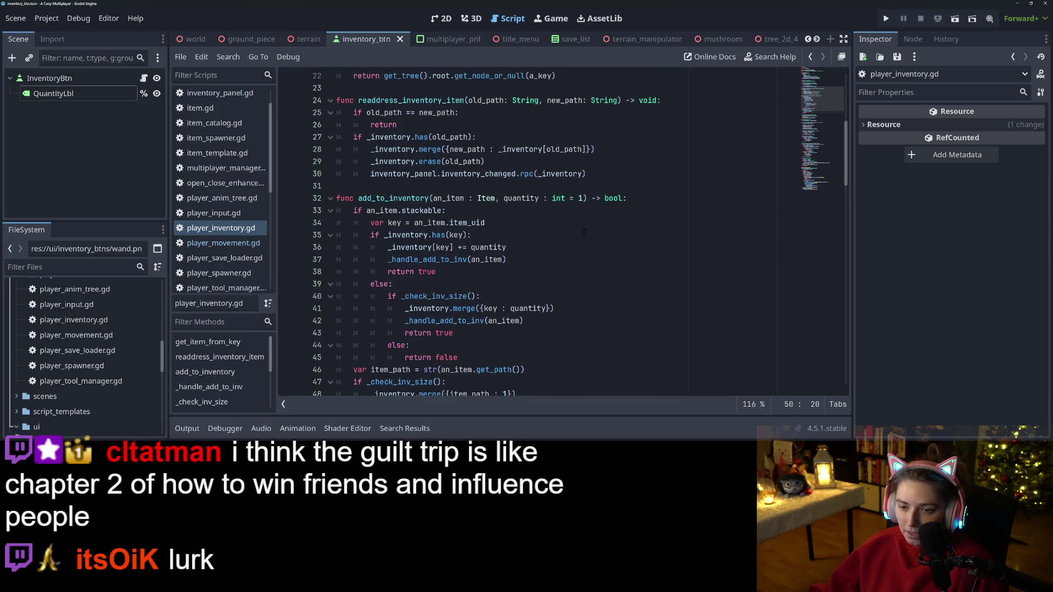
# - Add a new first line in add_to_inventory calling Utility.try_reparent via autocomplete
pyautogui.click(634, 203)
pyautogui.press('Return')
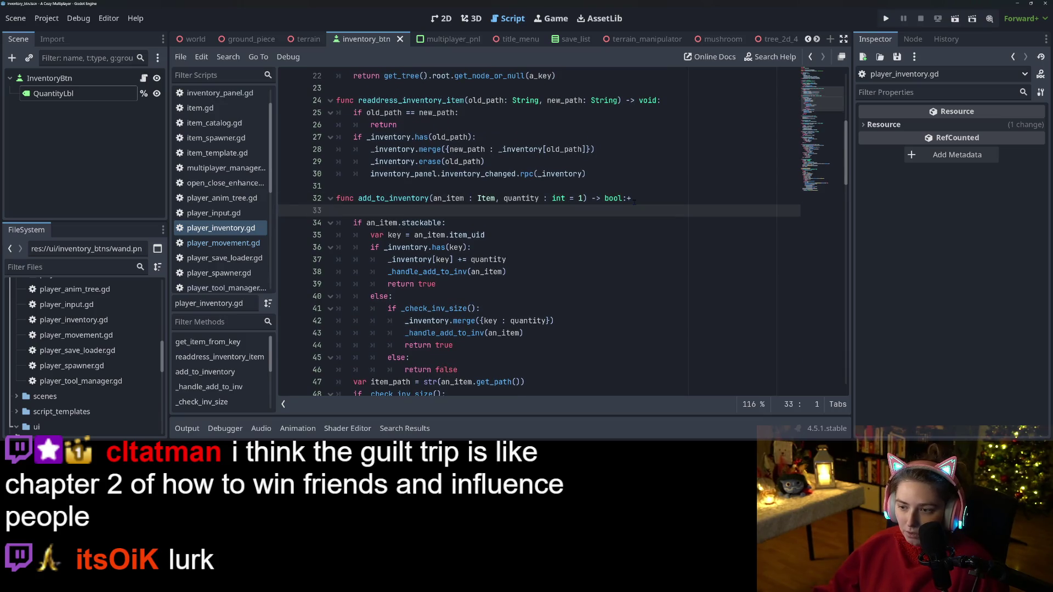
pyautogui.press('Tab')
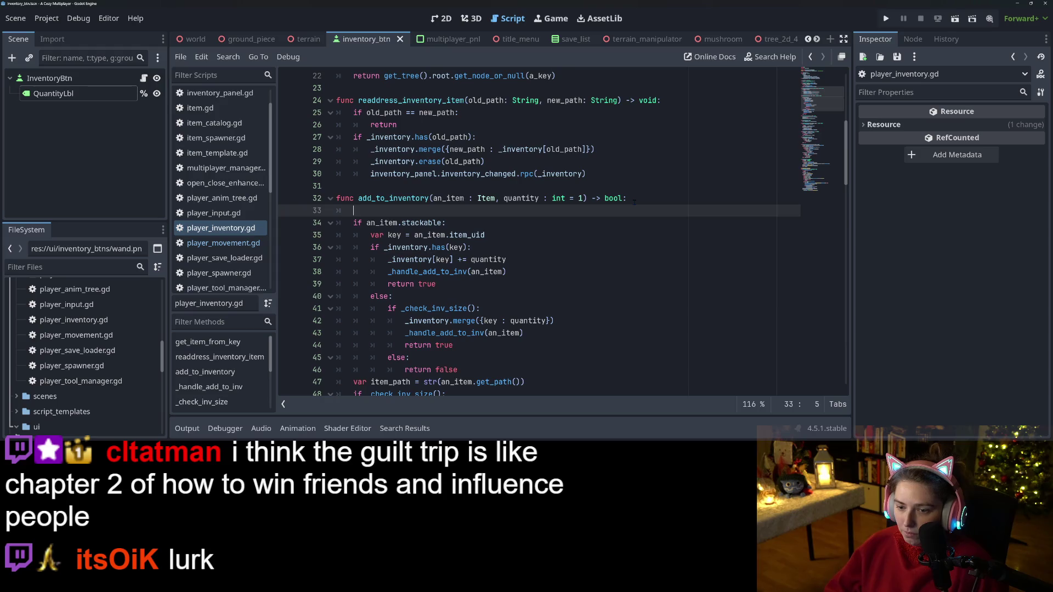
pyautogui.scroll(-2, 573, 297)
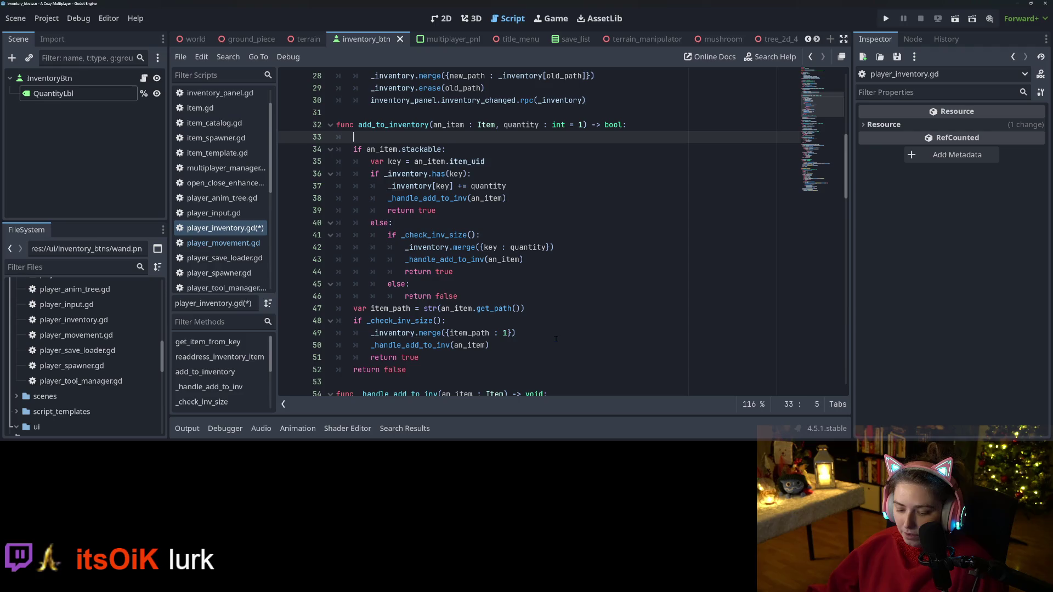
pyautogui.write('try_reparent')
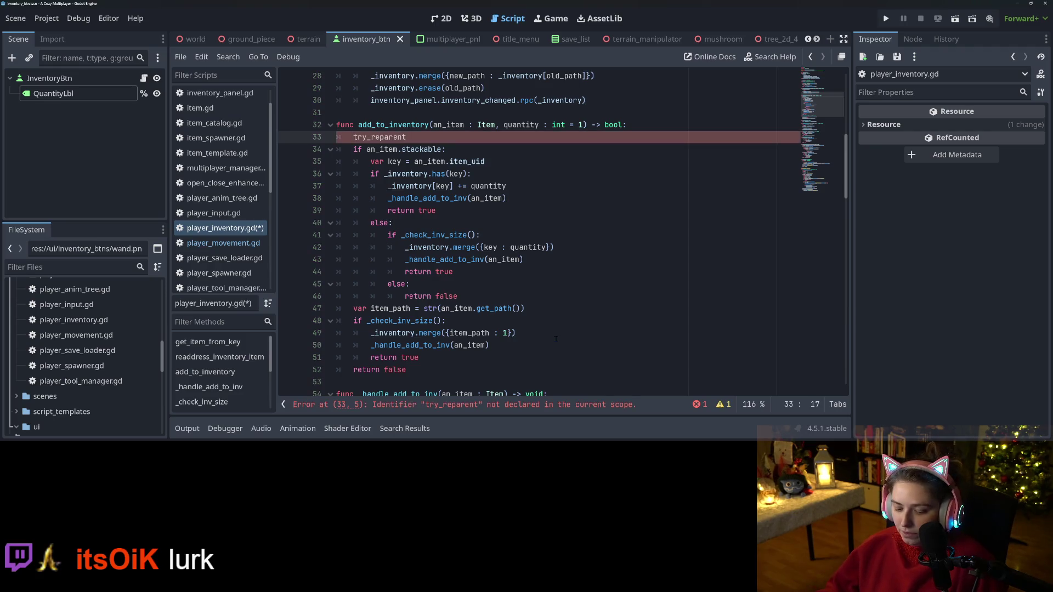
pyautogui.hotkey('ctrl', 'BackSpace')
pyautogui.write('Uti')
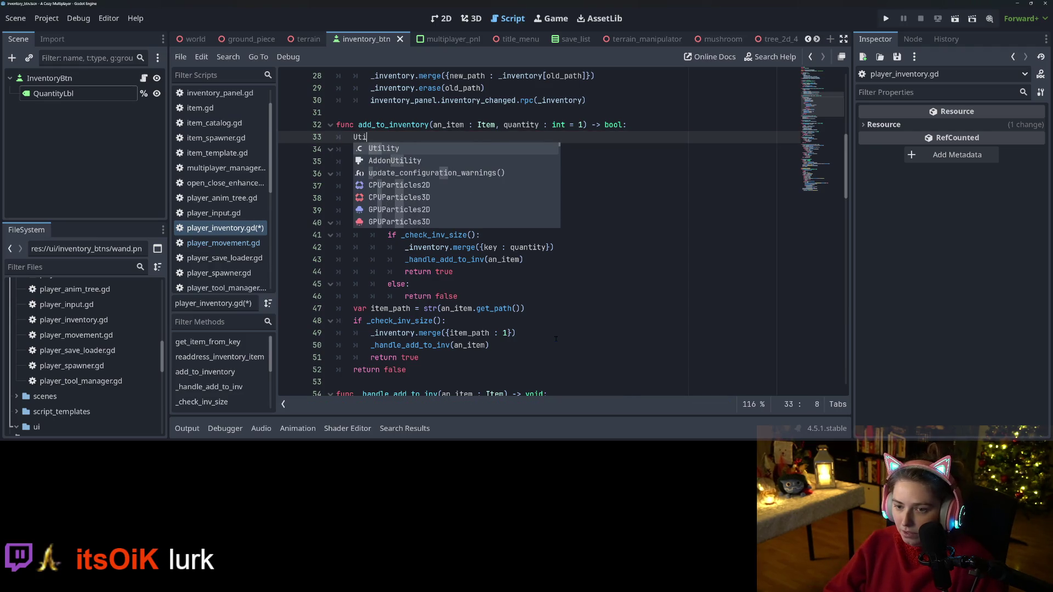
pyautogui.write('lity.tr')
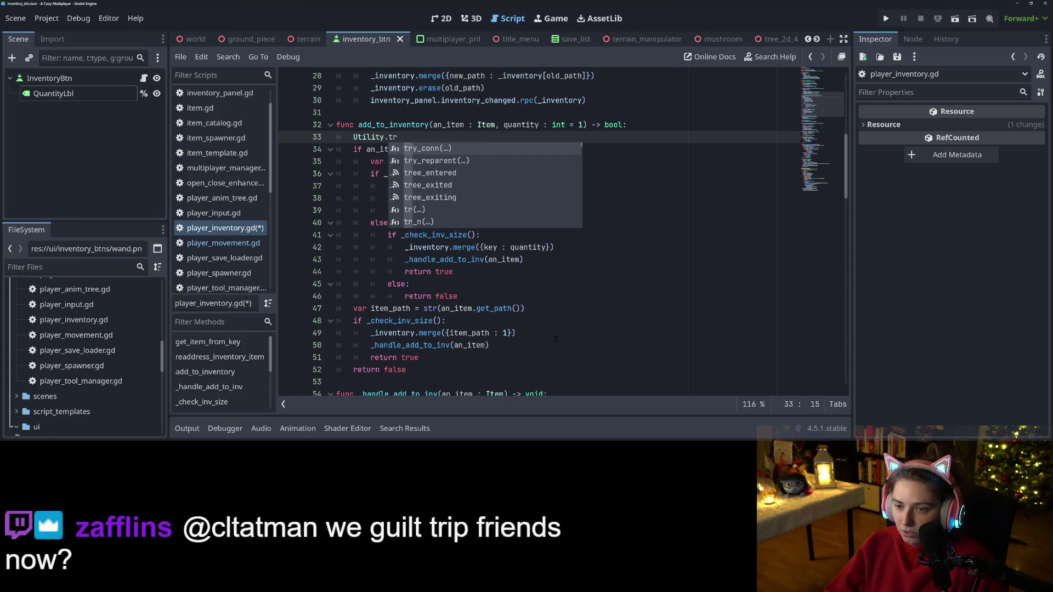
pyautogui.press('Down')
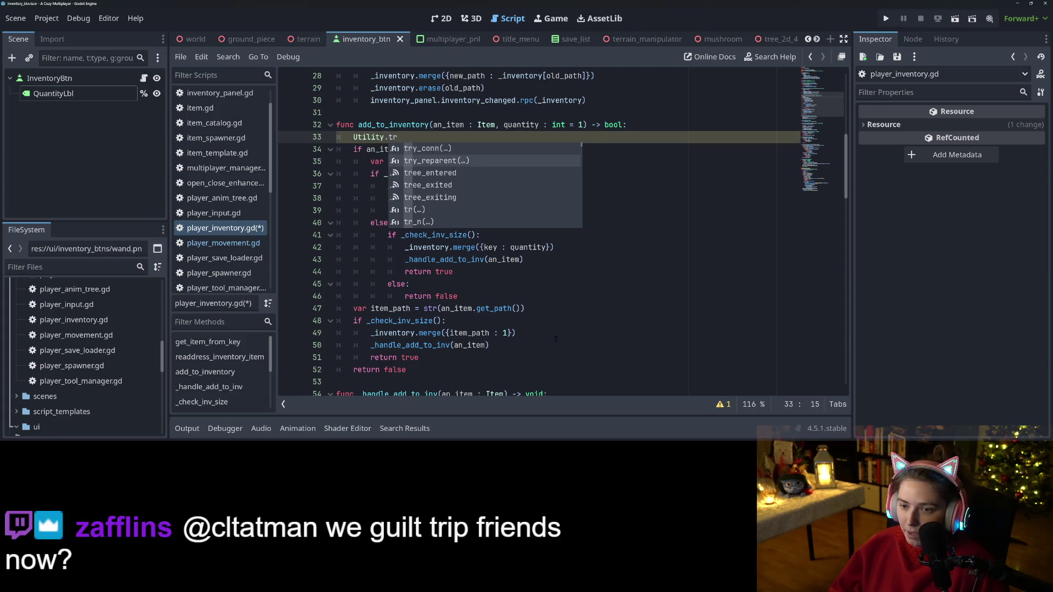
pyautogui.press('Return')
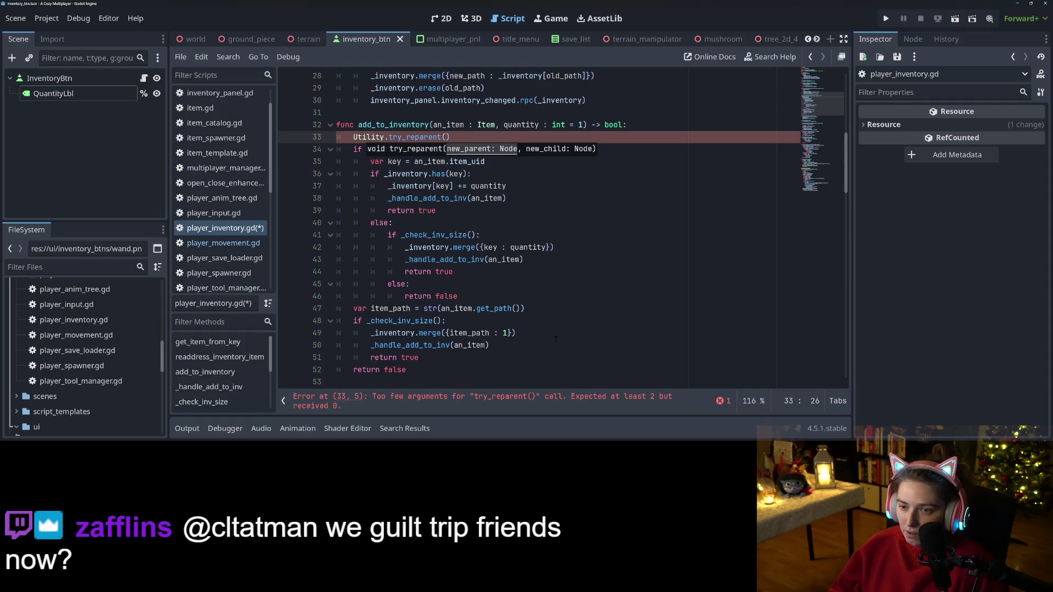
pyautogui.write('a')
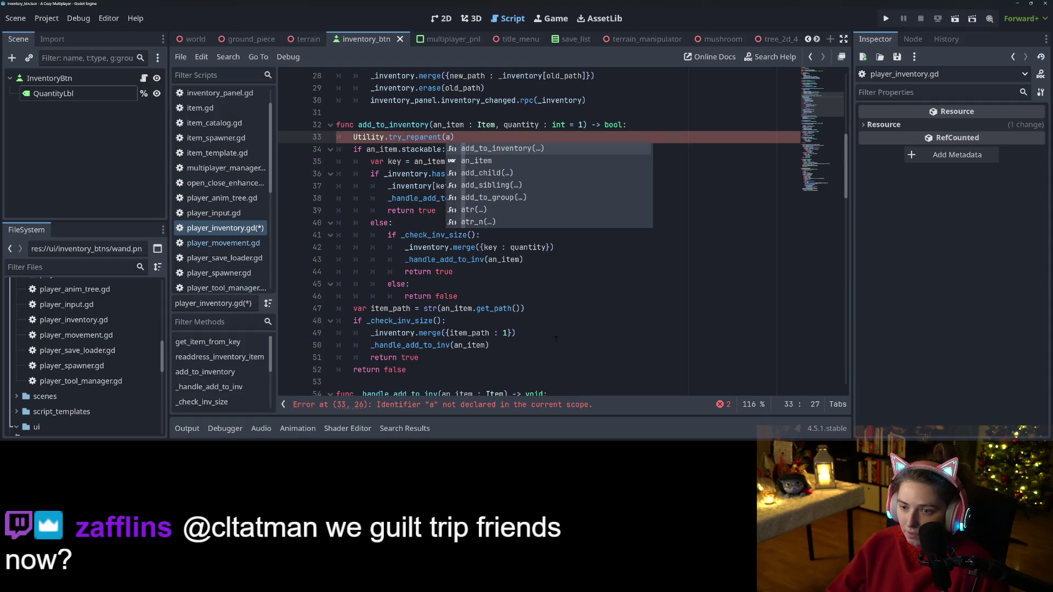
pyautogui.press('BackSpace')
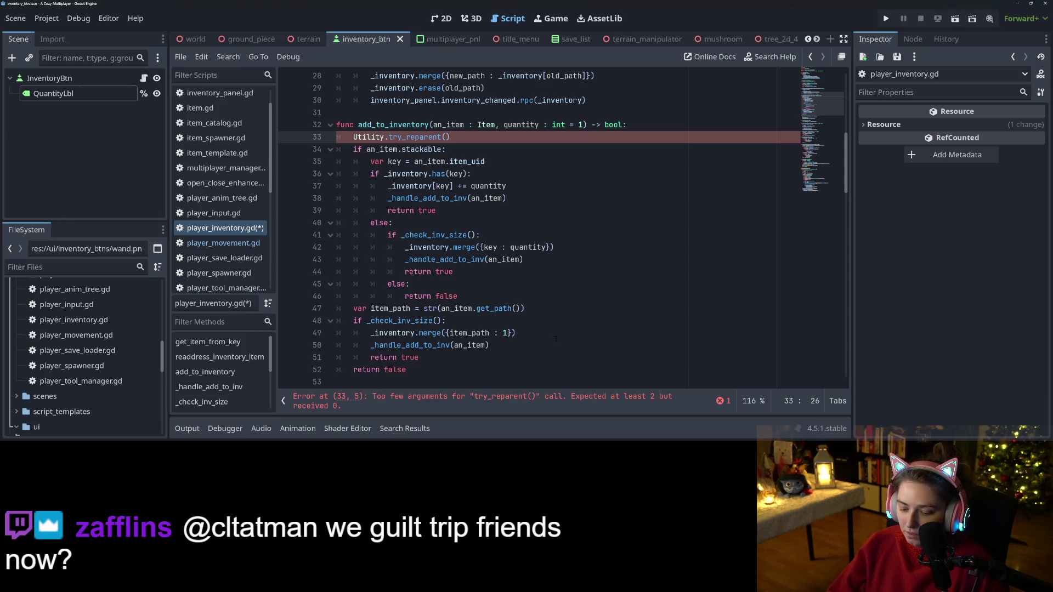
# - Pass get_tree().get_first_node_in_group("WorldItems") and an_item as arguments, then save the script
pyautogui.write('get_r')
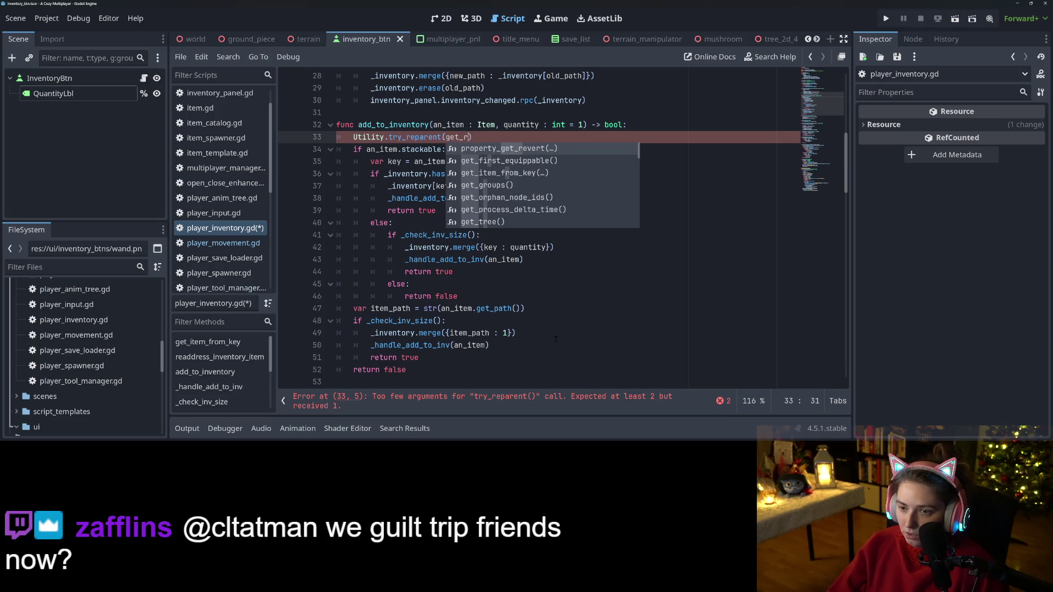
pyautogui.press('Return')
pyautogui.write('.')
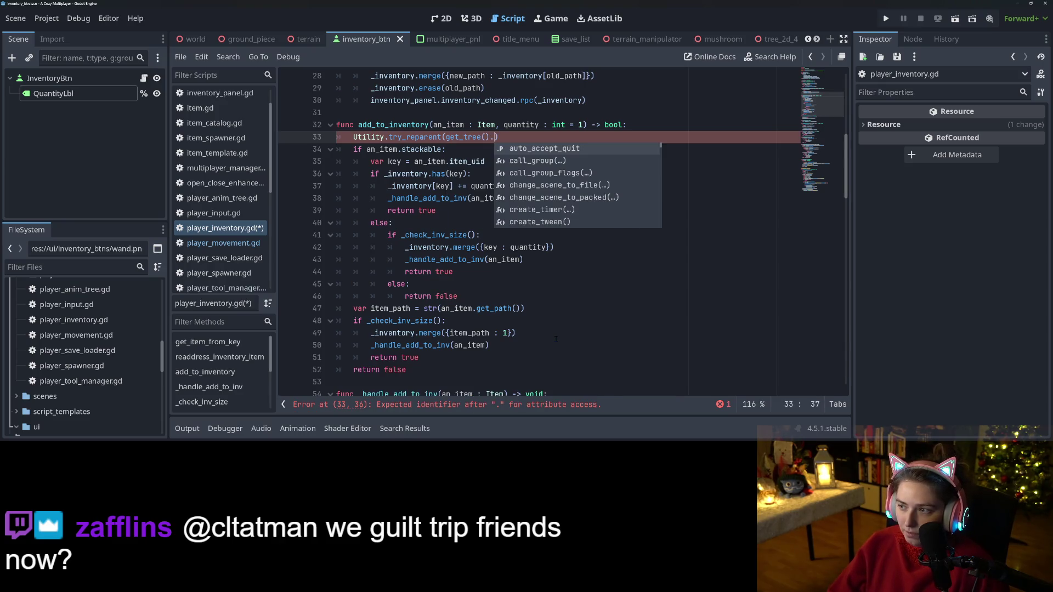
pyautogui.press('BackSpace')
pyautogui.press('BackSpace')
pyautogui.press('BackSpace')
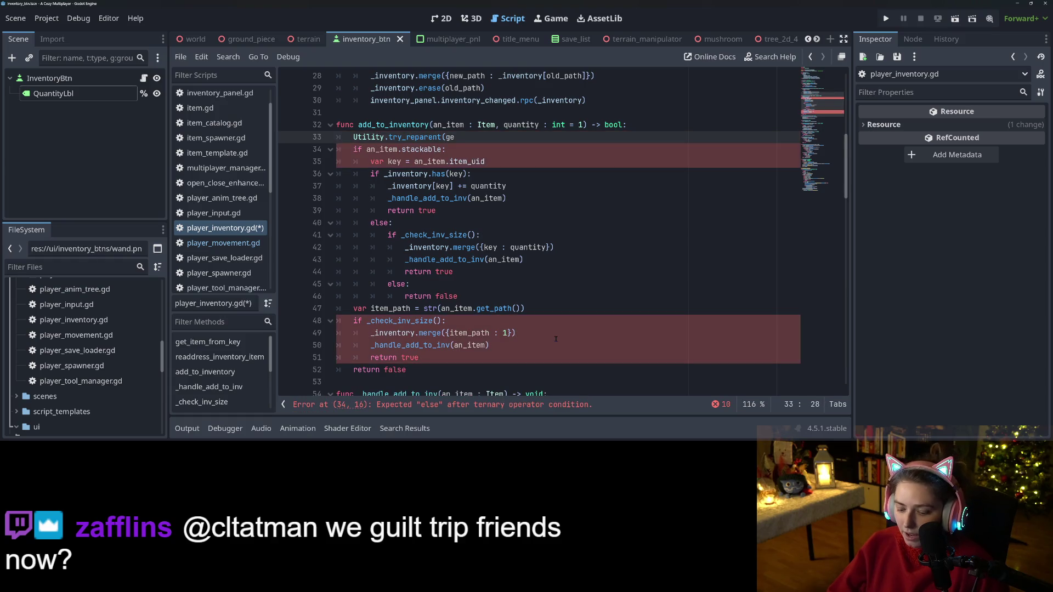
pyautogui.write('t_')
pyautogui.press('Return')
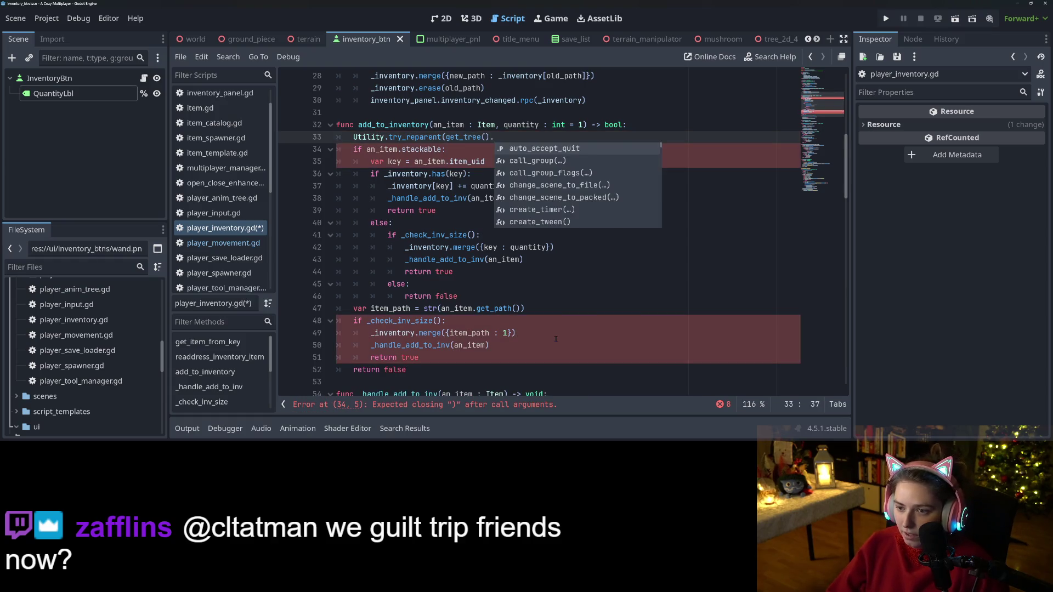
pyautogui.write('get_fi')
pyautogui.press('Return')
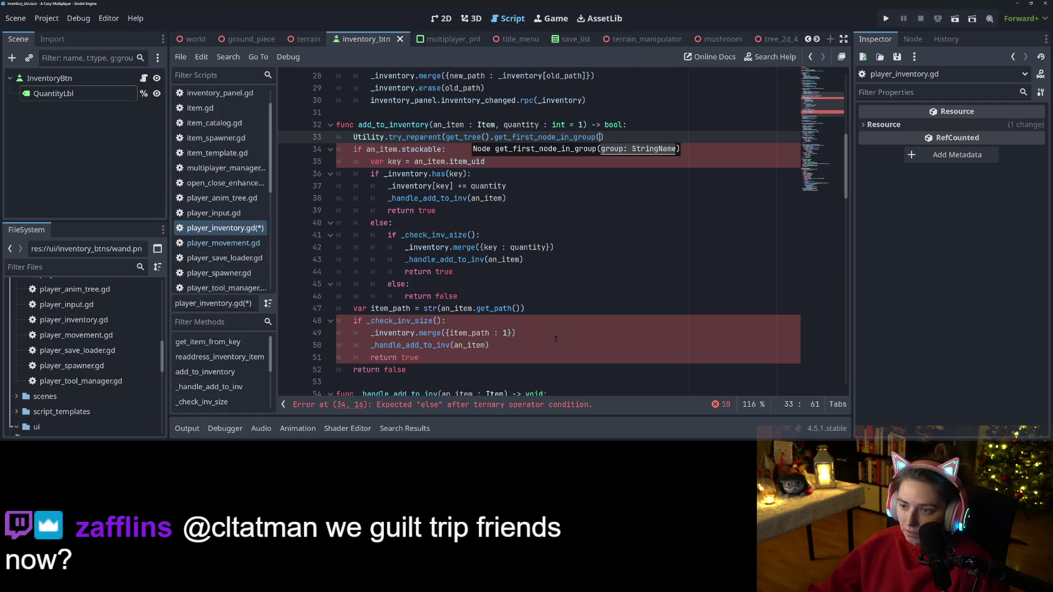
pyautogui.write('"W')
pyautogui.write('orldItems')
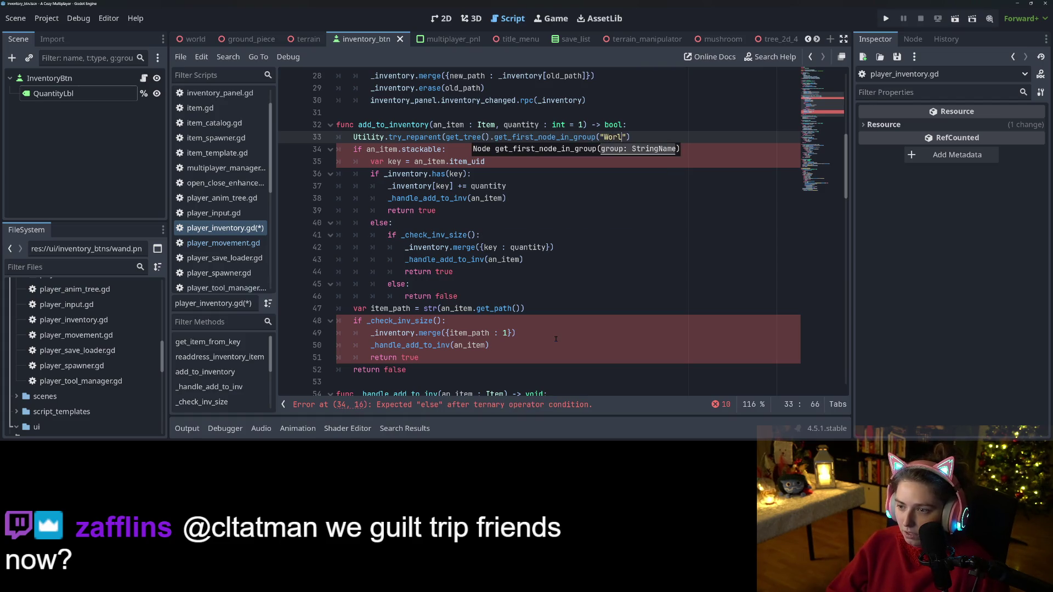
pyautogui.write('")')
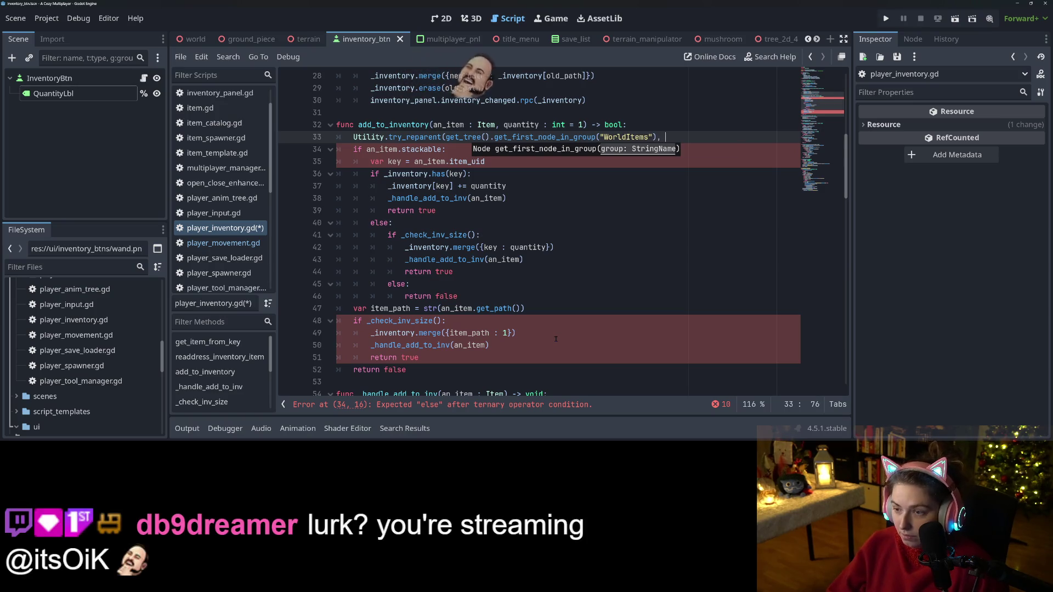
pyautogui.write(', try_reparent')
pyautogui.hotkey('ctrl', 'BackSpace')
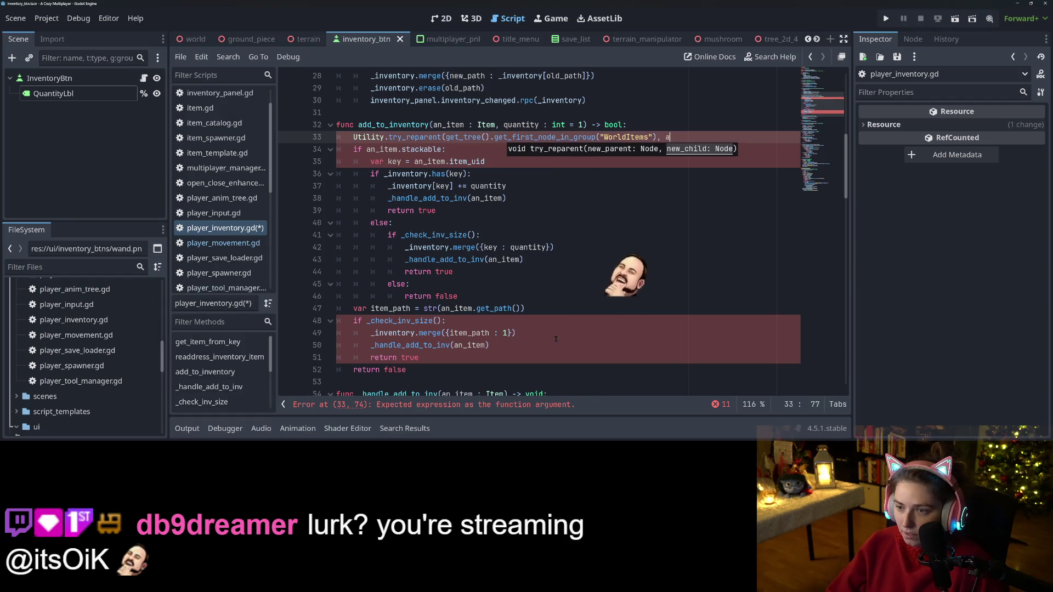
pyautogui.write('a')
pyautogui.write('n_item)')
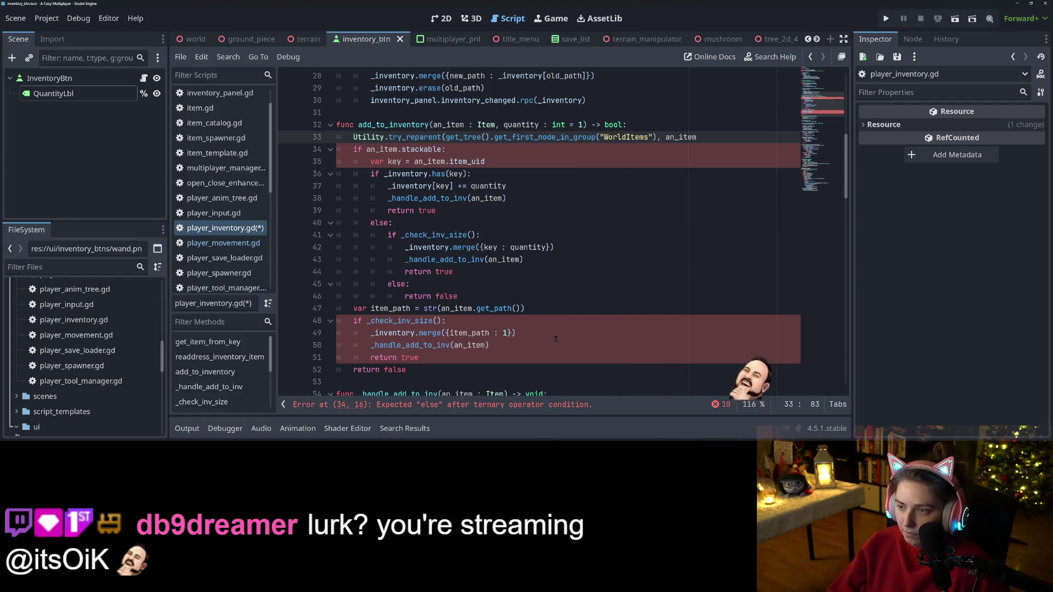
pyautogui.hotkey('ctrl', 's')
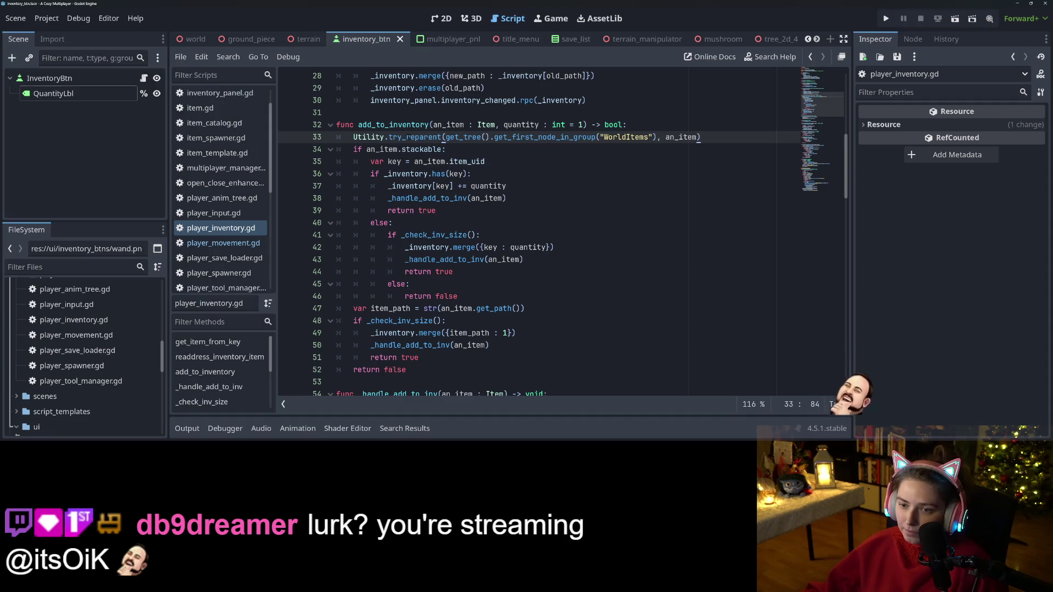
# - Inspect the try_reparent call, _handle_add_to_inv and add_to_inventory names in player_inventory.gd
pyautogui.doubleClick(415, 137)
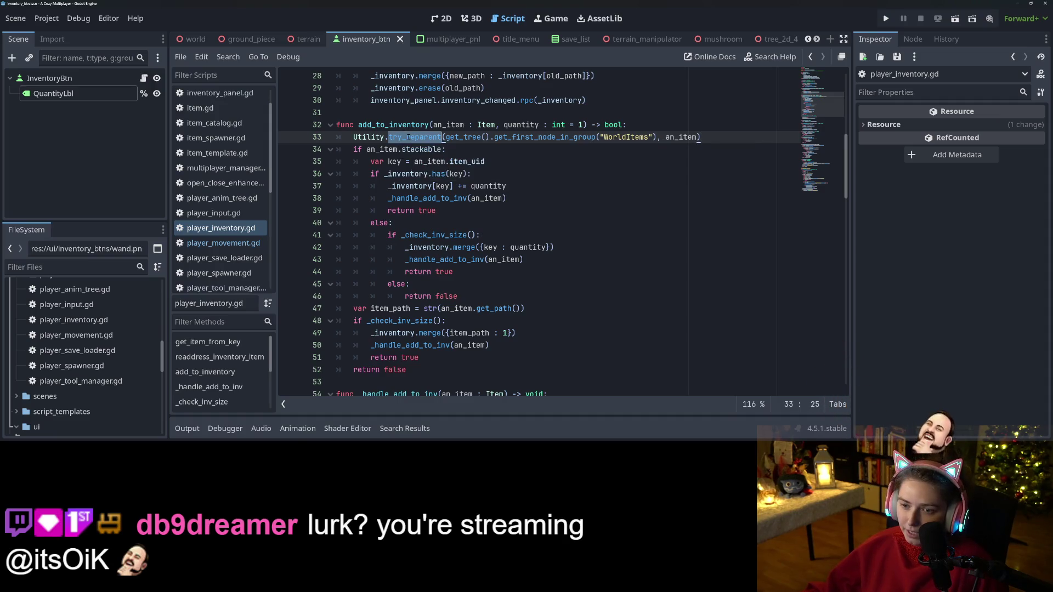
pyautogui.scroll(-4, 426, 382)
pyautogui.doubleClick(409, 247)
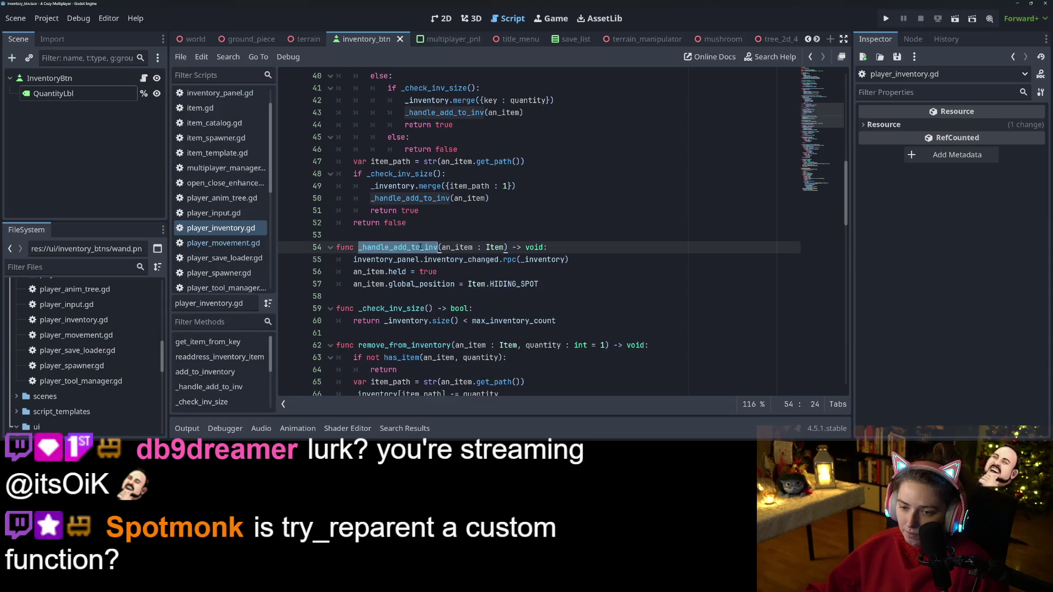
pyautogui.scroll(5, 446, 187)
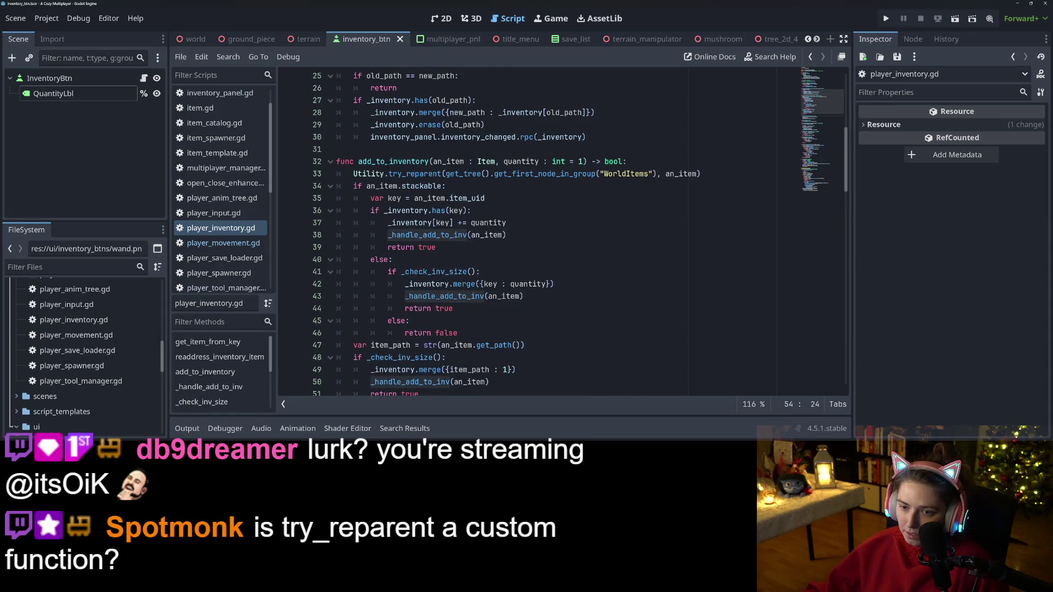
pyautogui.doubleClick(393, 161)
pyautogui.scroll(-5, 411, 220)
pyautogui.scroll(-10, 578, 233)
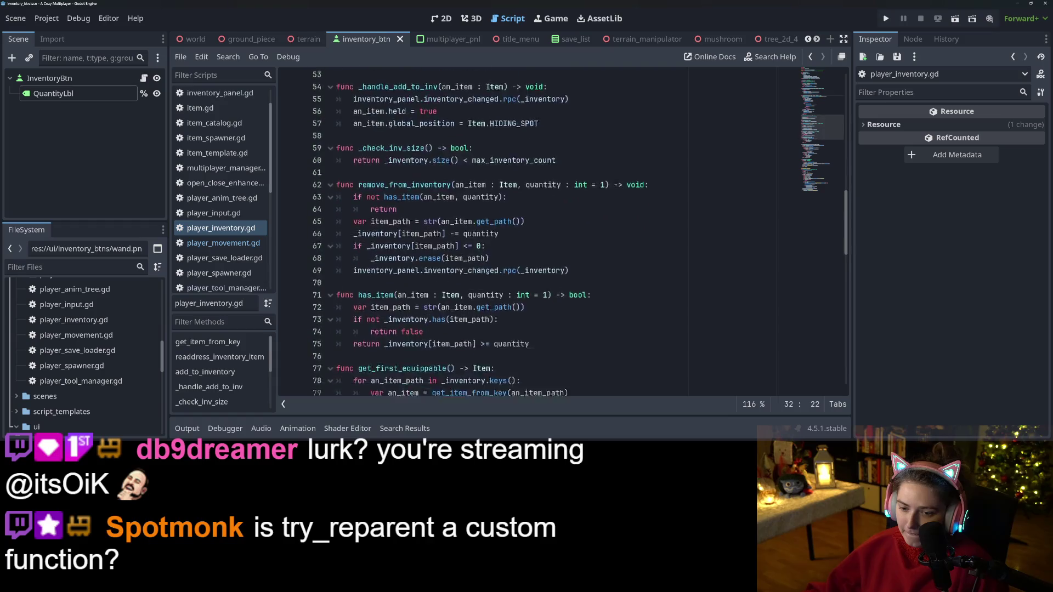
# - Go back to player_movement.gd's add_to_inventory call, then open utility.gd at try_reparent
pyautogui.hotkey('alt', 'Left')
pyautogui.hotkey('alt', 'Left')
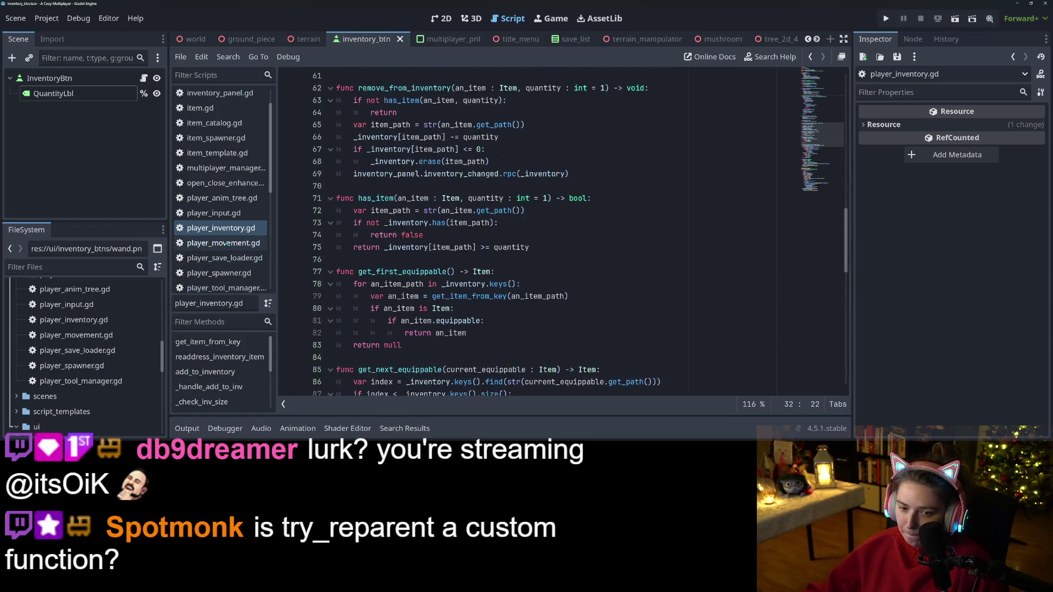
pyautogui.click(457, 321)
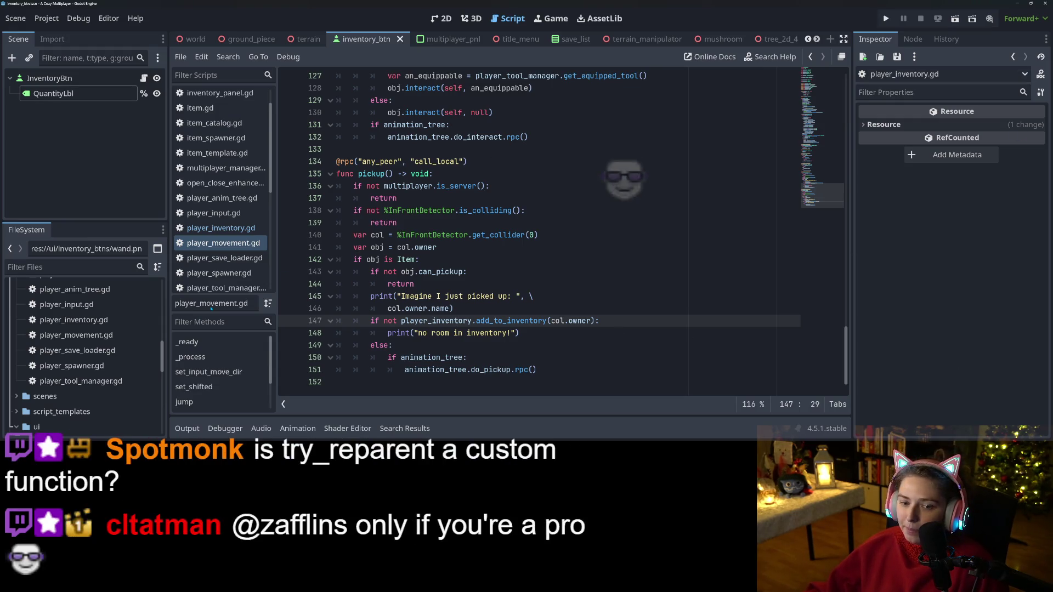
pyautogui.scroll(-5, 220, 208)
pyautogui.click(210, 209)
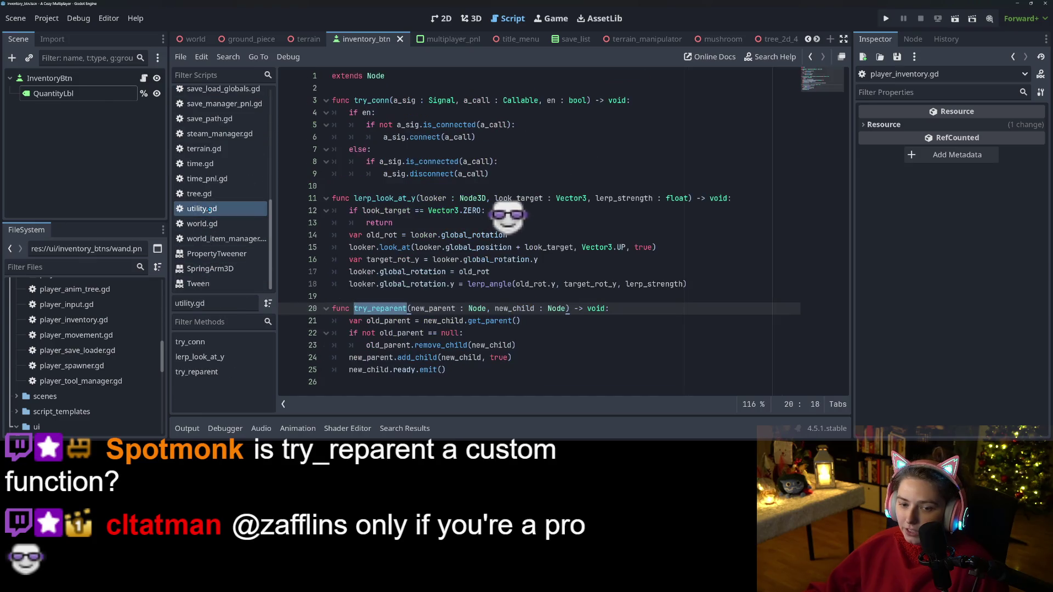
pyautogui.click(630, 346)
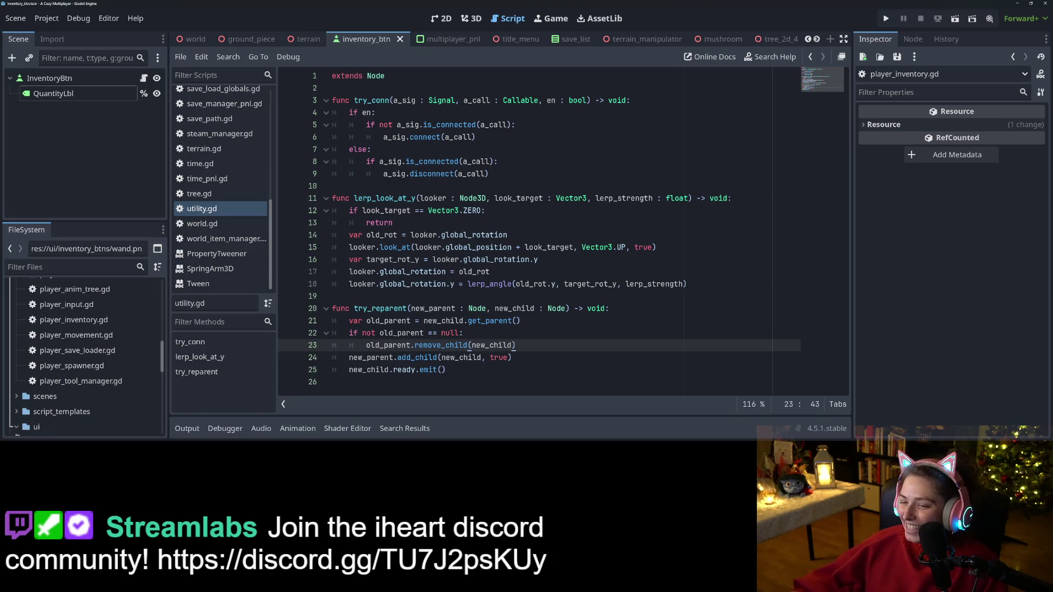
pyautogui.click(621, 331)
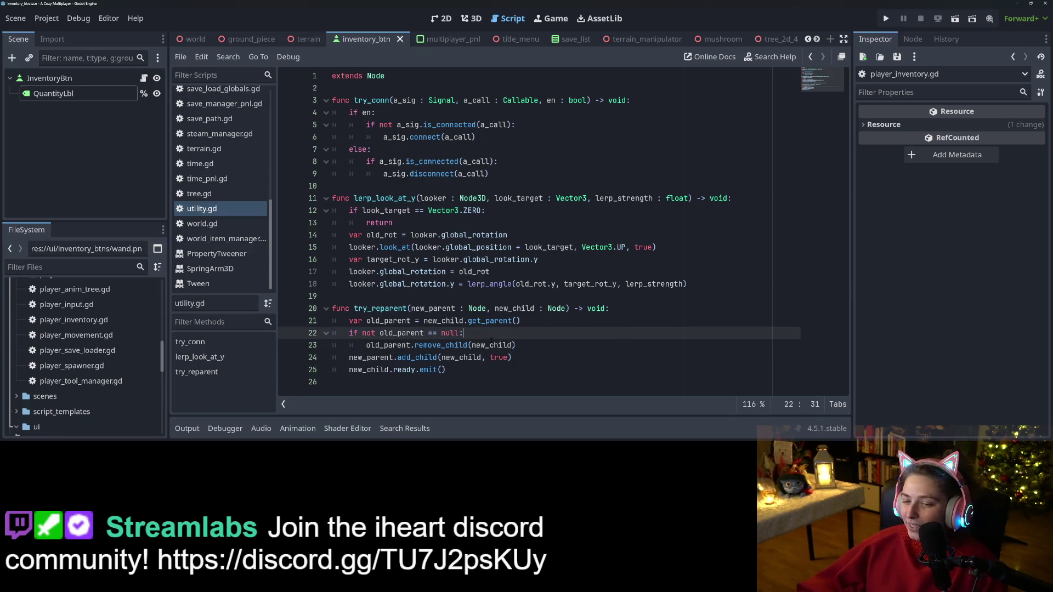
pyautogui.doubleClick(380, 308)
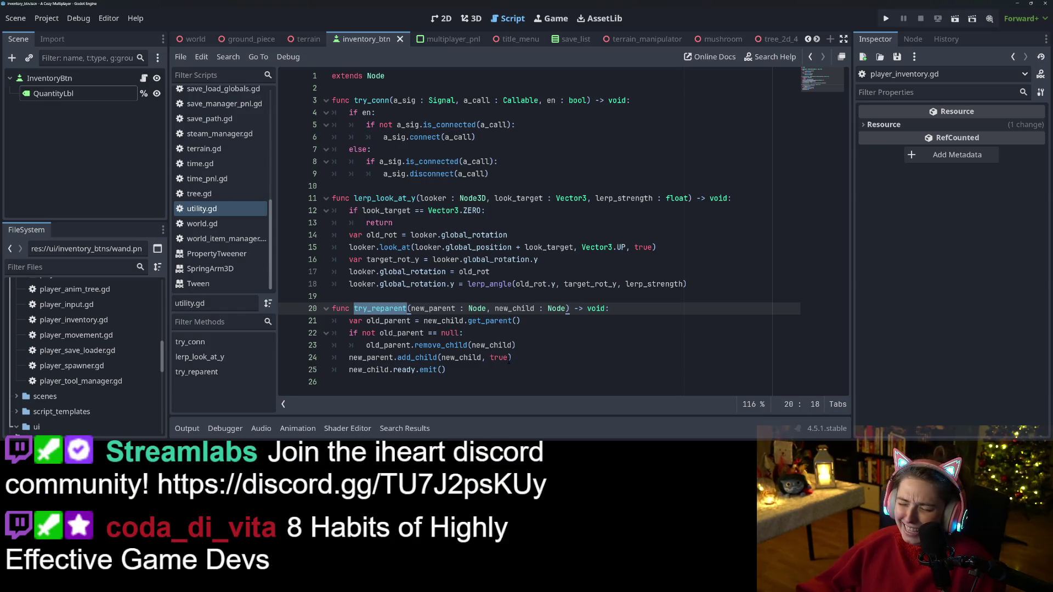
# - Find try_reparent across the project and open its call in player_inventory.gd's add_to_inventory
pyautogui.hotkey('ctrl', 'shift', 'f')
pyautogui.click(526, 275)
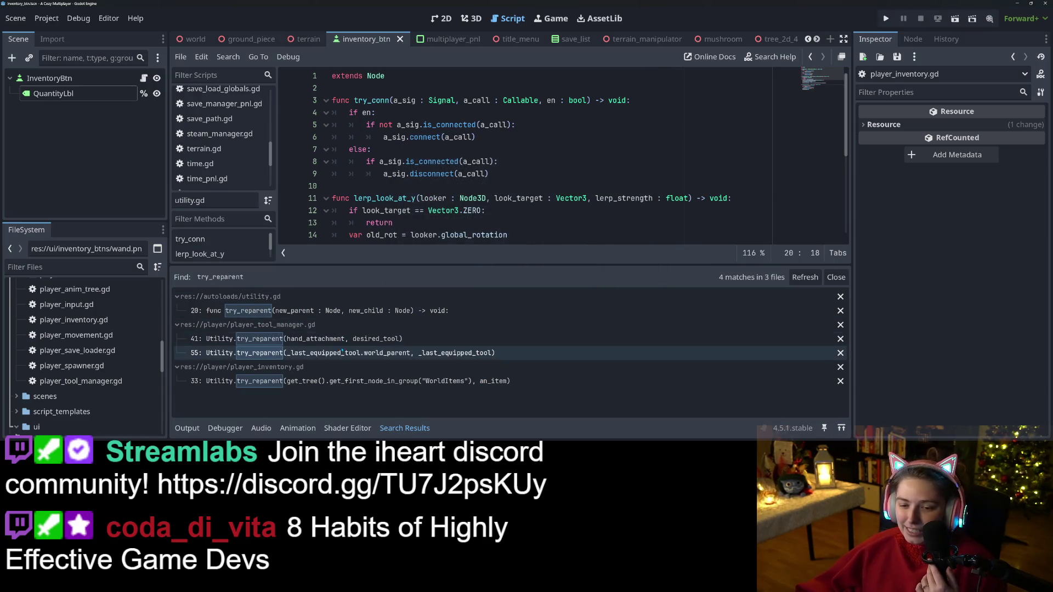
pyautogui.click(348, 381)
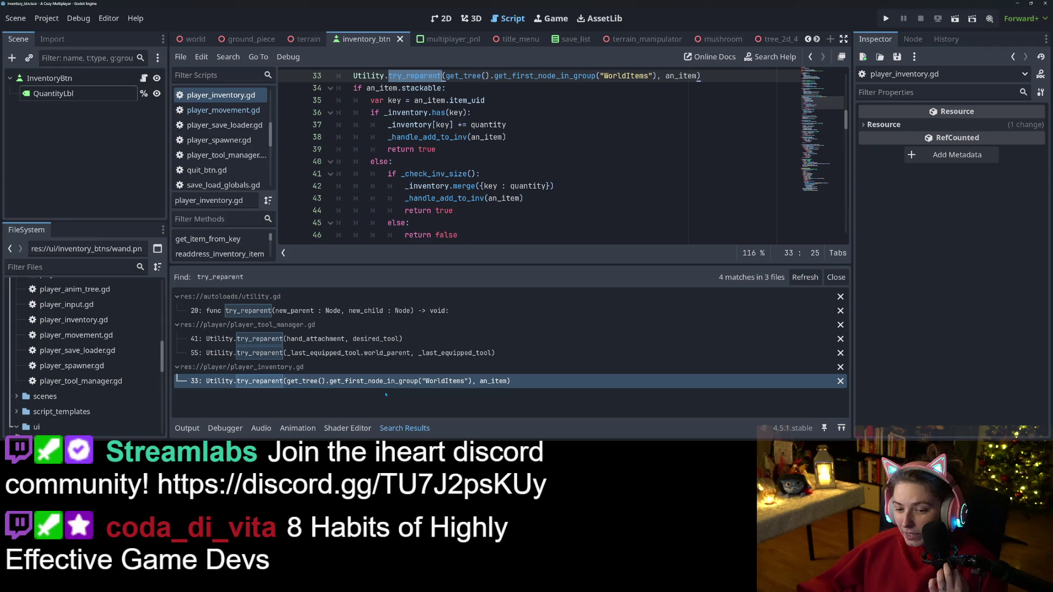
pyautogui.scroll(1, 417, 165)
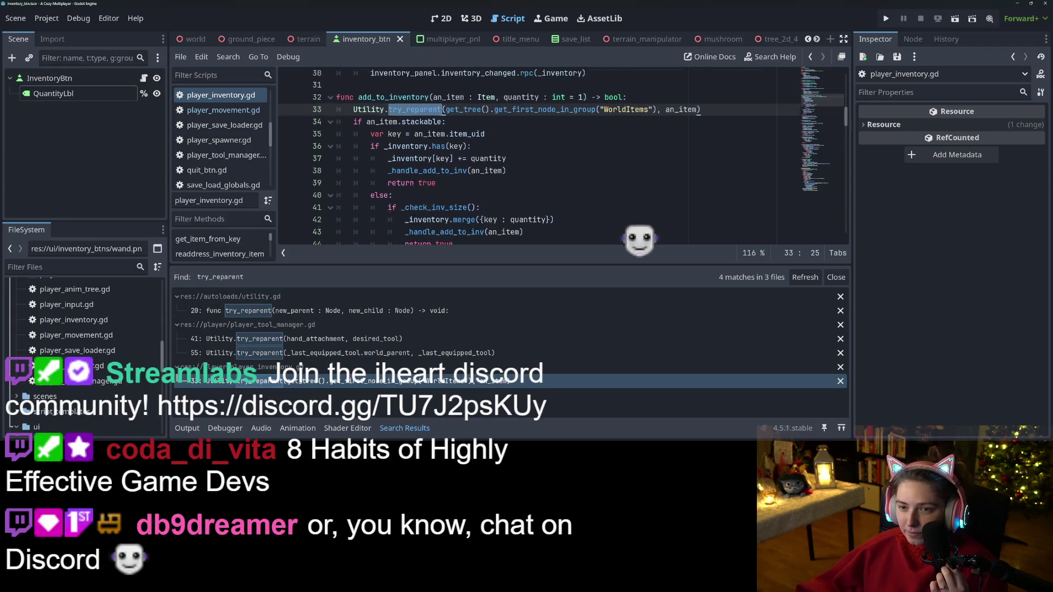
pyautogui.scroll(1, 563, 164)
pyautogui.doubleClick(393, 137)
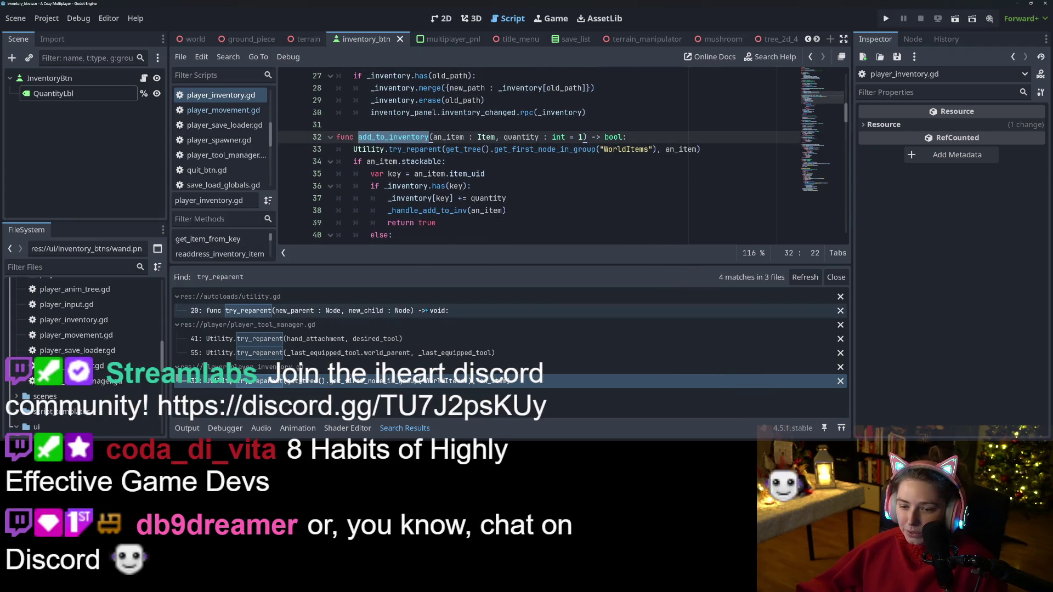
pyautogui.click(416, 428)
pyautogui.click(398, 161)
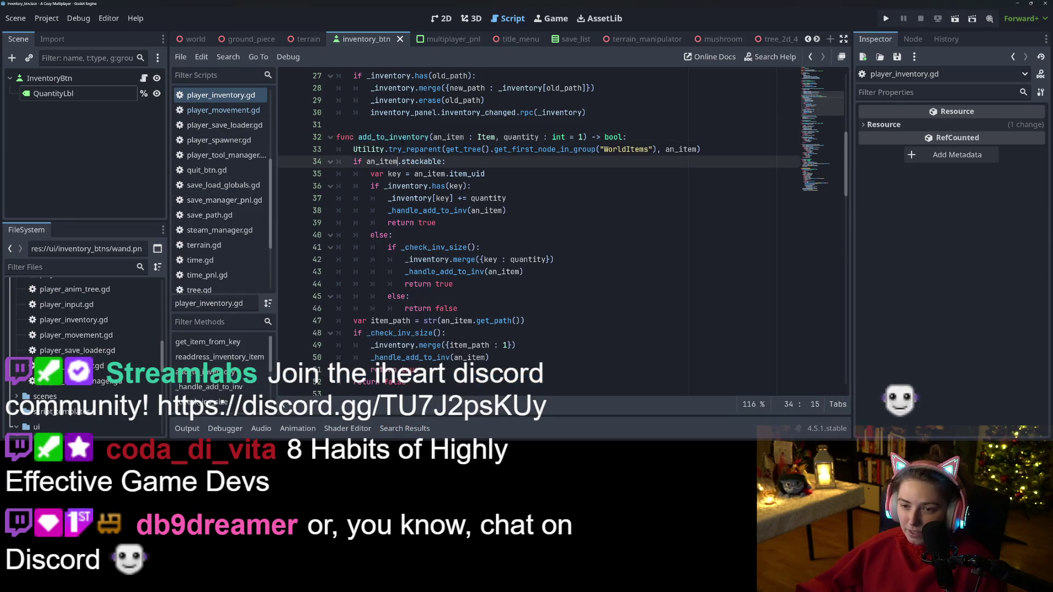
pyautogui.doubleClick(403, 139)
# - Find add_to_inventory across the project, visiting player_movement.gd and the load_save_data call on line 129
pyautogui.hotkey('ctrl', 'shift', 'f')
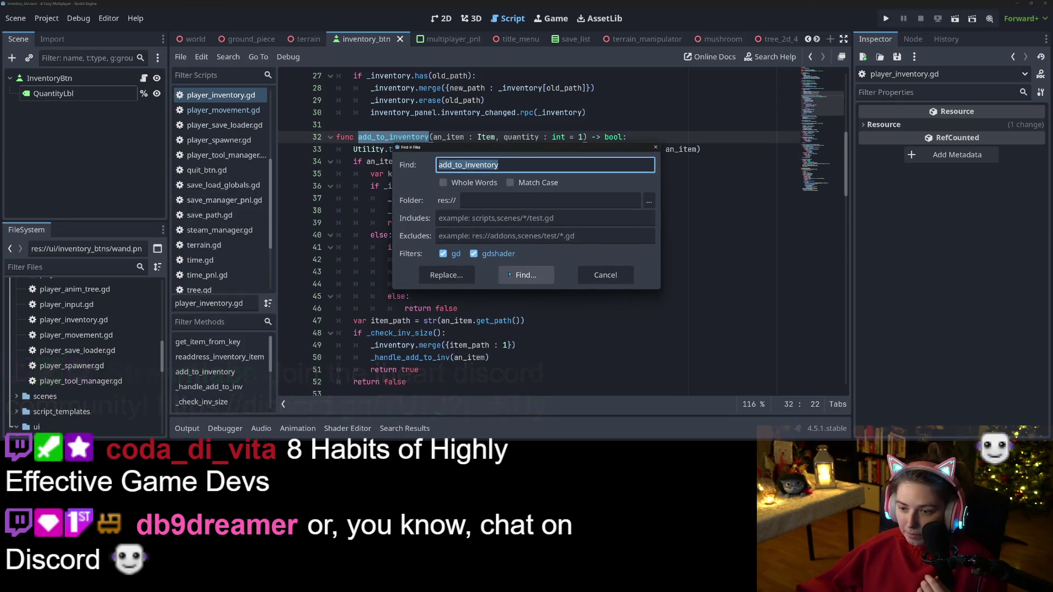
pyautogui.press('Return')
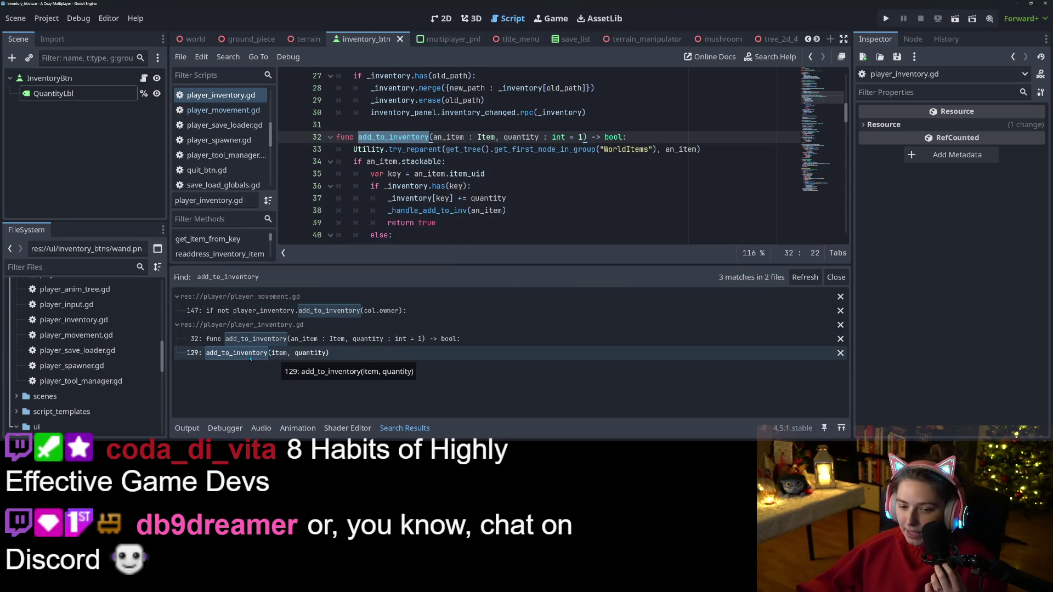
pyautogui.click(250, 311)
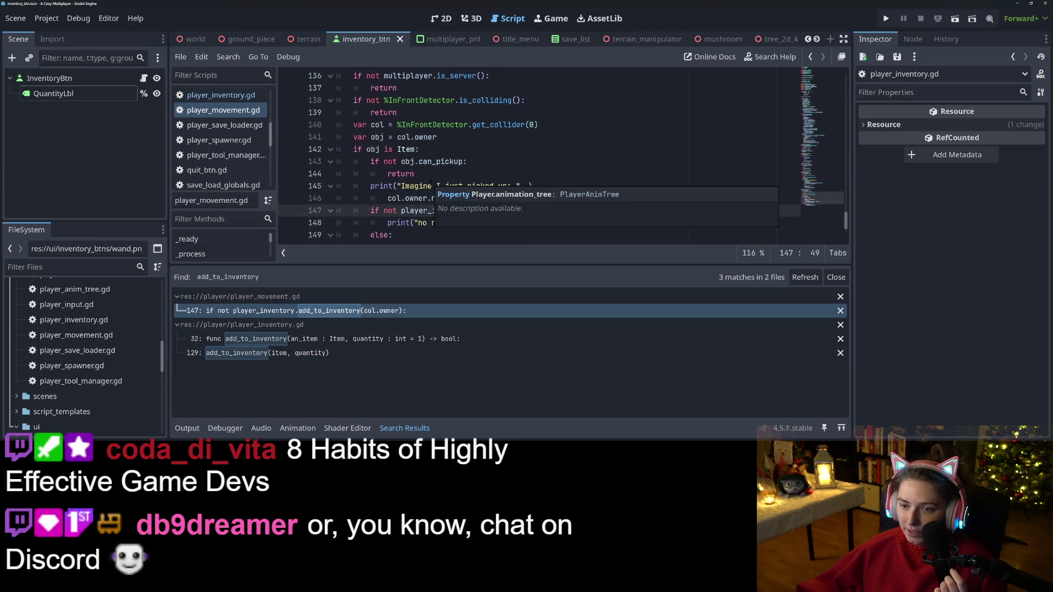
pyautogui.scroll(1, 537, 156)
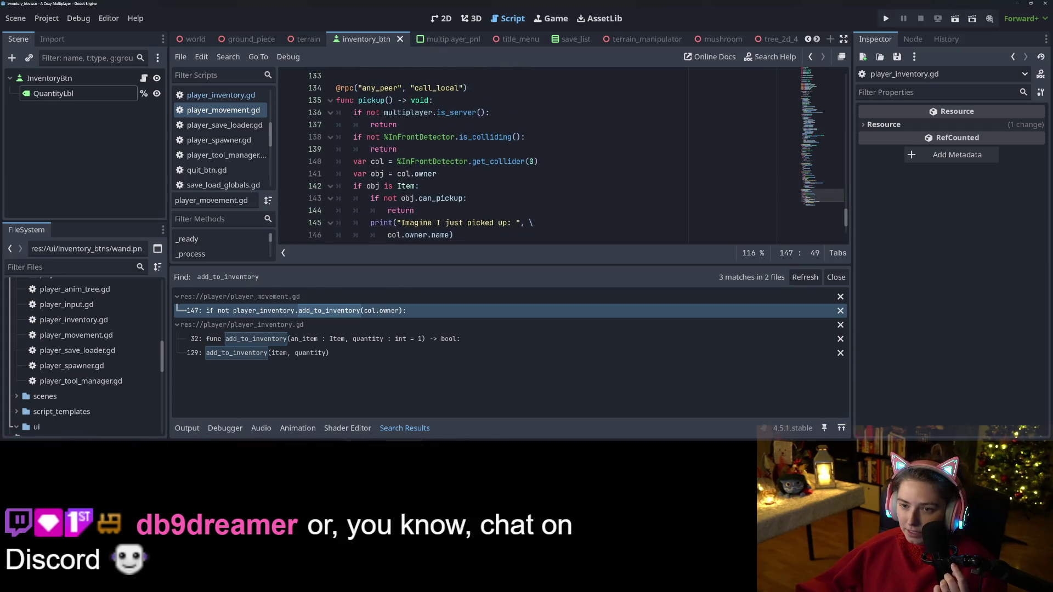
pyautogui.click(293, 352)
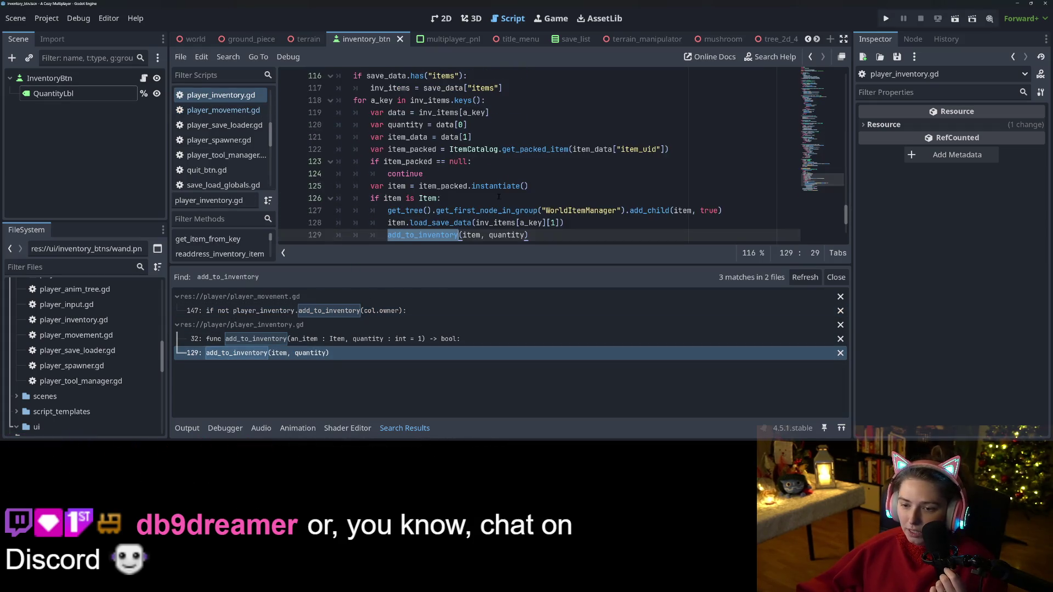
pyautogui.scroll(2, 499, 196)
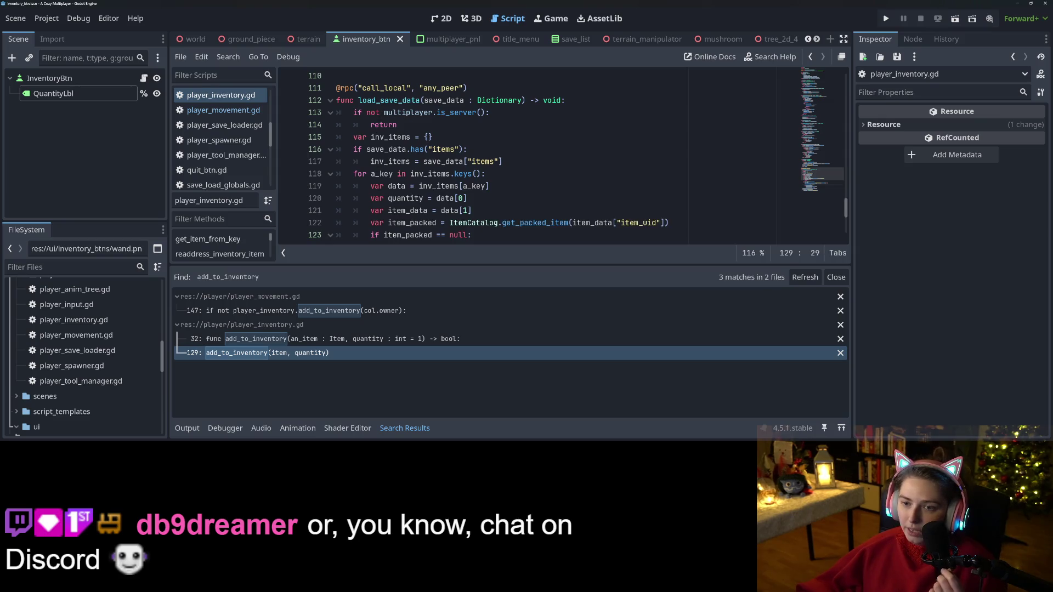
pyautogui.scroll(-3, 498, 196)
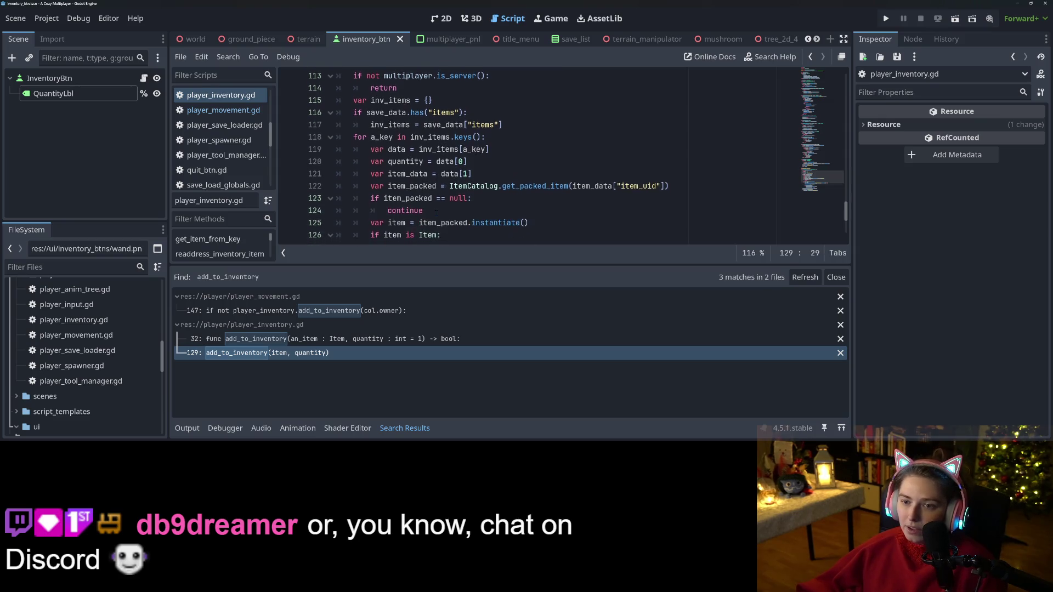
pyautogui.click(404, 428)
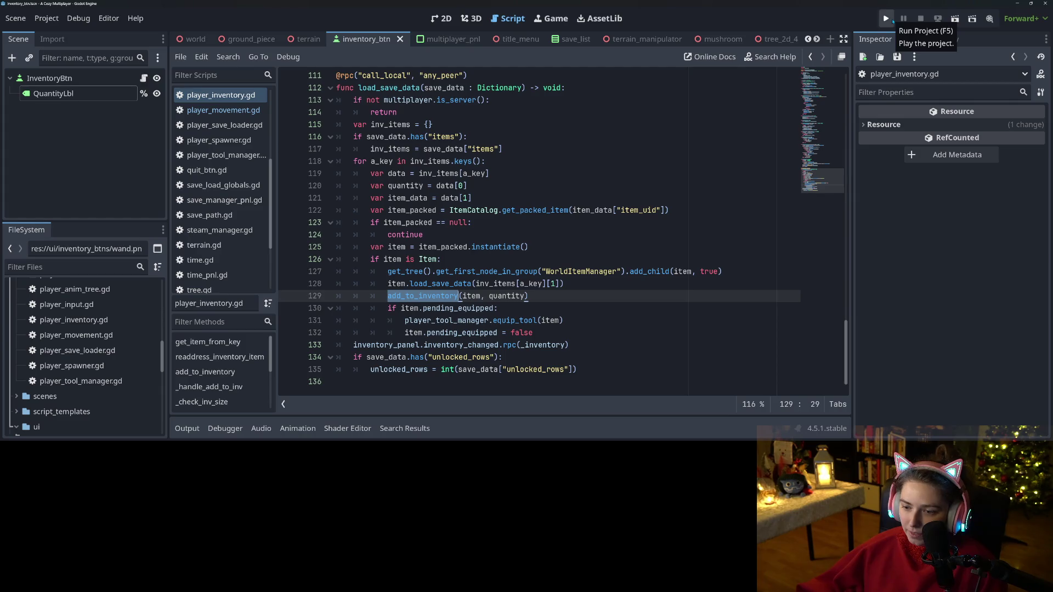
# - Run the game, start a new game, walk toward the axe, then close the game window
pyautogui.click(886, 19)
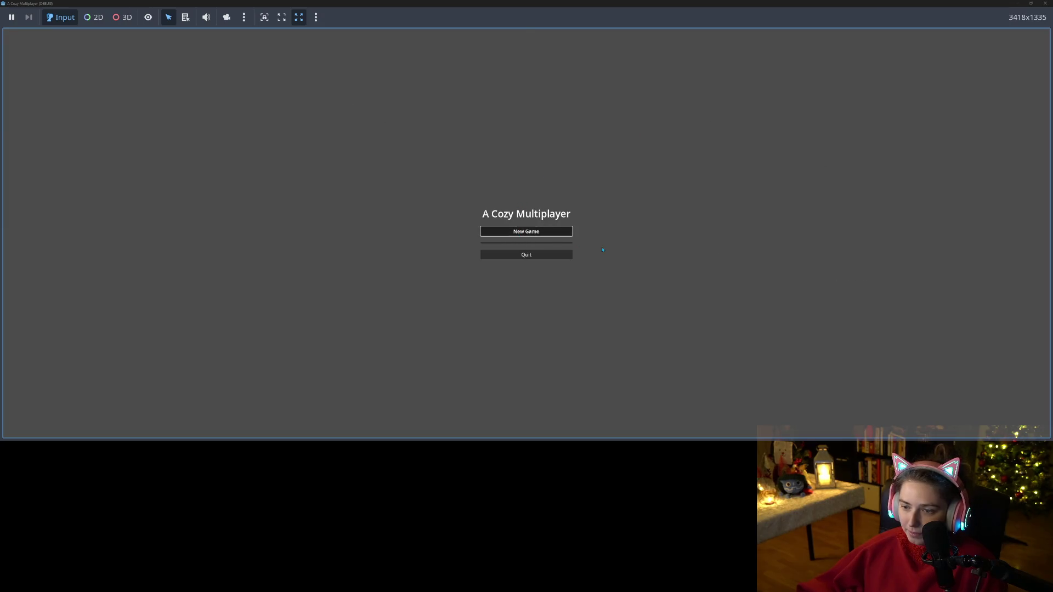
pyautogui.click(527, 230)
pyautogui.press('a')
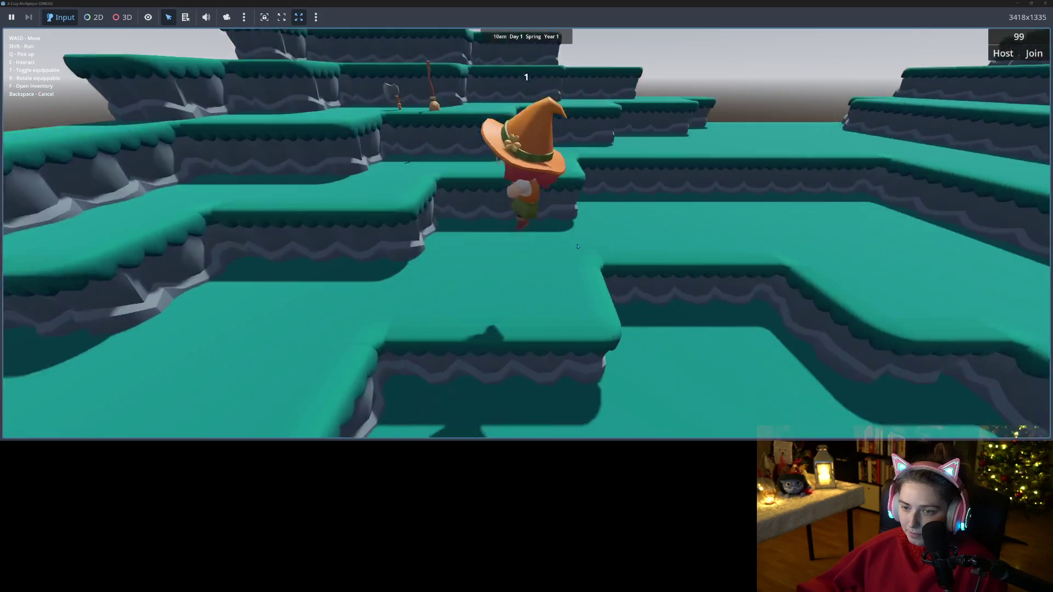
pyautogui.press('w')
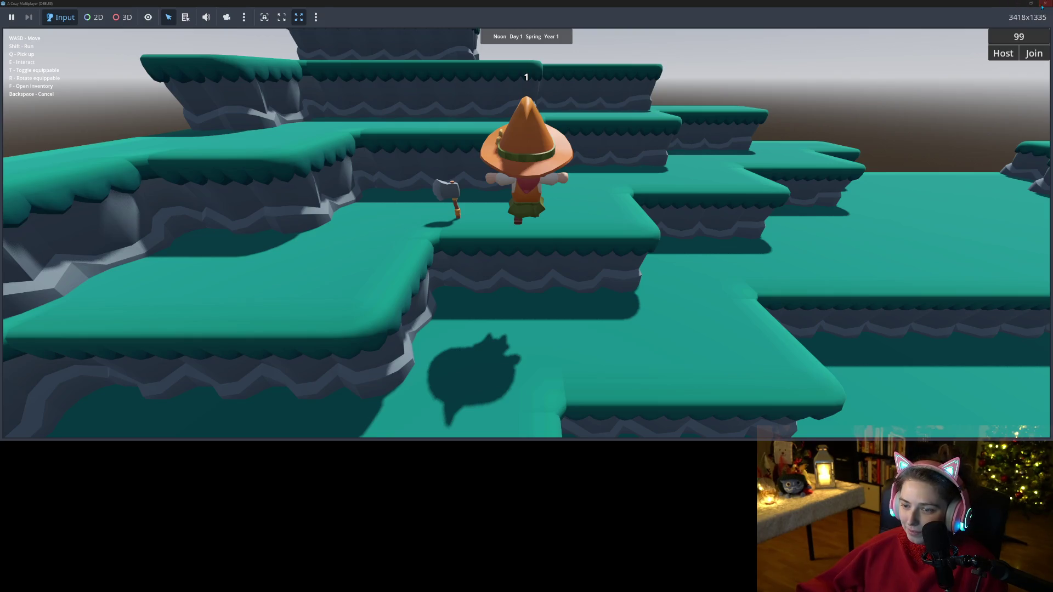
pyautogui.click(1042, 4)
# - Open the add_child error and jump to its line in try_reparent, checking new_parent on line 24
pyautogui.click(247, 292)
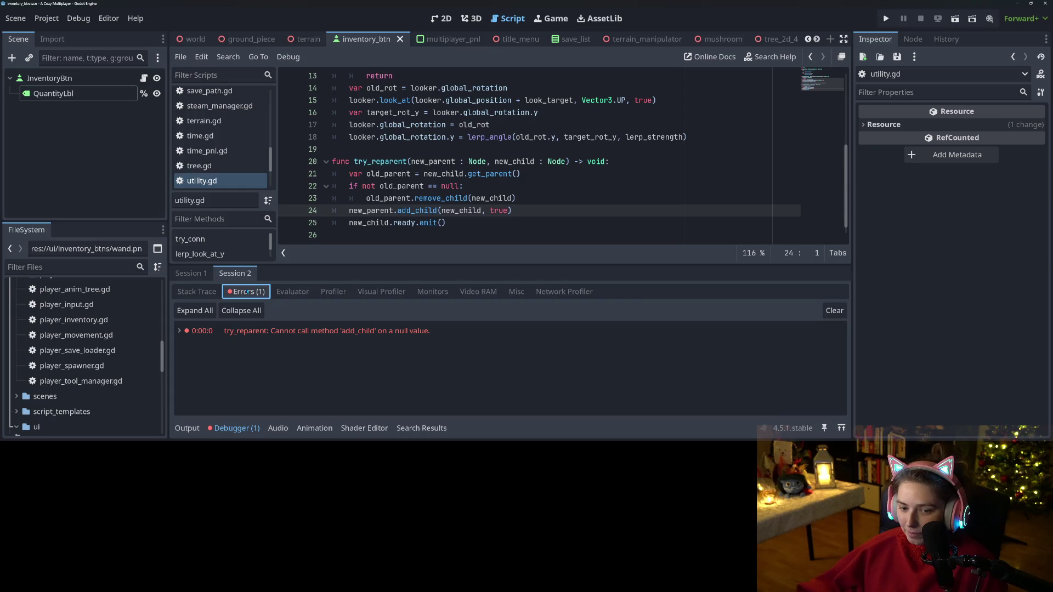
pyautogui.click(390, 331)
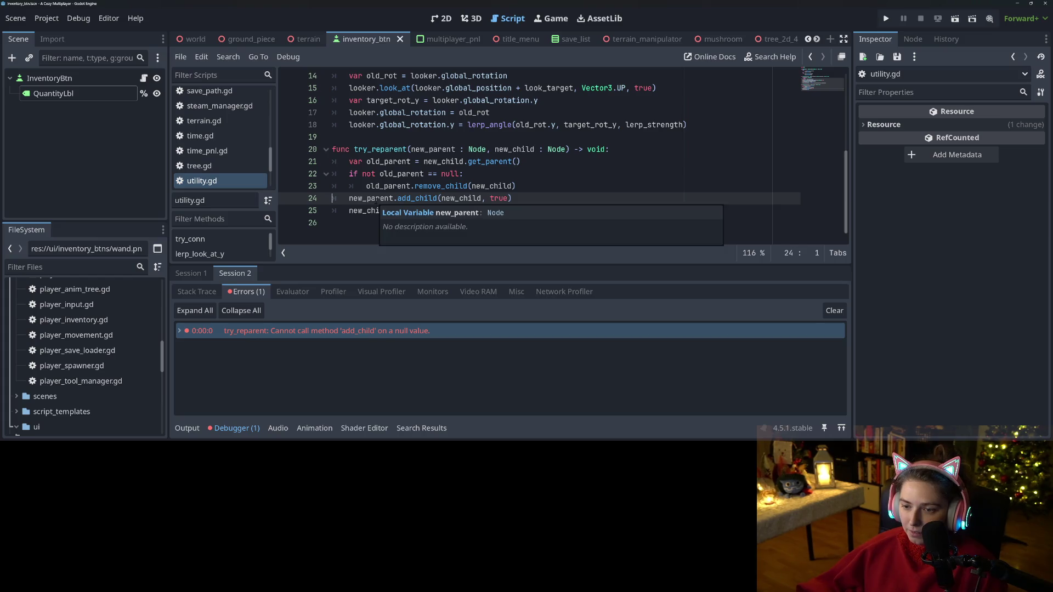
pyautogui.click(389, 198)
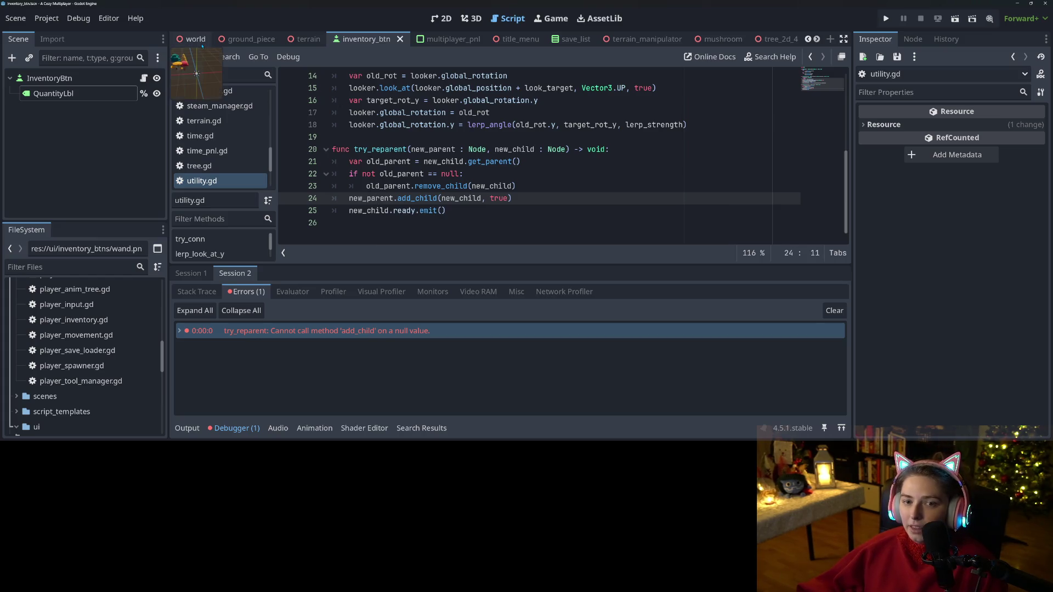
# - In the world scene, select WorldItems and view its groups, confirming WorldItemManager membership
pyautogui.click(176, 43)
pyautogui.scroll(1, 58, 189)
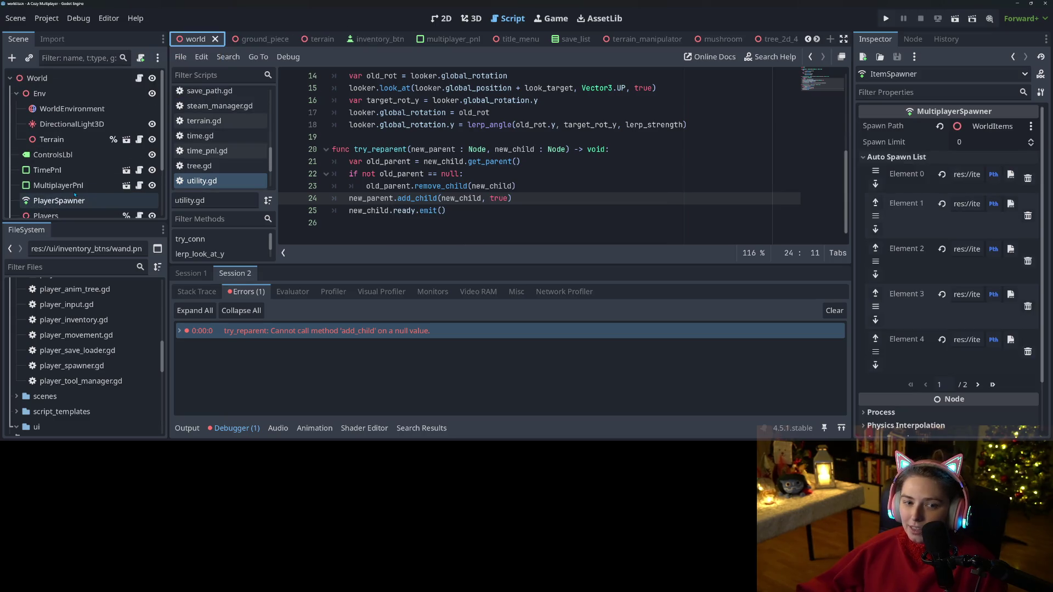
pyautogui.scroll(-3, 58, 189)
pyautogui.click(53, 177)
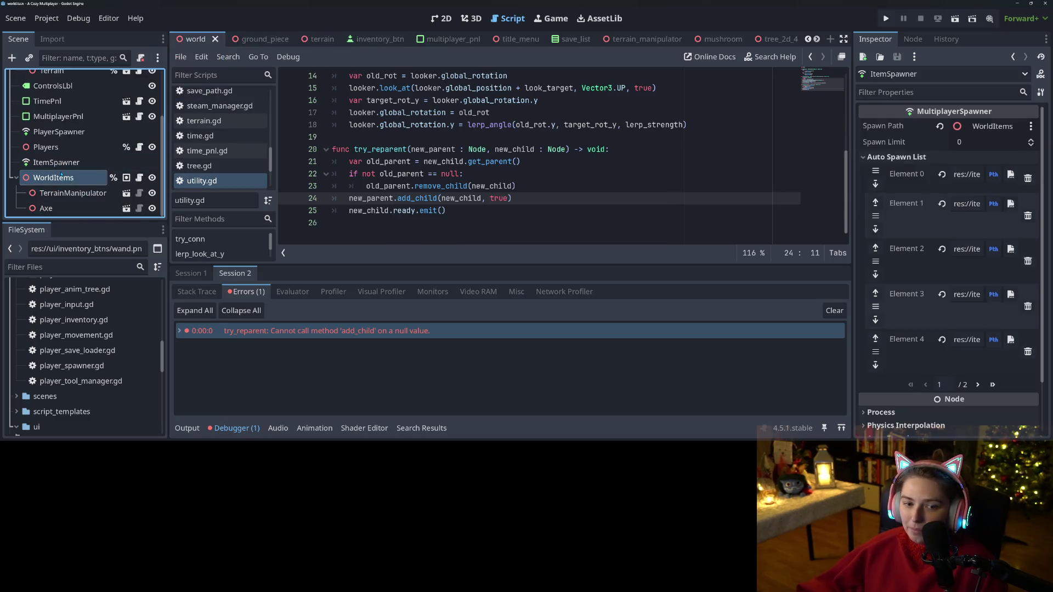
pyautogui.click(912, 39)
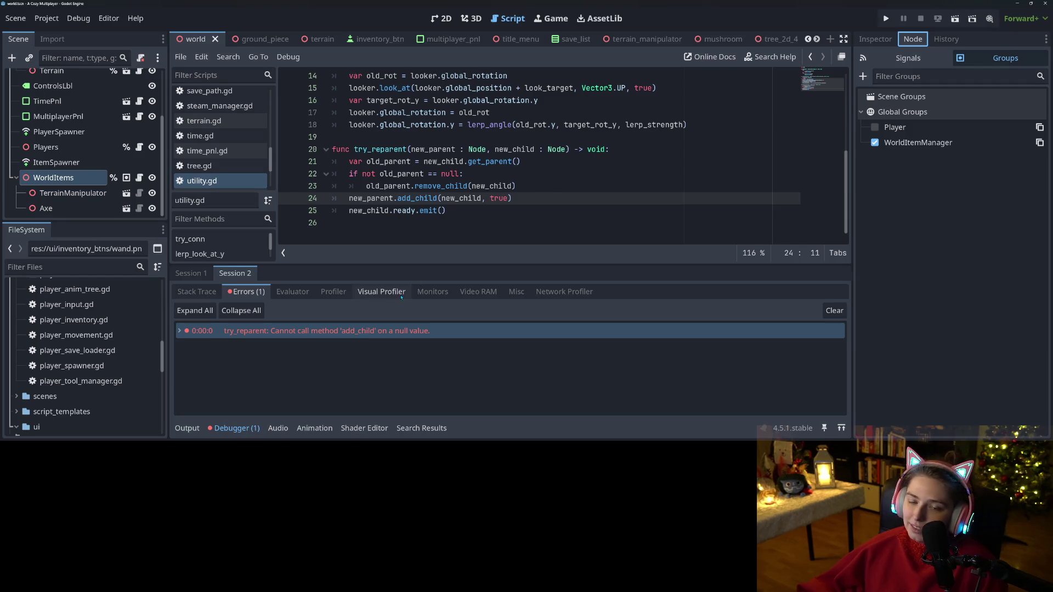
pyautogui.scroll(-2, 230, 159)
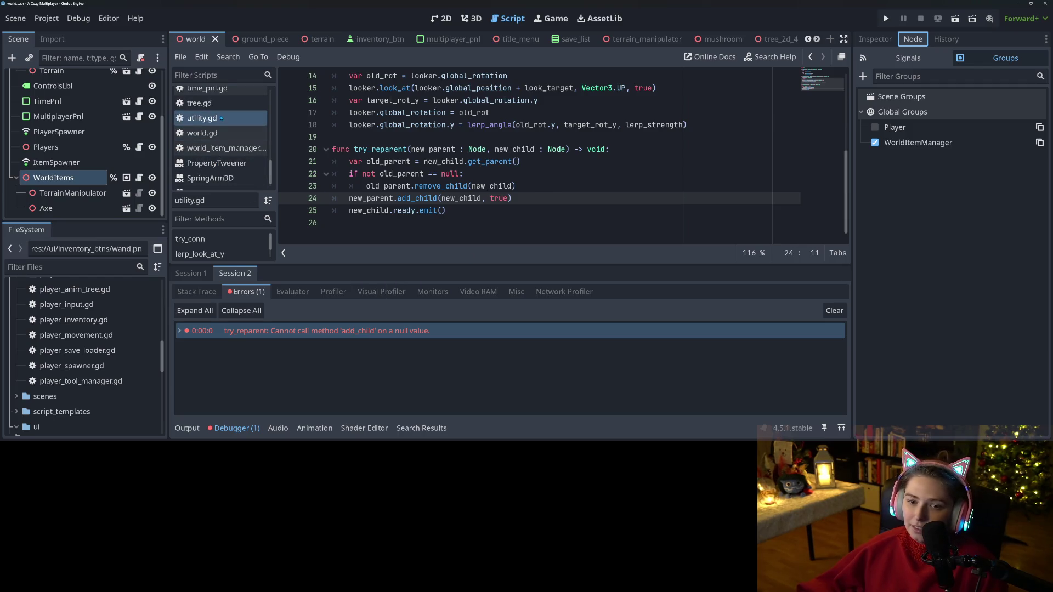
pyautogui.scroll(5, 231, 164)
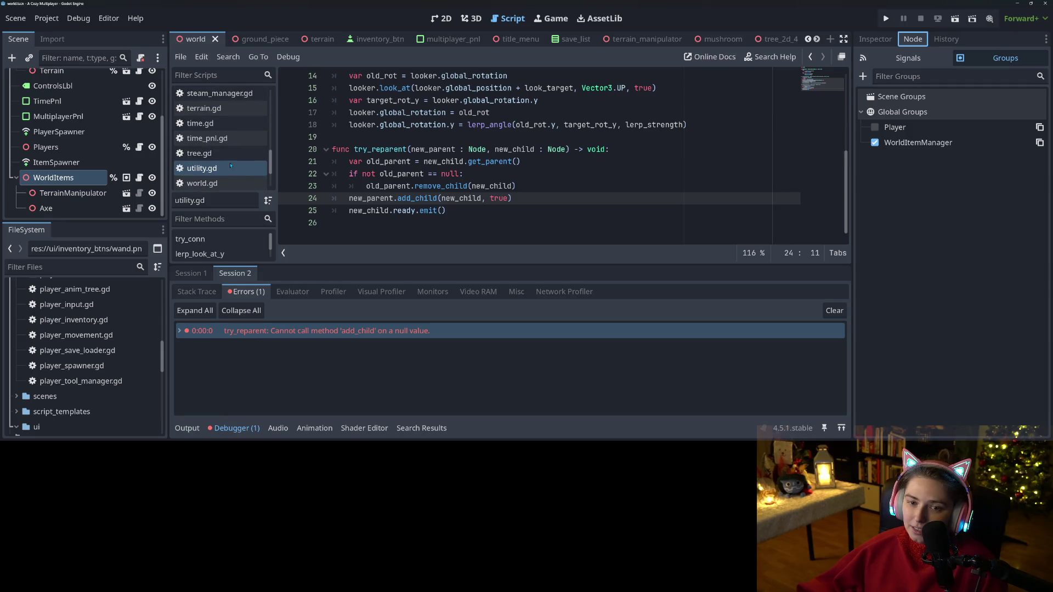
pyautogui.scroll(3, 229, 166)
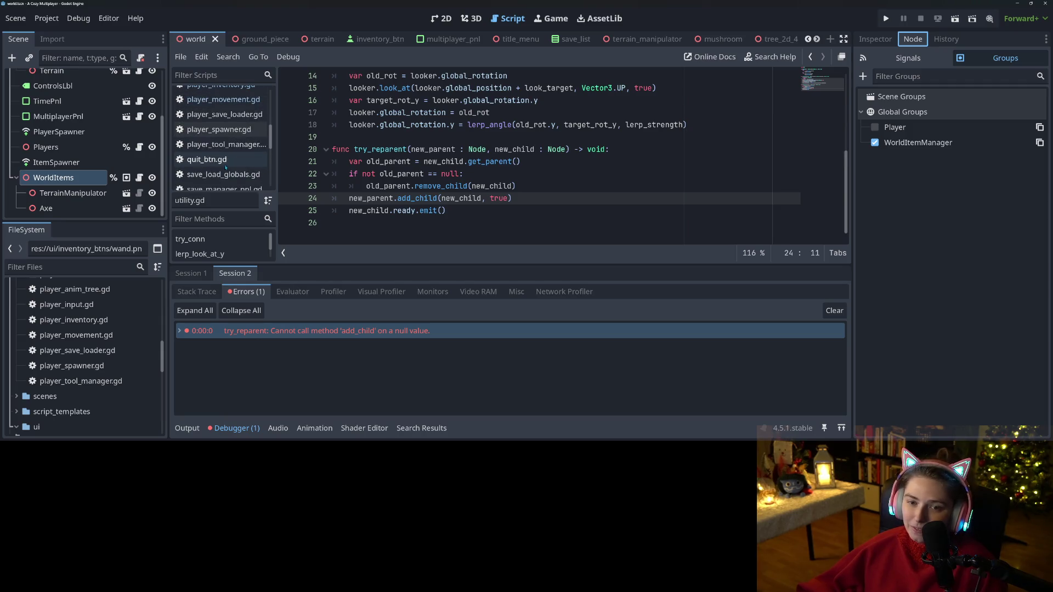
# - In player_inventory.gd, change the line 33 group name from WorldItems to WorldItemManager
pyautogui.click(232, 108)
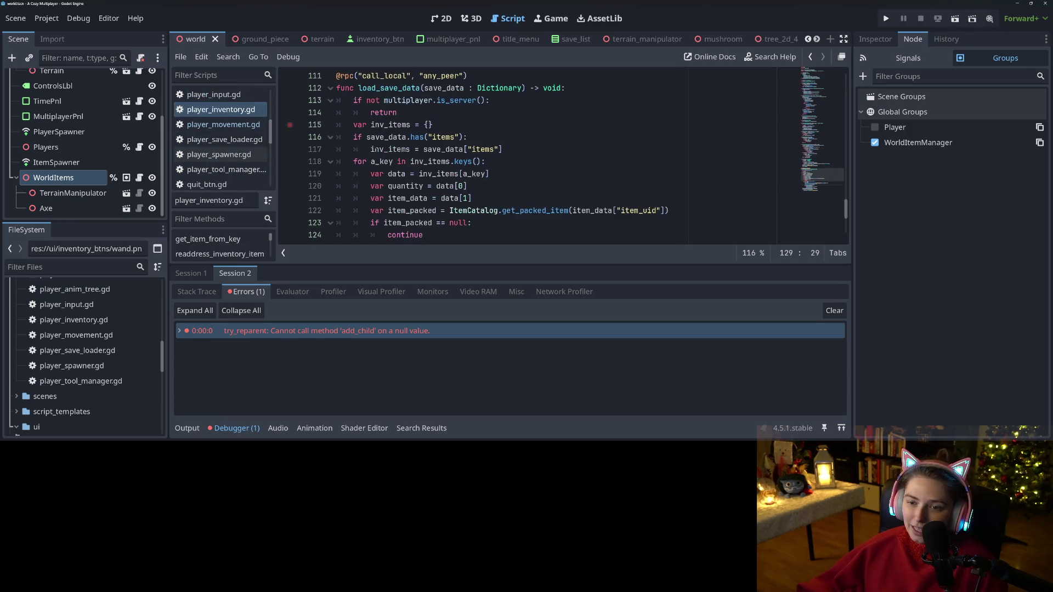
pyautogui.scroll(-4, 521, 192)
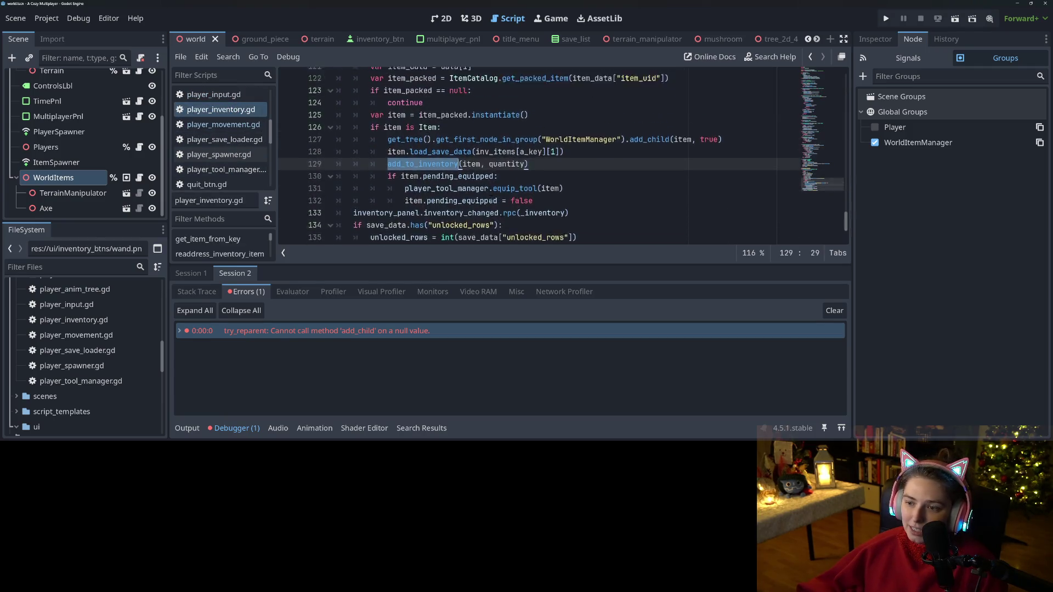
pyautogui.scroll(2, 548, 190)
pyautogui.click(599, 186)
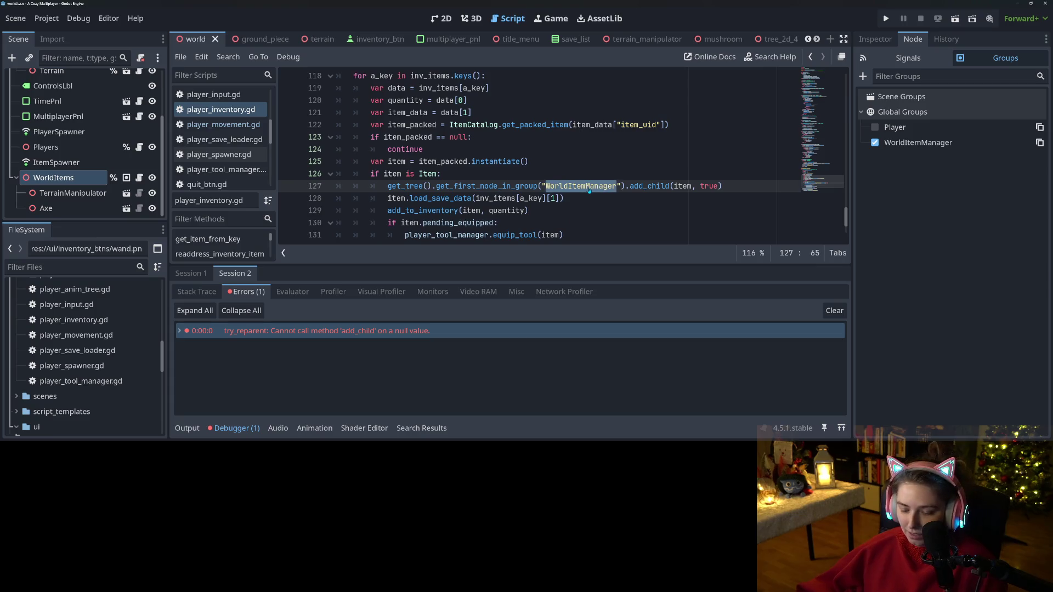
pyautogui.scroll(15, 581, 203)
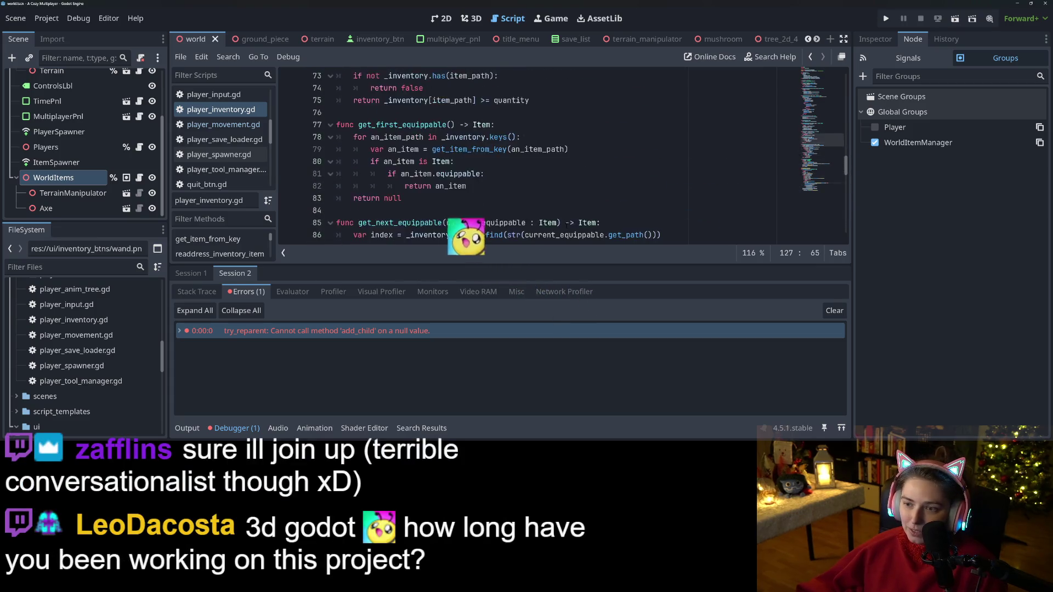
pyautogui.scroll(15, 567, 223)
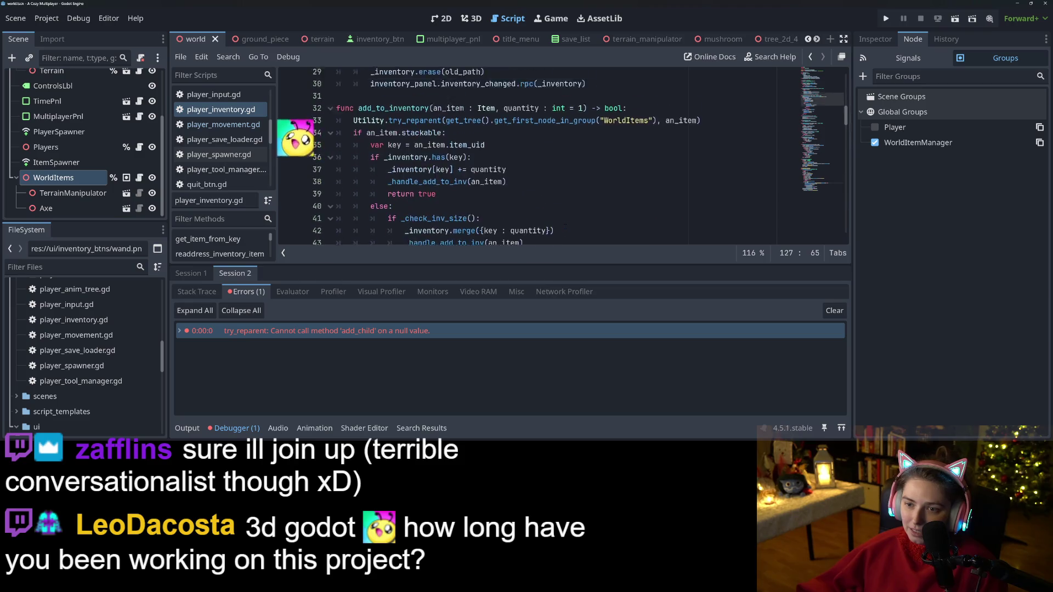
pyautogui.scroll(2, 603, 165)
pyautogui.doubleClick(625, 174)
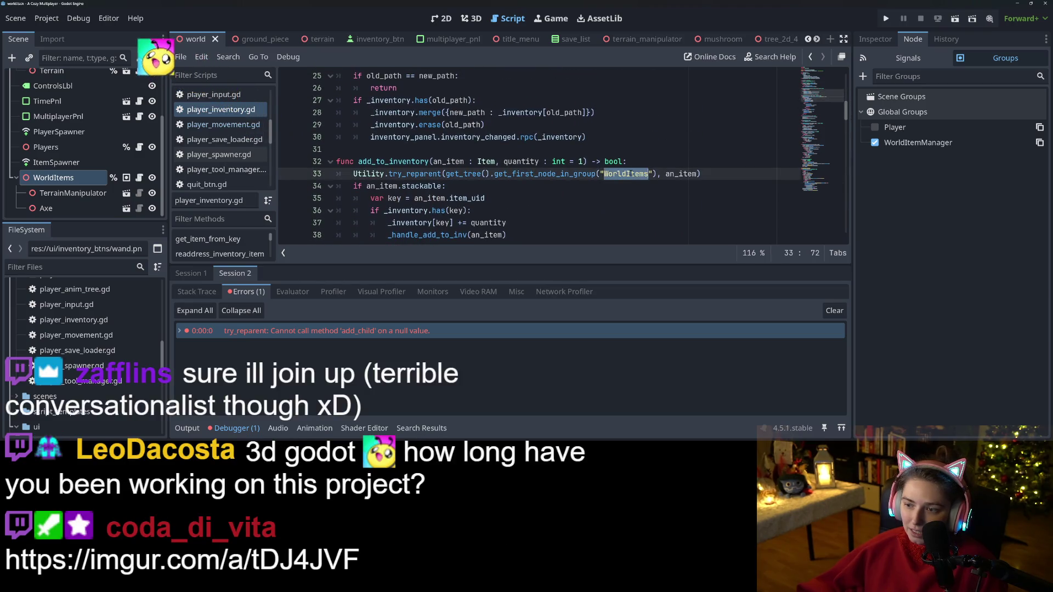
pyautogui.write('WorldItemManager')
# - Review the get_first_node_in_group call on line 127 and the nearby add_to_inventory and load_save_data calls
pyautogui.scroll(-13, 630, 187)
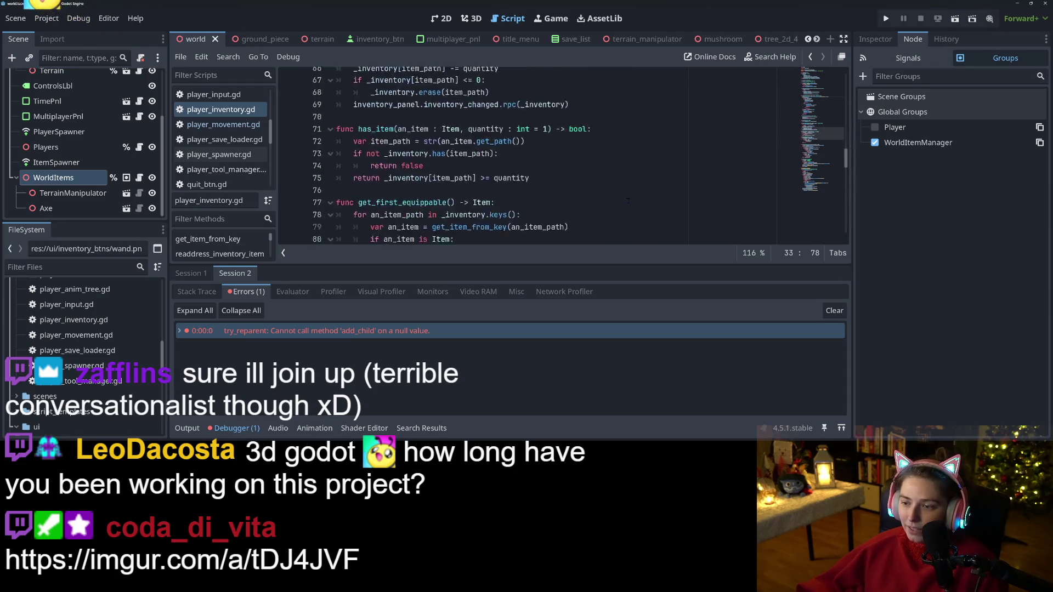
pyautogui.scroll(-10, 625, 201)
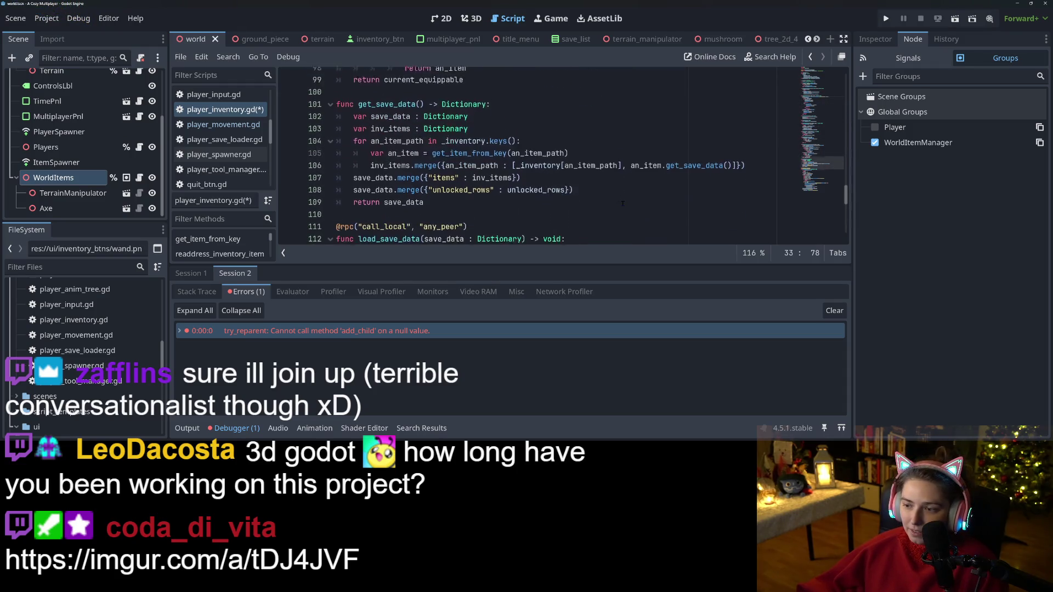
pyautogui.scroll(-1, 623, 204)
pyautogui.scroll(-7, 592, 155)
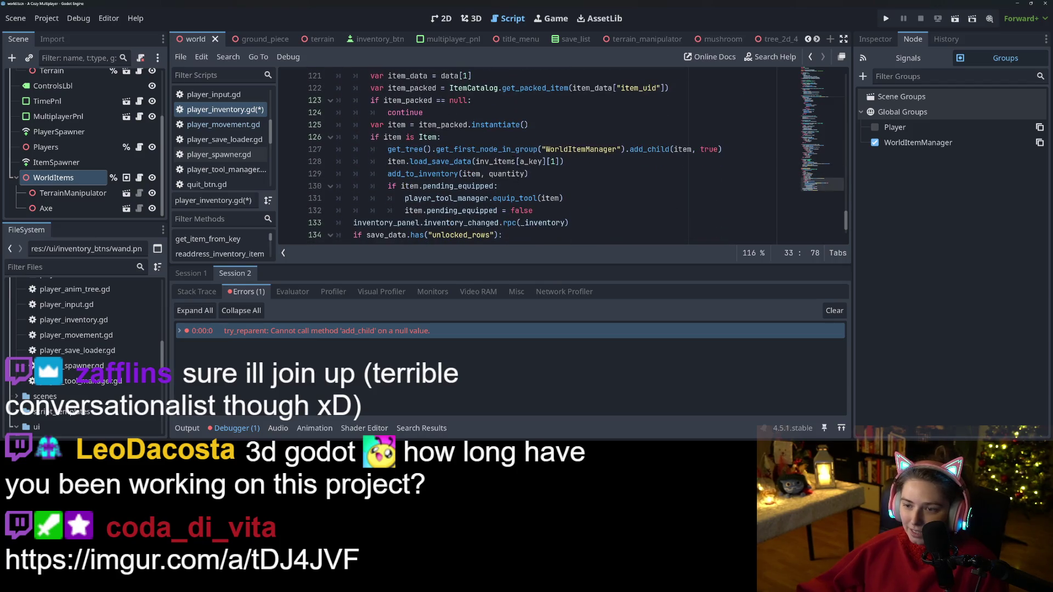
pyautogui.doubleClick(479, 150)
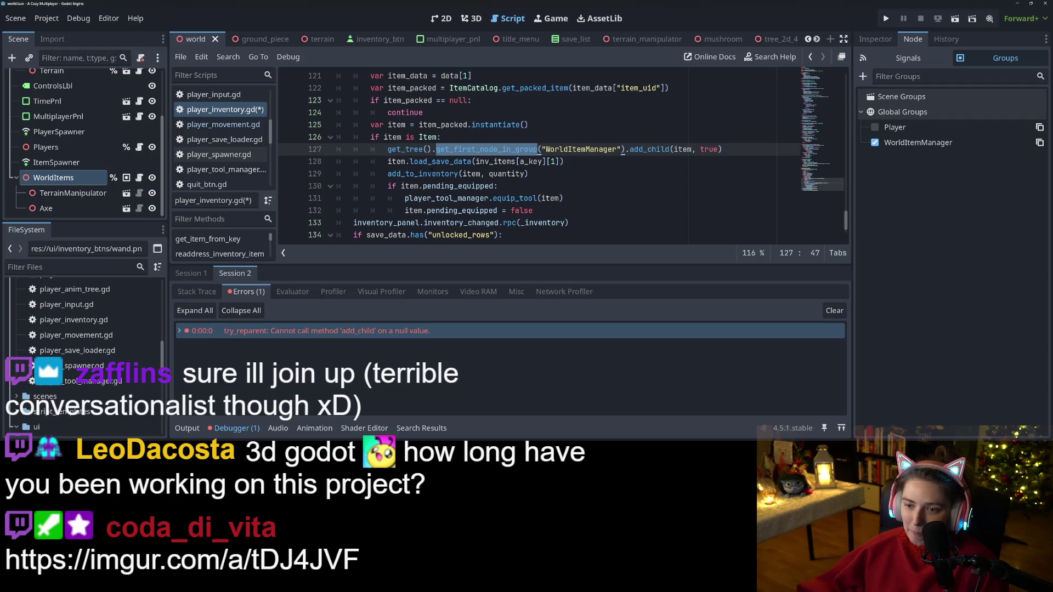
pyautogui.click(432, 174)
pyautogui.click(462, 161)
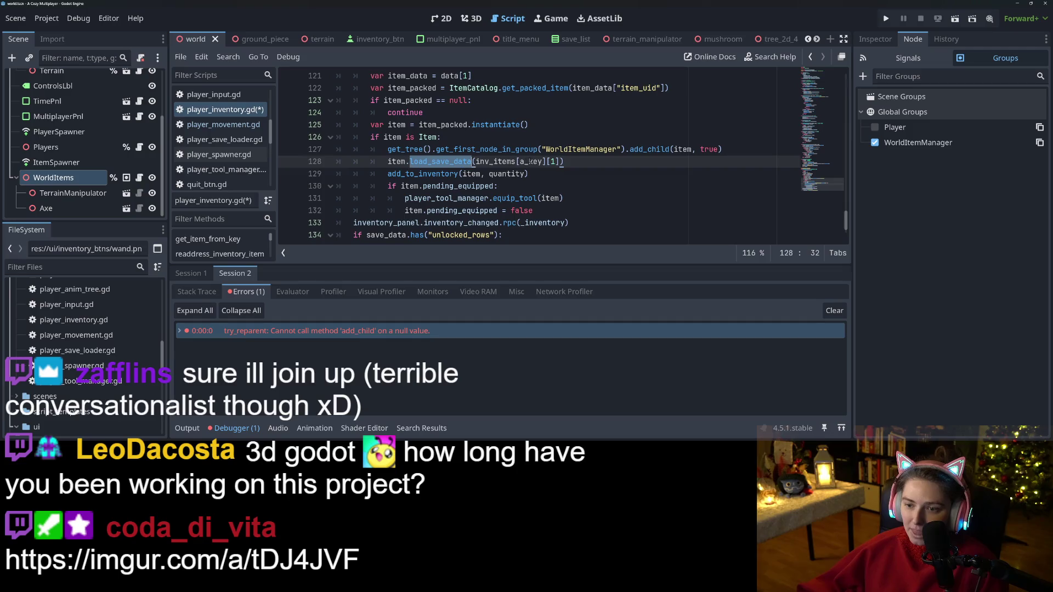
pyautogui.doubleClick(489, 150)
# - Delete the redundant add_child line 127 and save the script
pyautogui.moveTo(723, 149)
pyautogui.mouseDown()
pyautogui.moveTo(416, 149)
pyautogui.moveTo(362, 138)
pyautogui.moveTo(324, 150)
pyautogui.mouseUp()
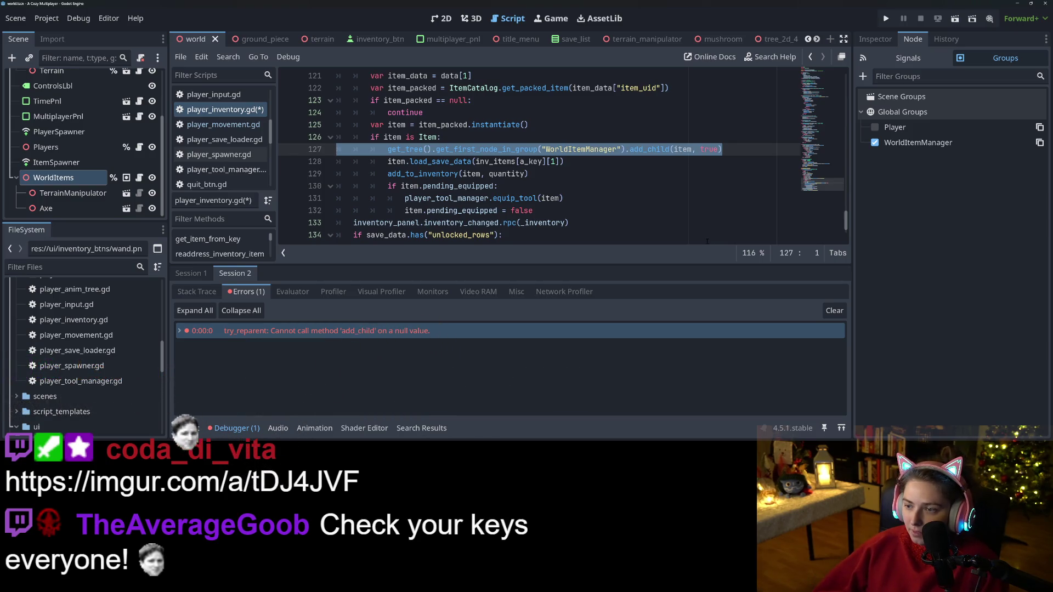
pyautogui.press('BackSpace')
pyautogui.press('BackSpace')
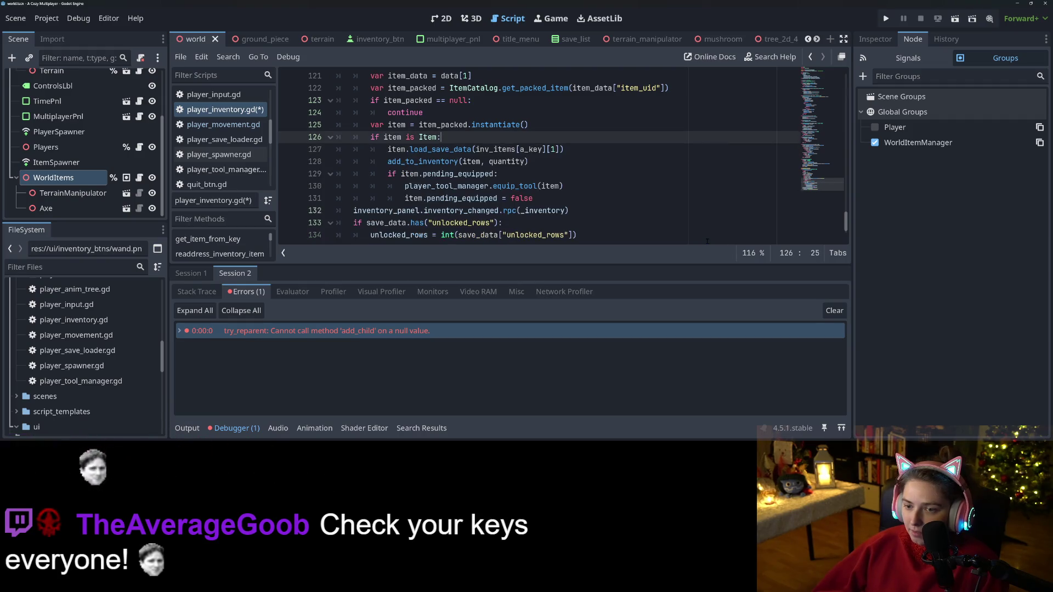
pyautogui.hotkey('ctrl', 's')
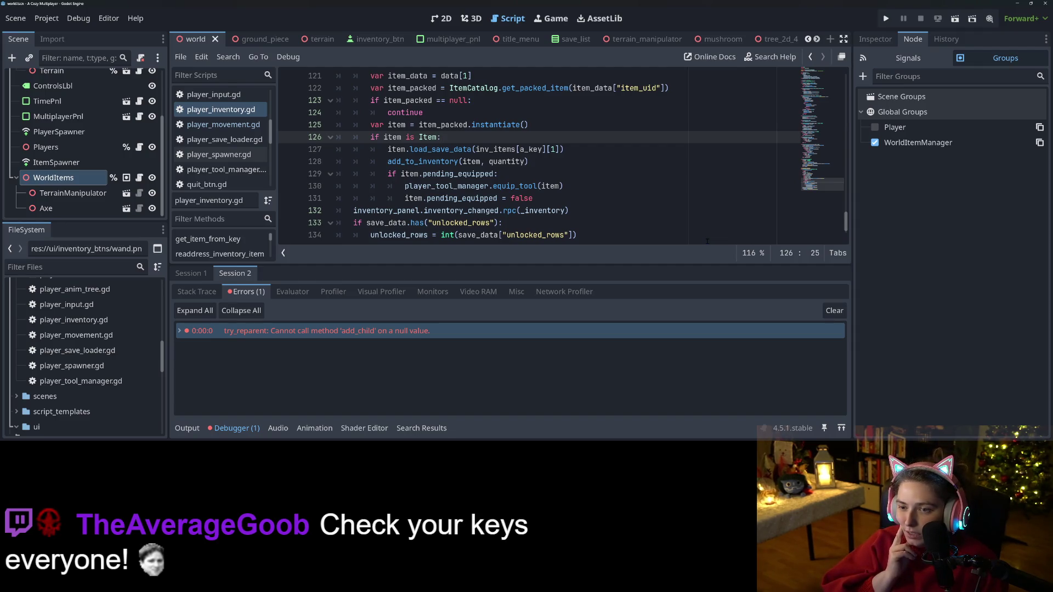
# - Move add_to_inventory(item, quantity) above load_save_data, save, and run the game with F5
pyautogui.click(444, 161)
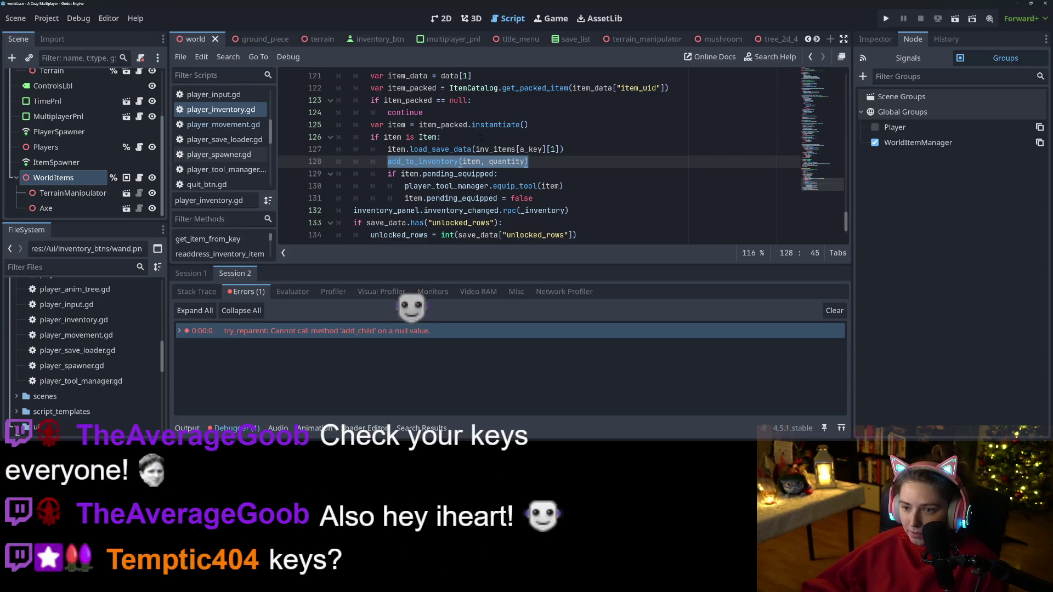
pyautogui.click(480, 137)
pyautogui.press('Return')
pyautogui.write('add_to_inventory(item, quantity)')
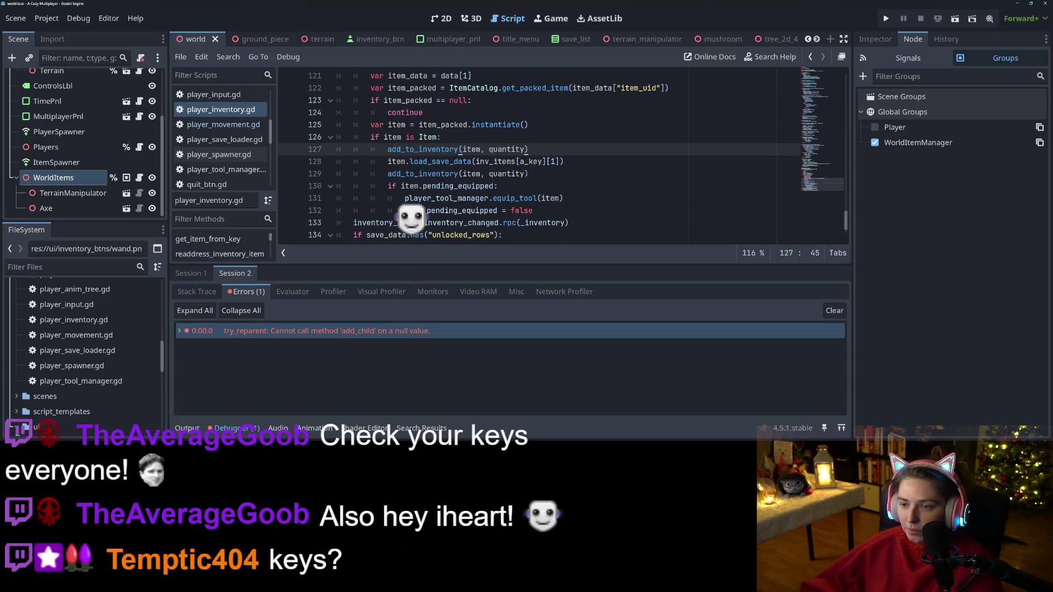
pyautogui.tripleClick(411, 173)
pyautogui.press('BackSpace')
pyautogui.press('BackSpace')
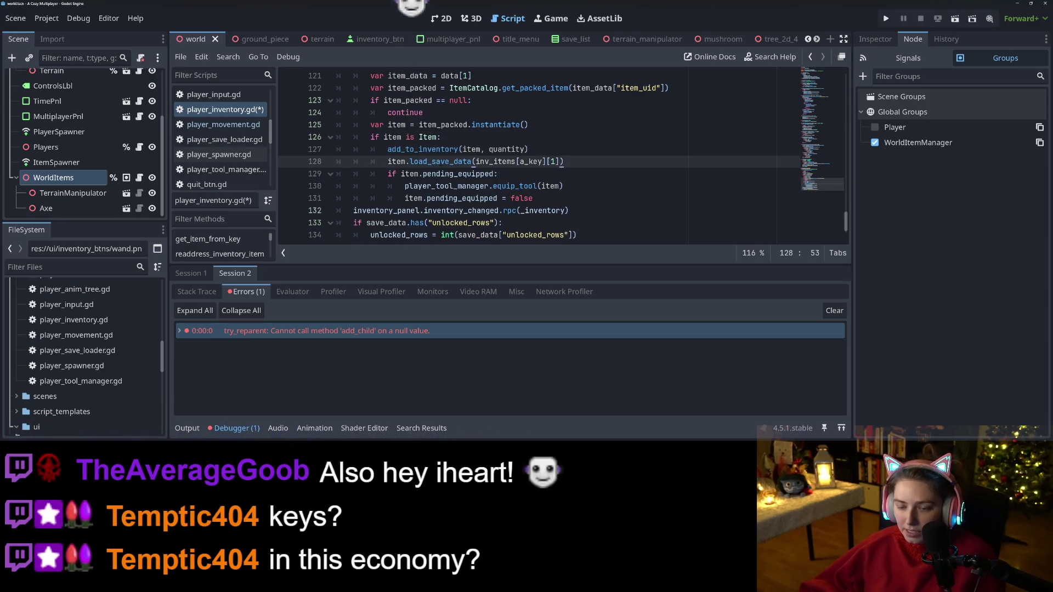
pyautogui.hotkey('ctrl', 's')
pyautogui.click(590, 201)
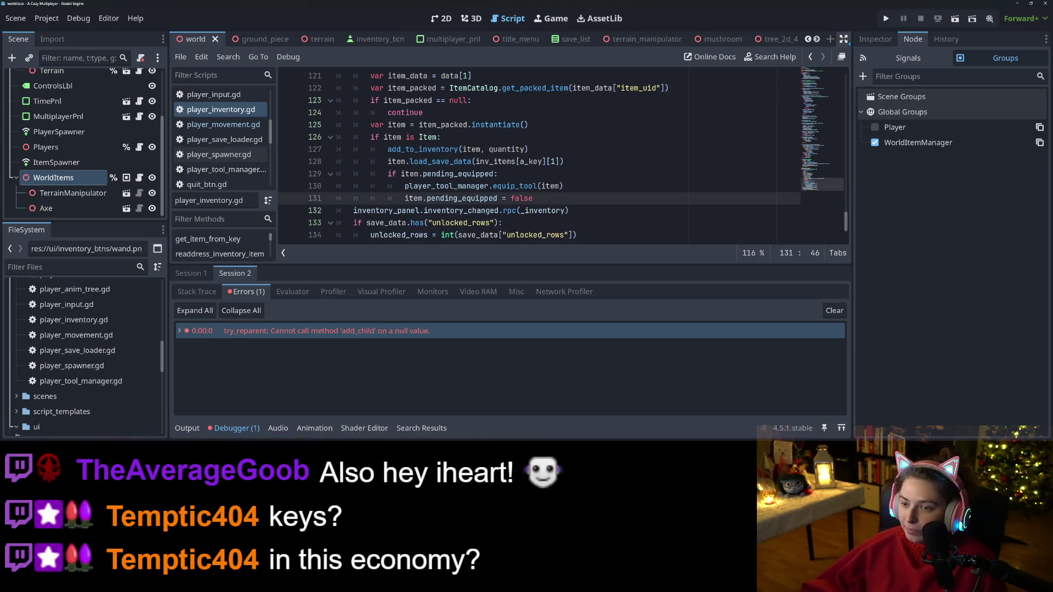
pyautogui.press('F5')
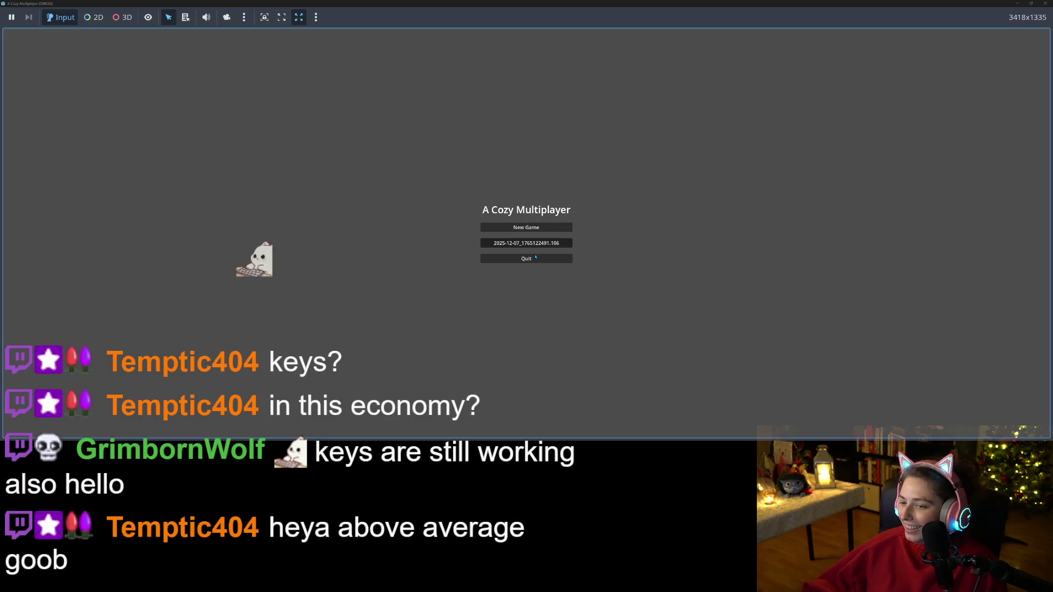
# - Start a new game and walk the farmer across the platforms and along the ledge
pyautogui.press('Return')
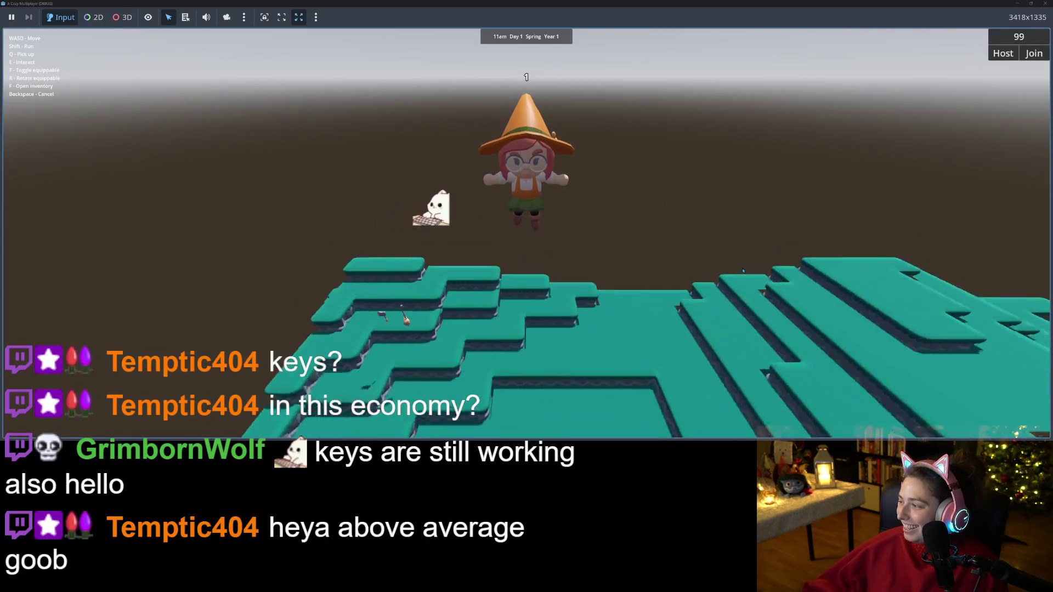
pyautogui.press('w')
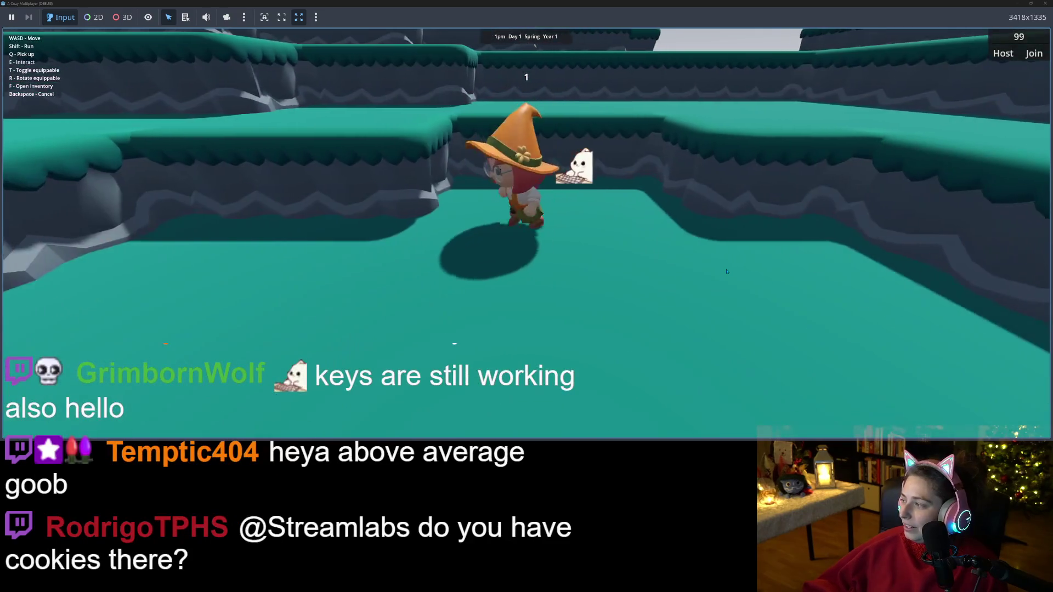
pyautogui.press('w')
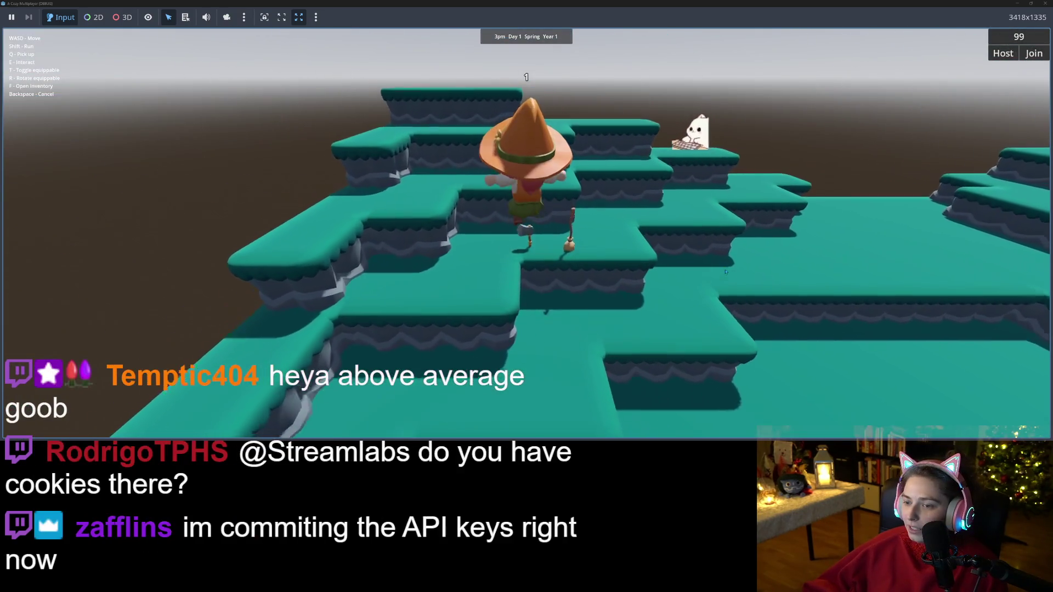
pyautogui.press('w')
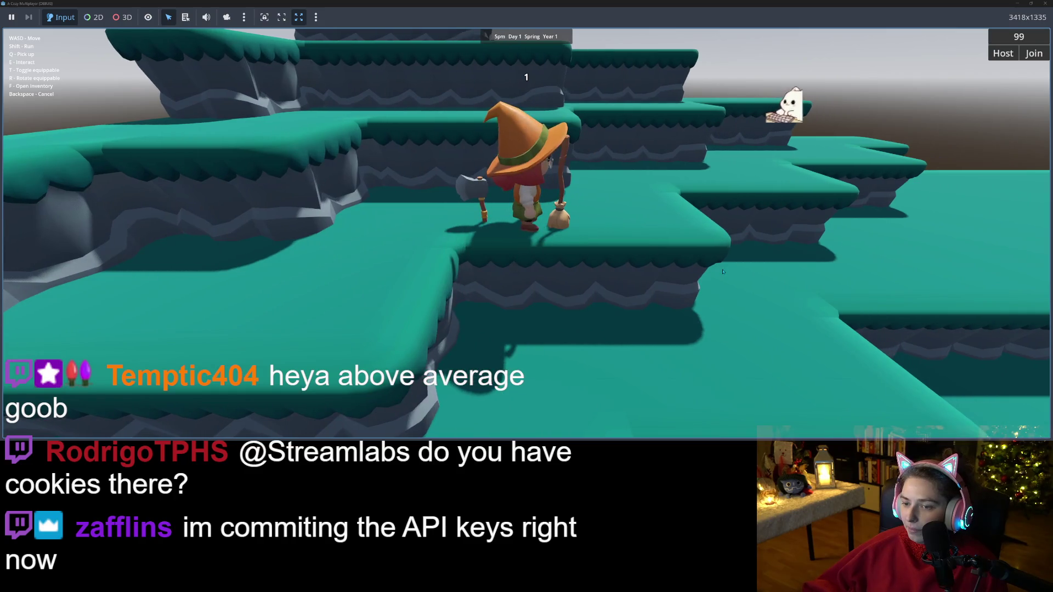
pyautogui.press('d')
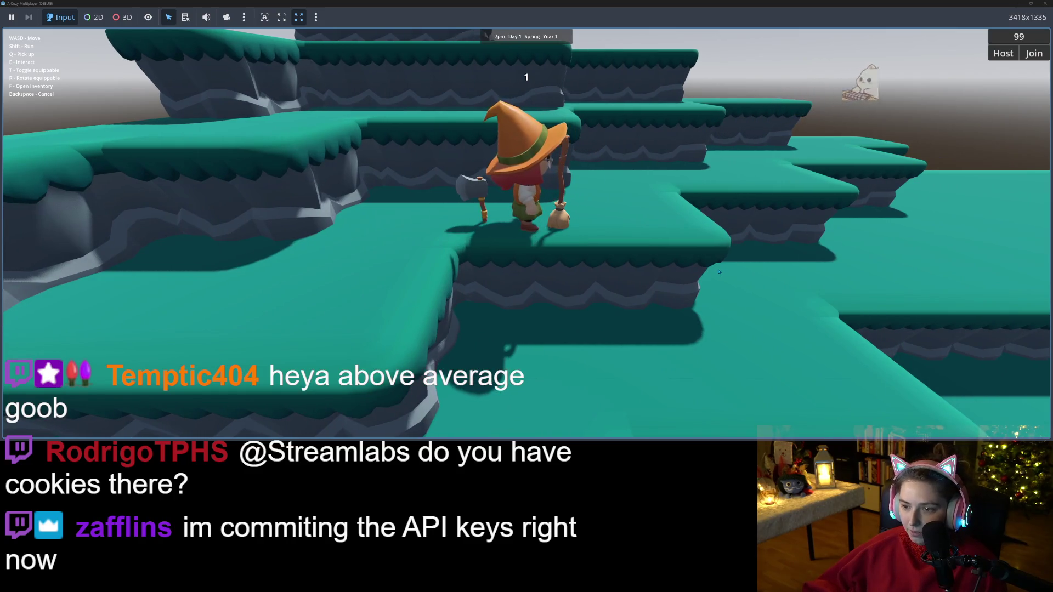
pyautogui.press('s')
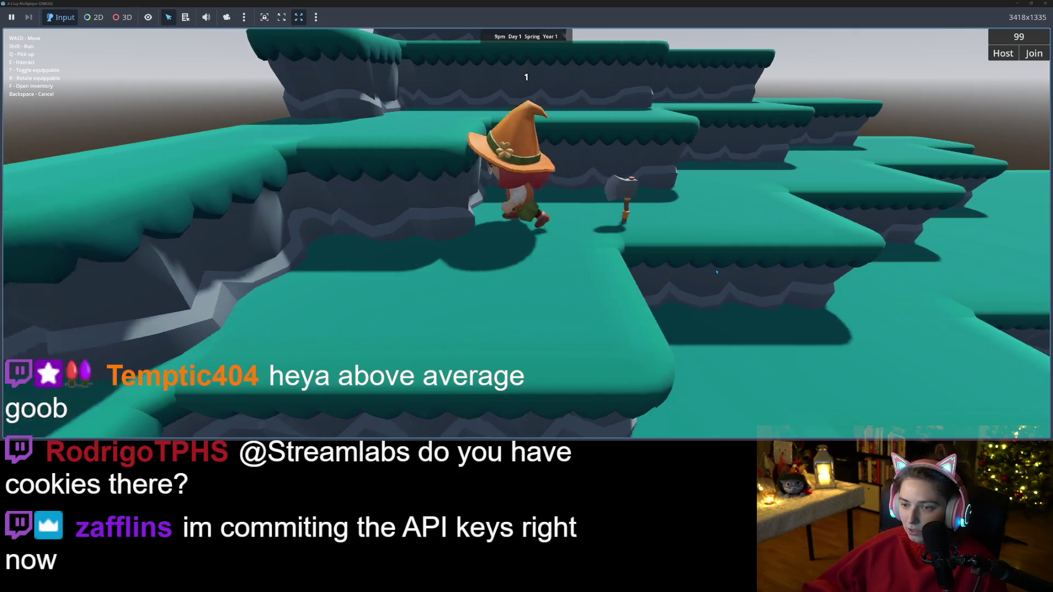
pyautogui.press('w')
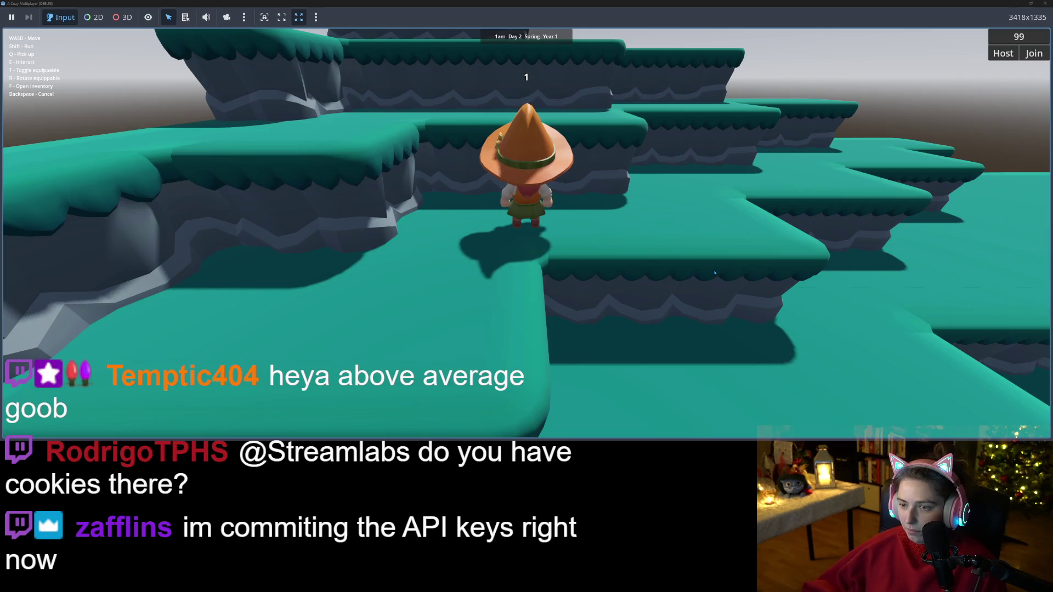
pyautogui.press('s')
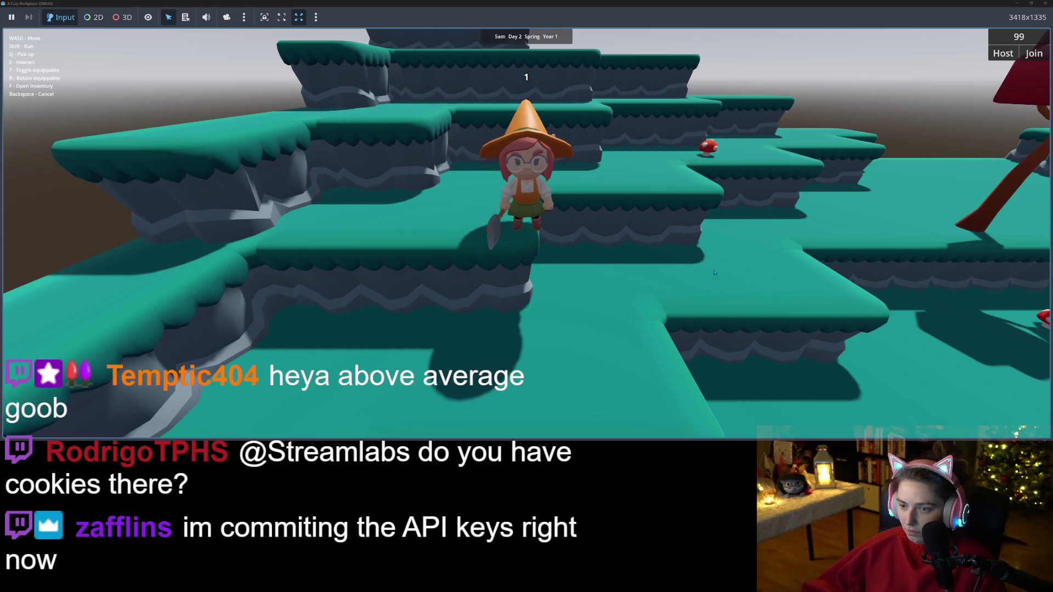
pyautogui.press('w')
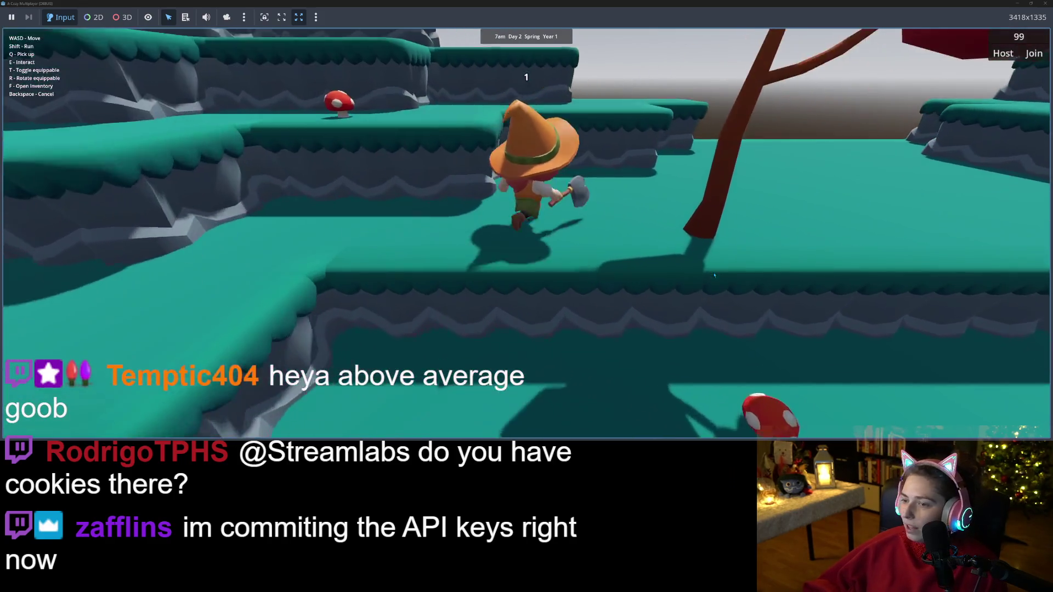
# - Line the farmer up with the tree, chop it into logs, and pick one up
pyautogui.press('d')
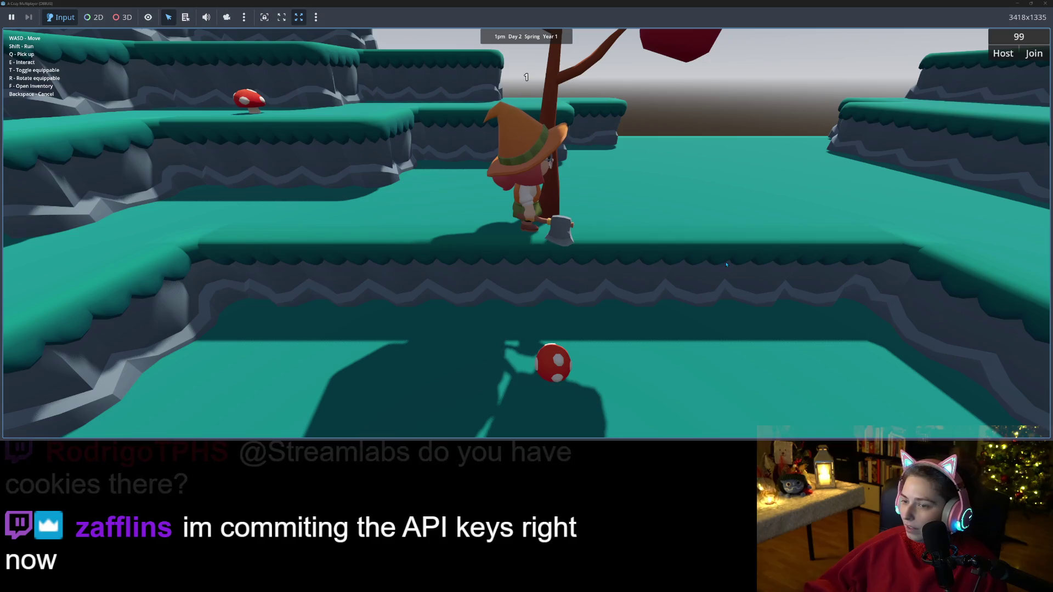
pyautogui.press('s')
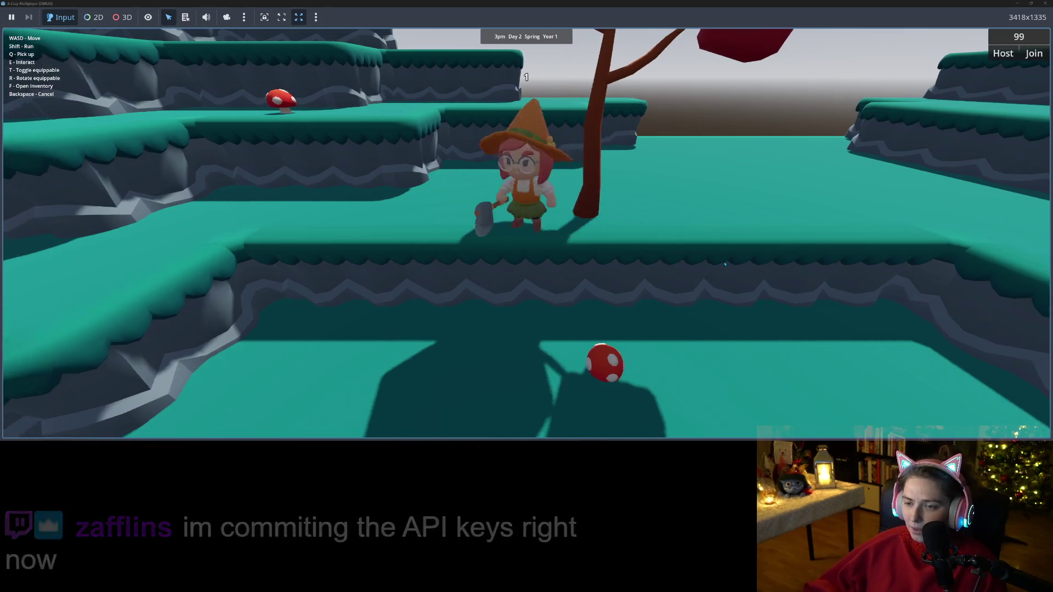
pyautogui.press('w')
pyautogui.press('s')
pyautogui.press('d')
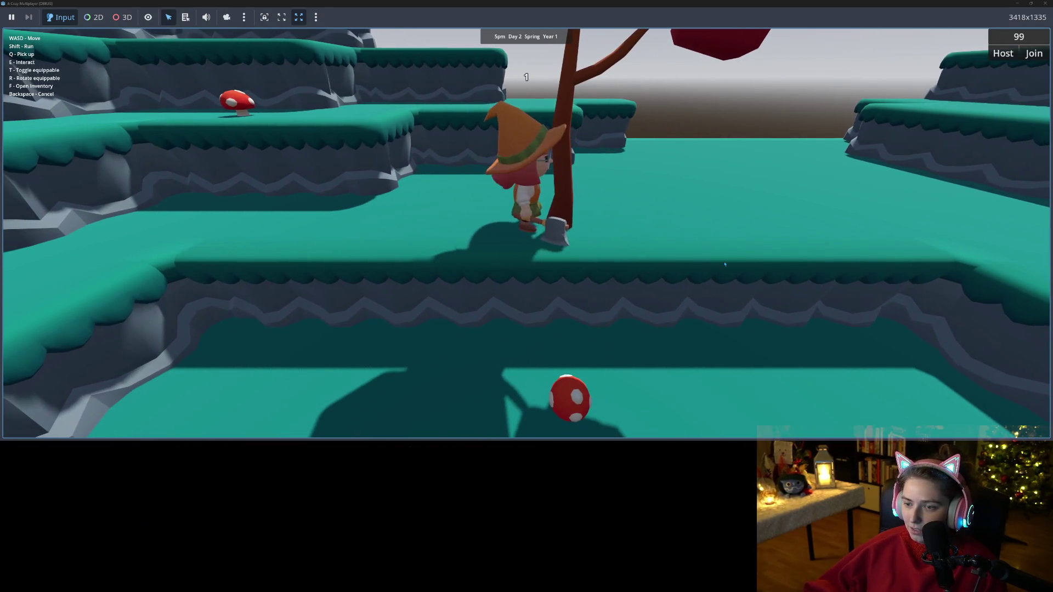
pyautogui.press('e')
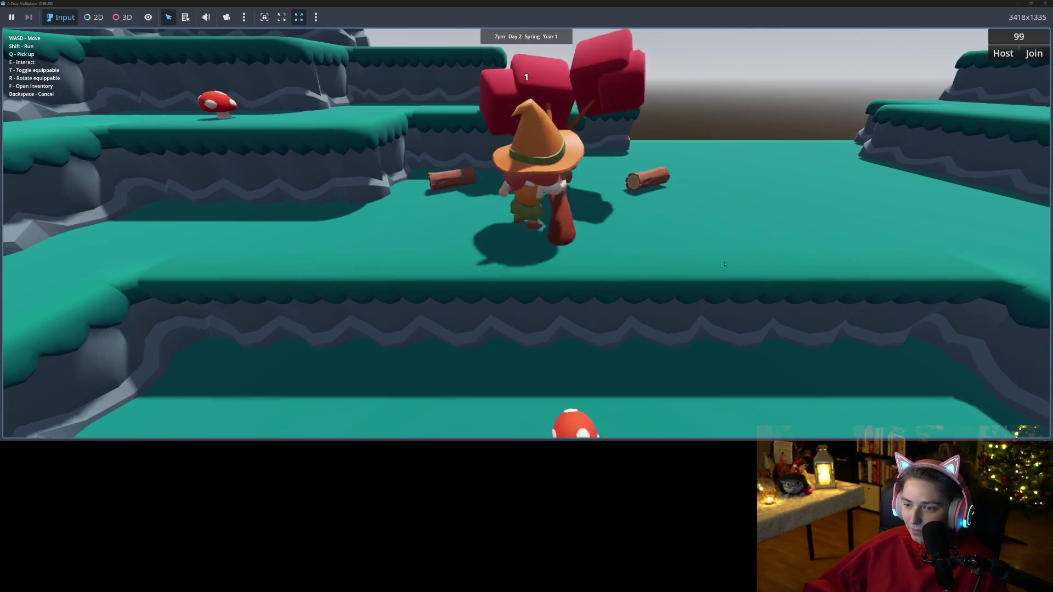
pyautogui.press('q')
pyautogui.press('a')
# - Carry the log back across the platform toward the mushroom
pyautogui.press('s')
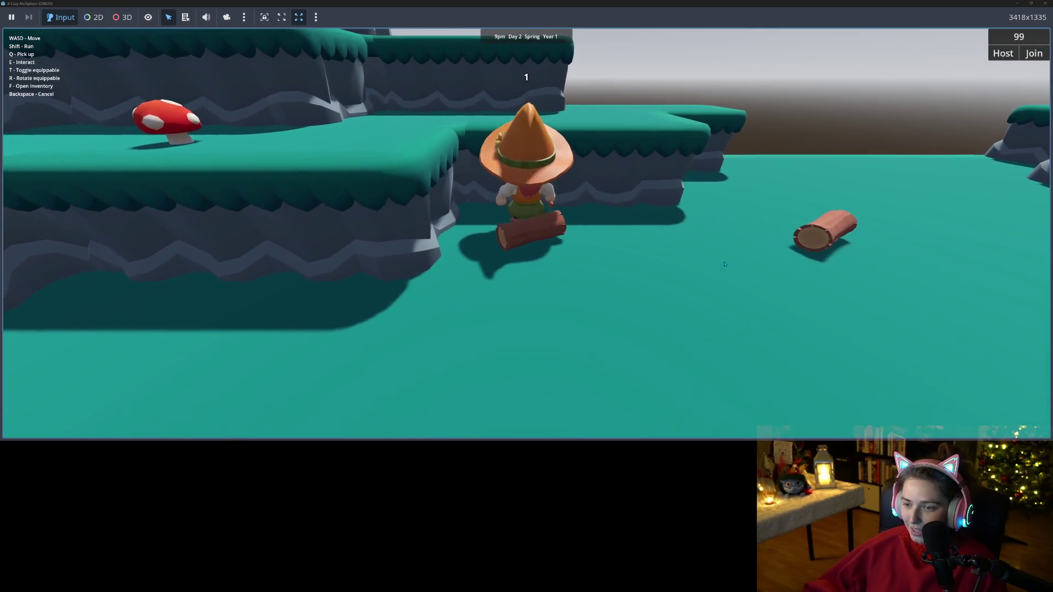
pyautogui.press('w')
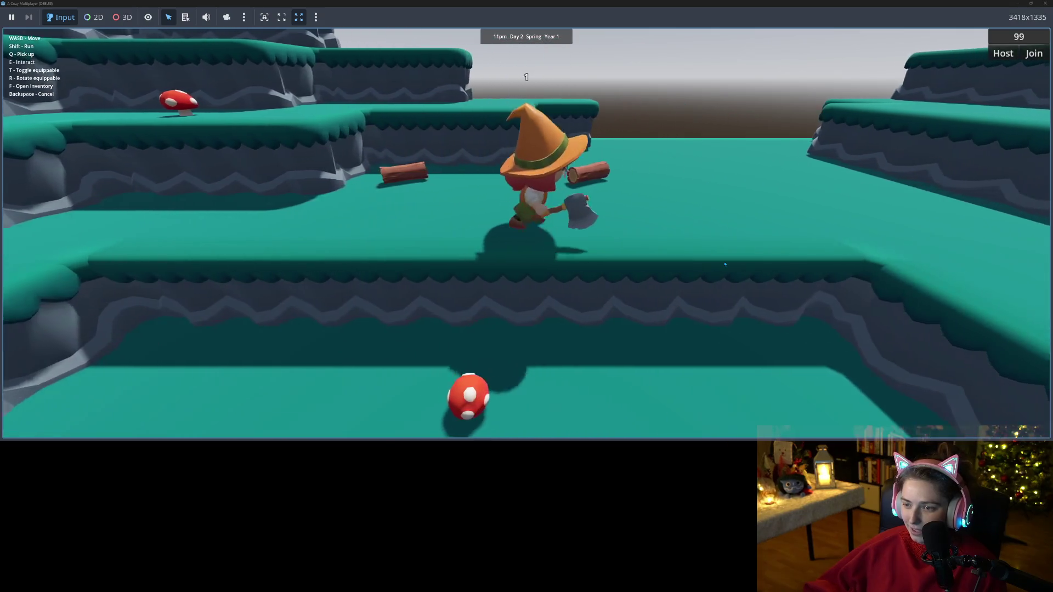
pyautogui.press('a')
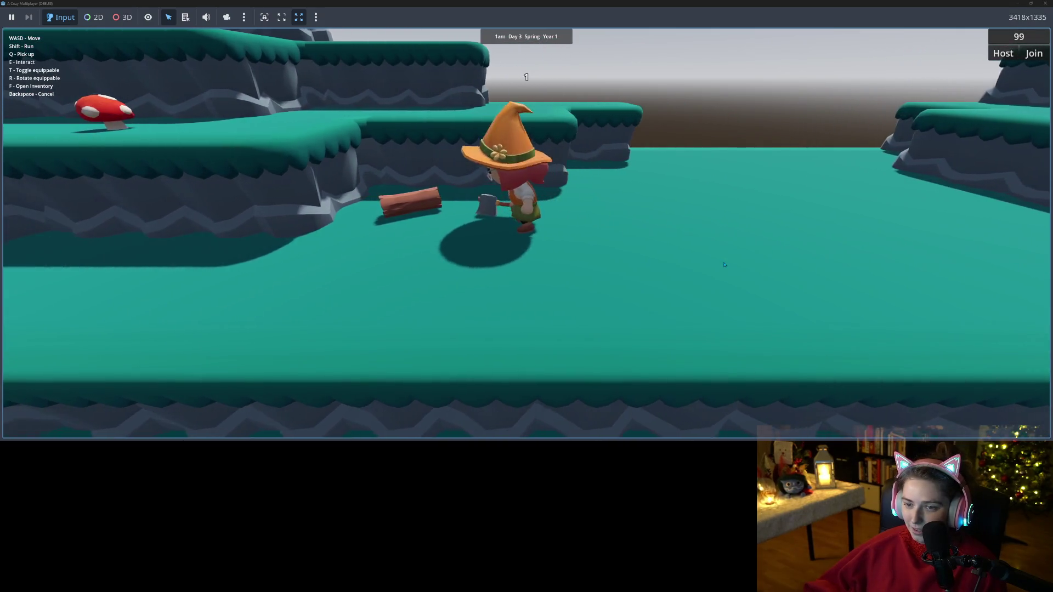
pyautogui.press('s')
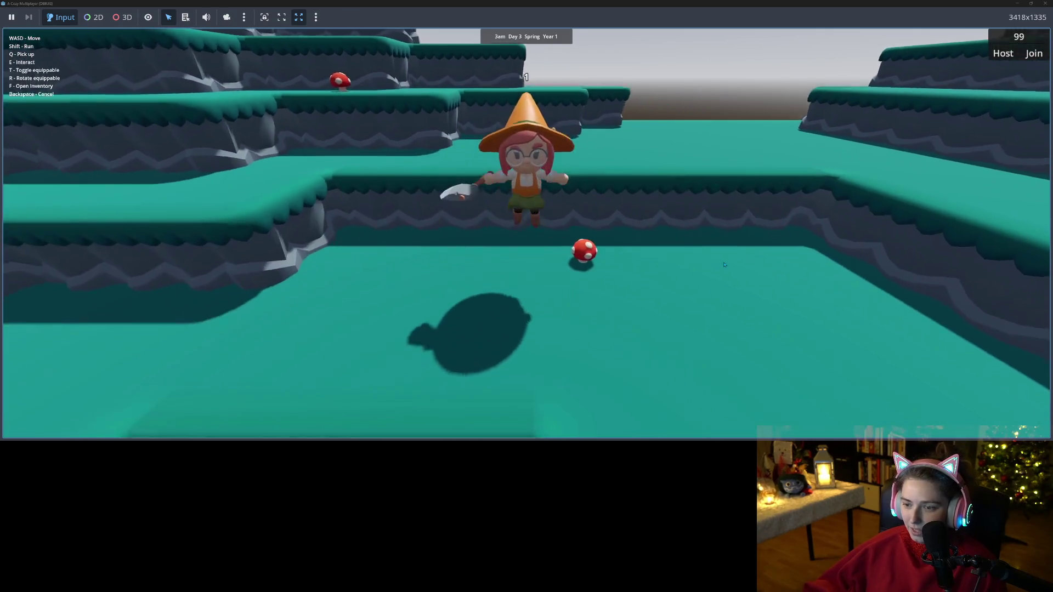
pyautogui.press('w')
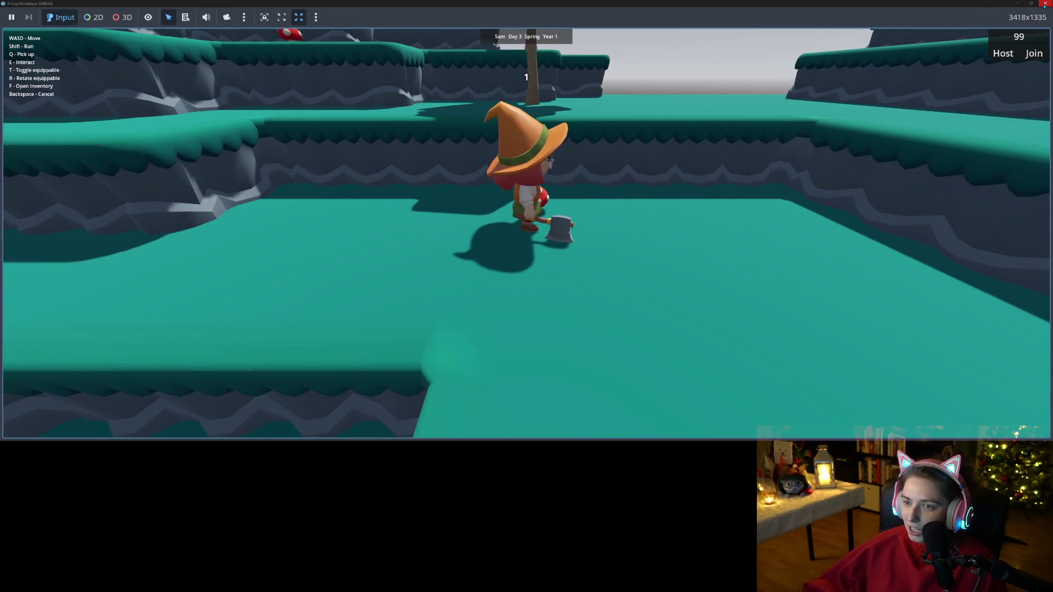
# - Close the game window, stop the run, and open time.gd from the Scripts list
pyautogui.click(1044, 4)
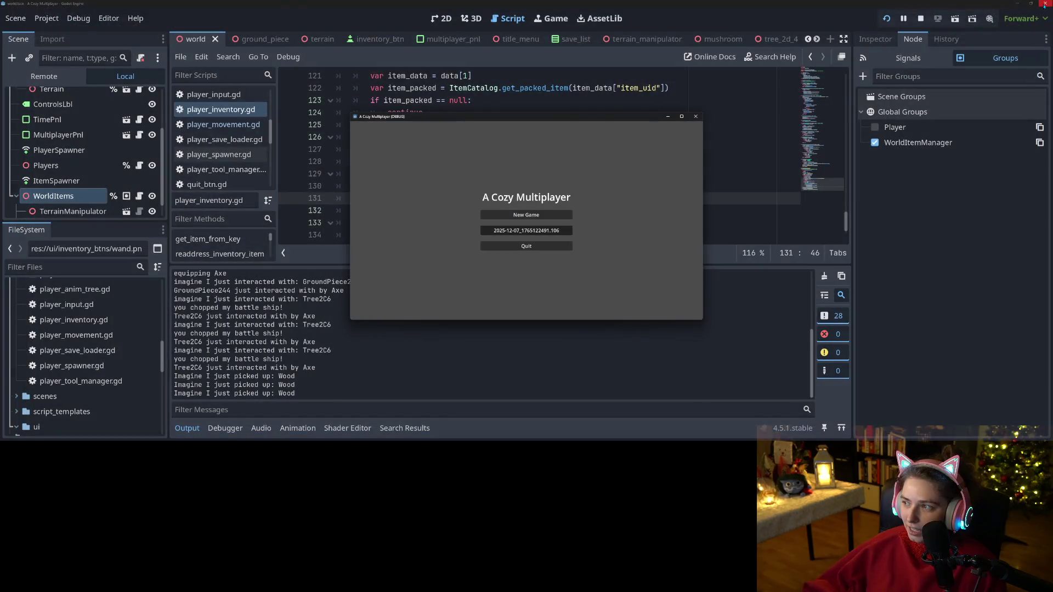
pyautogui.click(920, 19)
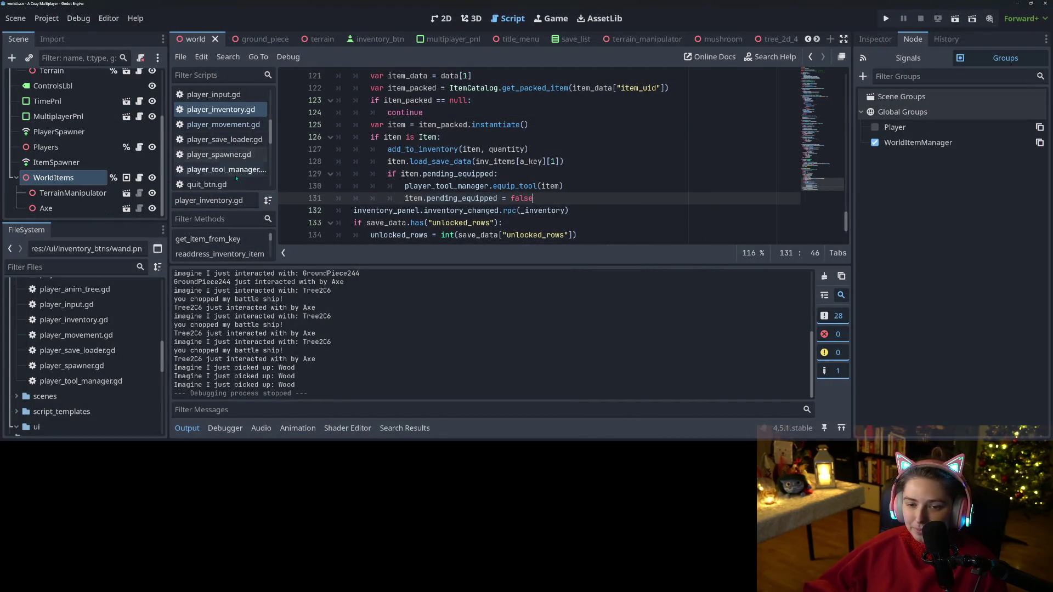
pyautogui.scroll(-3, 229, 157)
pyautogui.scroll(-2, 229, 158)
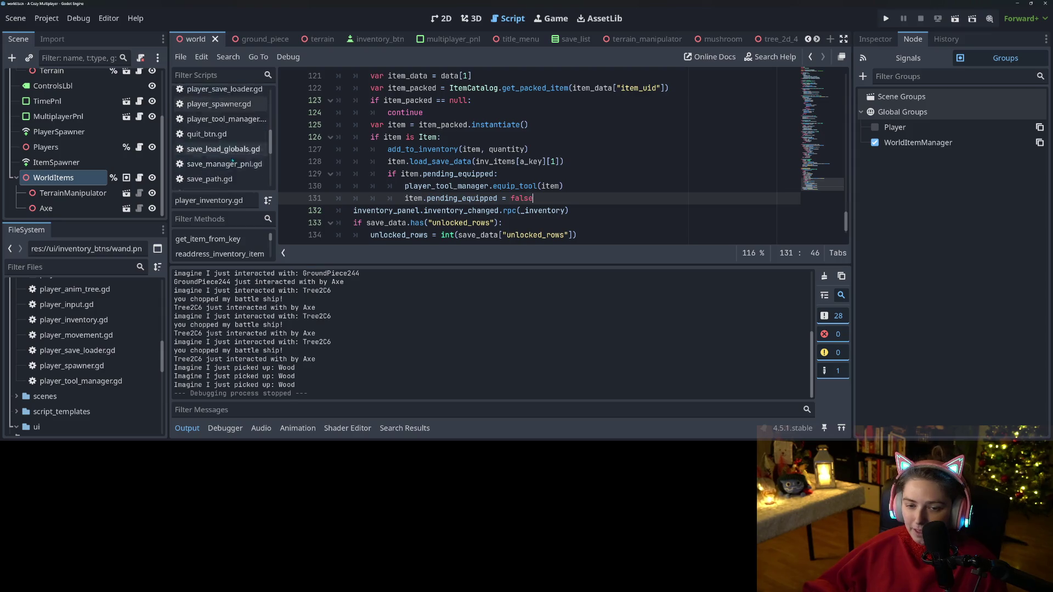
pyautogui.scroll(-1, 220, 159)
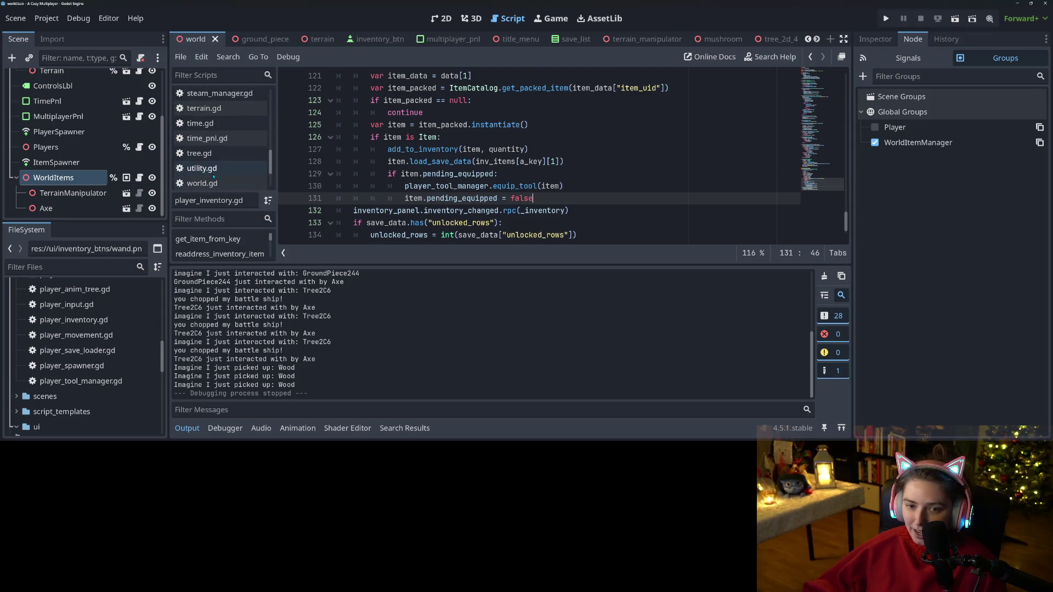
pyautogui.click(200, 123)
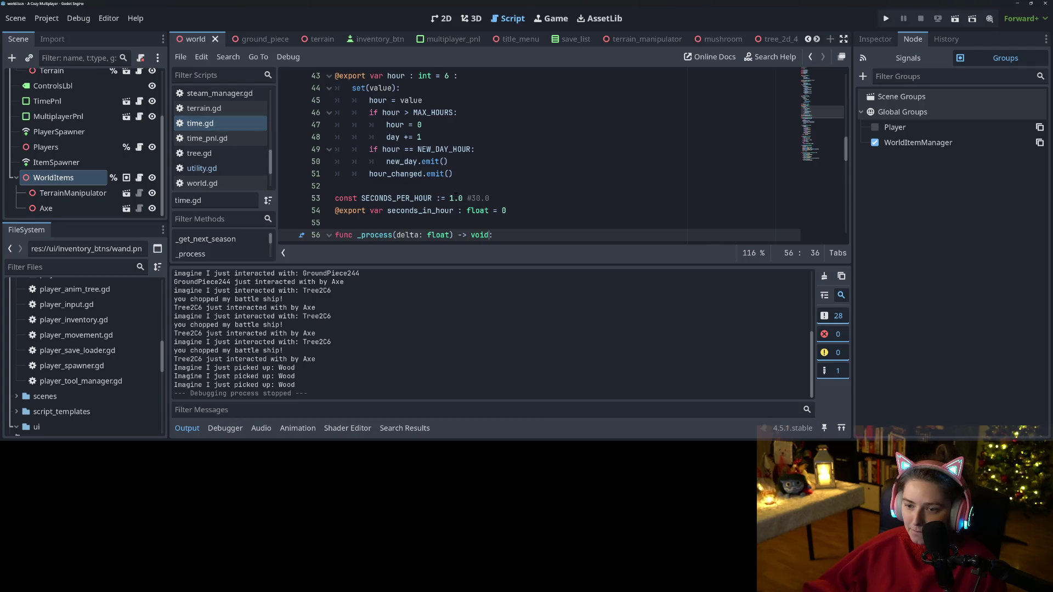
# - Change SECONDS_PER_HOUR on line 53 from 1.0 to 0.2 and save time.gd
pyautogui.click(454, 198)
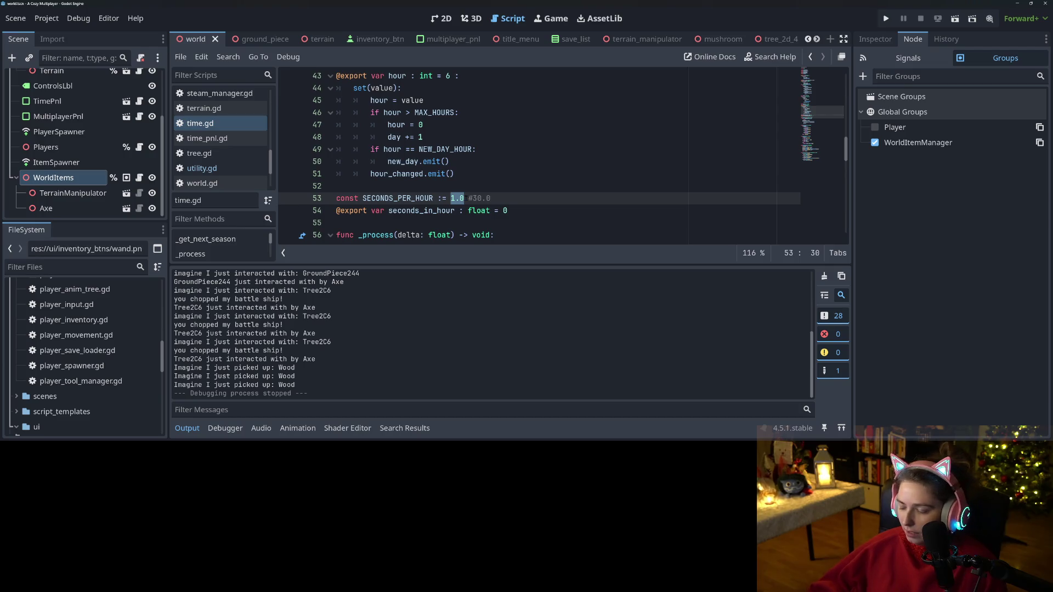
pyautogui.write('0.1')
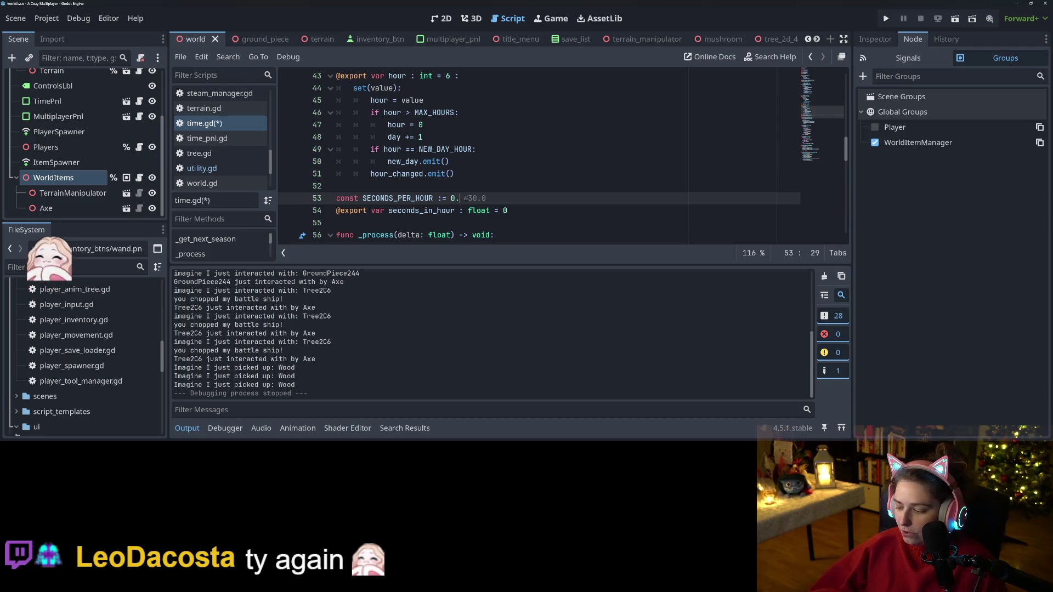
pyautogui.press('BackSpace')
pyautogui.write('2')
pyautogui.hotkey('ctrl', 's')
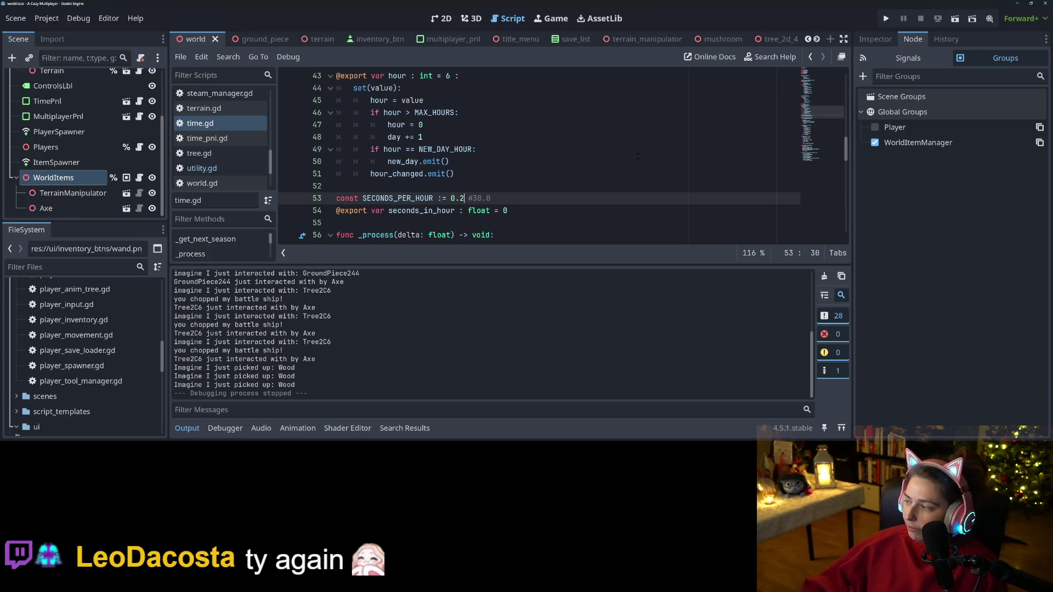
# - Launch the game, jump the farmer across platforms, and open then close the inventory
pyautogui.click(886, 18)
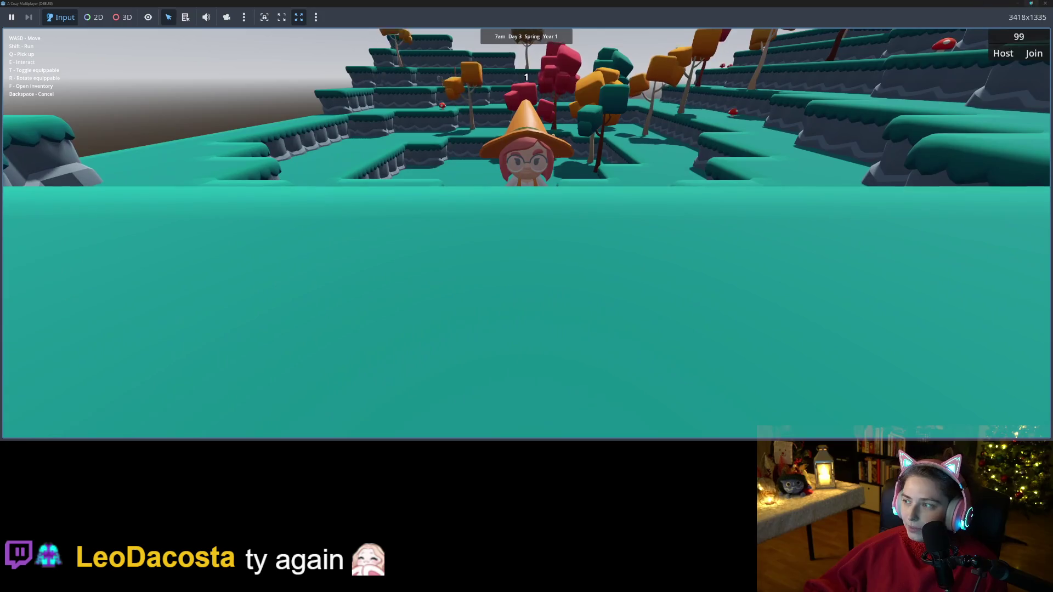
pyautogui.press('w')
pyautogui.press('space')
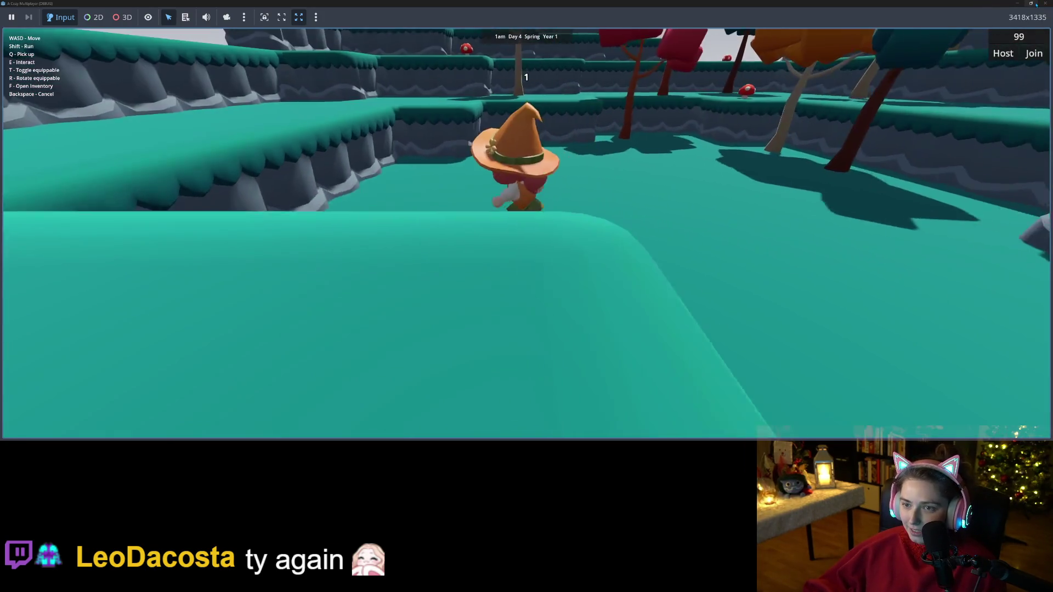
pyautogui.moveTo(1033, 4)
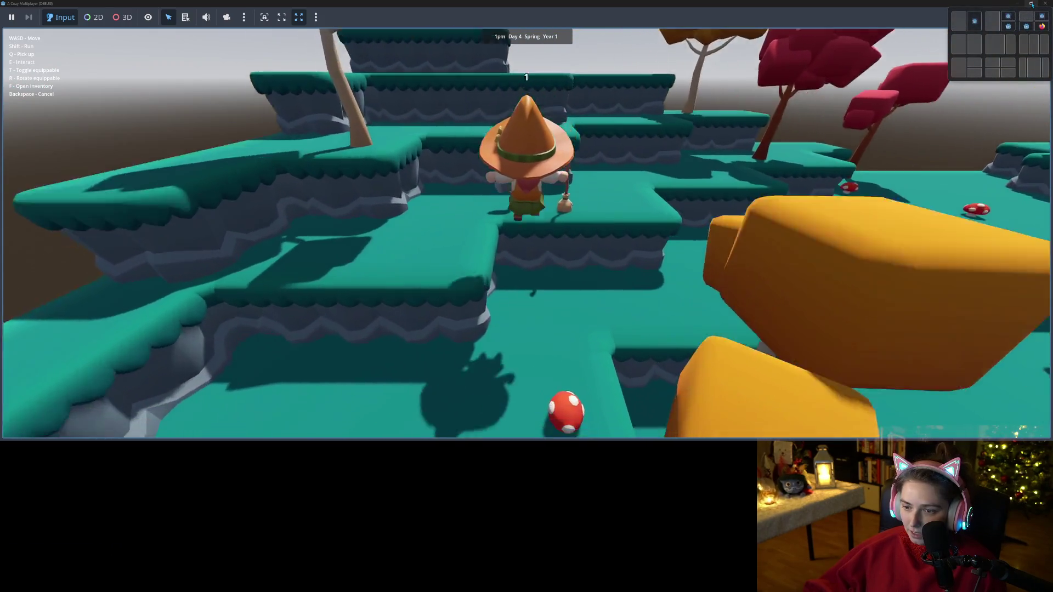
pyautogui.press('w')
pyautogui.press('space')
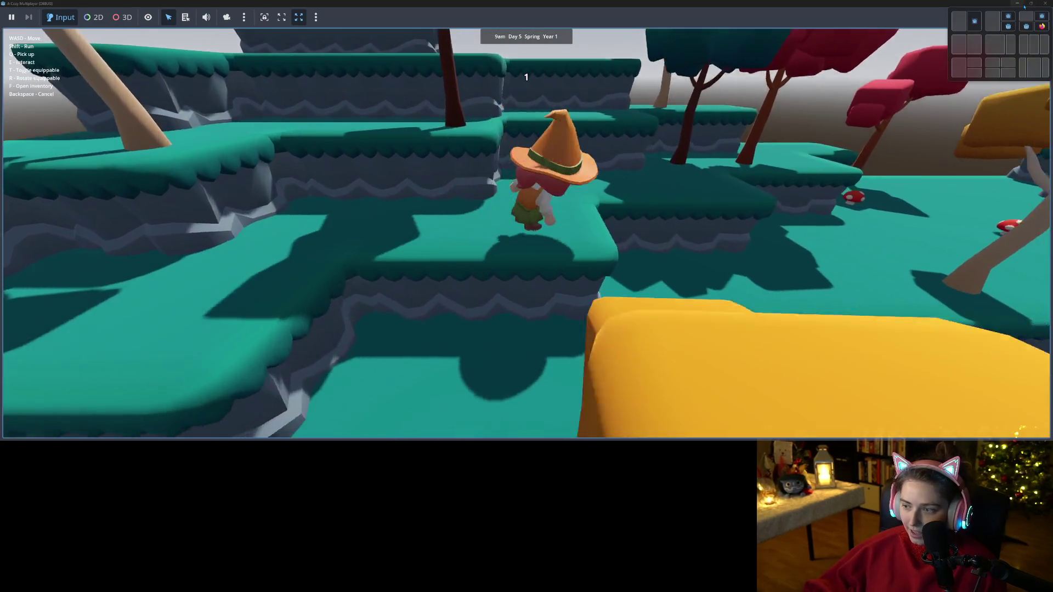
pyautogui.press('f')
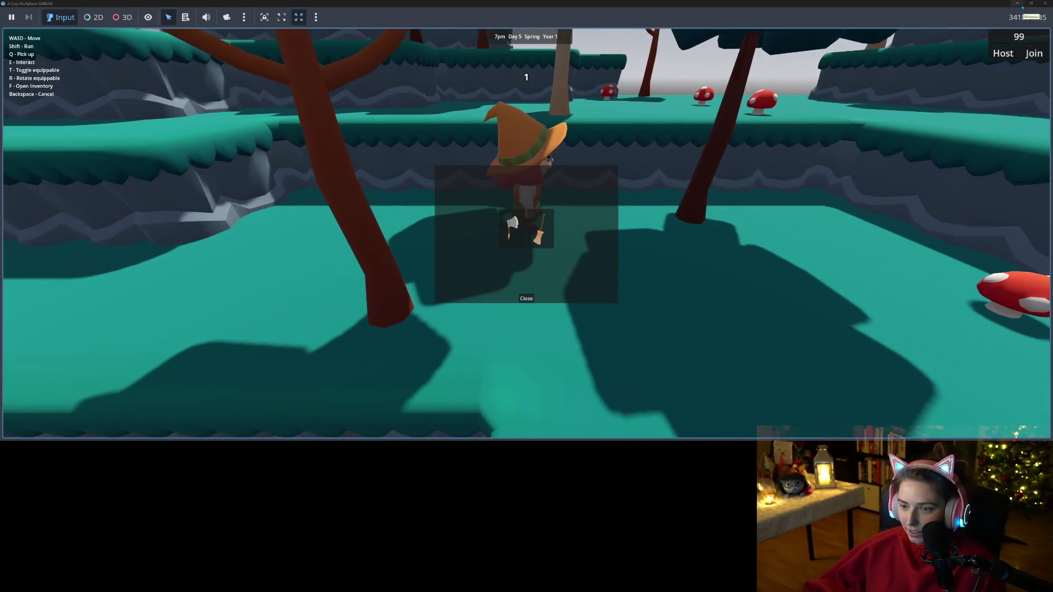
pyautogui.press('f')
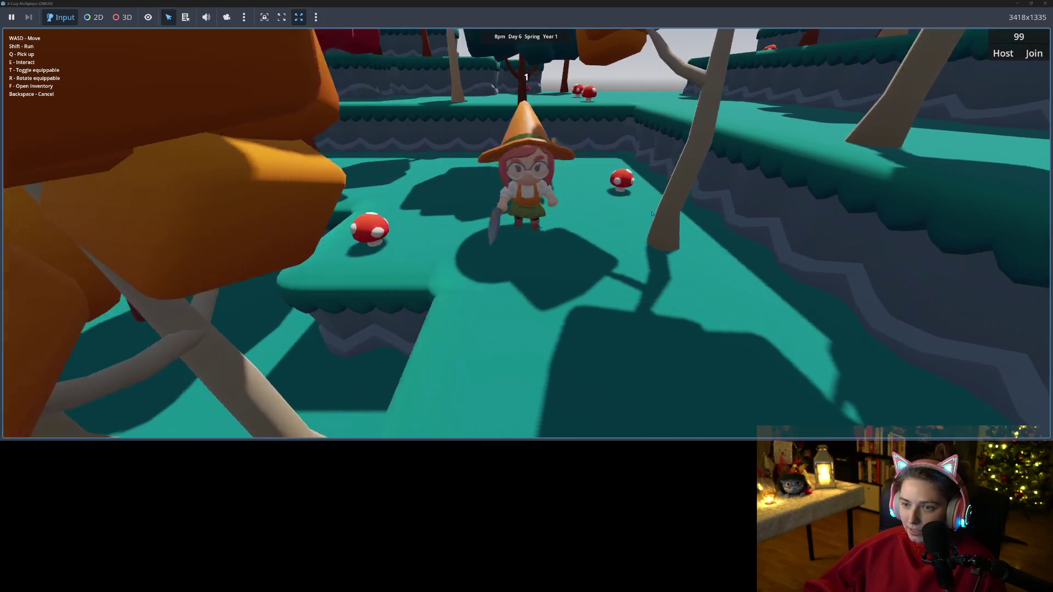
# - Walk the farmer back and forth around the platform while days pass
pyautogui.press('w')
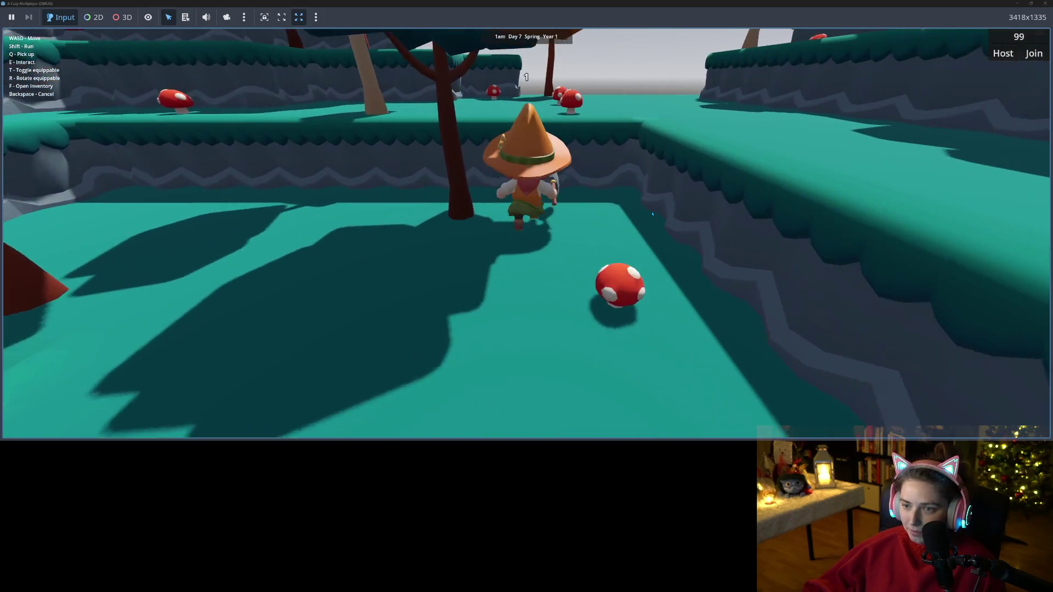
pyautogui.press('w')
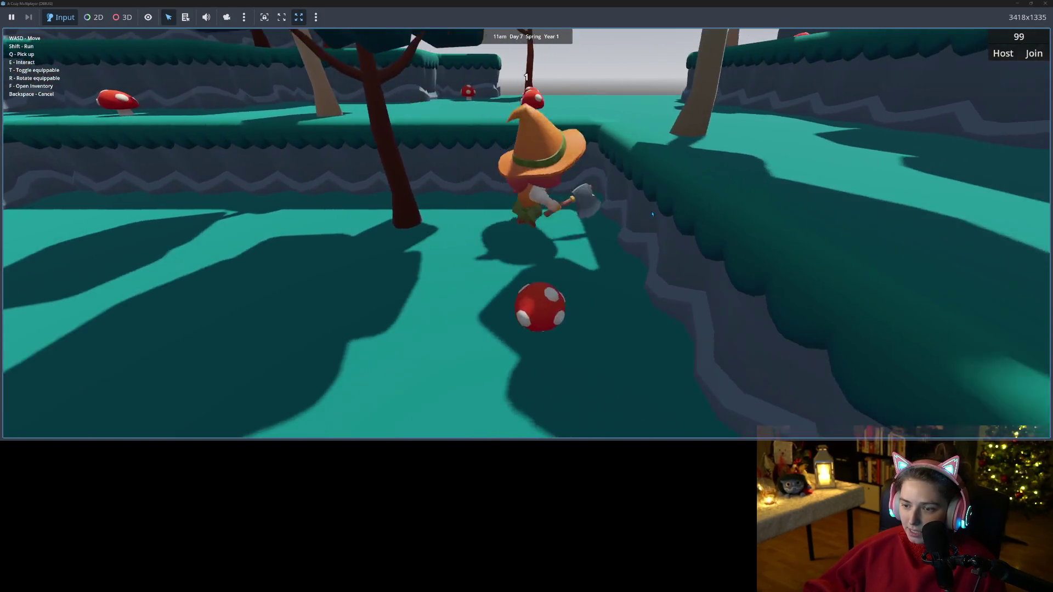
pyautogui.press('s')
pyautogui.press('w')
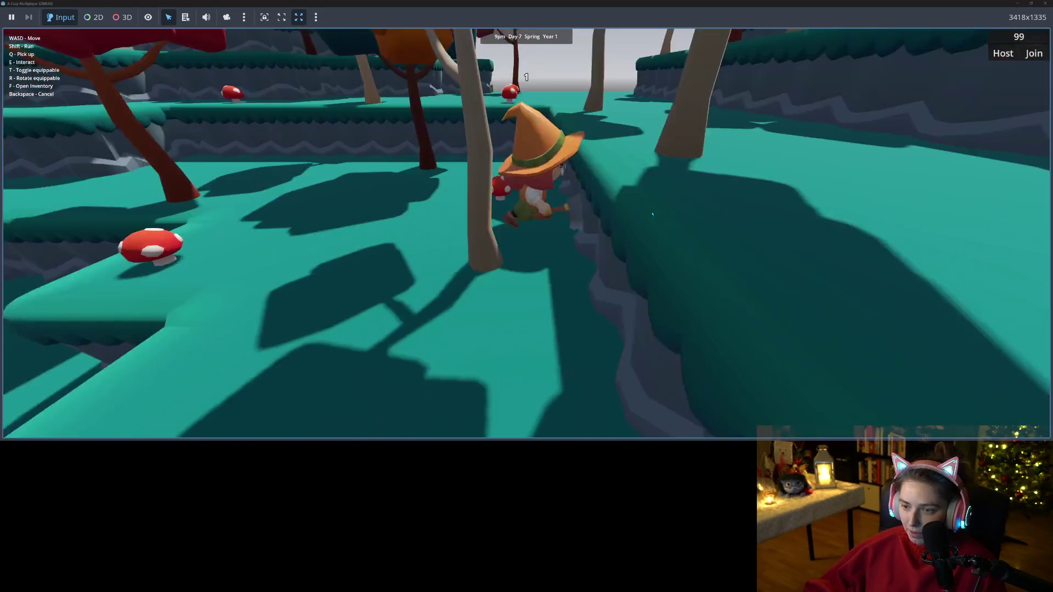
pyautogui.press('s')
pyautogui.press('w')
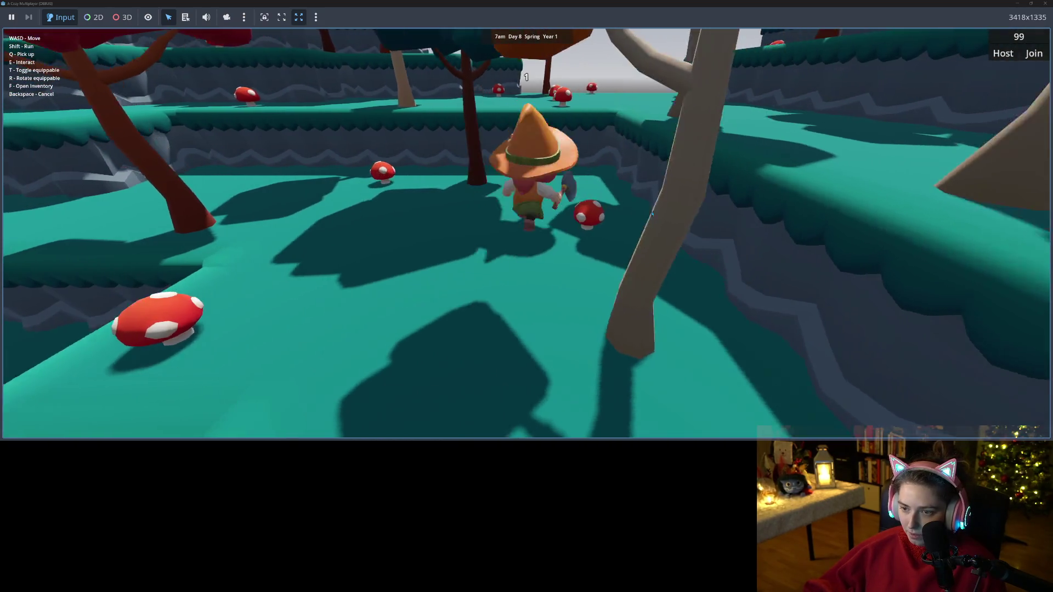
pyautogui.press('d')
pyautogui.press('w')
pyautogui.press('a')
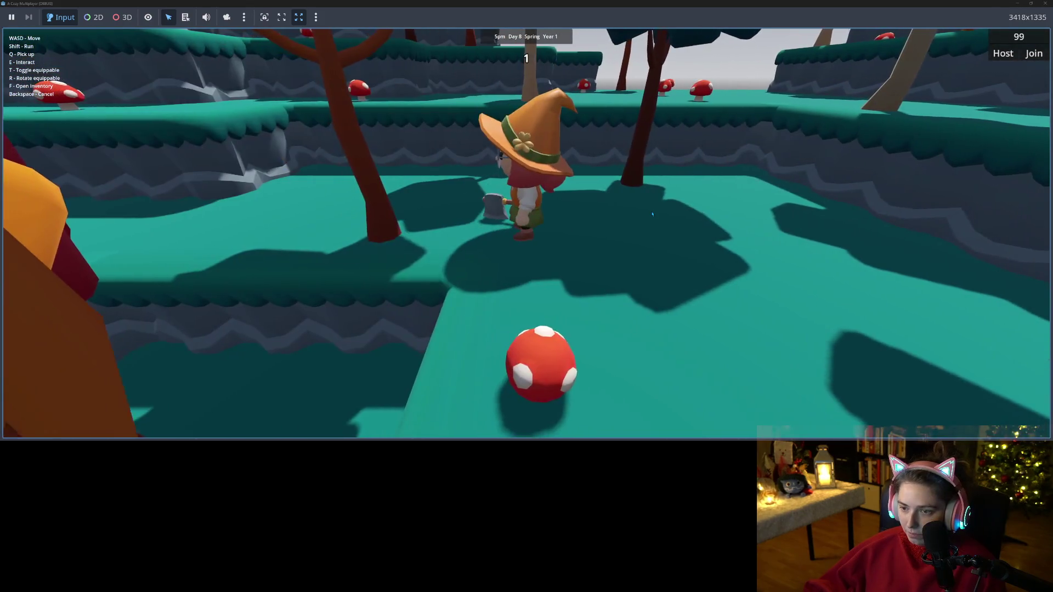
pyautogui.press('w')
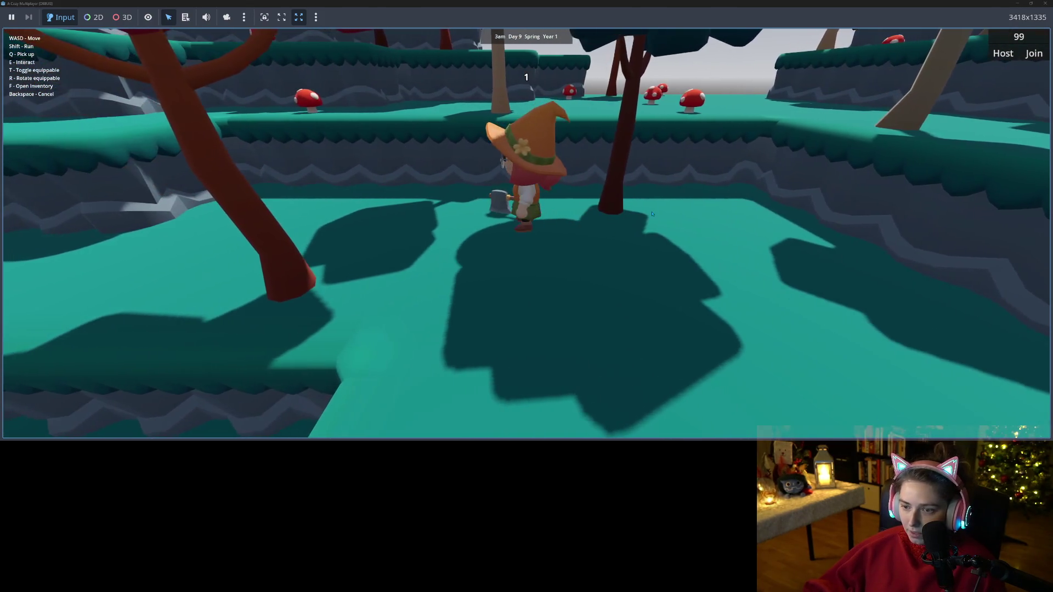
pyautogui.press('d')
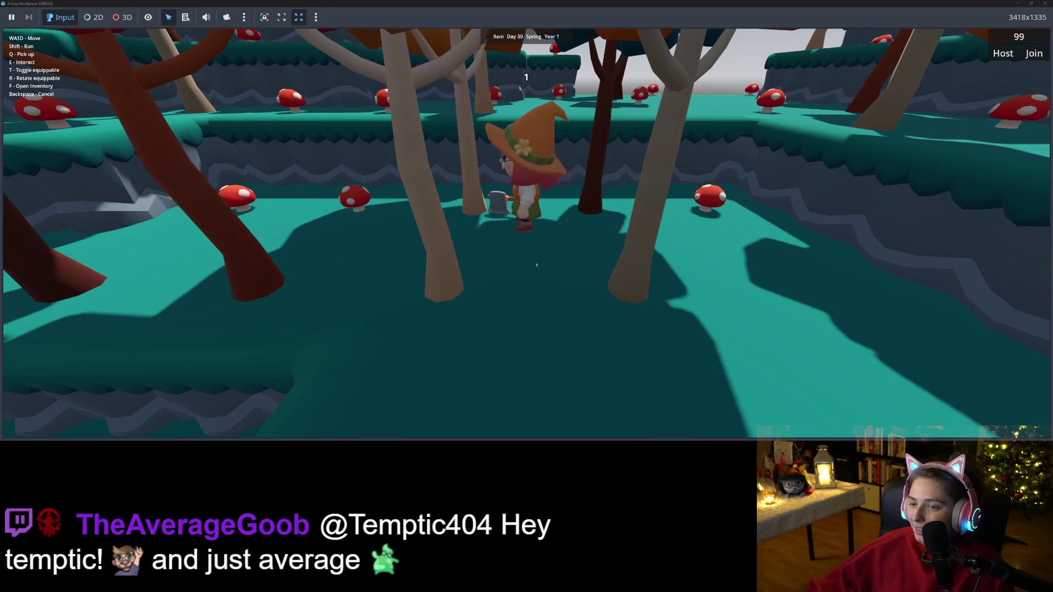
# - Swing the axe at the nearby tree once the calendar reaches Summer
pyautogui.click(569, 259)
# - Move left along the ledges and chop trees, leaving logs around the clearing
pyautogui.press('a')
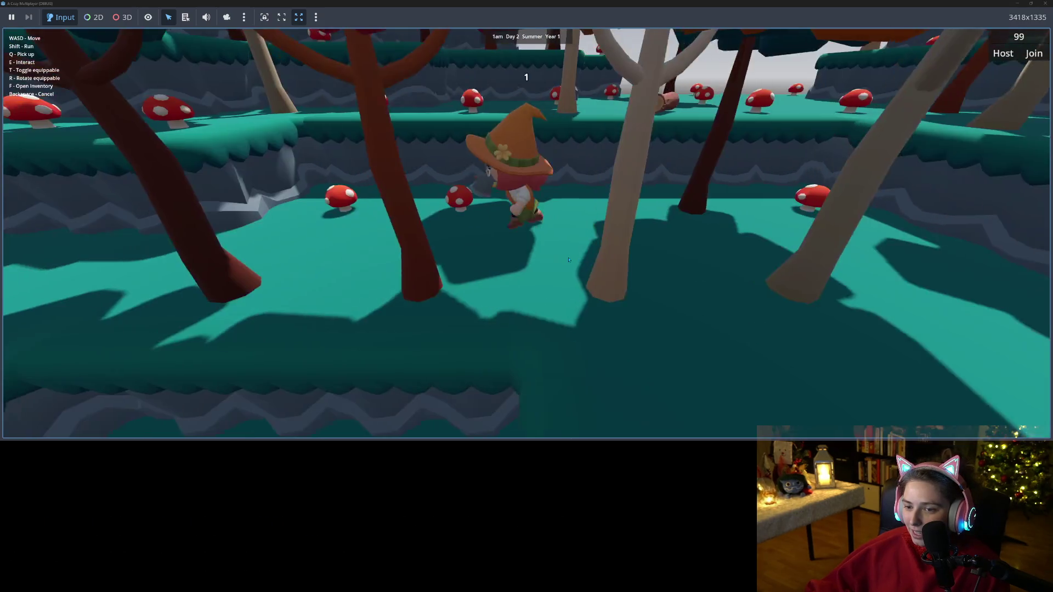
pyautogui.press('w')
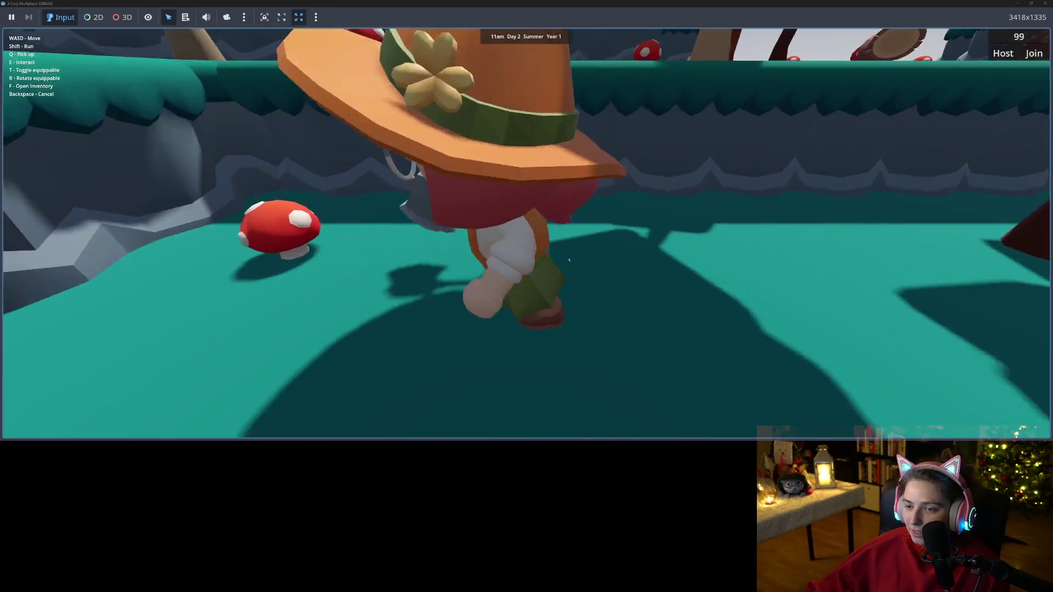
pyautogui.press('w')
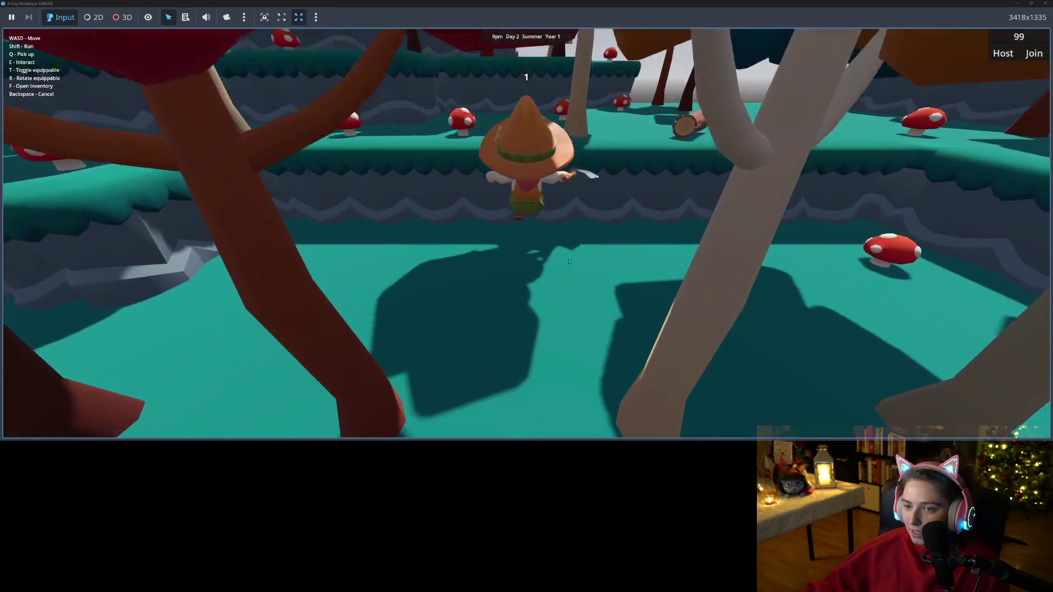
pyautogui.press('a')
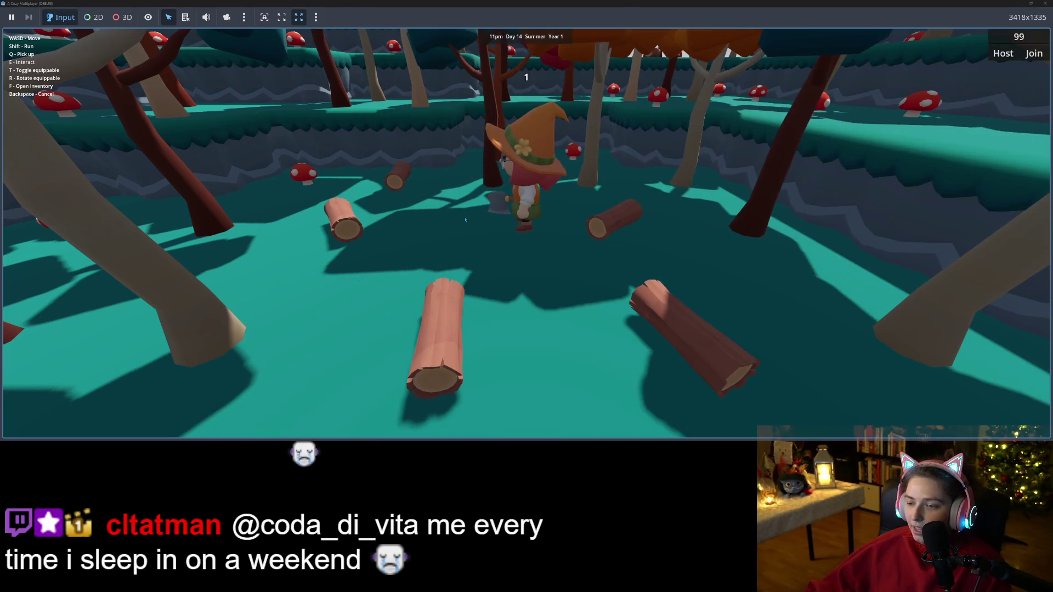
# - Open and close the farmer's inventory, then walk around the clearing
pyautogui.press('f')
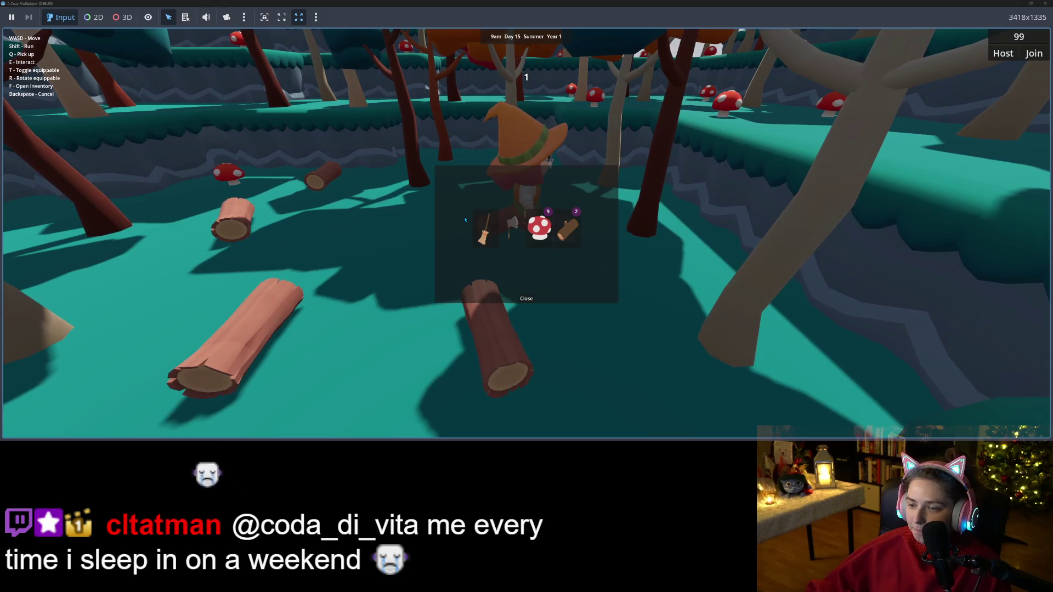
pyautogui.press('f')
pyautogui.press('s')
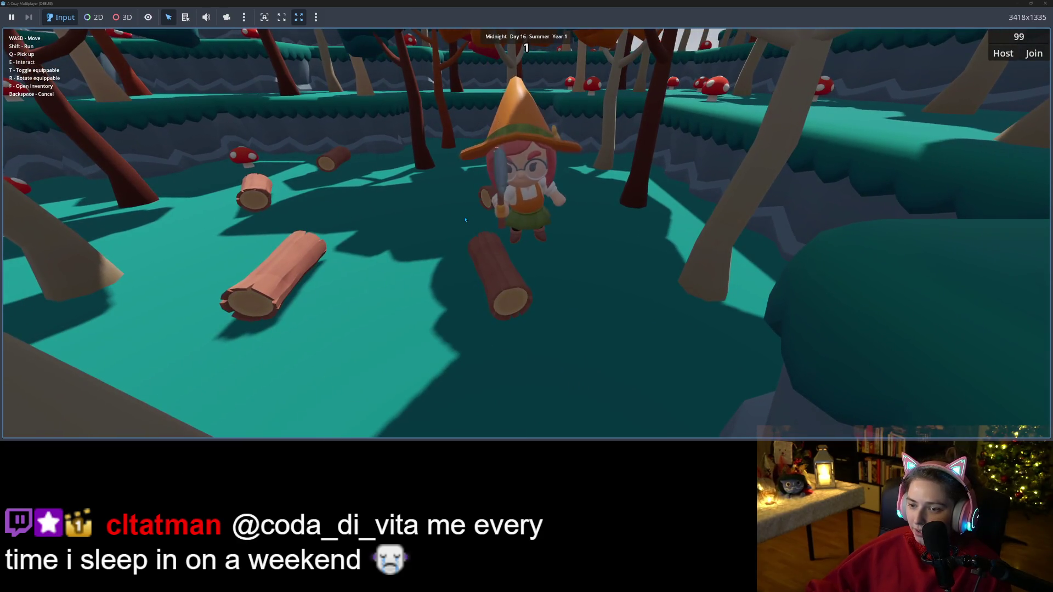
pyautogui.press('w')
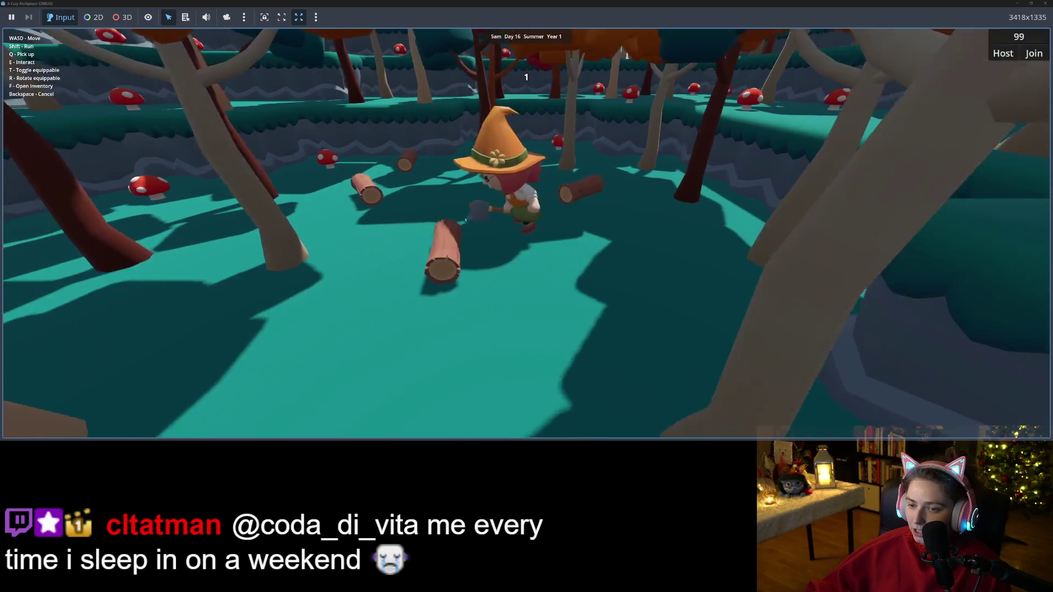
pyautogui.press('s')
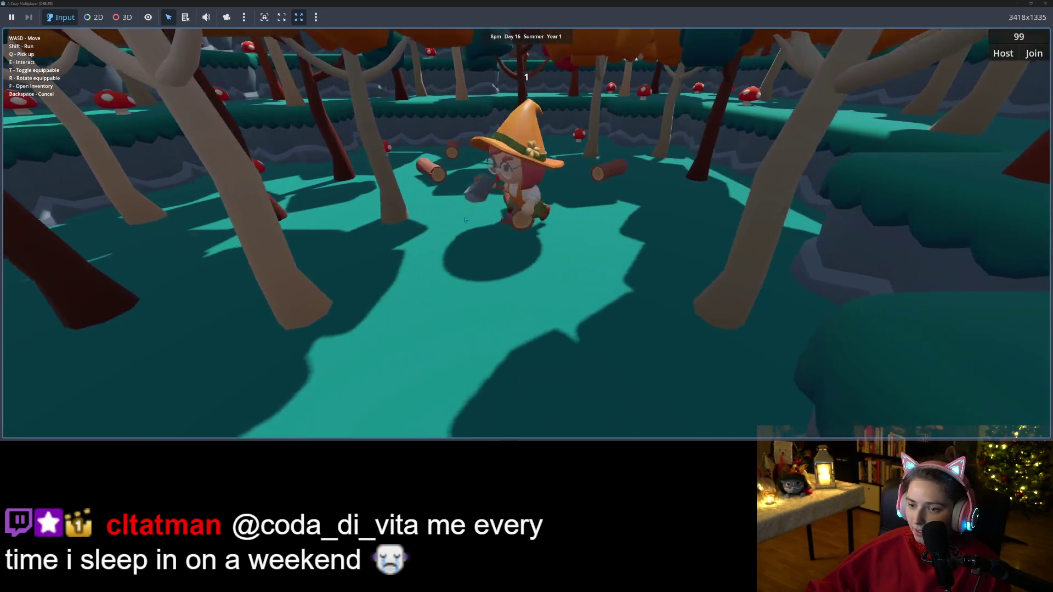
pyautogui.press('w')
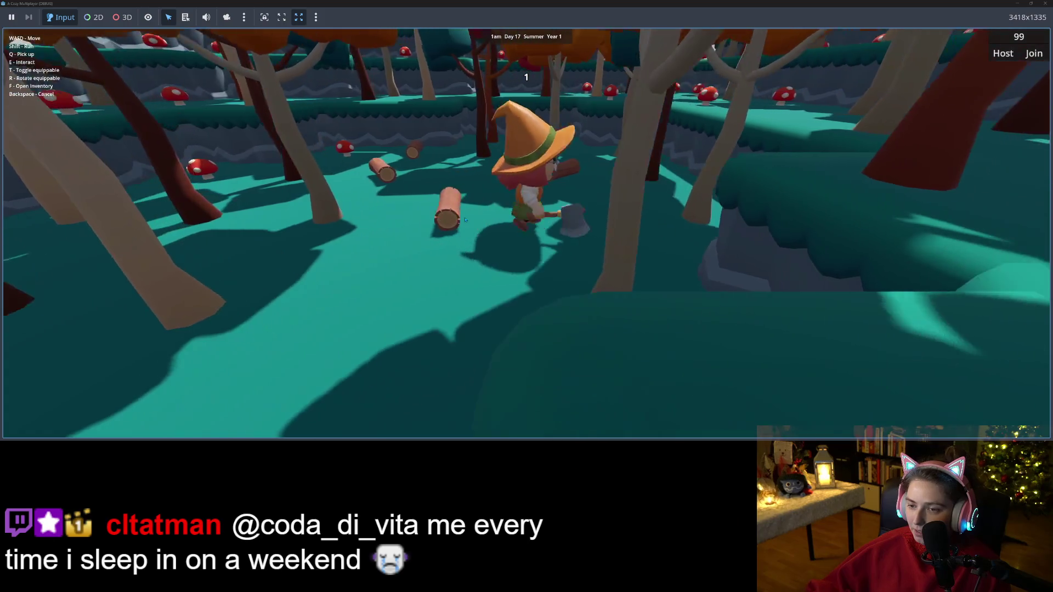
# - Keep wandering the farm, then leave the world for the title menu
pyautogui.press('s')
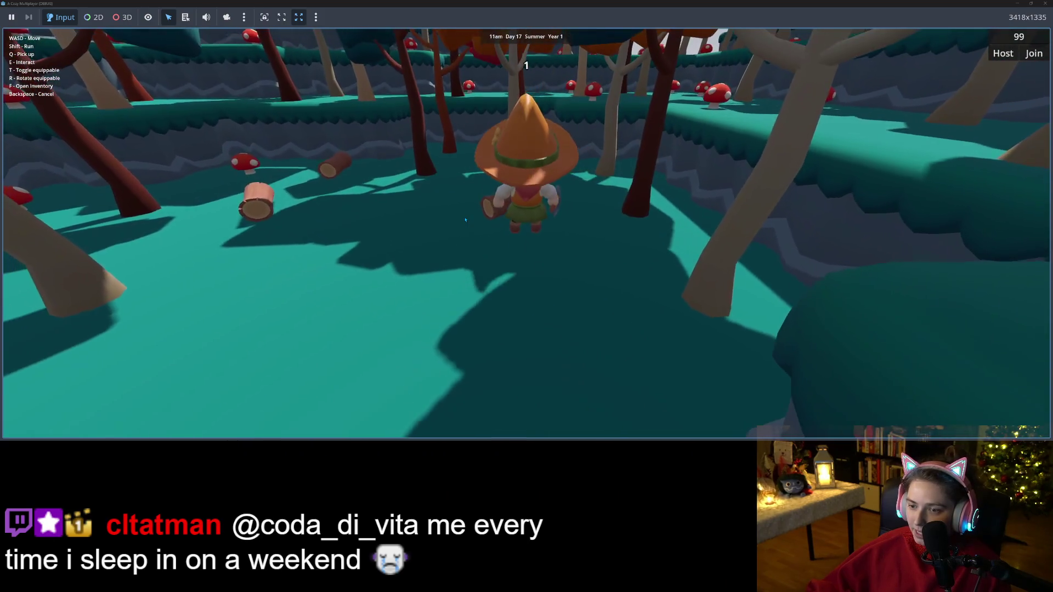
pyautogui.press('w')
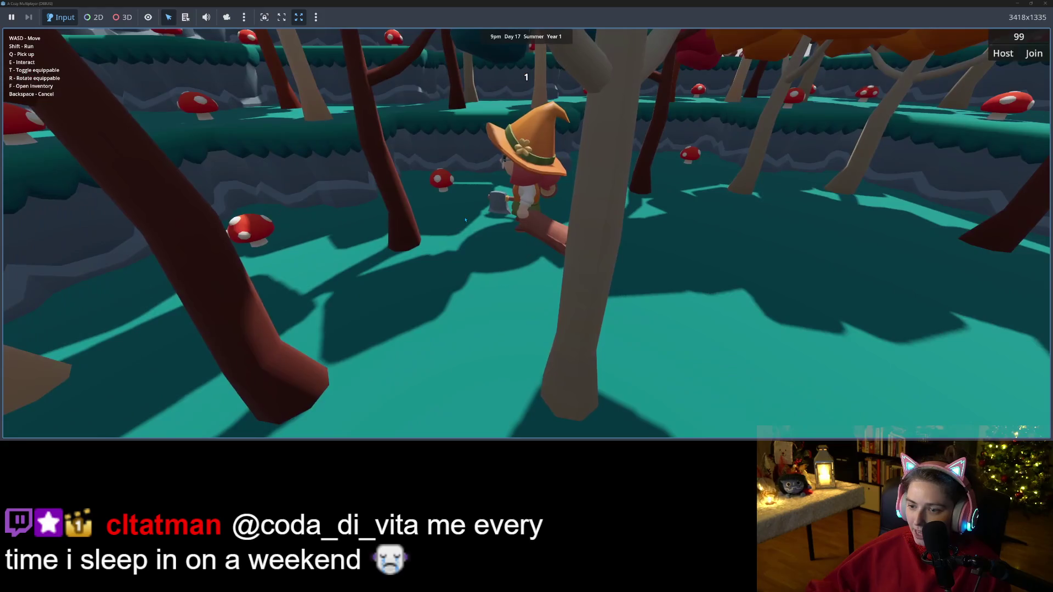
pyautogui.press('s')
pyautogui.press('w')
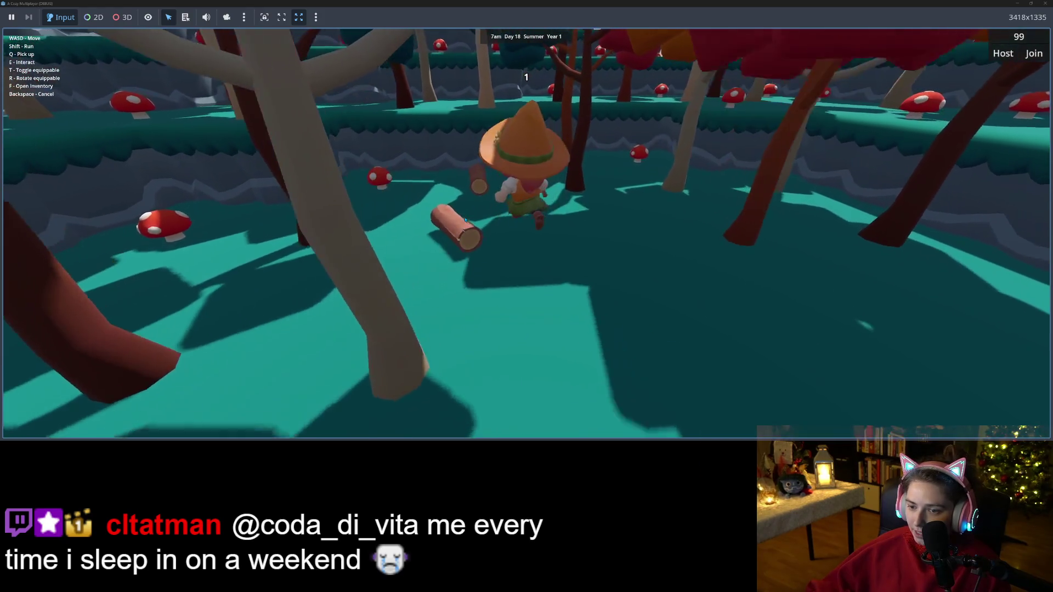
pyautogui.press('w')
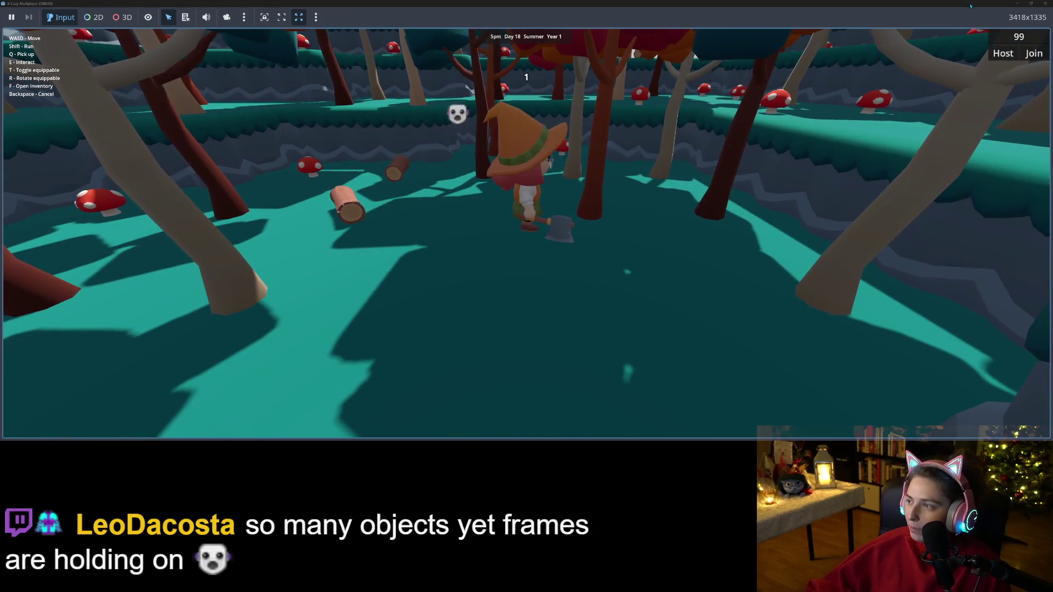
pyautogui.press('F5')
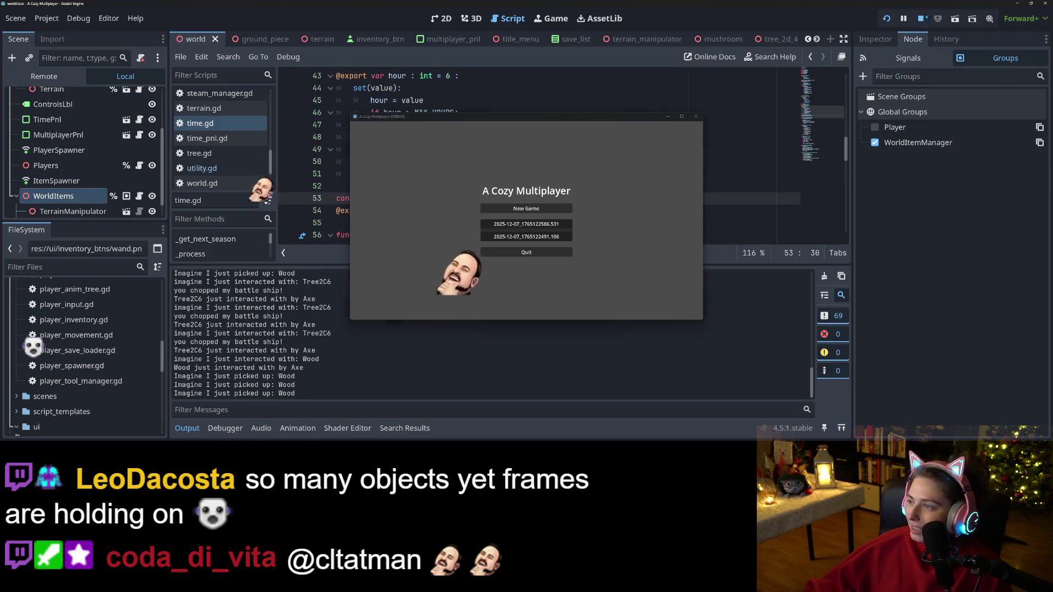
# - Close the game window to end the debug session
pyautogui.click(695, 116)
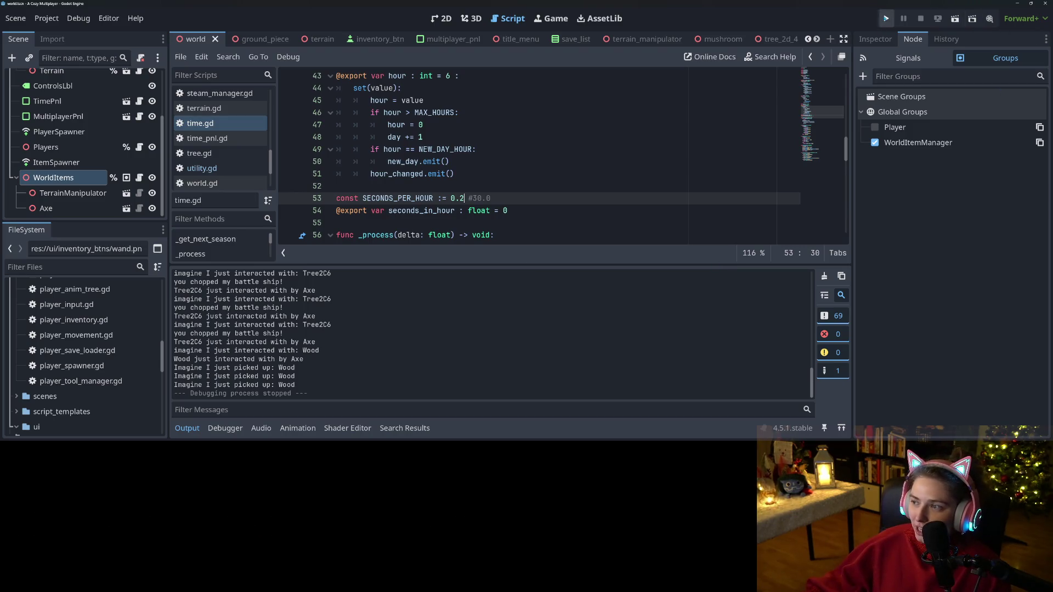
# - Run the game and load the first saved world, playing on until 5pm, Day 10 of Autumn
pyautogui.click(885, 18)
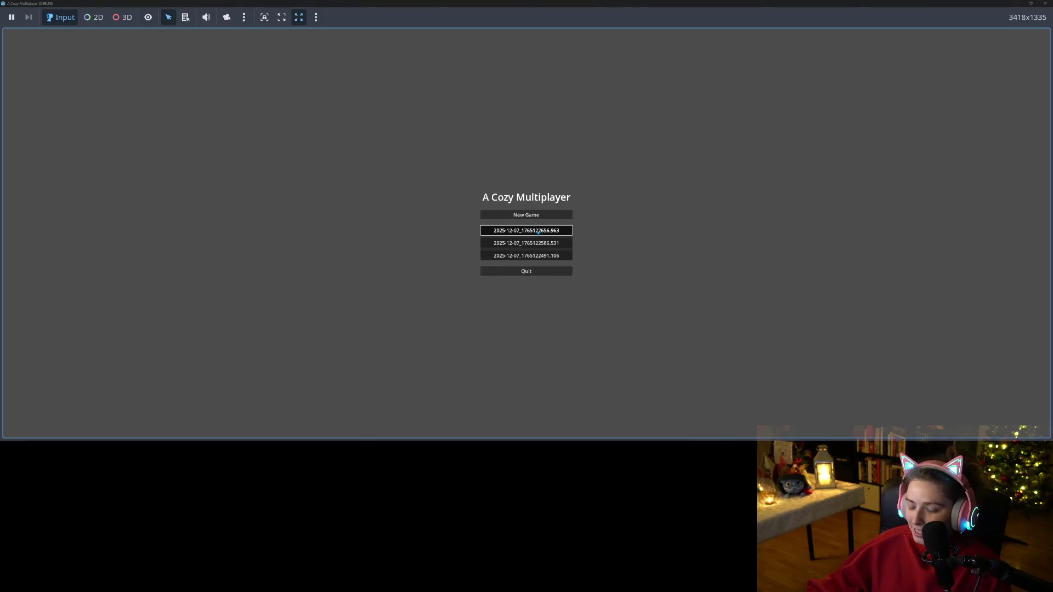
pyautogui.click(538, 232)
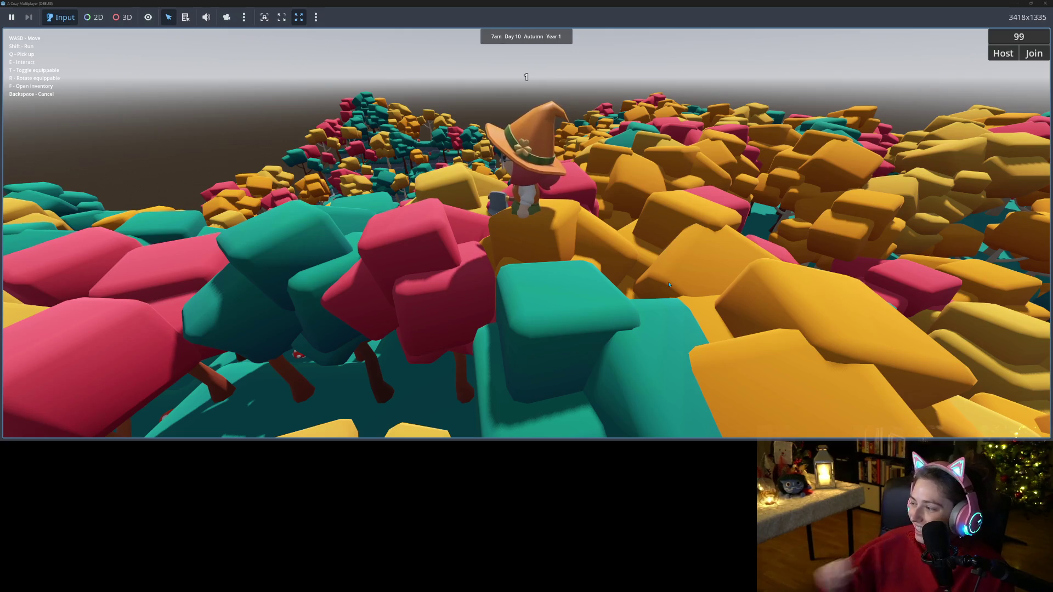
# - Close the running game window to stop debugging and return to time.gd
pyautogui.click(1047, 5)
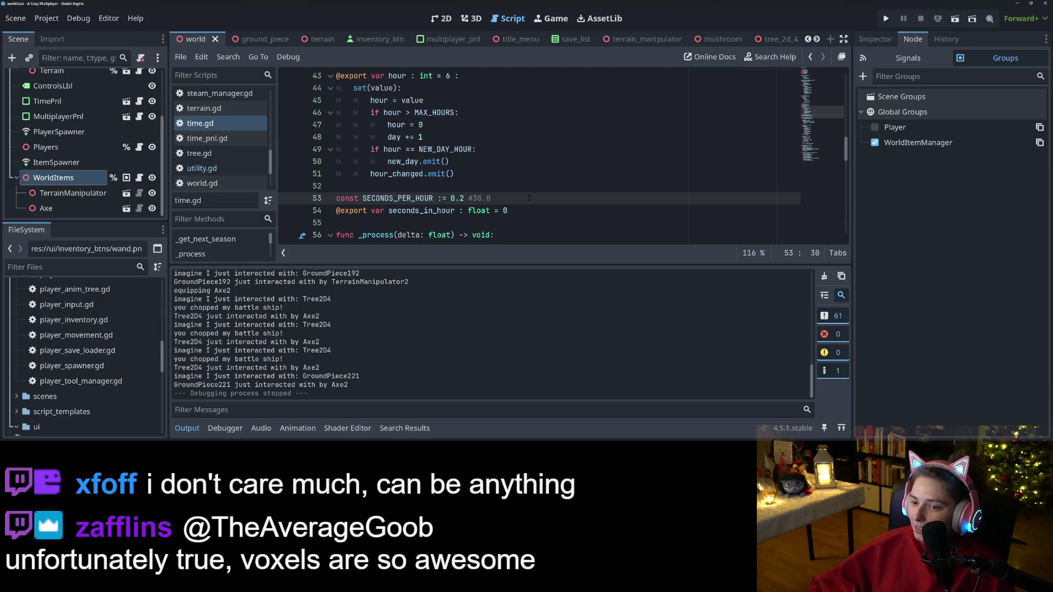
# - Collapse the Output panel and scroll time.gd back up to its first line
pyautogui.scroll(-2, 539, 194)
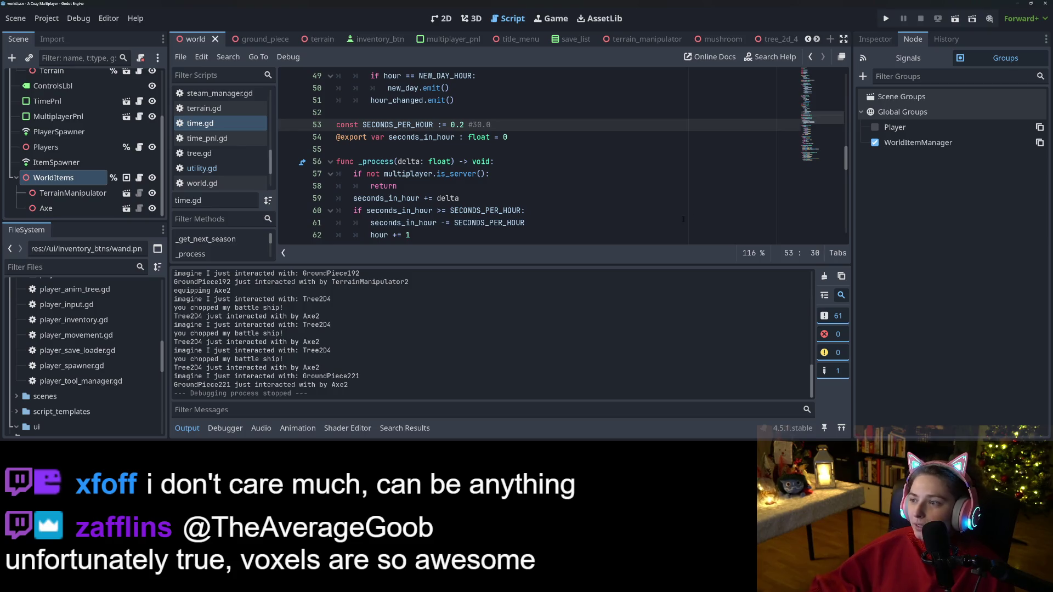
pyautogui.scroll(2, 750, 147)
pyautogui.scroll(2, 750, 147)
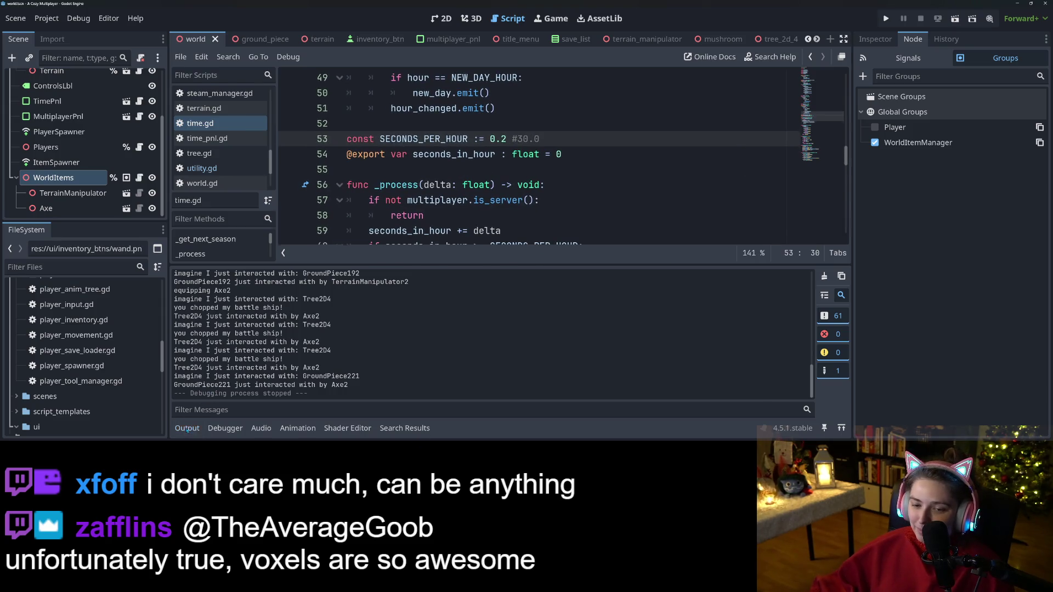
pyautogui.click(192, 427)
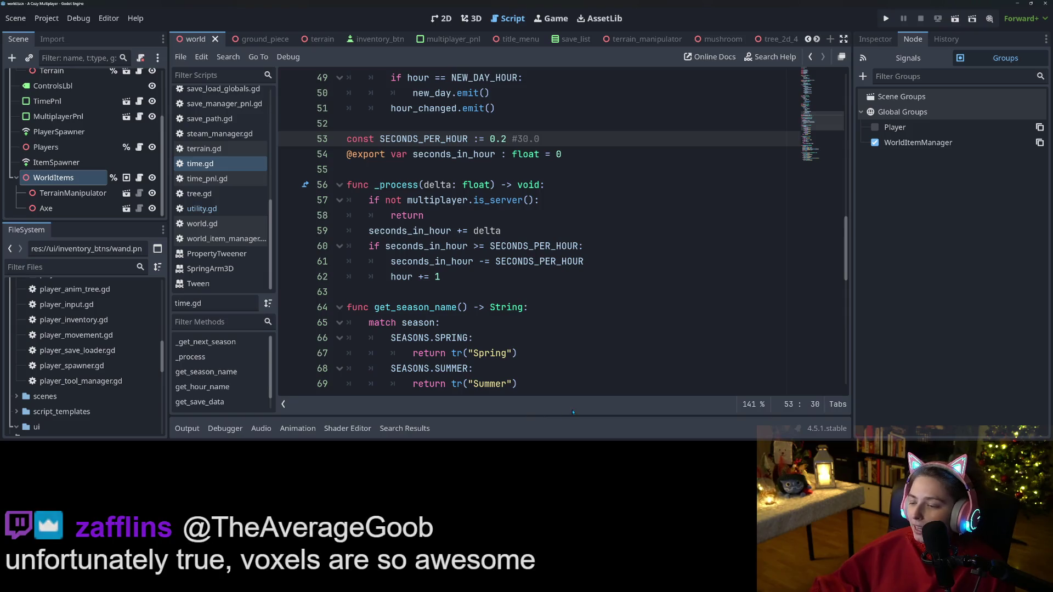
pyautogui.scroll(1, 561, 282)
pyautogui.scroll(15, 561, 283)
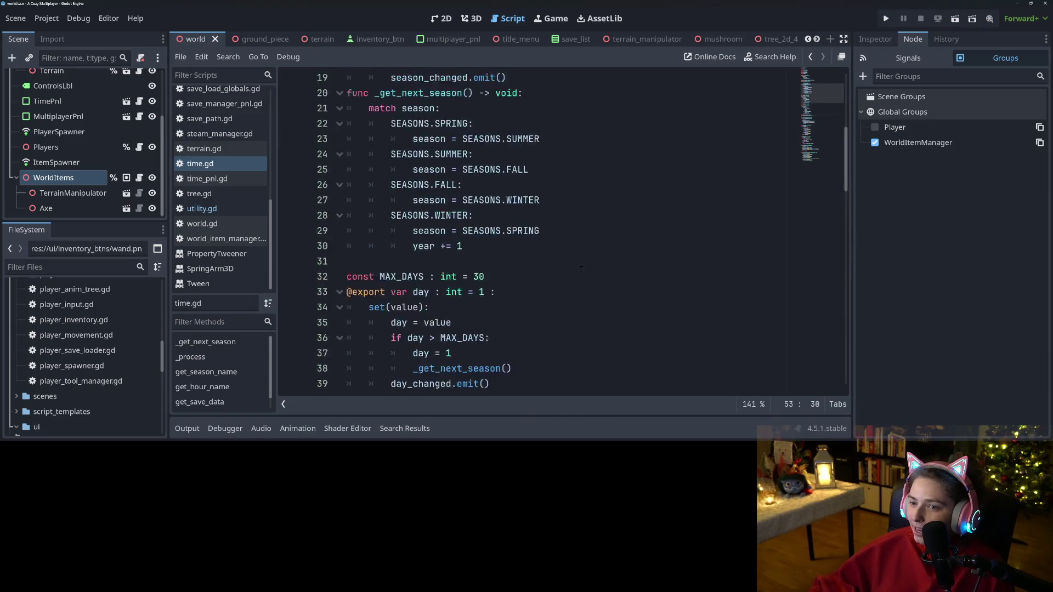
pyautogui.scroll(-7, 581, 268)
pyautogui.scroll(-20, 581, 269)
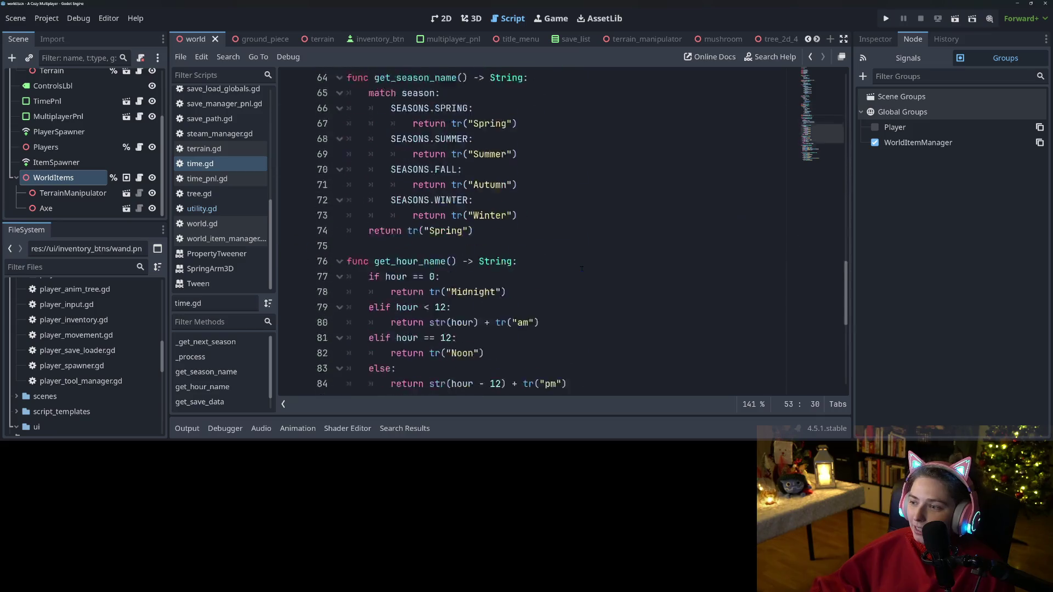
pyautogui.scroll(8, 580, 281)
pyautogui.scroll(20, 580, 282)
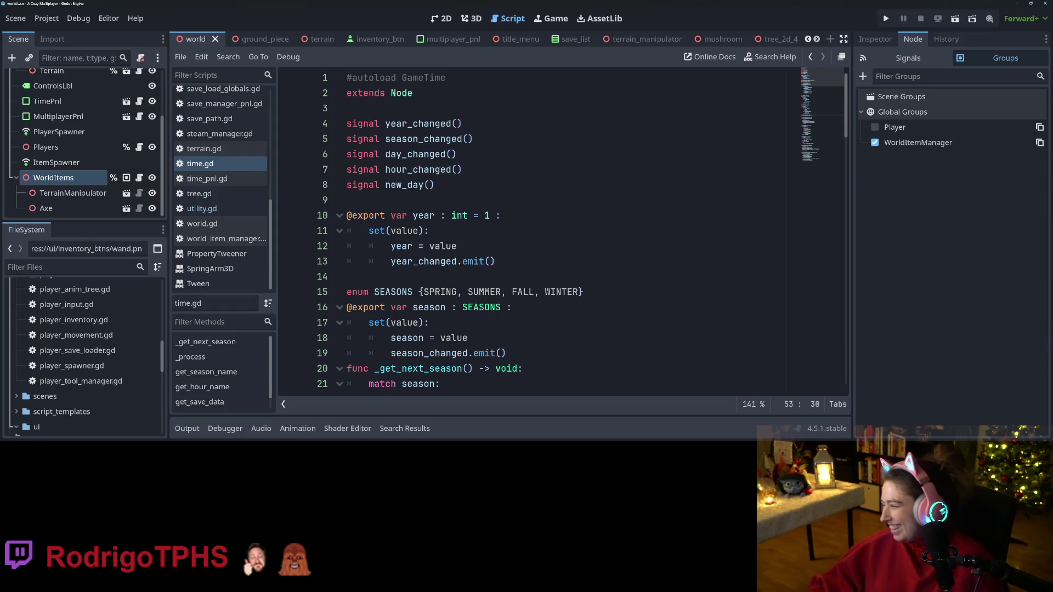
# - Select player_inventory.gd and write a summary about moving ground items to the generic world items holder
pyautogui.hotkey('alt', 'Tab')
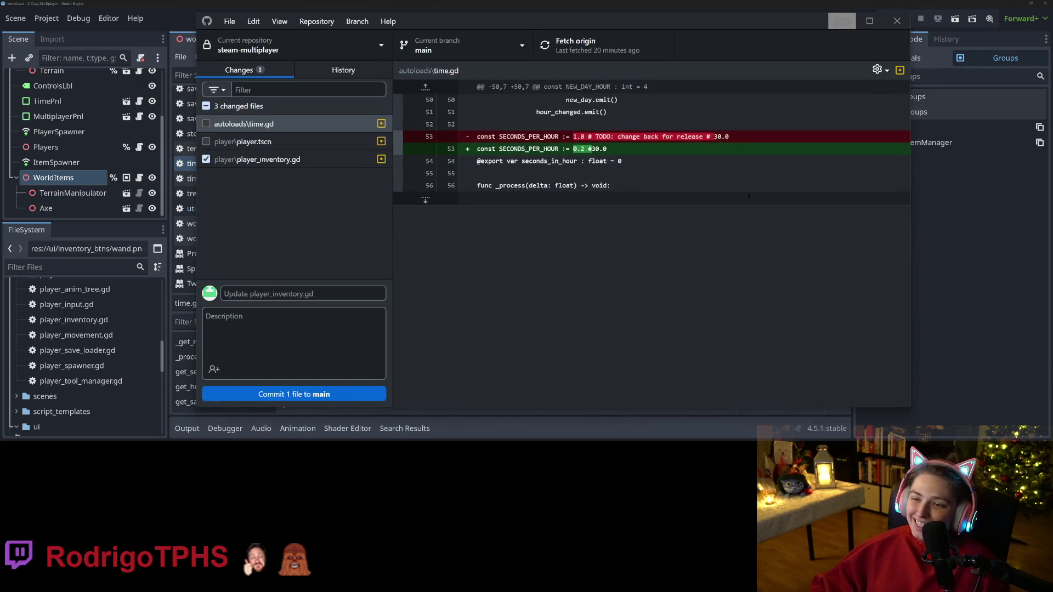
pyautogui.click(318, 160)
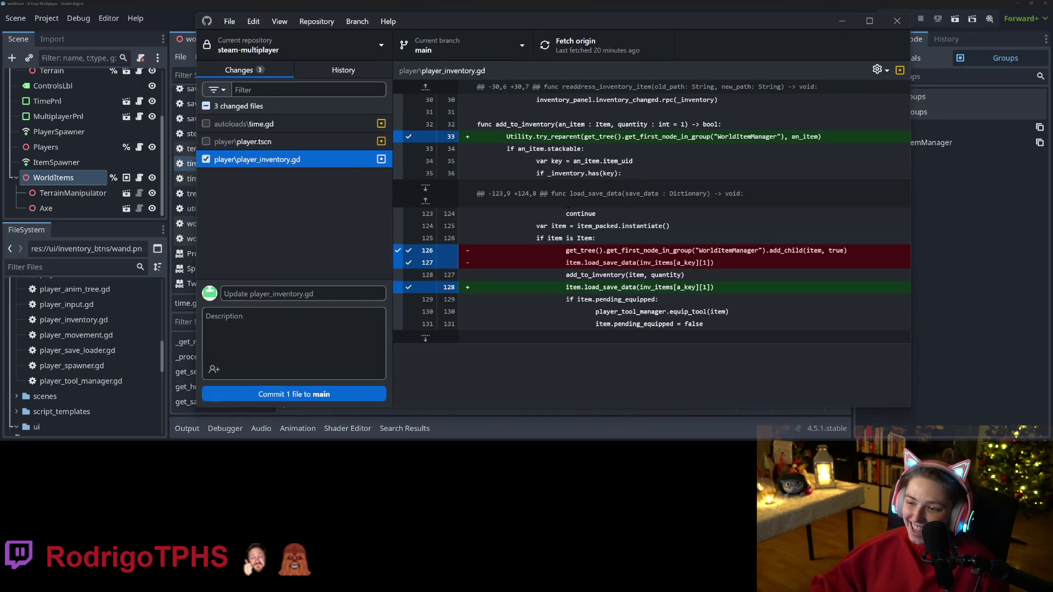
pyautogui.click(333, 296)
pyautogui.write('adds moving')
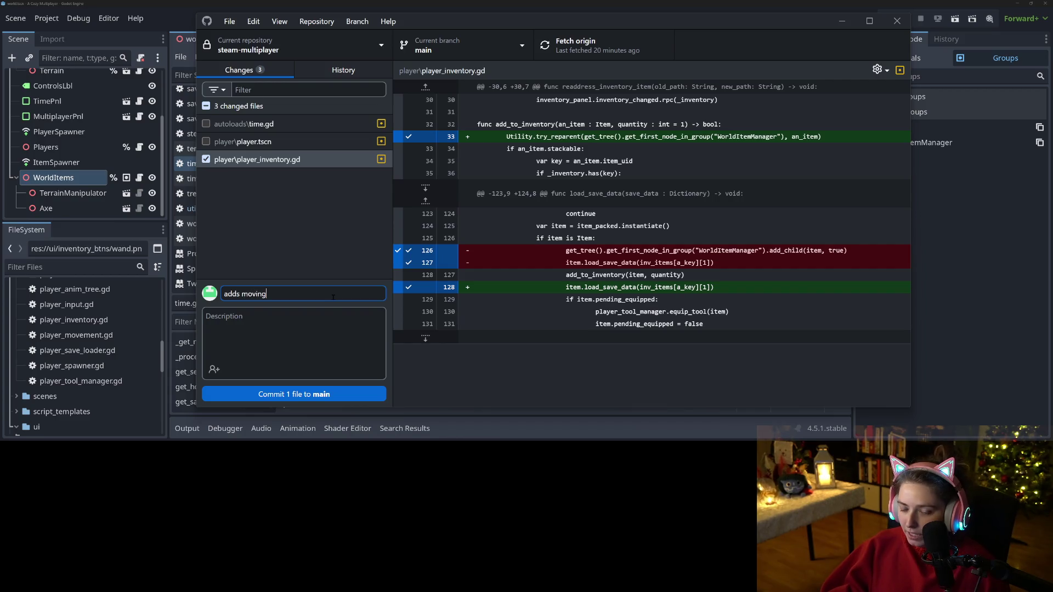
pyautogui.press('BackSpace')
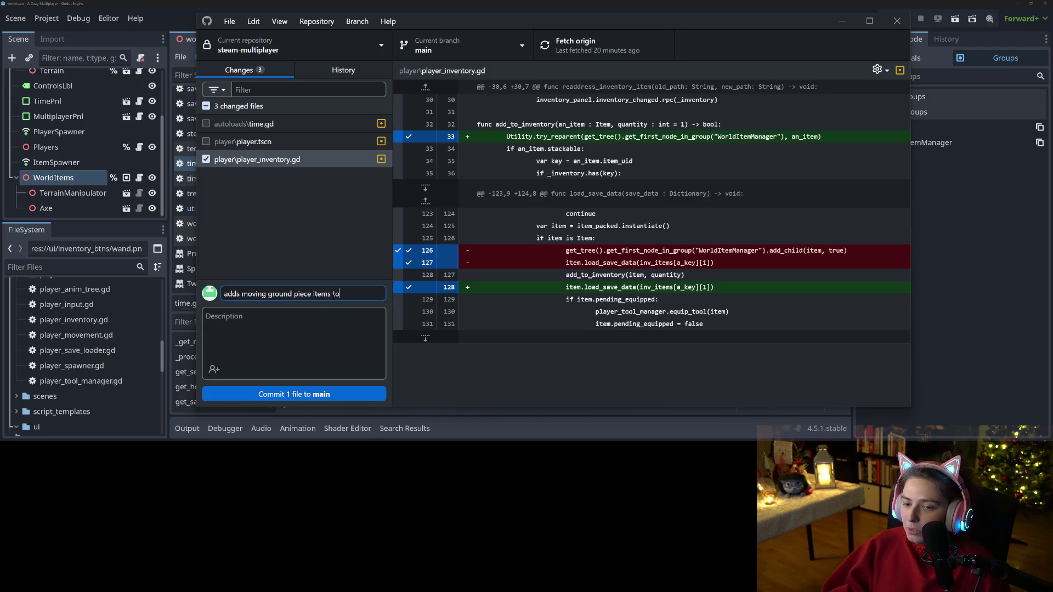
pyautogui.write('generic world item')
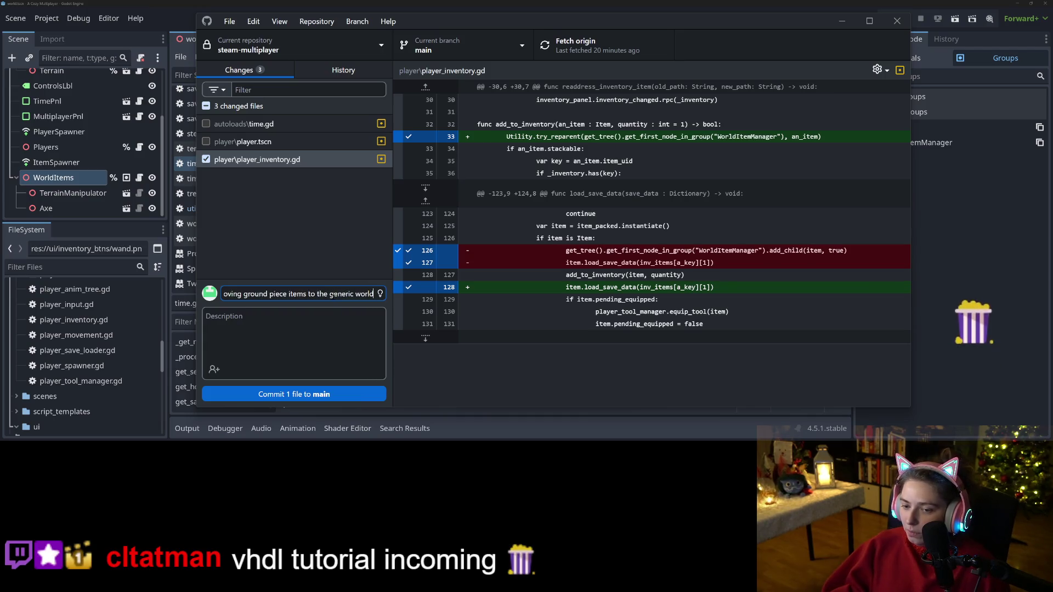
pyautogui.write('s ho')
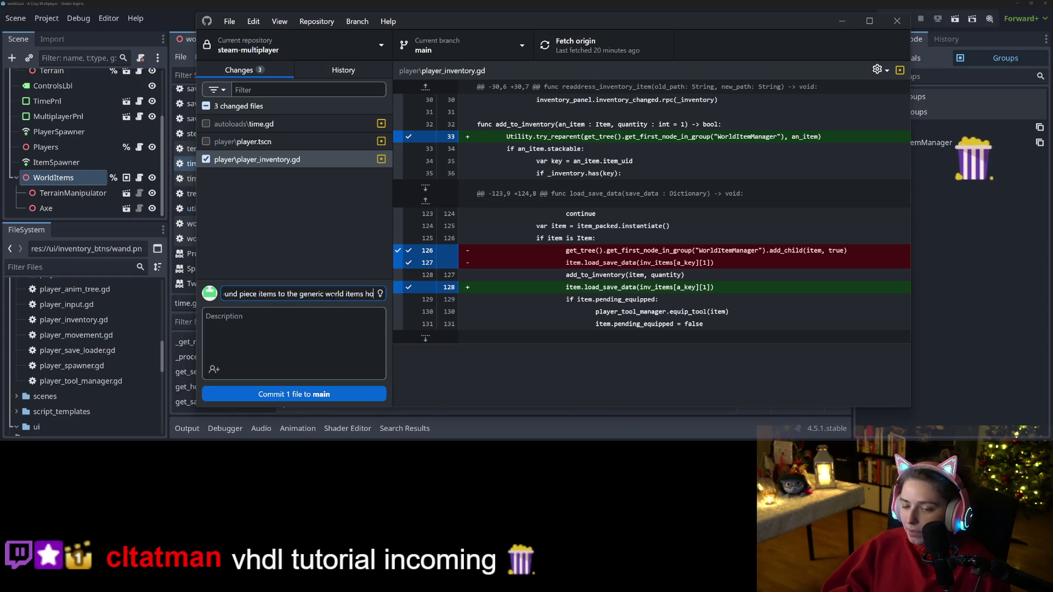
pyautogui.write('lder when picked,')
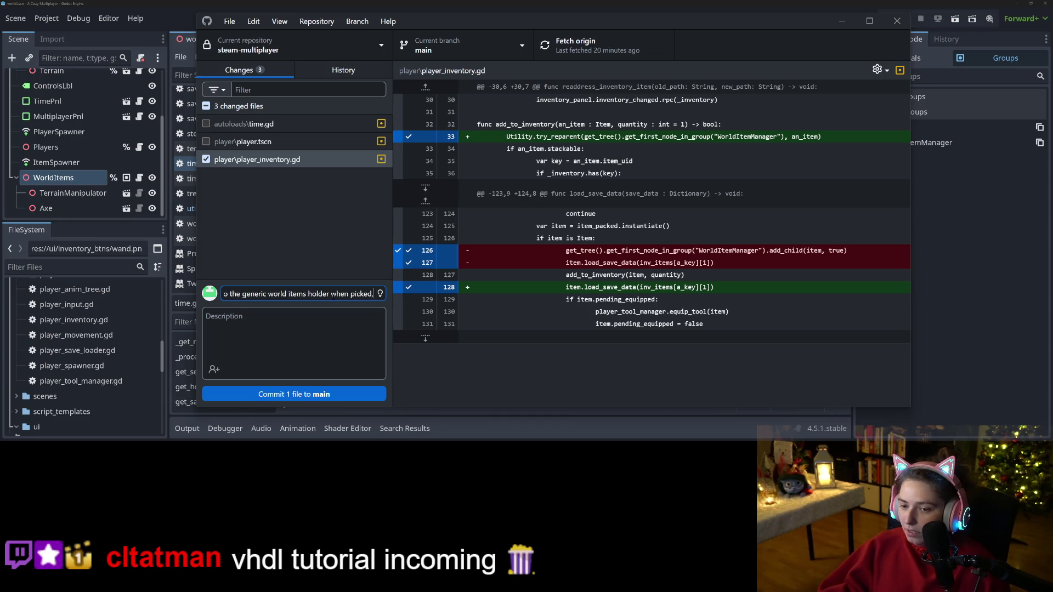
# - Add the commit description, commit the file to main, and push it to origin
pyautogui.press('Tab')
pyautogui.write('no')
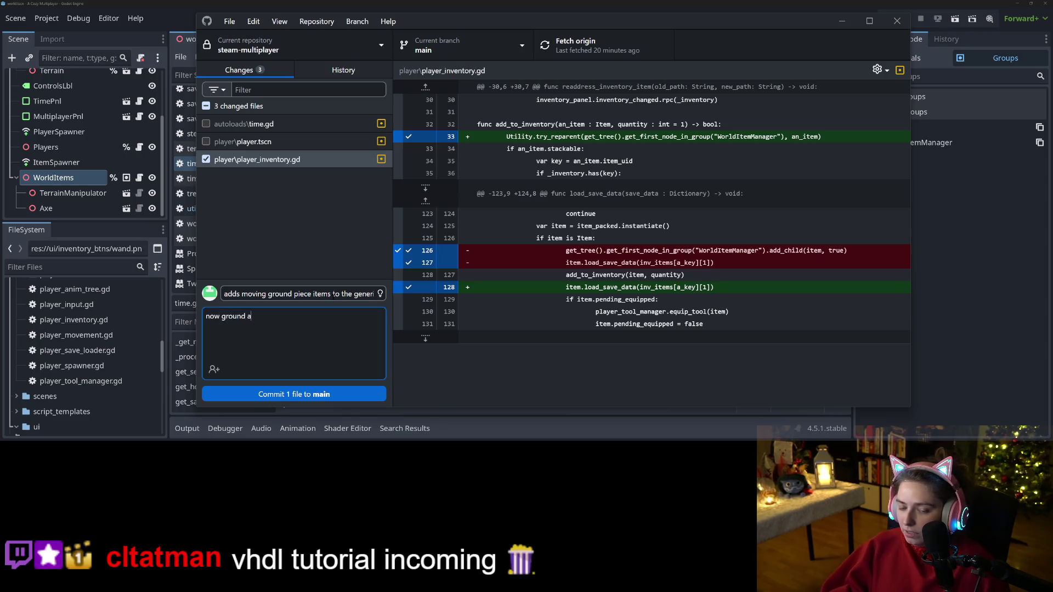
pyautogui.press('BackSpace')
pyautogui.press('BackSpace')
pyautogui.write('can reswa')
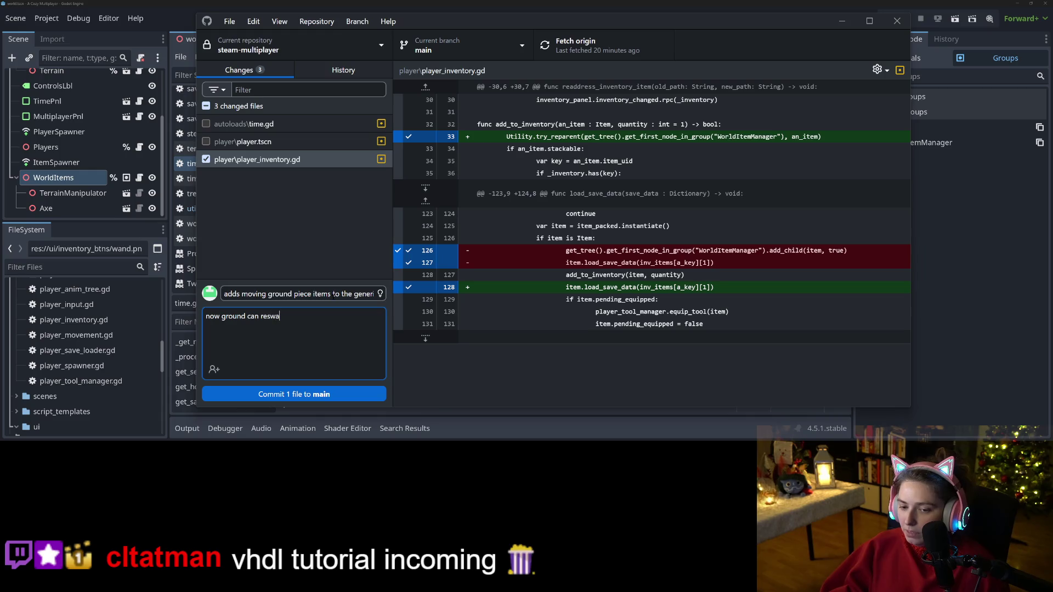
pyautogui.press('BackSpace')
pyautogui.press('BackSpace')
pyautogui.write('pawn itesm')
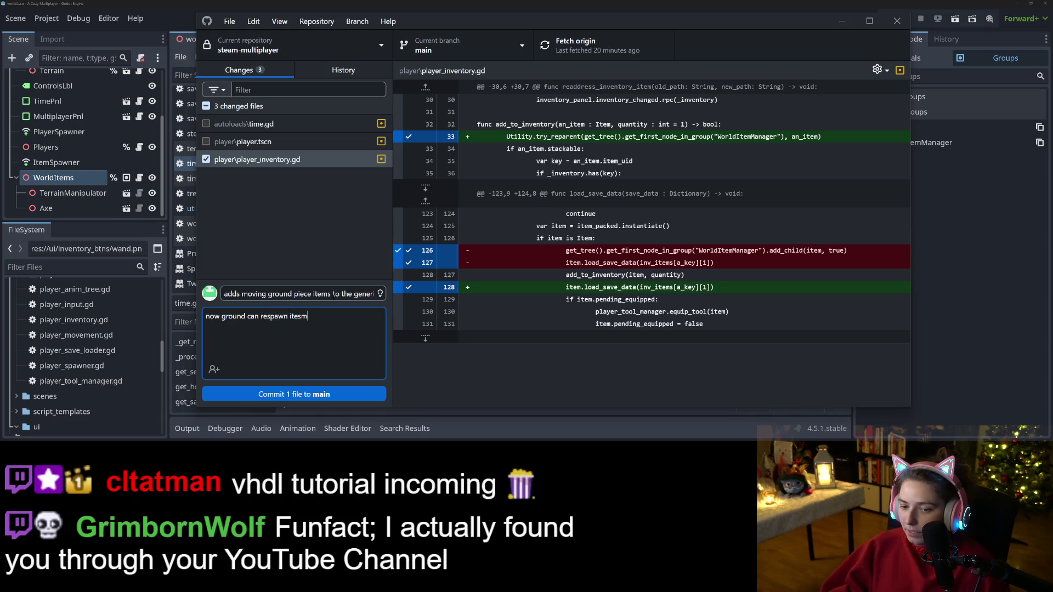
pyautogui.press('BackSpace')
pyautogui.press('BackSpace')
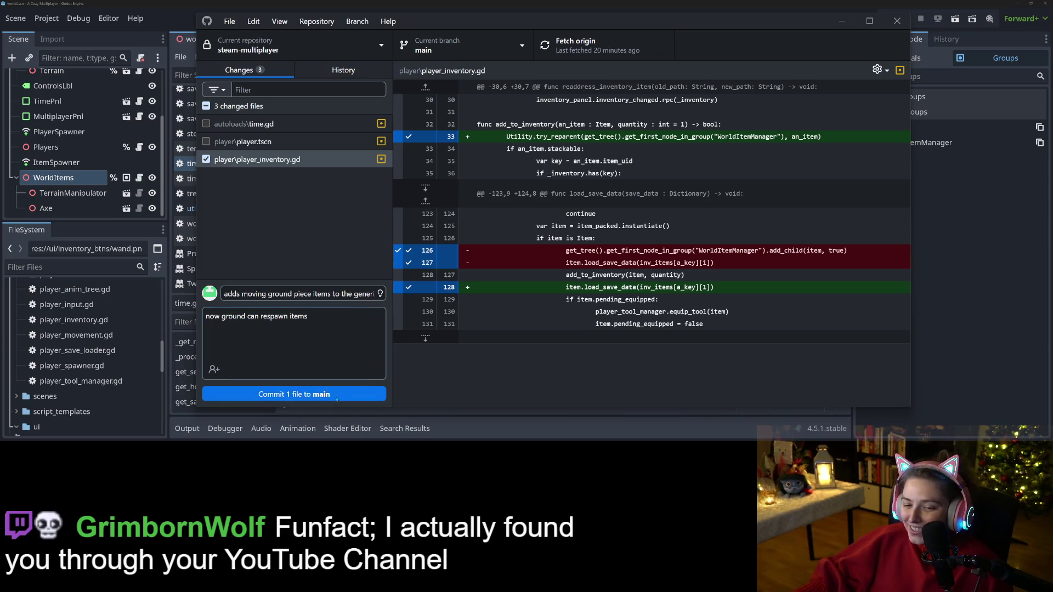
pyautogui.click(356, 393)
pyautogui.click(578, 54)
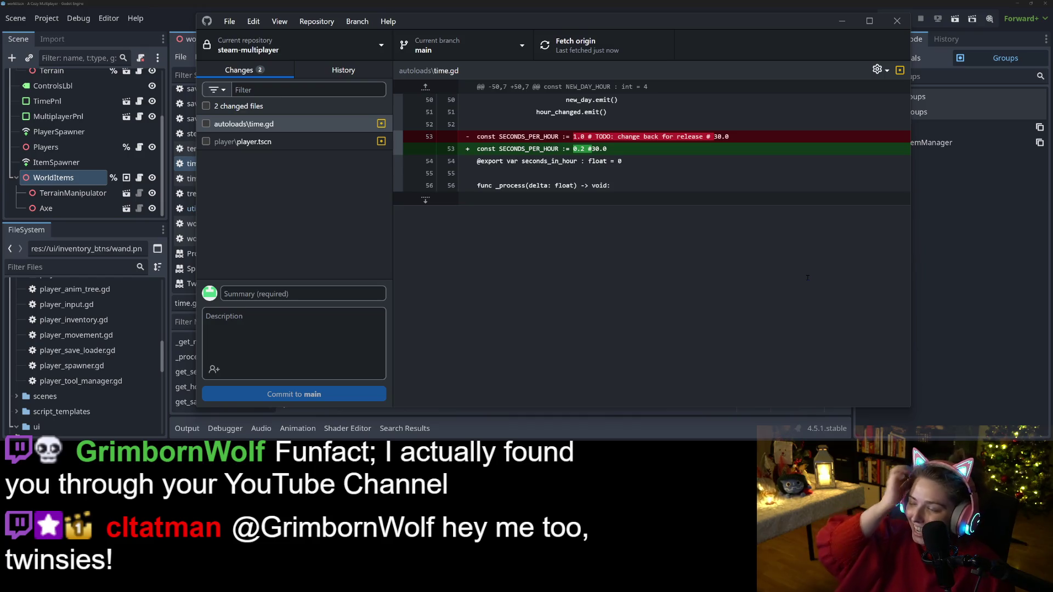
# - Review the player.tscn diff, go back to time.gd, and minimize GitHub Desktop
pyautogui.click(296, 141)
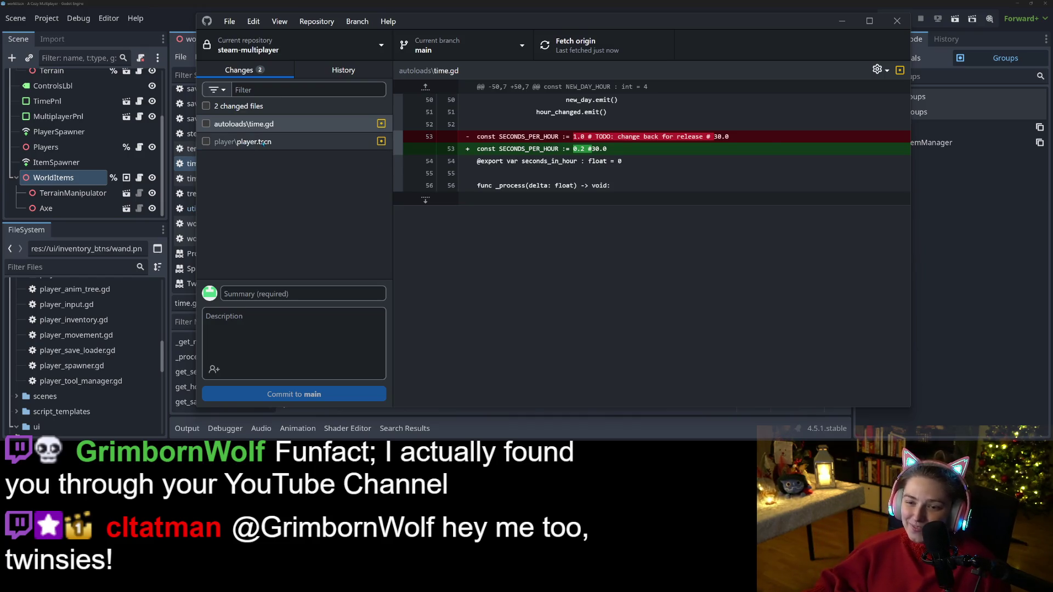
pyautogui.scroll(-10, 549, 246)
pyautogui.scroll(-5, 470, 286)
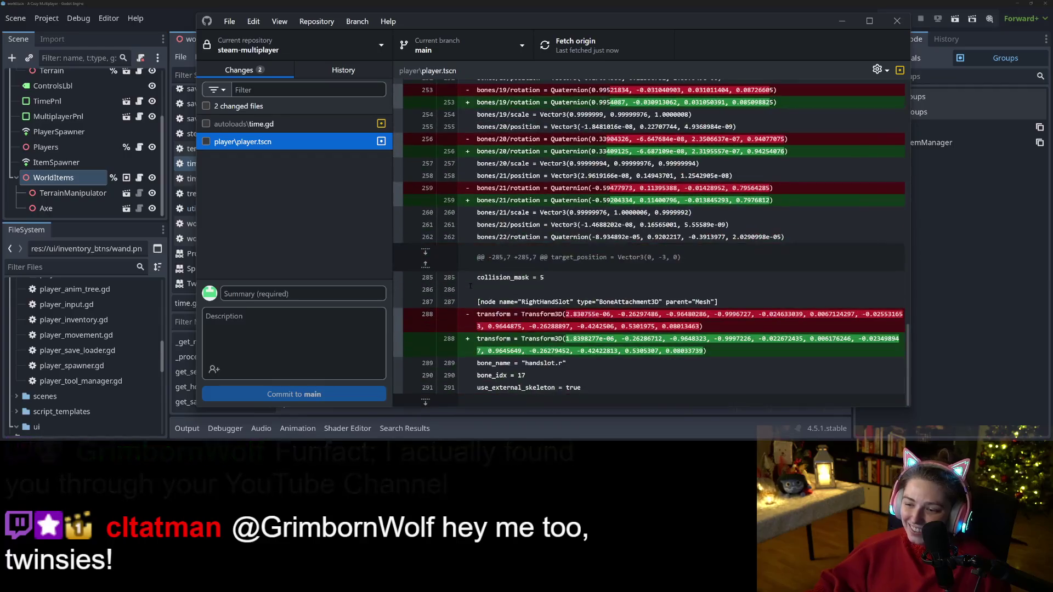
pyautogui.press('Up')
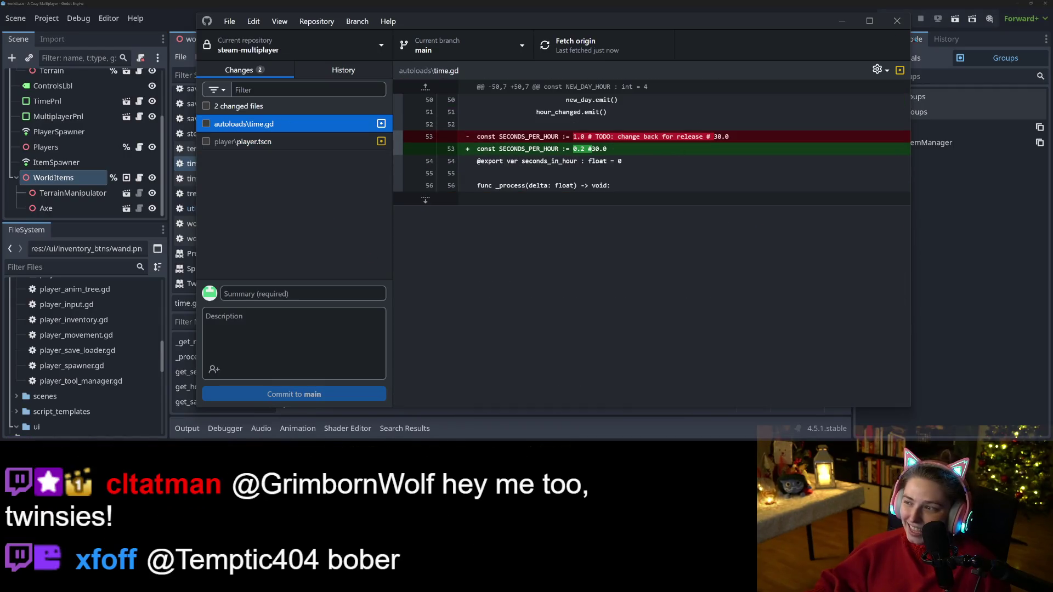
pyautogui.click(842, 21)
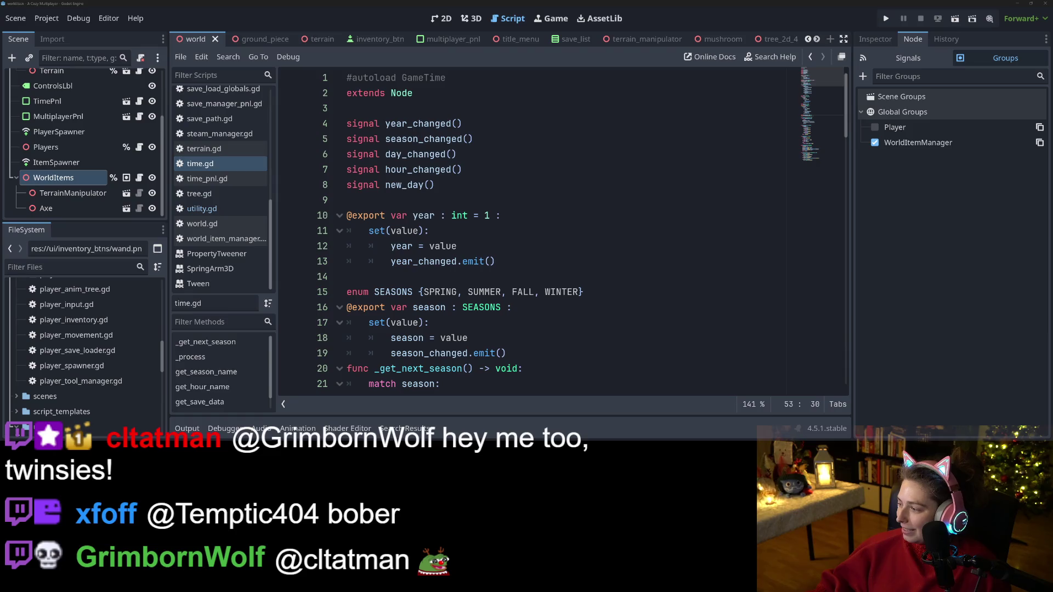
# - Check the 'Set objects picked up to move to world object holder' card and drag it into Done
pyautogui.press('super+d')
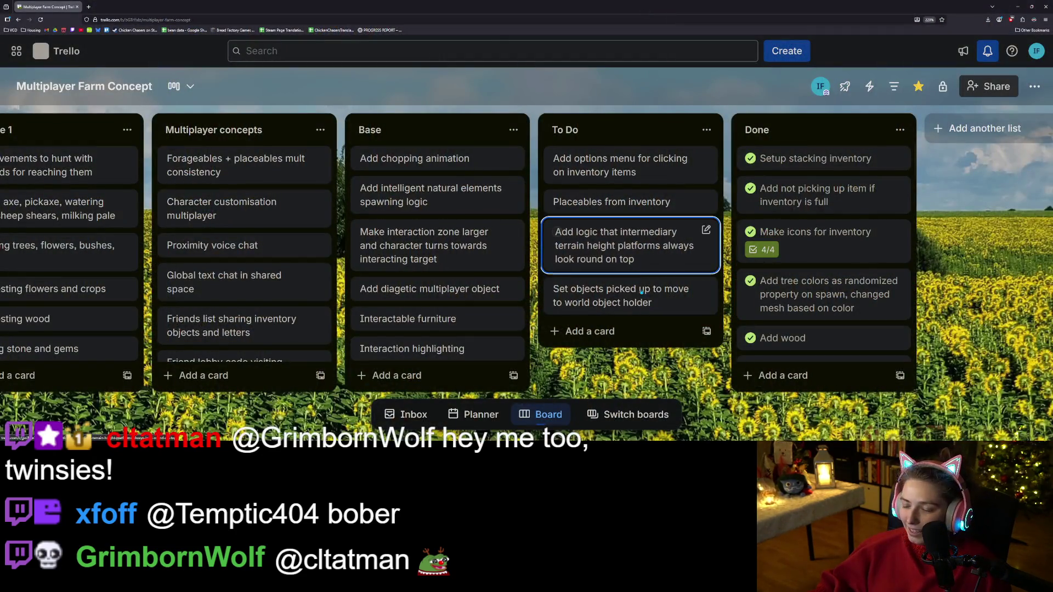
pyautogui.click(556, 299)
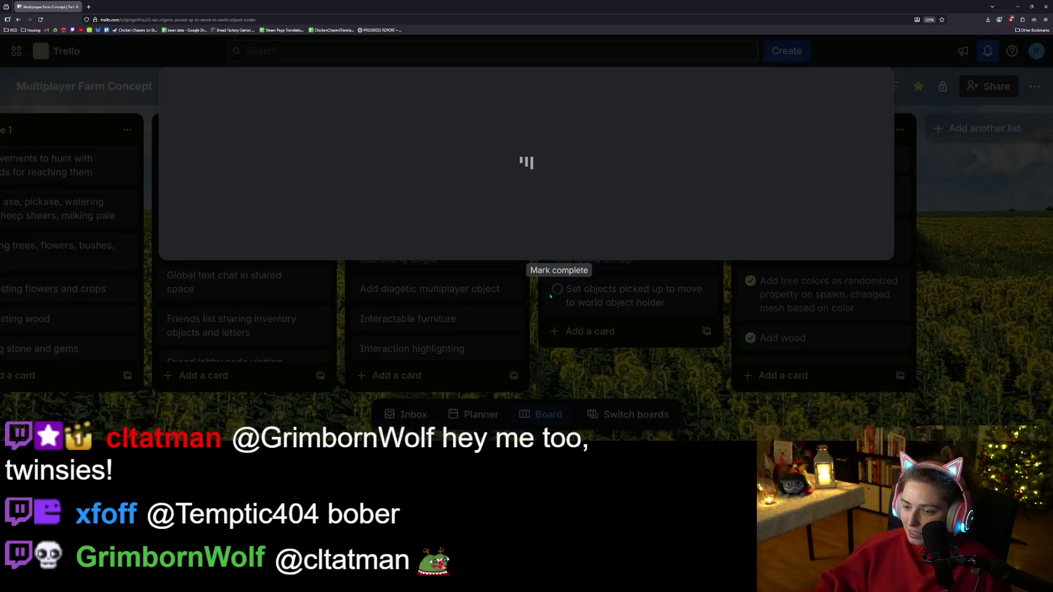
pyautogui.press('Escape')
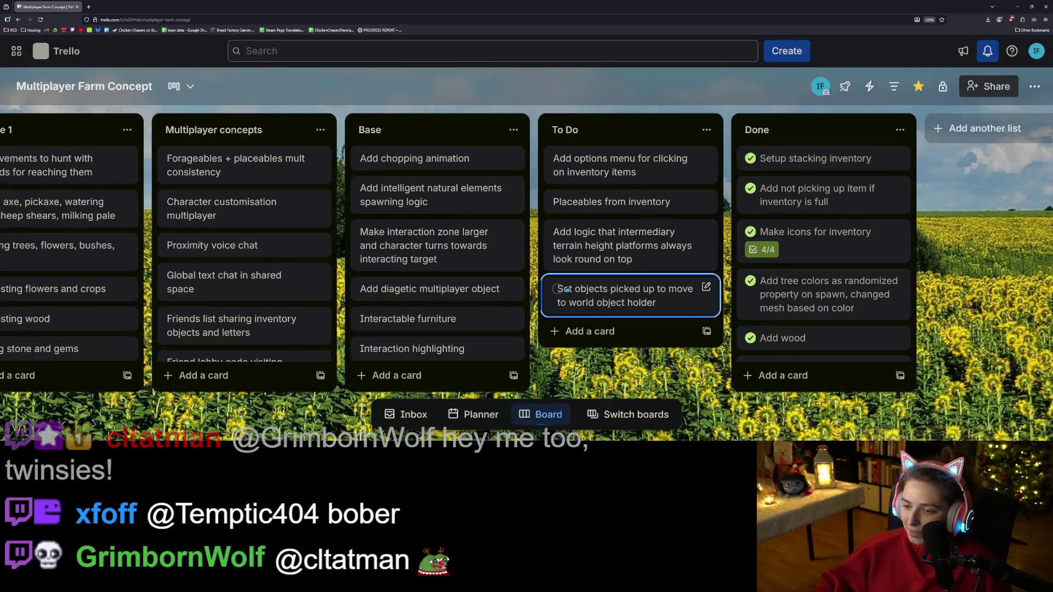
pyautogui.moveTo(575, 296); pyautogui.dragTo(798, 156)
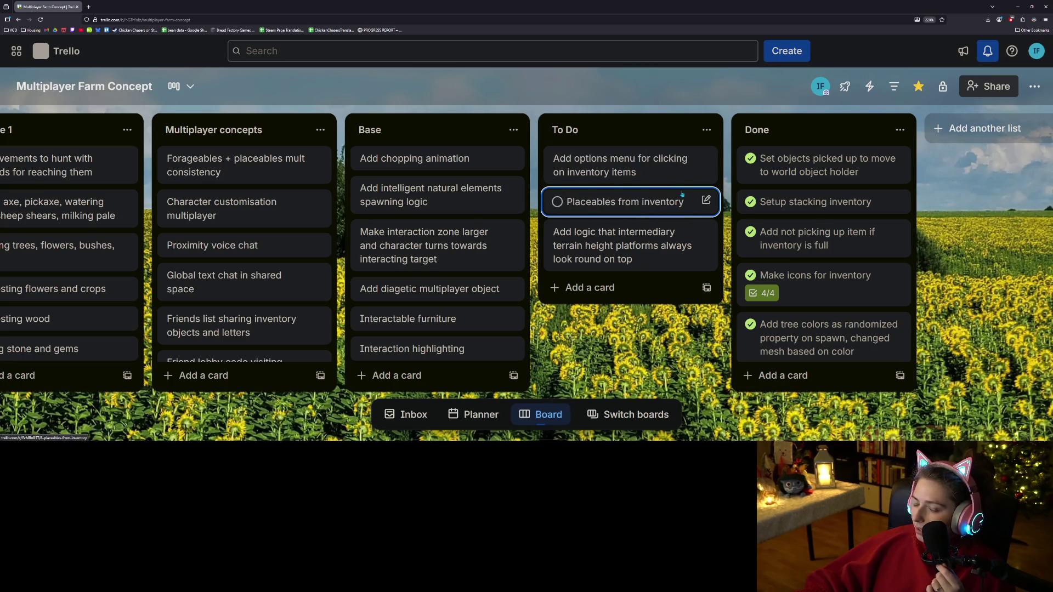
# - Drag the 'Add diagetic multiplayer object' card to the top of the Base list
pyautogui.scroll(-2, 480, 245)
pyautogui.scroll(2, 480, 245)
pyautogui.scroll(-4, 477, 245)
pyautogui.scroll(2, 458, 250)
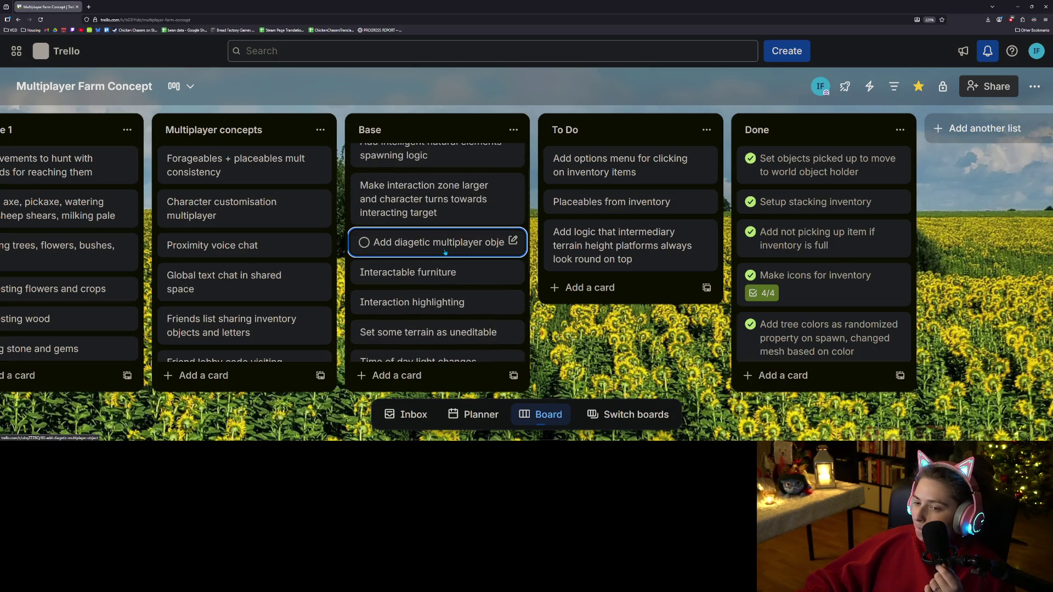
pyautogui.moveTo(427, 251)
pyautogui.mouseDown()
pyautogui.moveTo(609, 291)
pyautogui.moveTo(445, 156)
pyautogui.mouseUp()
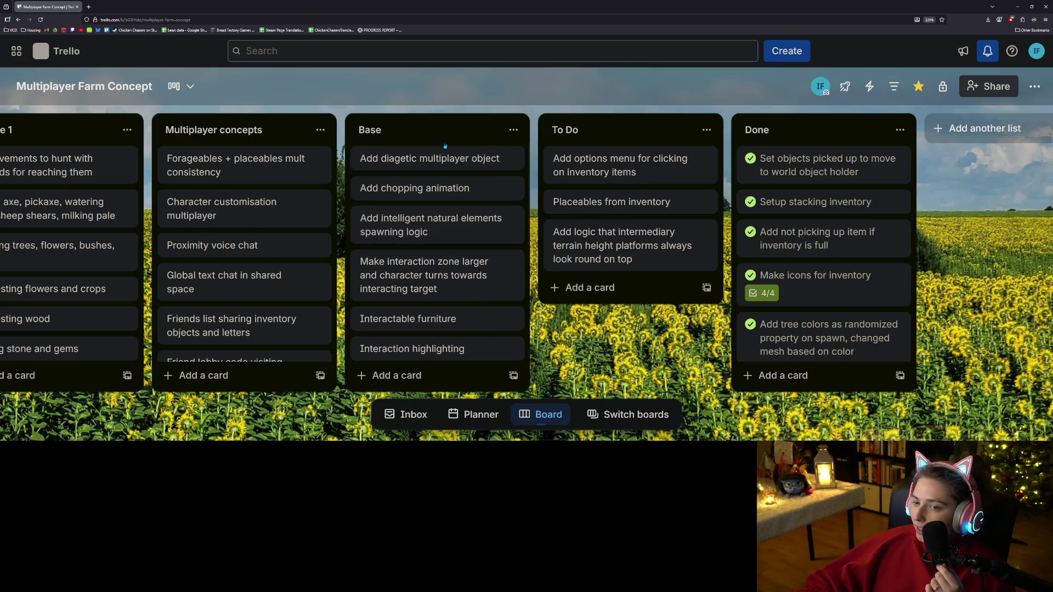
pyautogui.scroll(-3, 455, 240)
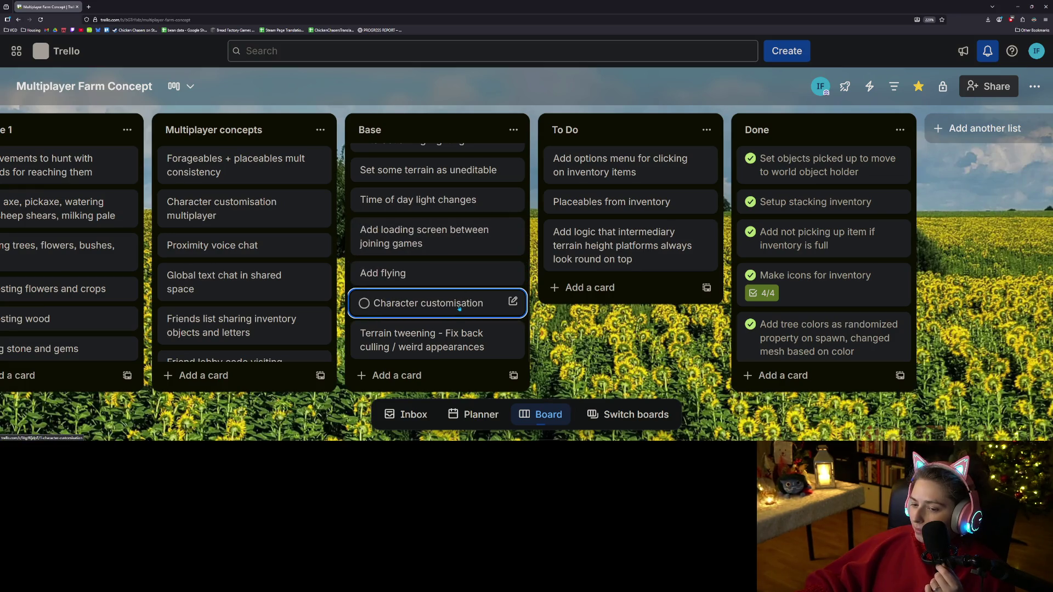
pyautogui.scroll(3, 458, 311)
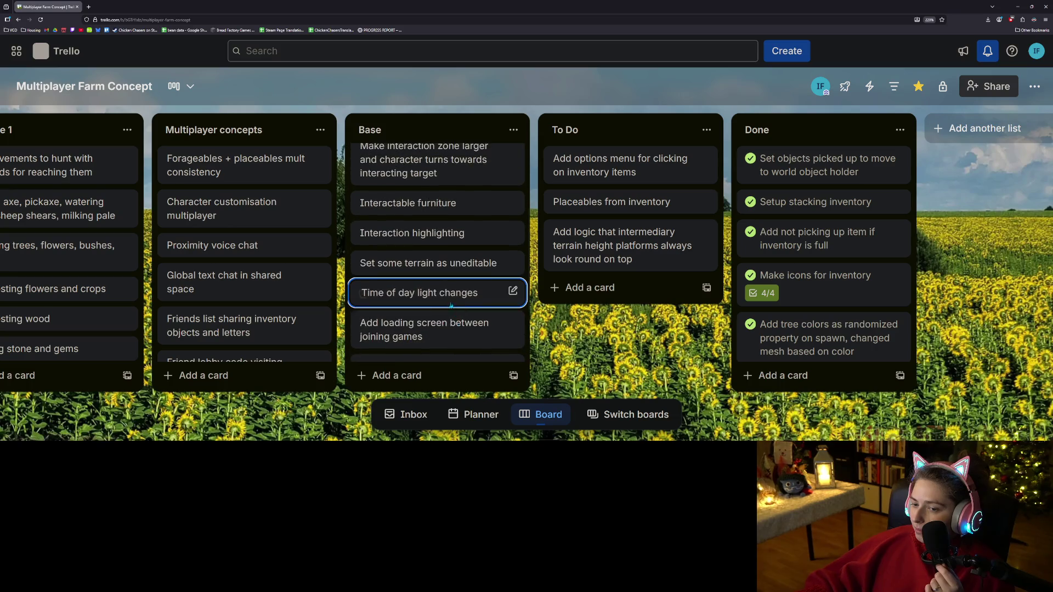
pyautogui.scroll(4, 444, 304)
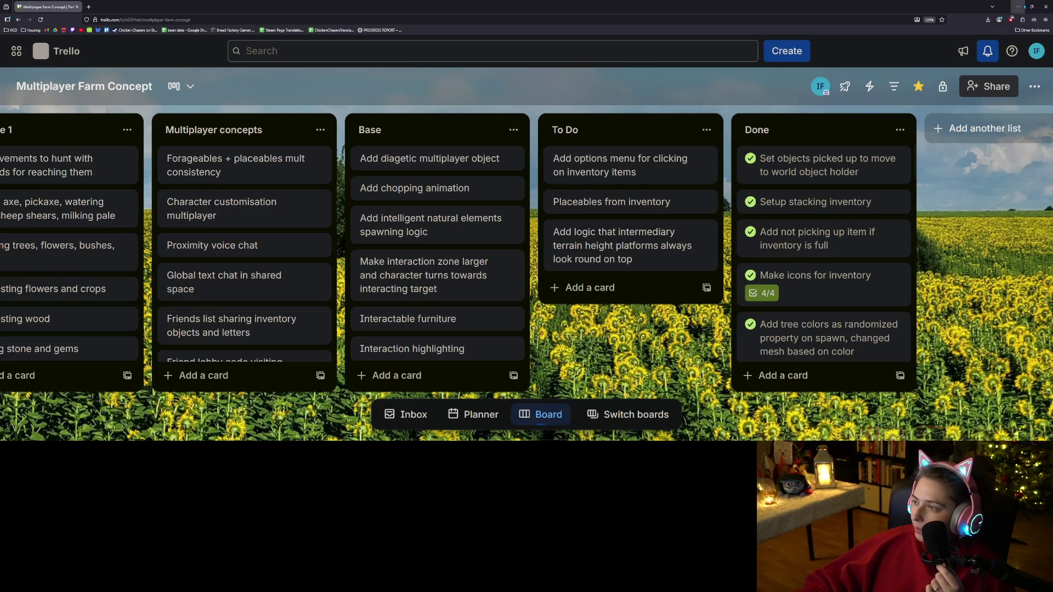
# - Return to Godot, run the project, and start a new game
pyautogui.click(1018, 7)
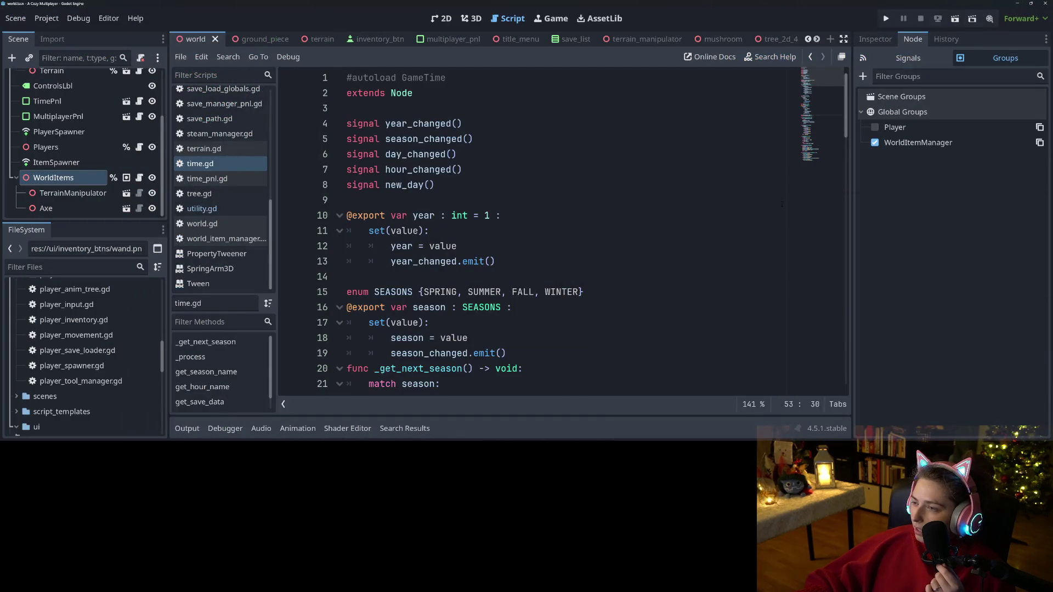
pyautogui.click(885, 18)
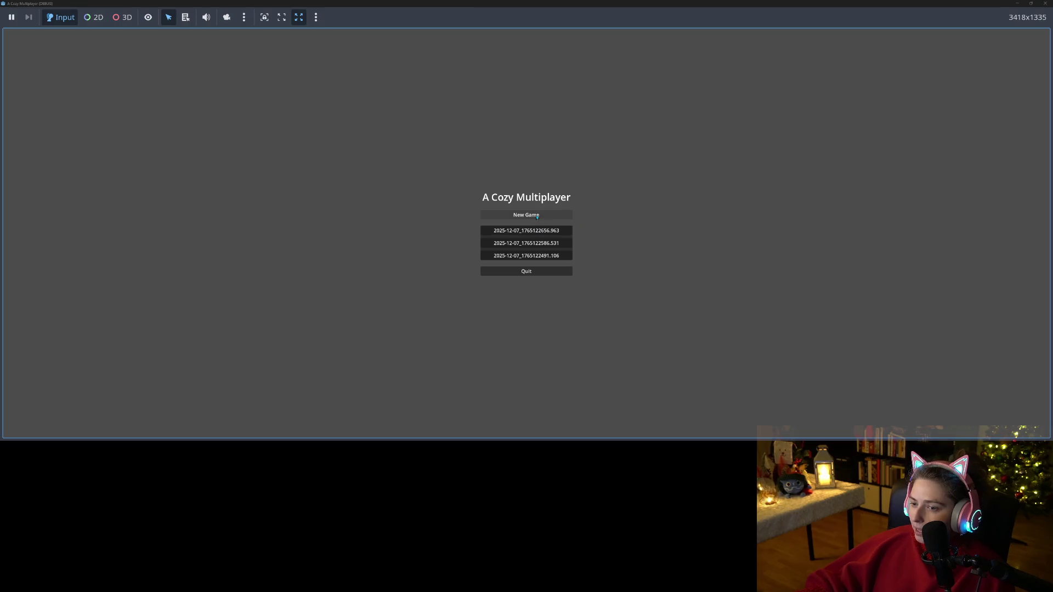
pyautogui.click(548, 216)
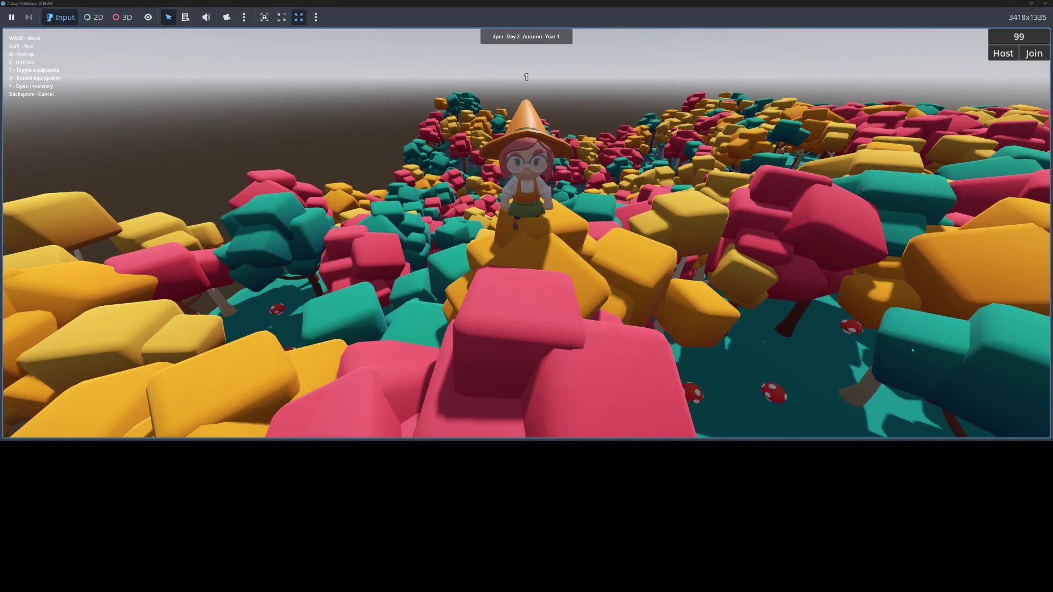
# - After the day rolls from Day 2 to Day 3, open the inventory, then close the game
pyautogui.press('f')
pyautogui.press('f')
pyautogui.click(1045, 4)
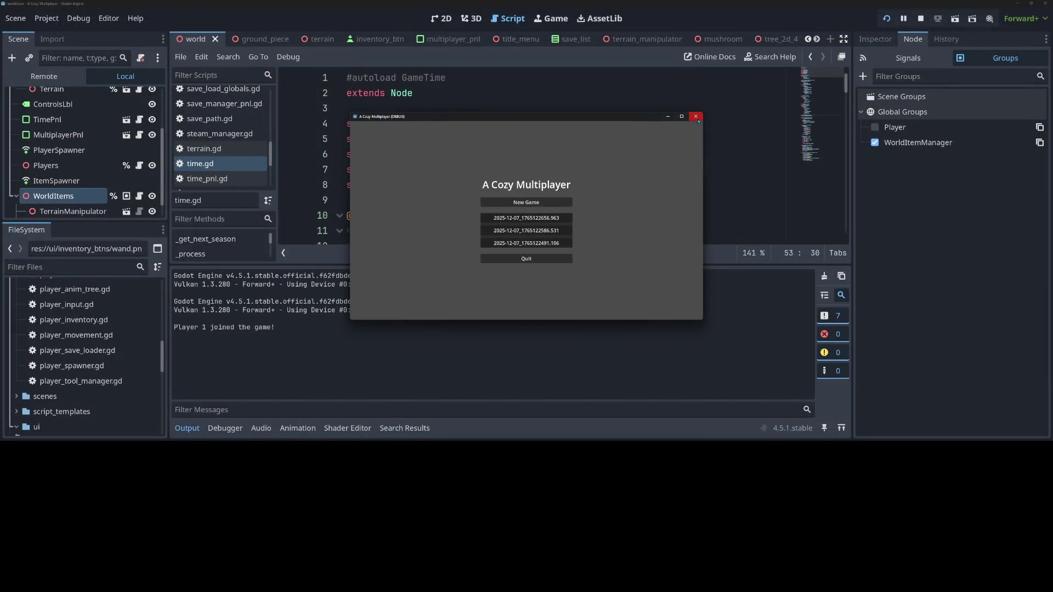
pyautogui.click(696, 118)
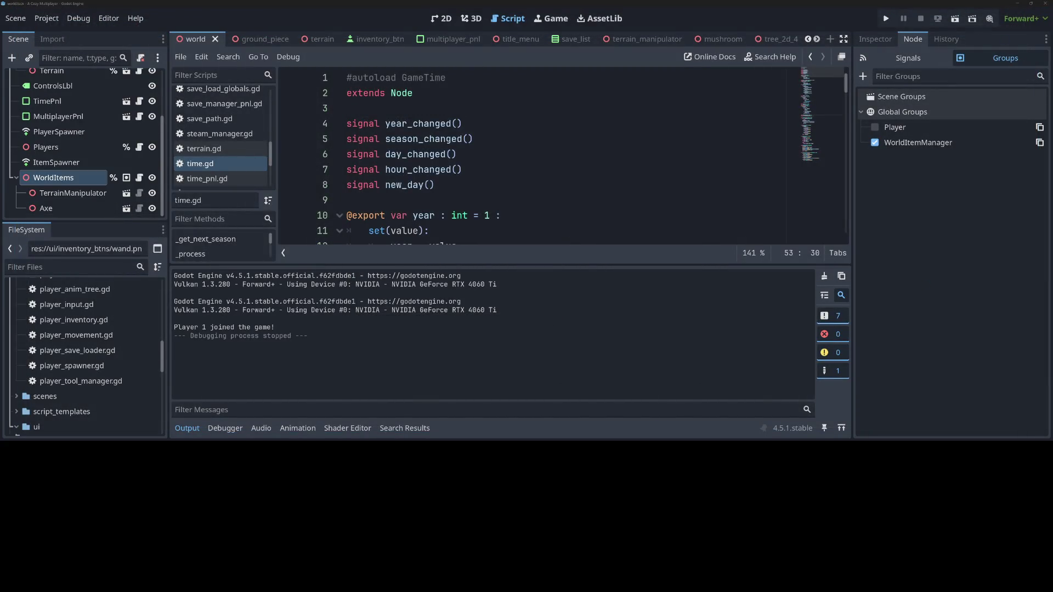
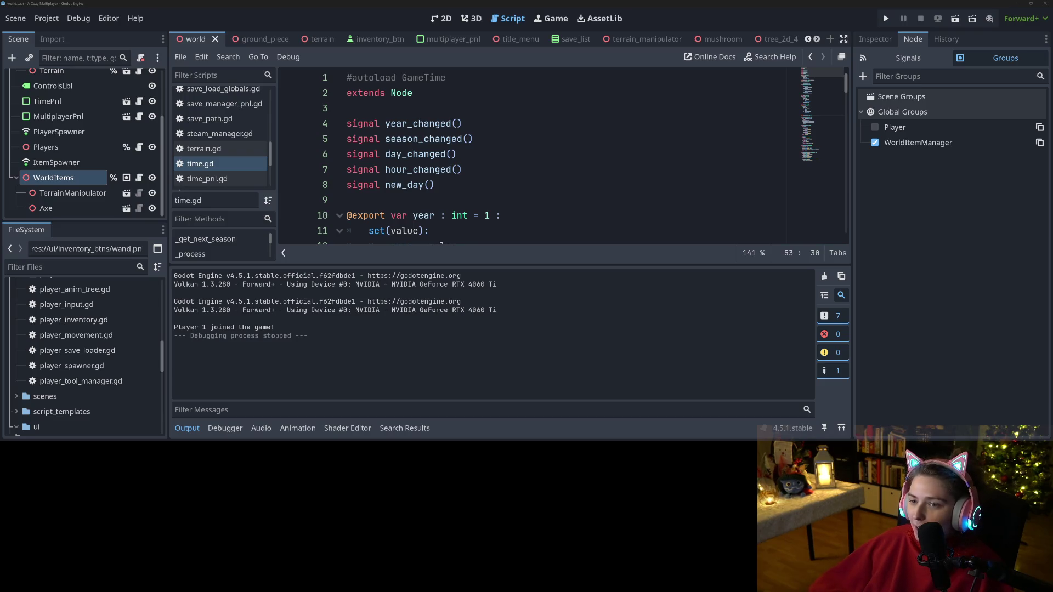
# - Hide the Output panel, show WorldItems in the Inspector, and switch to the 3D view
pyautogui.click(187, 428)
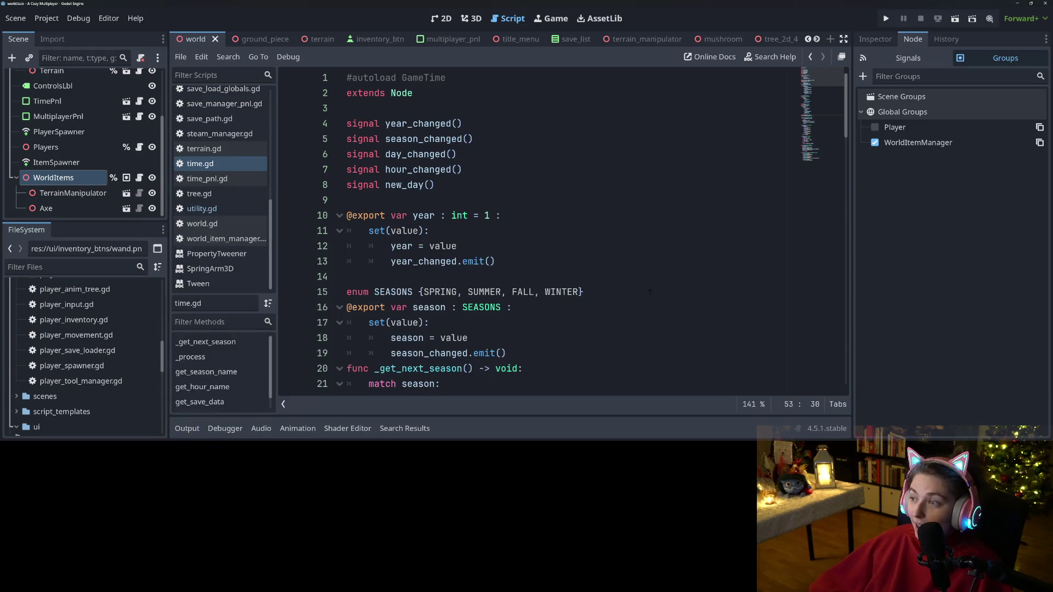
pyautogui.click(877, 40)
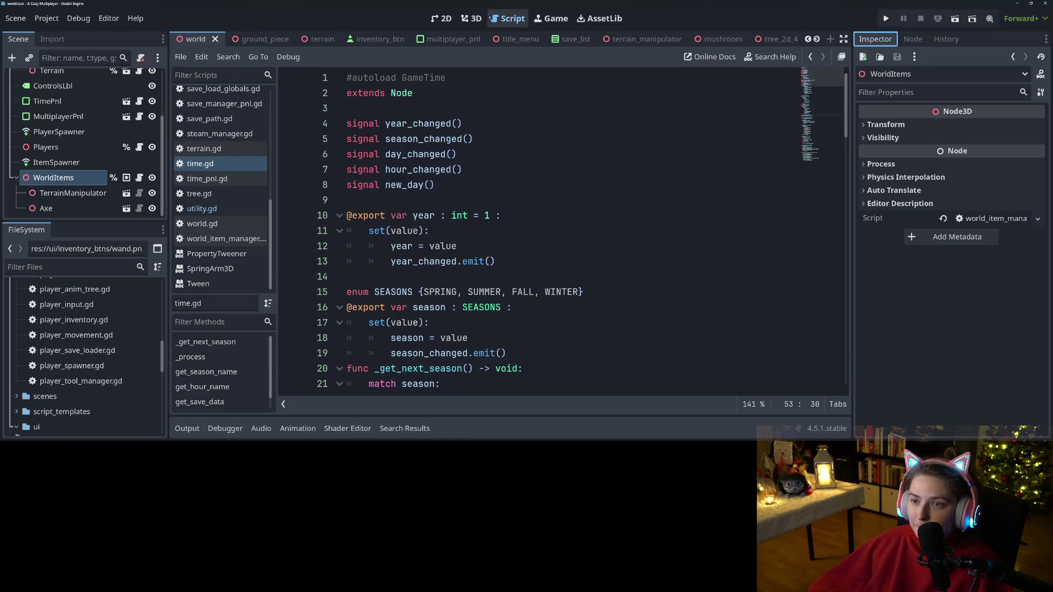
pyautogui.click(471, 18)
# - Orbit and zoom the 3D viewport around the WorldItems node
pyautogui.scroll(12, 506, 257)
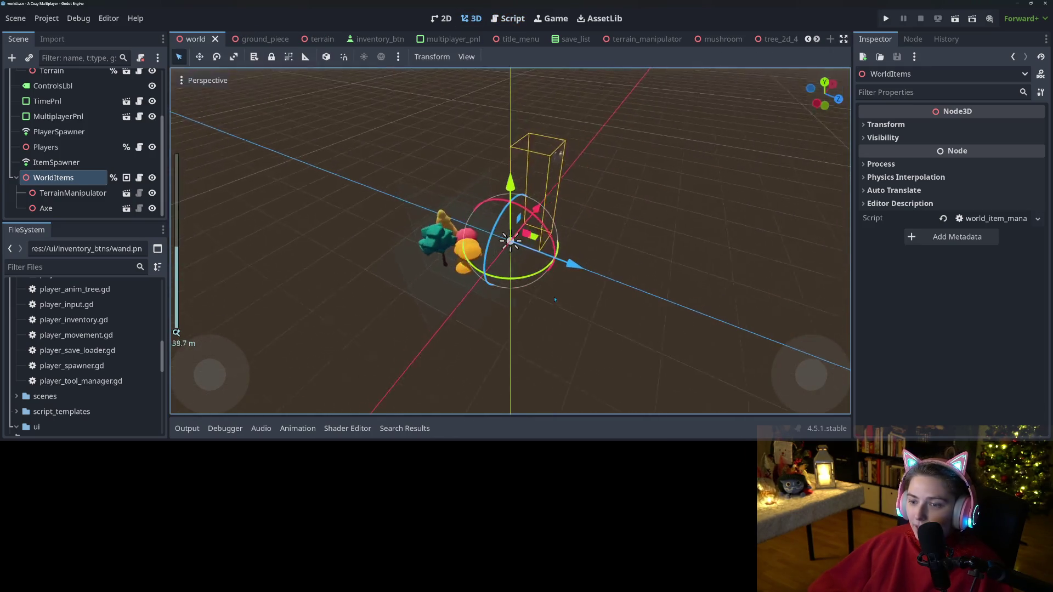
pyautogui.moveTo(439, 258)
pyautogui.mouseDown()
pyautogui.moveTo(369, 219)
pyautogui.moveTo(304, 232)
pyautogui.moveTo(656, 303)
pyautogui.mouseUp()
pyautogui.scroll(4, 303, 232)
pyautogui.scroll(-2, 657, 303)
pyautogui.scroll(4, 398, 241)
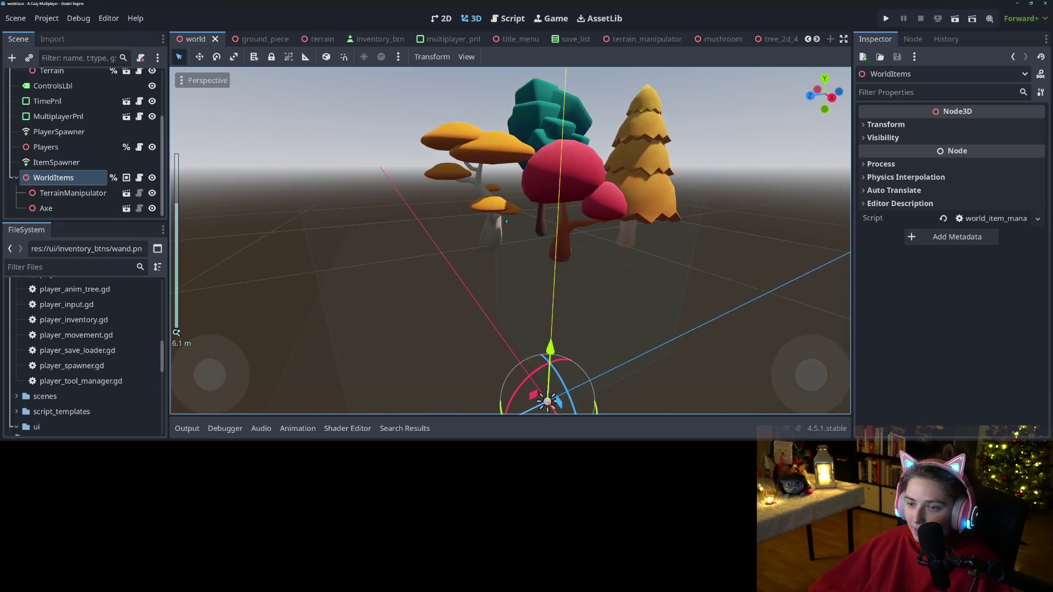
pyautogui.scroll(-3, 488, 250)
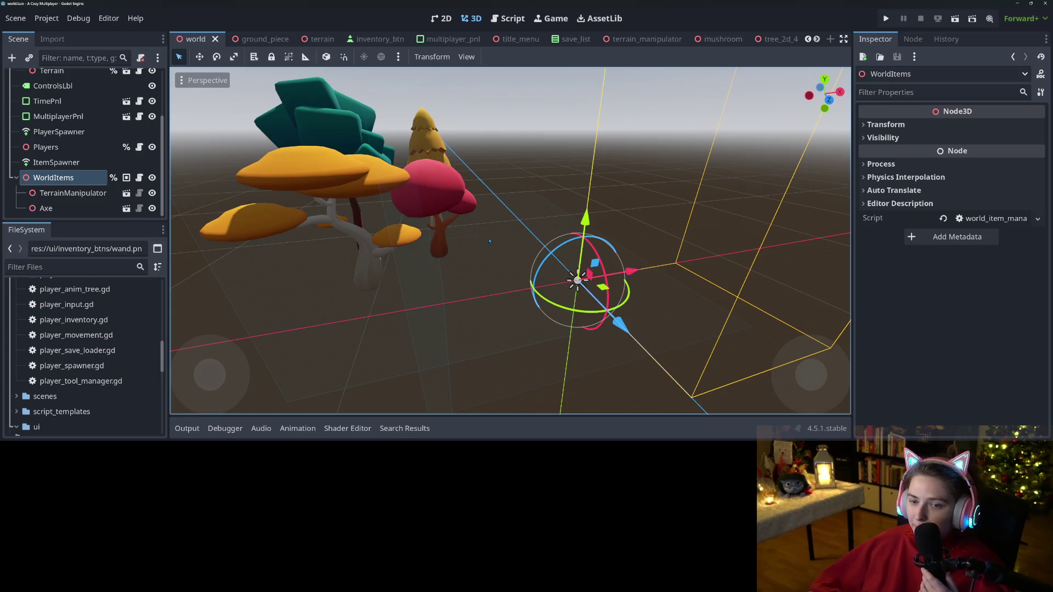
pyautogui.scroll(-5, 483, 240)
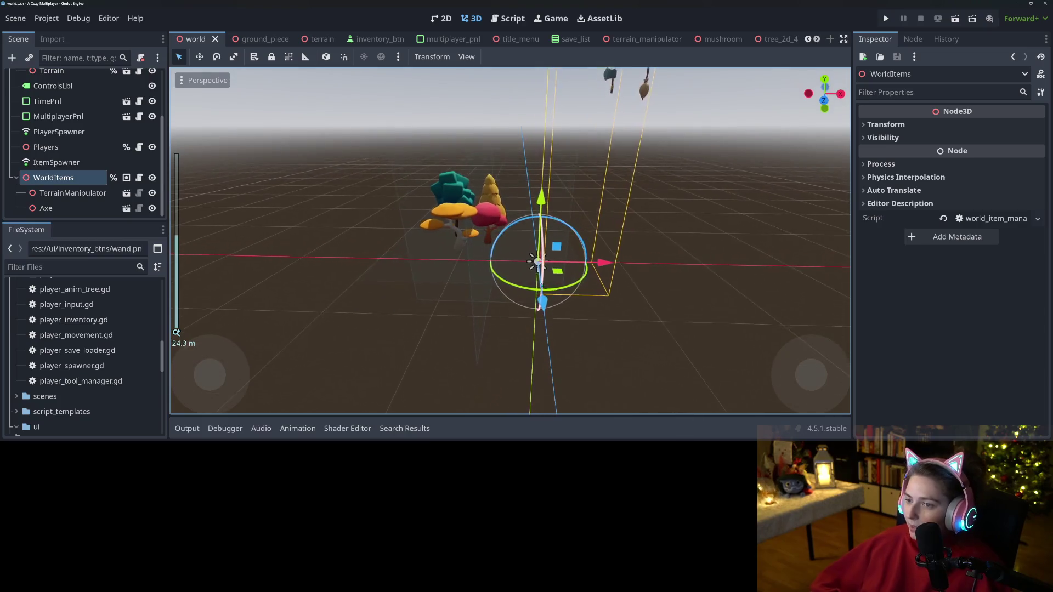
pyautogui.scroll(-3, 627, 292)
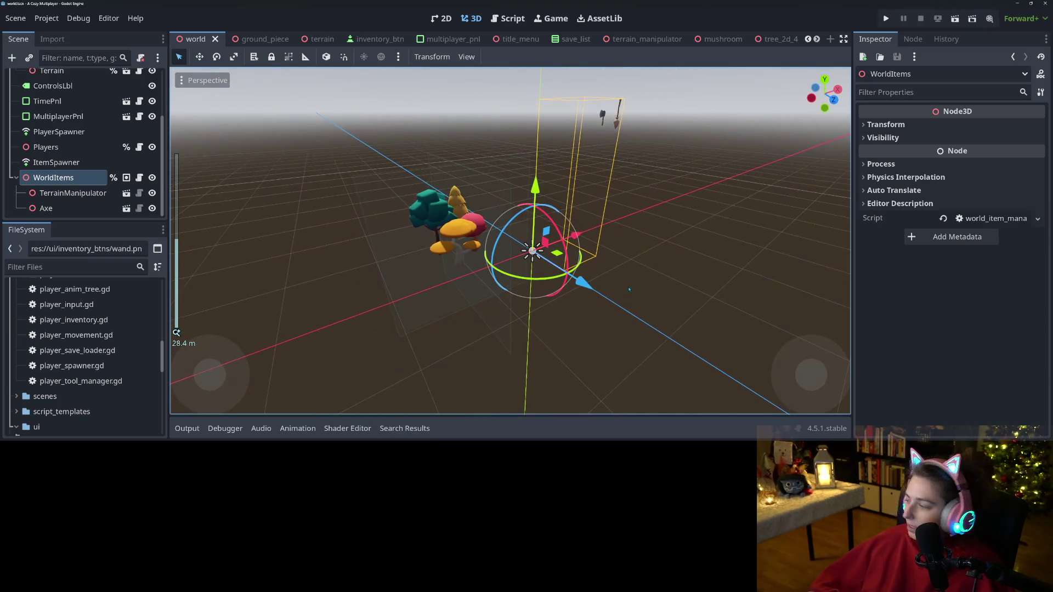
# - In GitHub Desktop, discard the uncommitted changes to autoloads/time.gd
pyautogui.hotkey('alt', 'Tab')
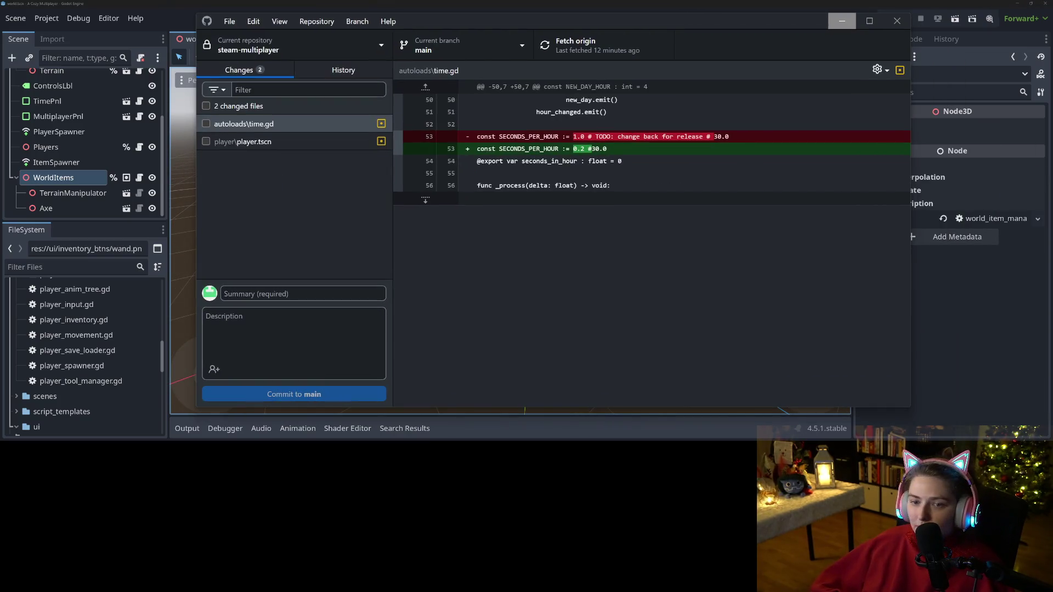
pyautogui.click(302, 125)
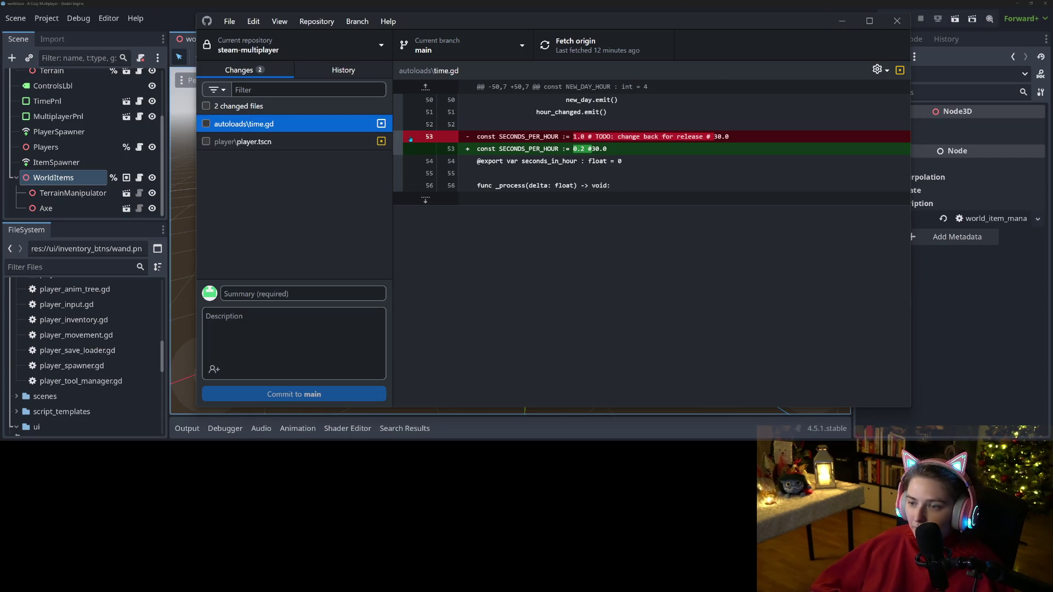
pyautogui.rightClick(277, 127)
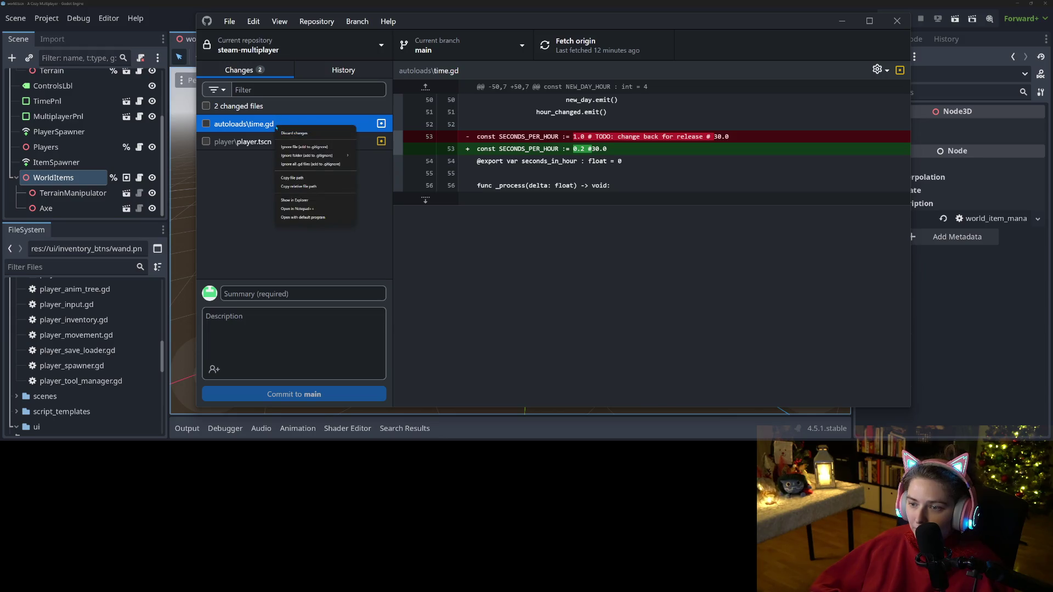
pyautogui.click(296, 133)
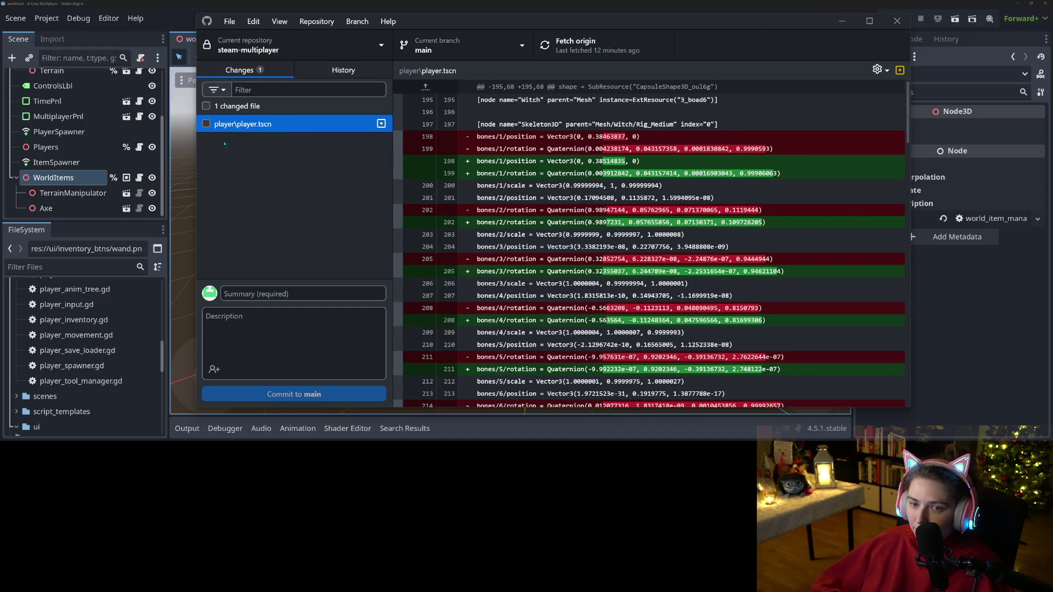
# - Discard the player.tscn changes, then reload from disk and close the player scene in Godot
pyautogui.click(274, 133)
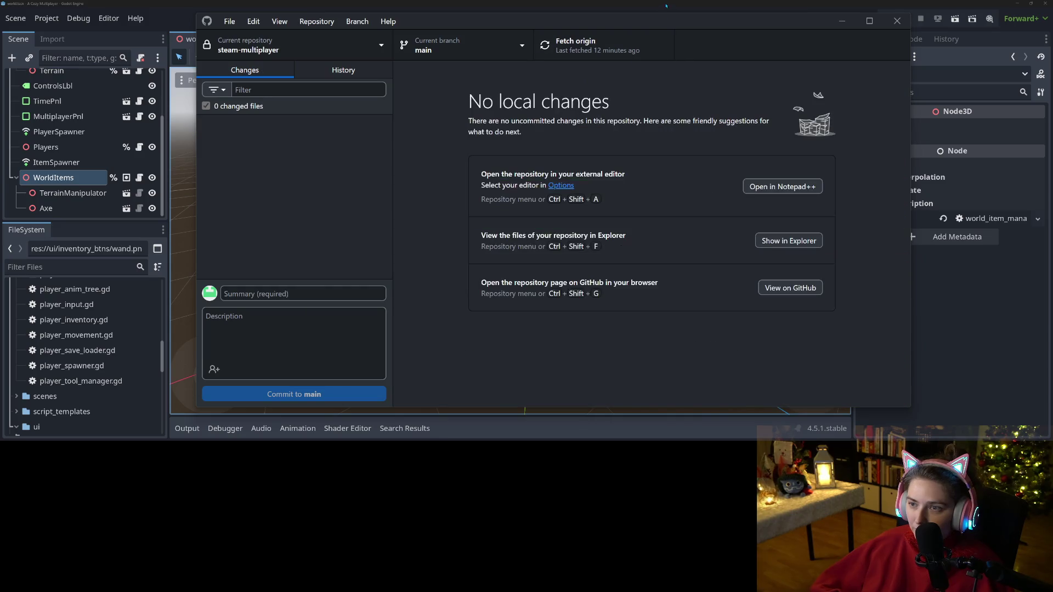
pyautogui.hotkey('alt', 'Tab')
pyautogui.press('Return')
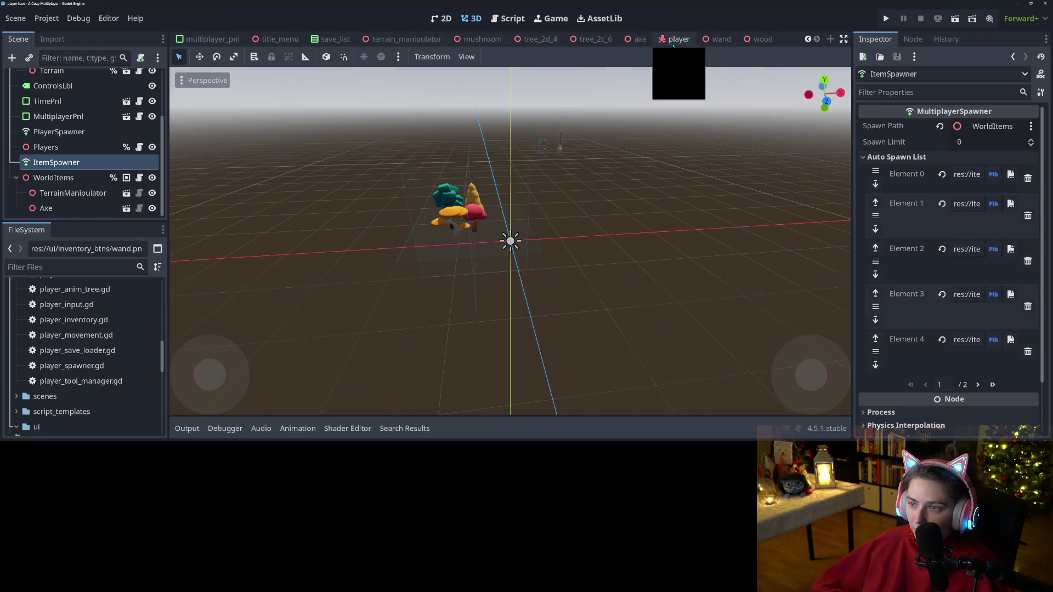
pyautogui.click(699, 39)
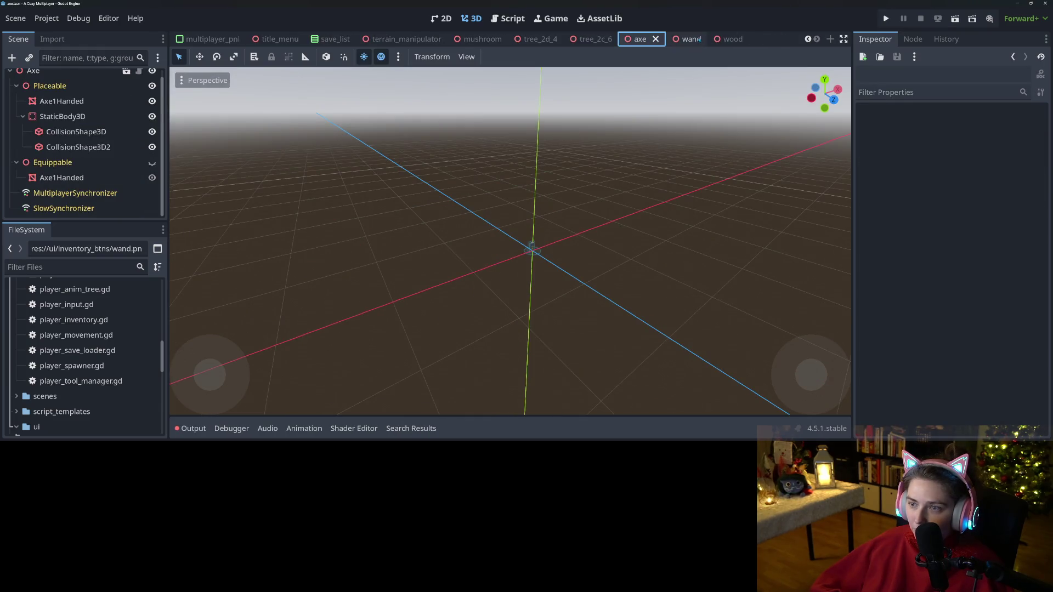
pyautogui.hotkey('alt', 'Tab')
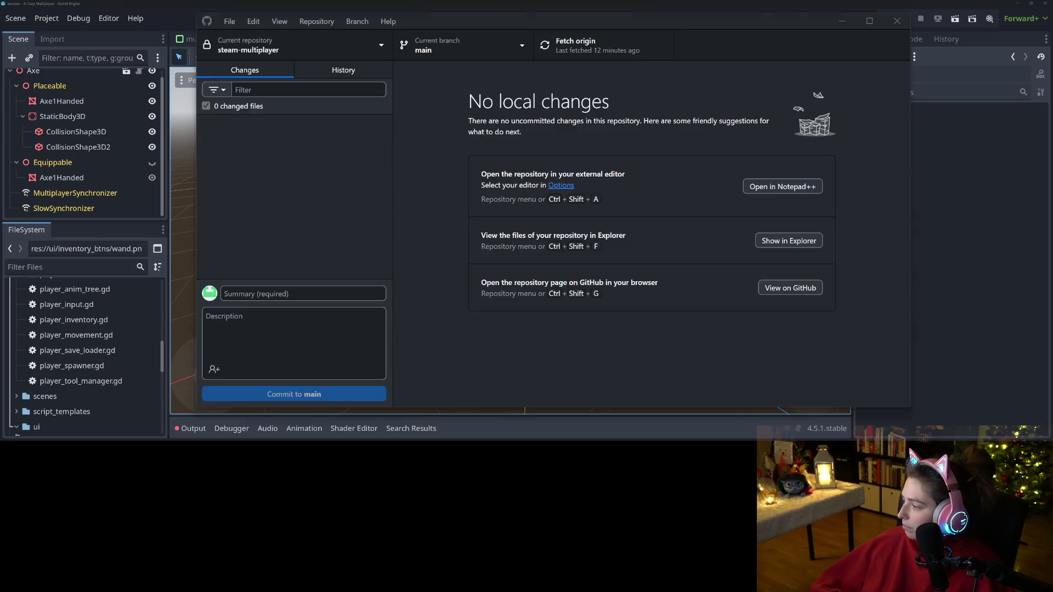
pyautogui.hotkey('alt', 'Tab')
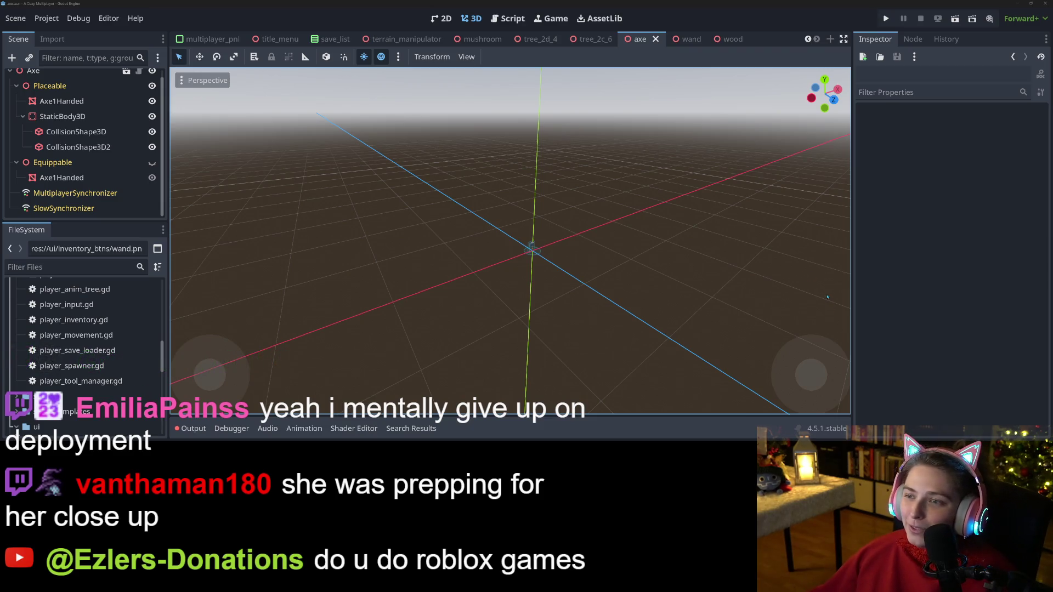
# - Close the axe, tree_2c_6 and tree_2d_4 scene tabs
pyautogui.scroll(1, 656, 42)
pyautogui.click(656, 41)
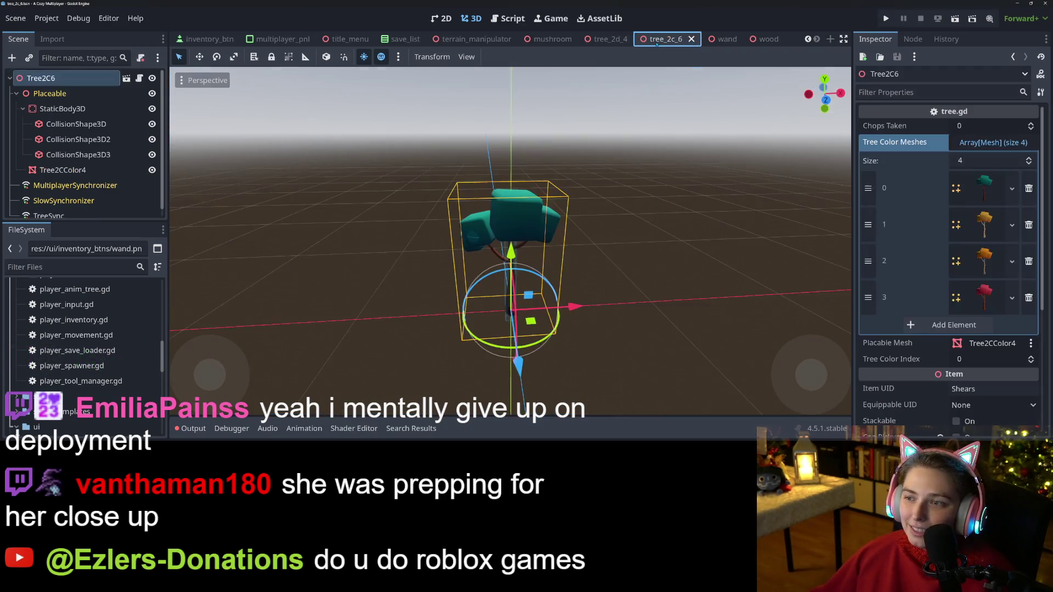
pyautogui.click(692, 39)
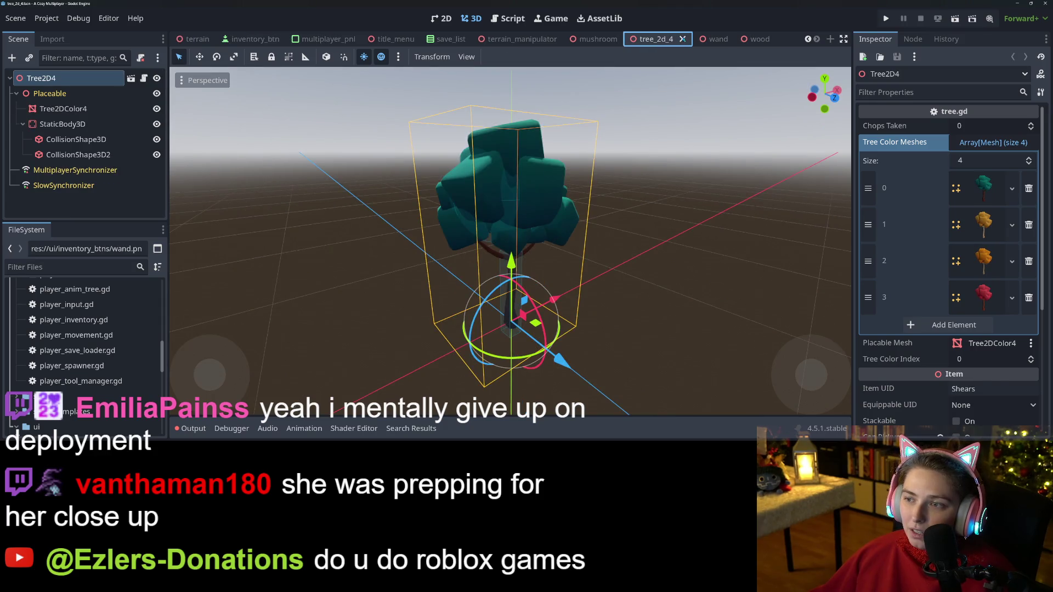
pyautogui.click(682, 39)
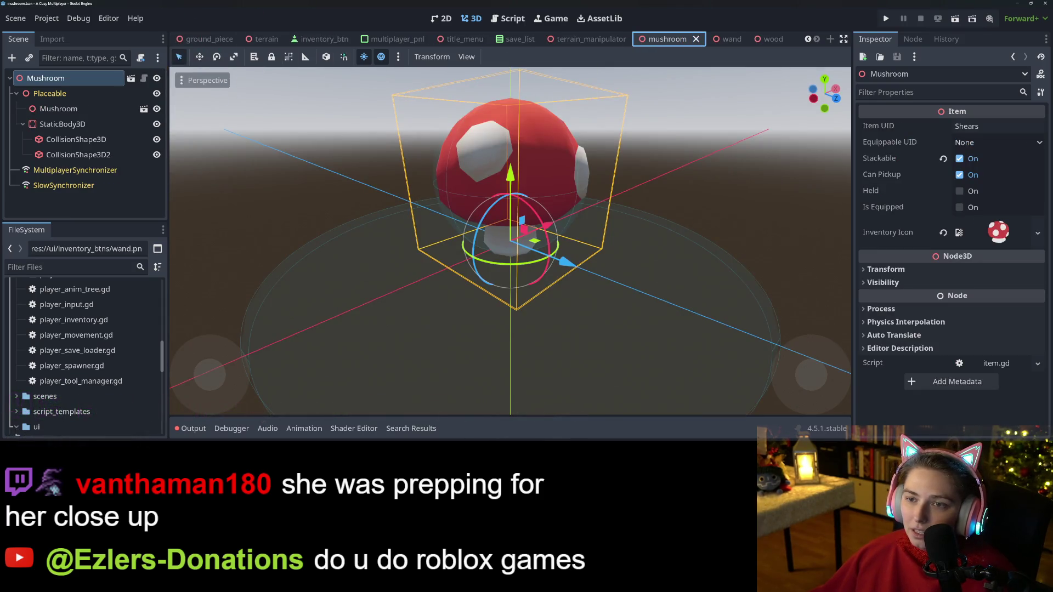
# - Switch to the world tab and close all other tabs with Close Other Tabs
pyautogui.scroll(3, 807, 40)
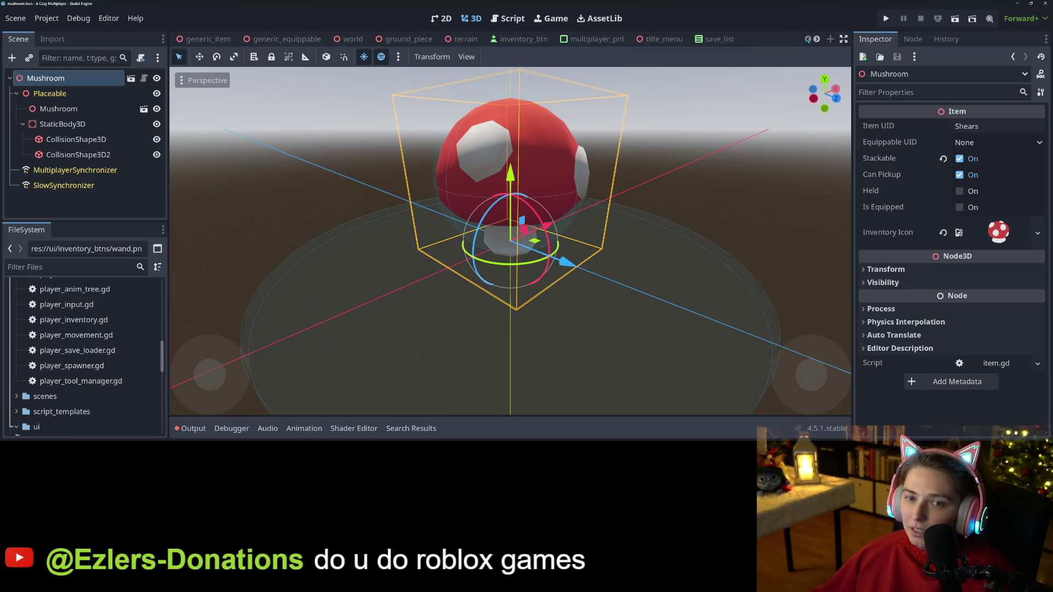
pyautogui.click(363, 41)
pyautogui.rightClick(353, 41)
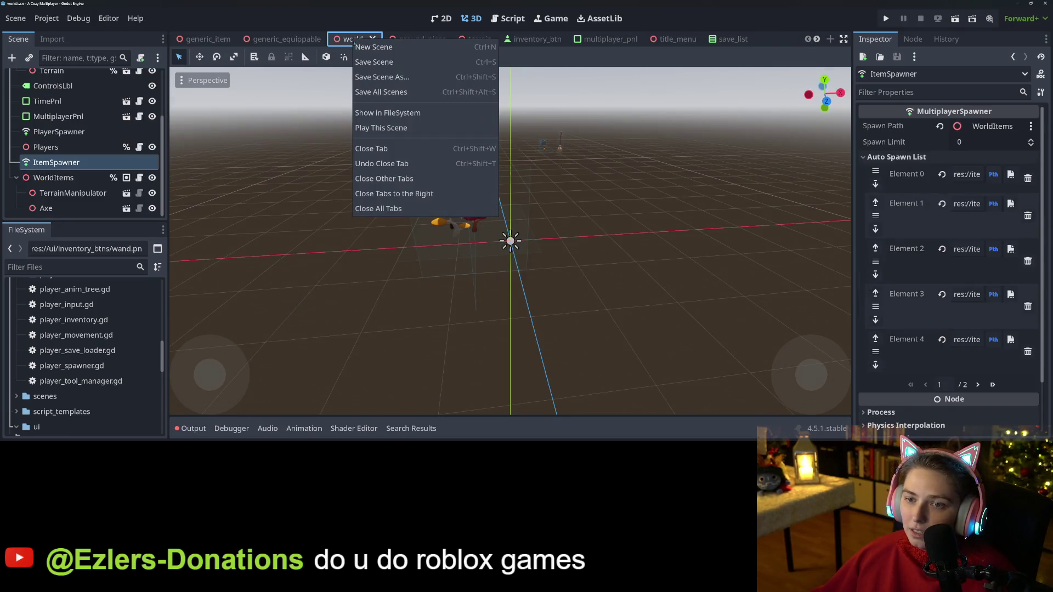
pyautogui.click(382, 179)
pyautogui.scroll(3, 110, 142)
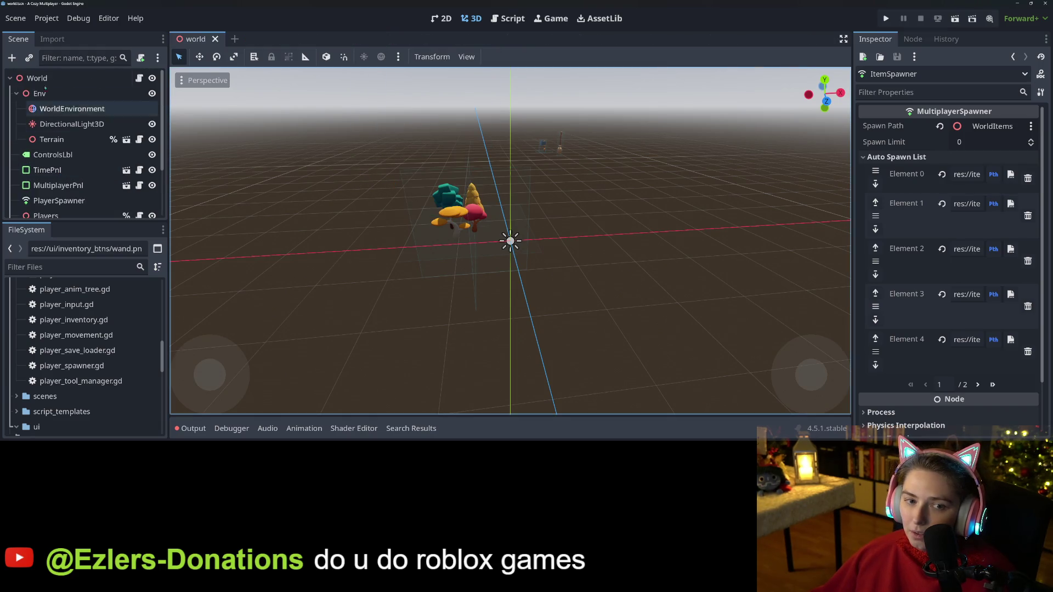
pyautogui.click(152, 106)
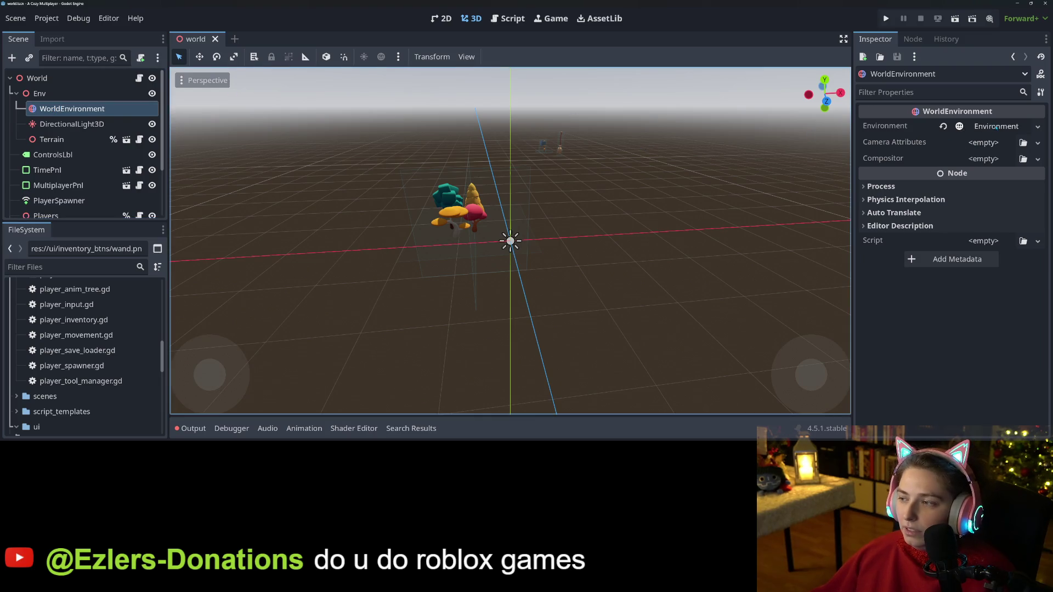
# - Expand the Environment settings and try the Camera Feed, Keep and Canvas background modes
pyautogui.click(995, 127)
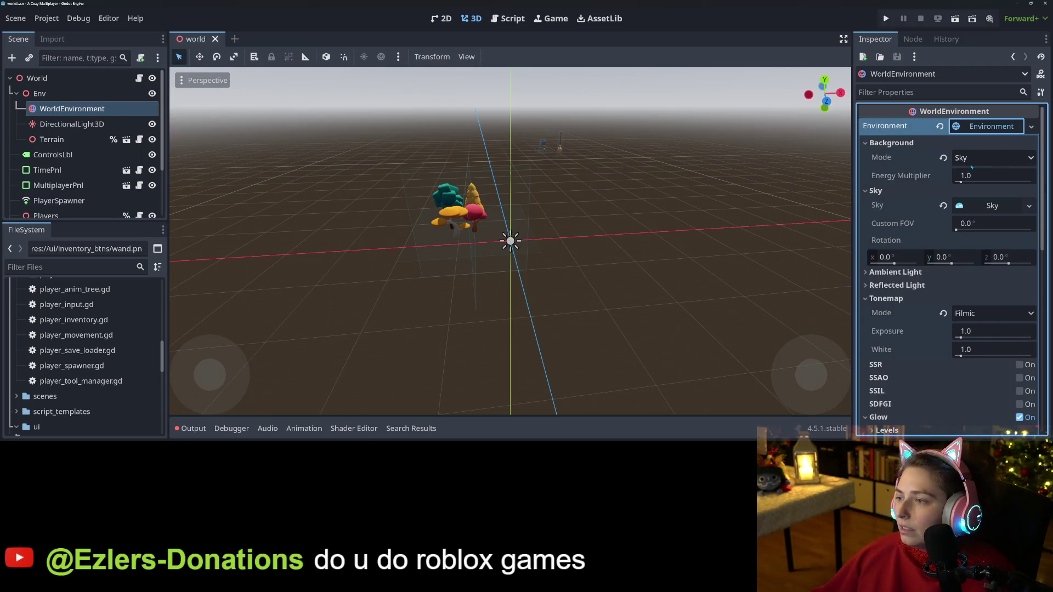
pyautogui.scroll(1, 658, 219)
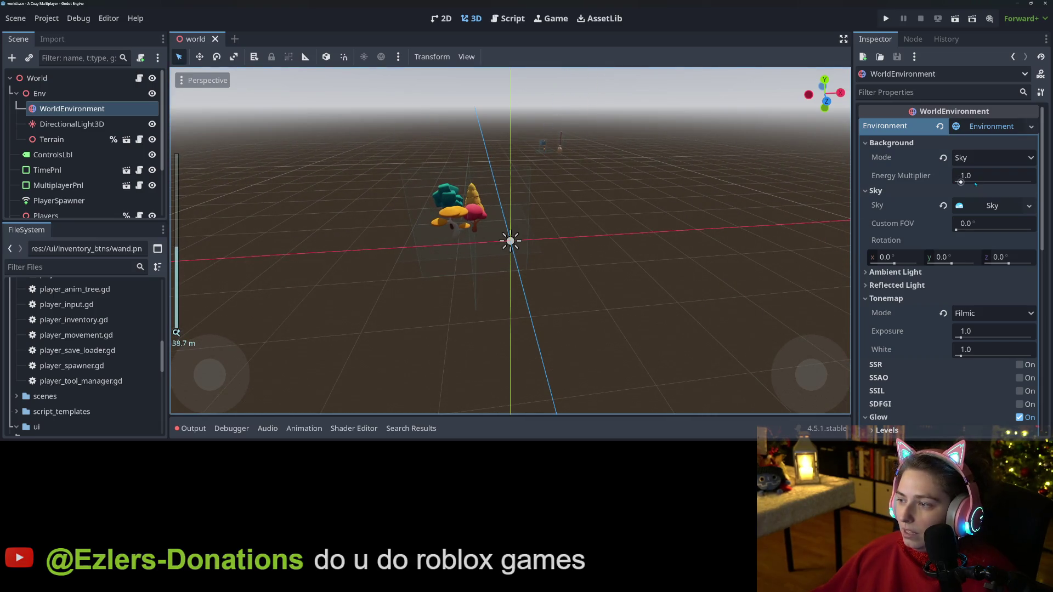
pyautogui.click(1006, 159)
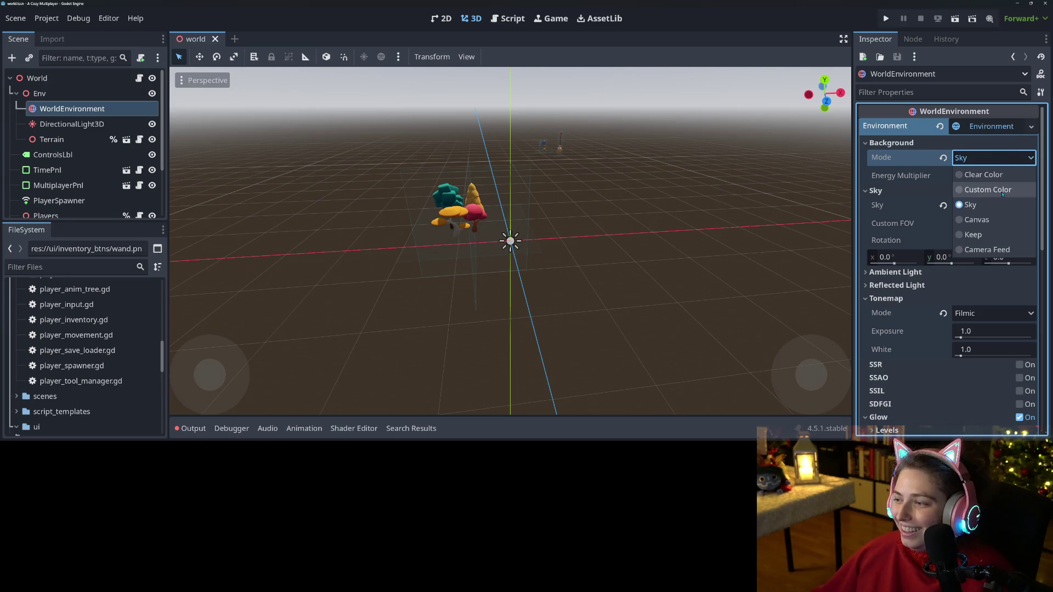
pyautogui.click(982, 250)
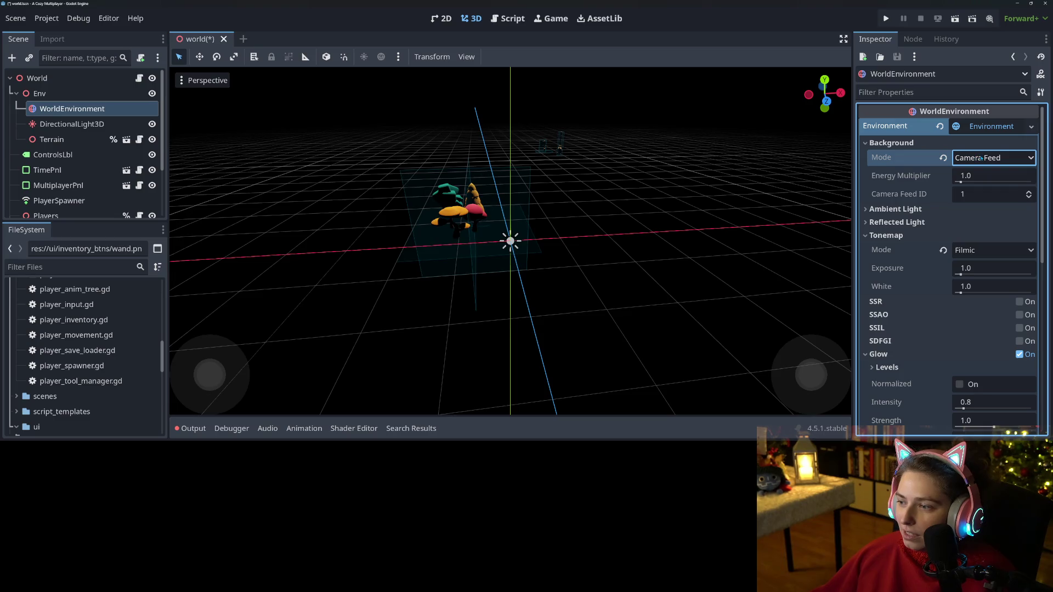
pyautogui.click(981, 158)
pyautogui.click(989, 239)
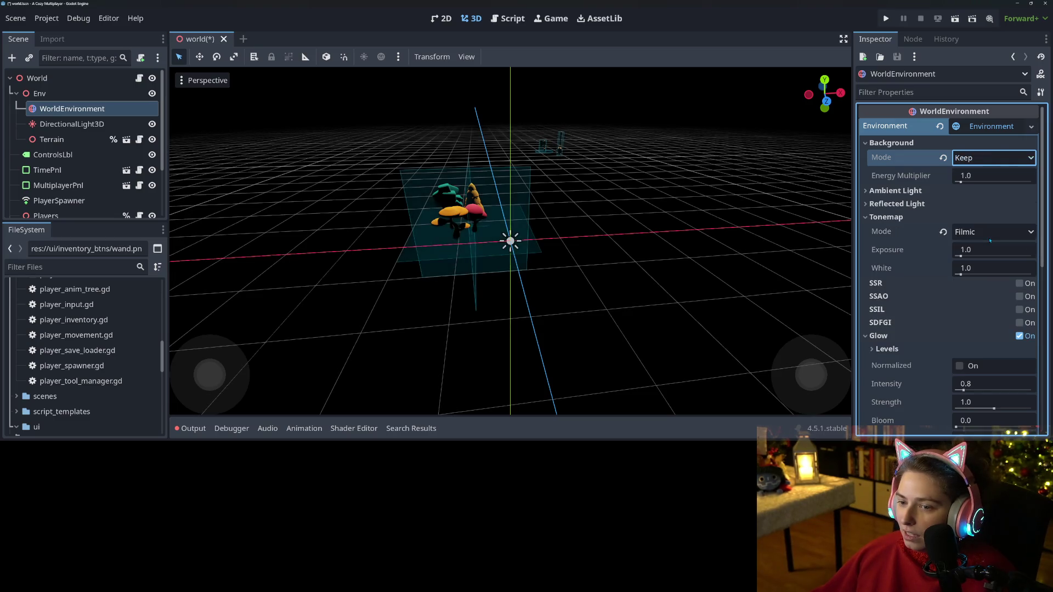
pyautogui.click(989, 158)
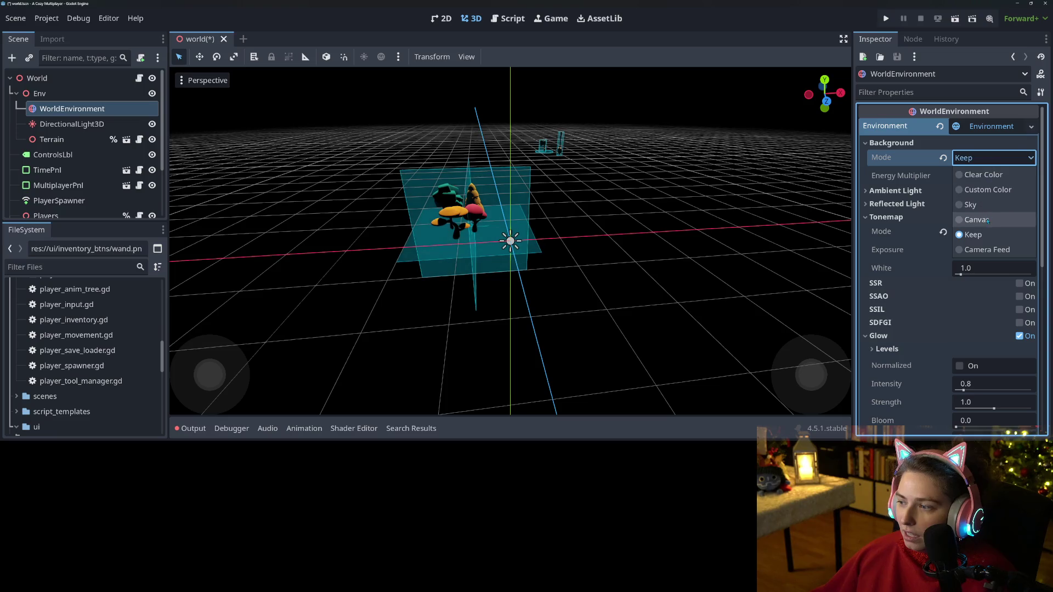
pyautogui.click(987, 220)
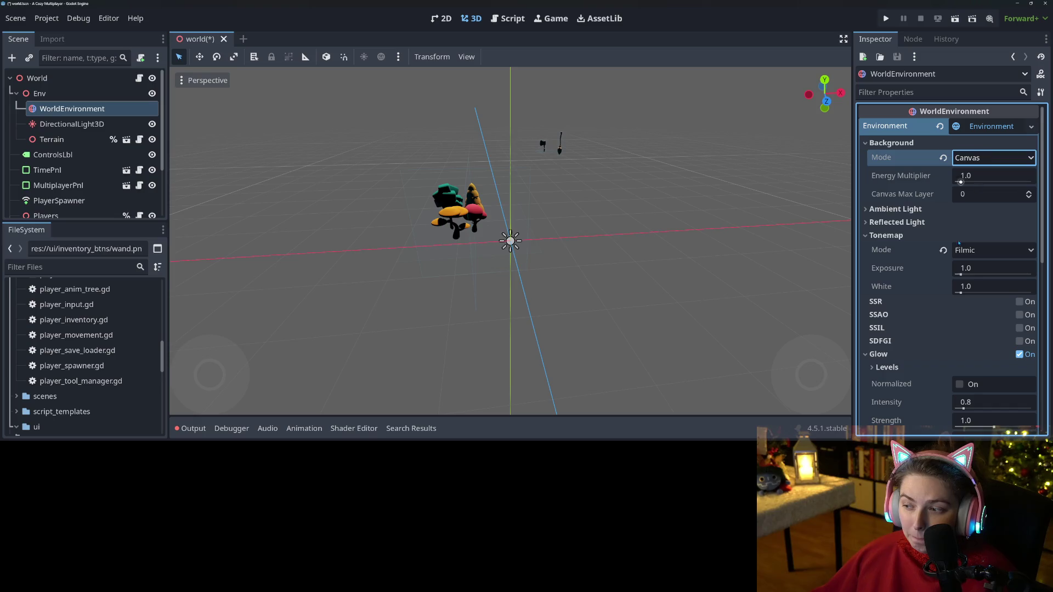
# - Widen the Inspector and try the Sky, Custom Color and Clear Color background modes
pyautogui.scroll(-6, 878, 351)
pyautogui.scroll(5, 877, 351)
pyautogui.scroll(-5, 877, 351)
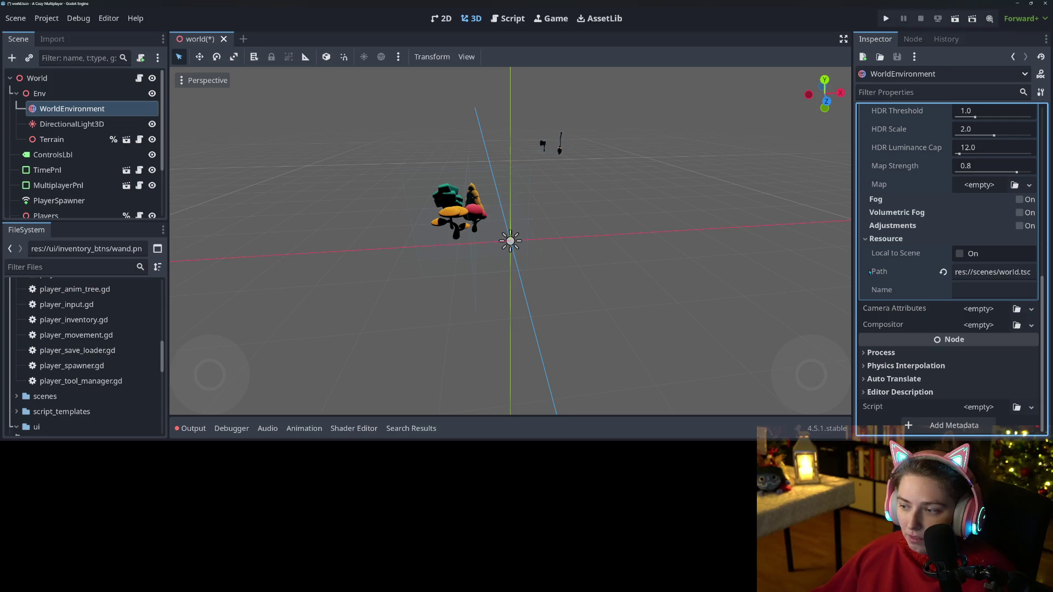
pyautogui.moveTo(852, 265); pyautogui.dragTo(645, 265)
pyautogui.scroll(6, 747, 323)
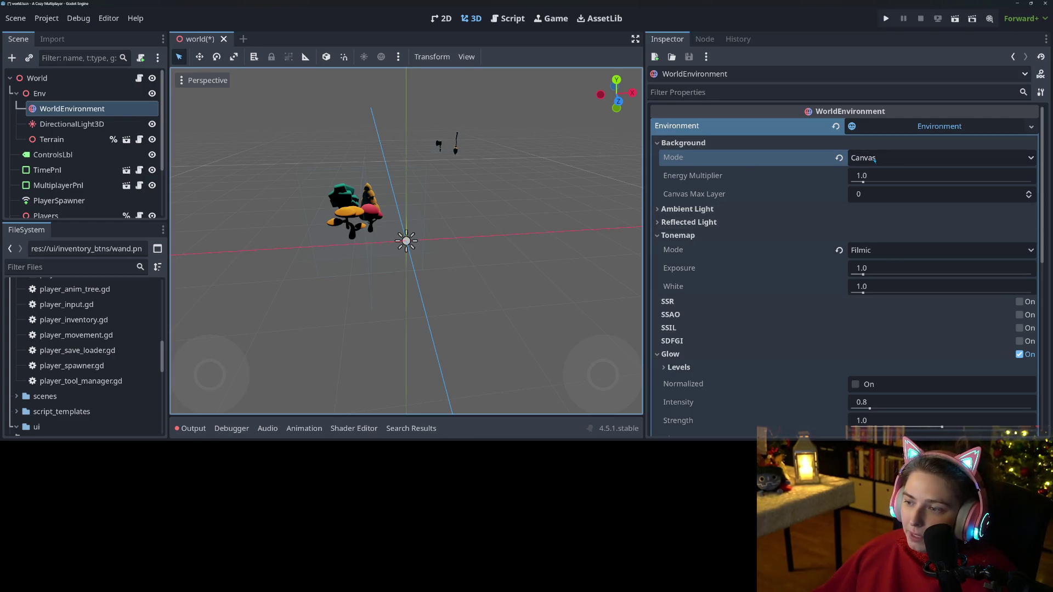
pyautogui.click(910, 159)
pyautogui.click(911, 165)
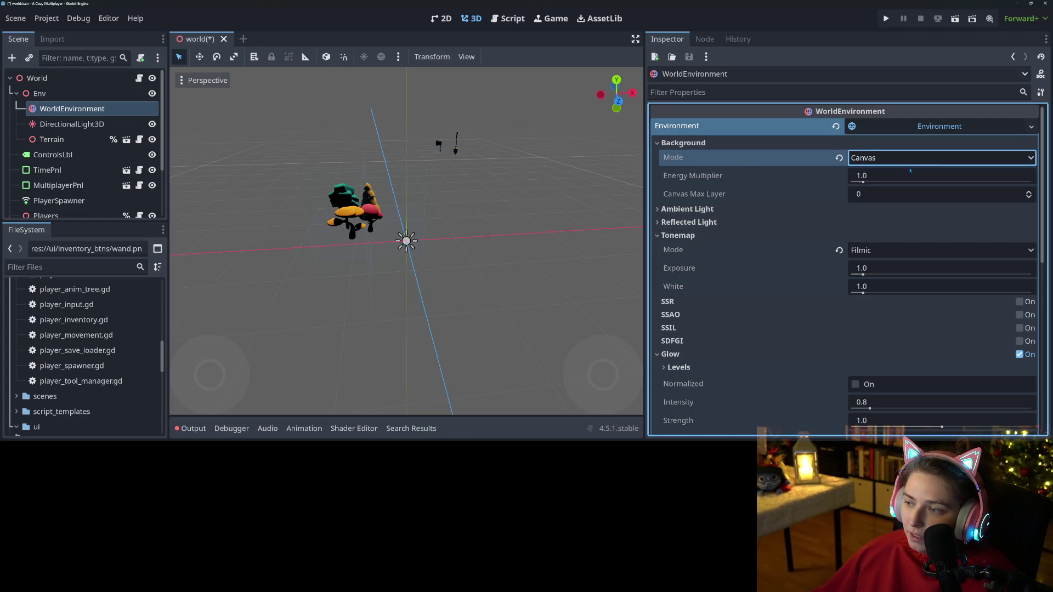
pyautogui.click(905, 158)
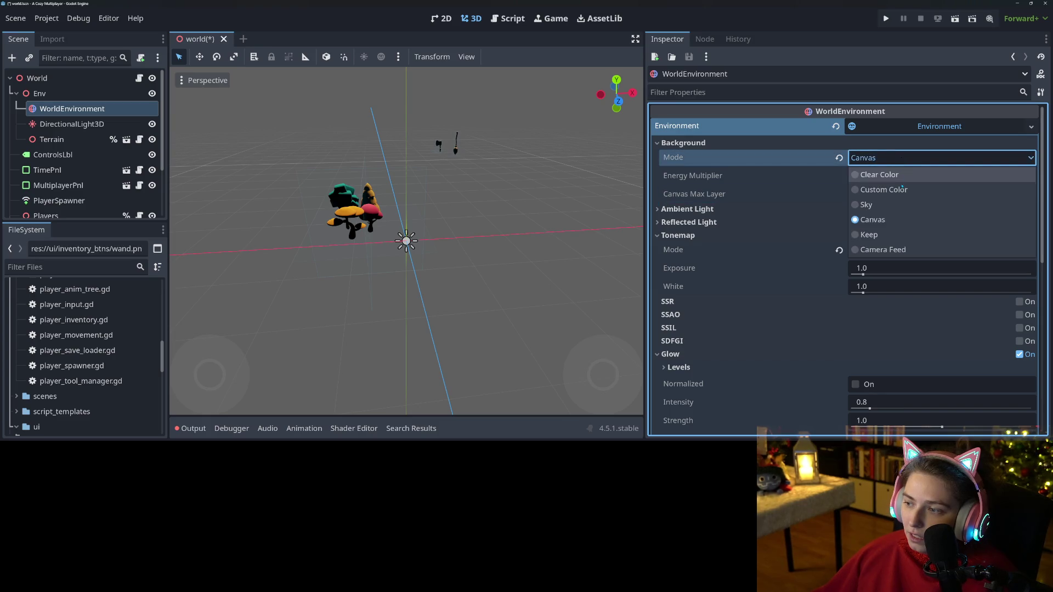
pyautogui.click(901, 204)
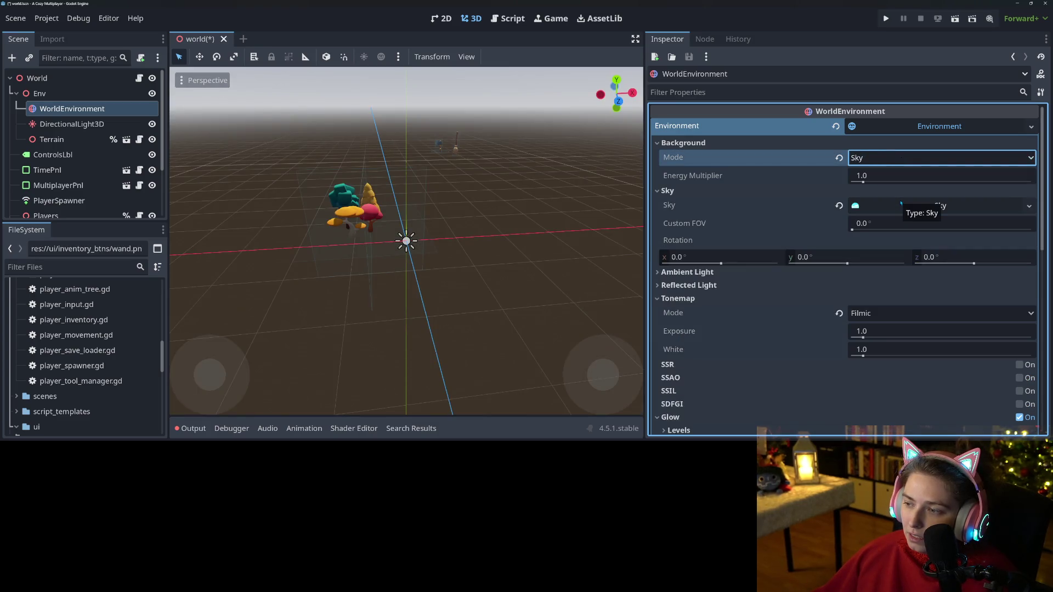
pyautogui.click(902, 158)
pyautogui.click(899, 189)
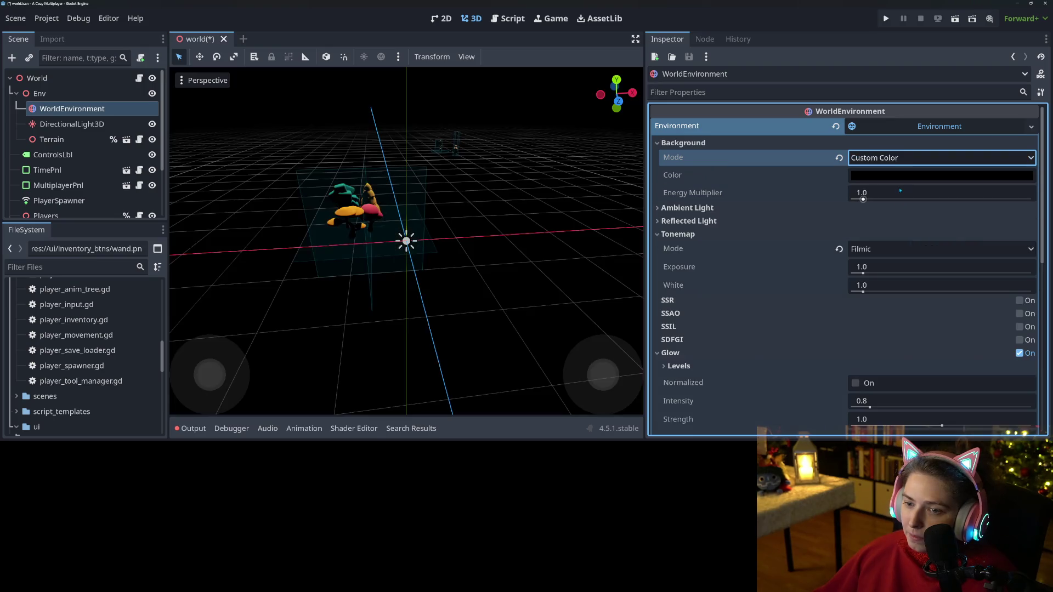
pyautogui.click(889, 159)
pyautogui.click(898, 173)
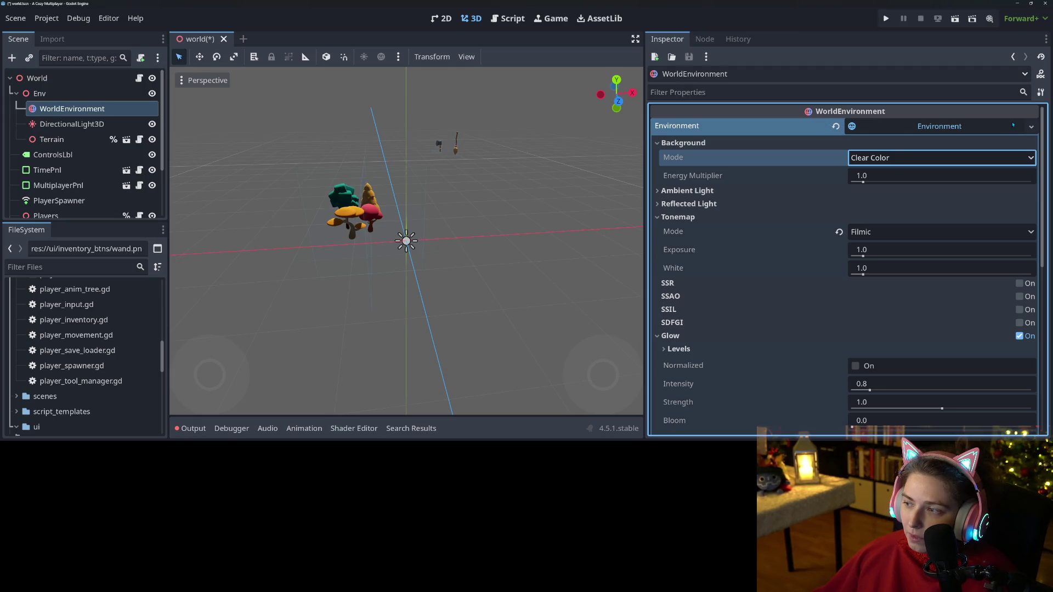
# - Set the background mode back to Sky and bring up its Sky resource options
pyautogui.click(1031, 127)
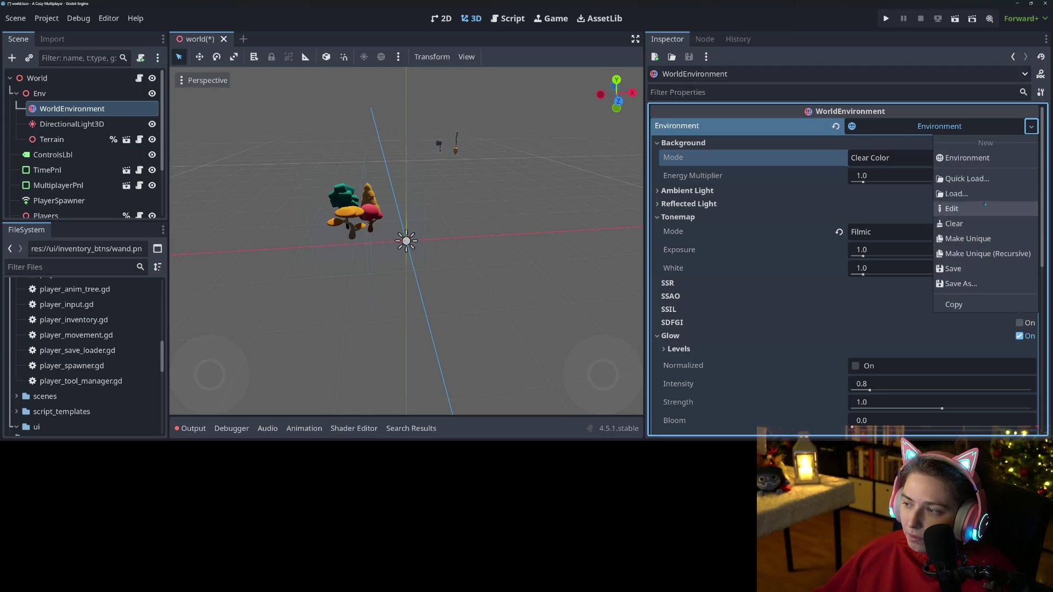
pyautogui.click(872, 158)
pyautogui.click(873, 158)
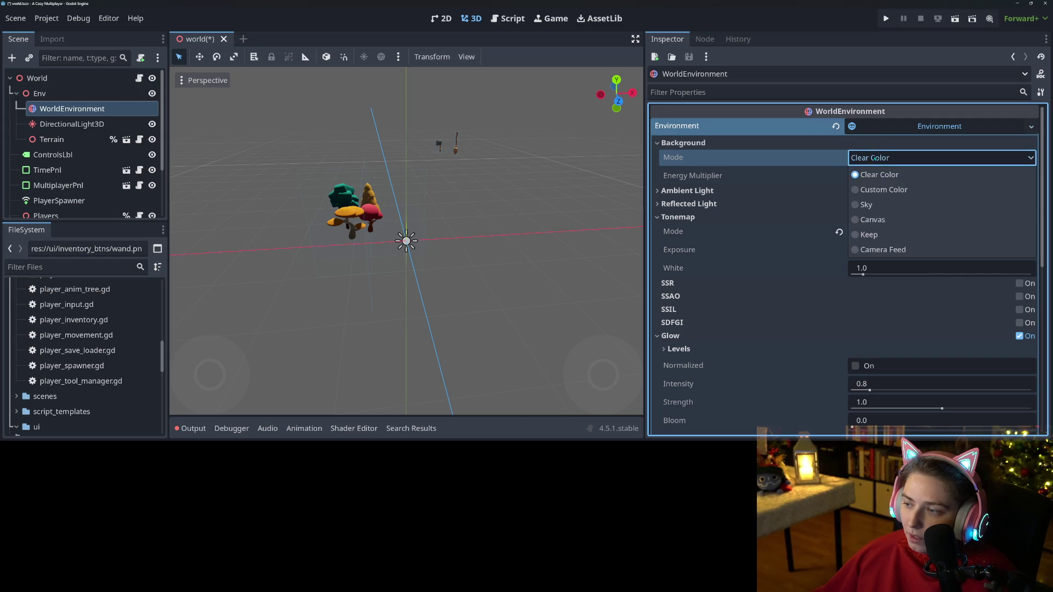
pyautogui.click(866, 204)
pyautogui.scroll(-4, 792, 315)
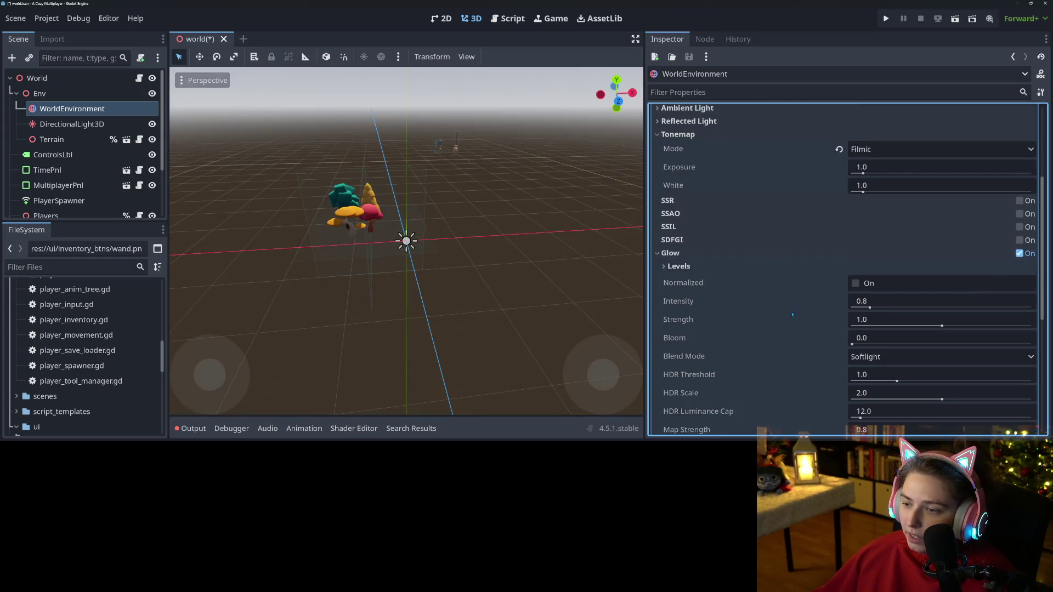
pyautogui.scroll(-4, 792, 315)
pyautogui.scroll(6, 792, 316)
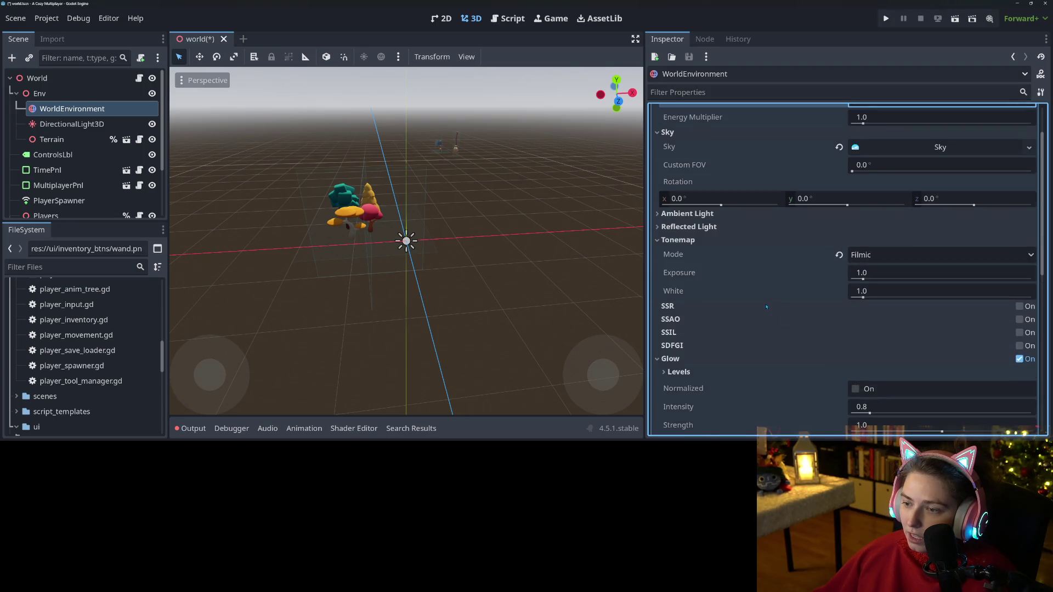
pyautogui.scroll(2, 768, 307)
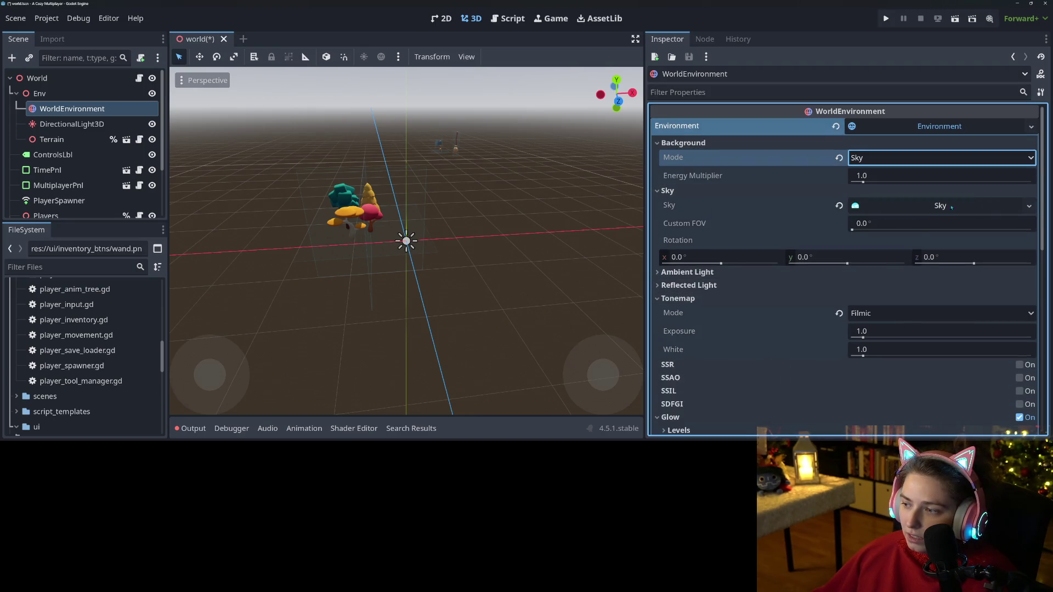
pyautogui.click(1029, 205)
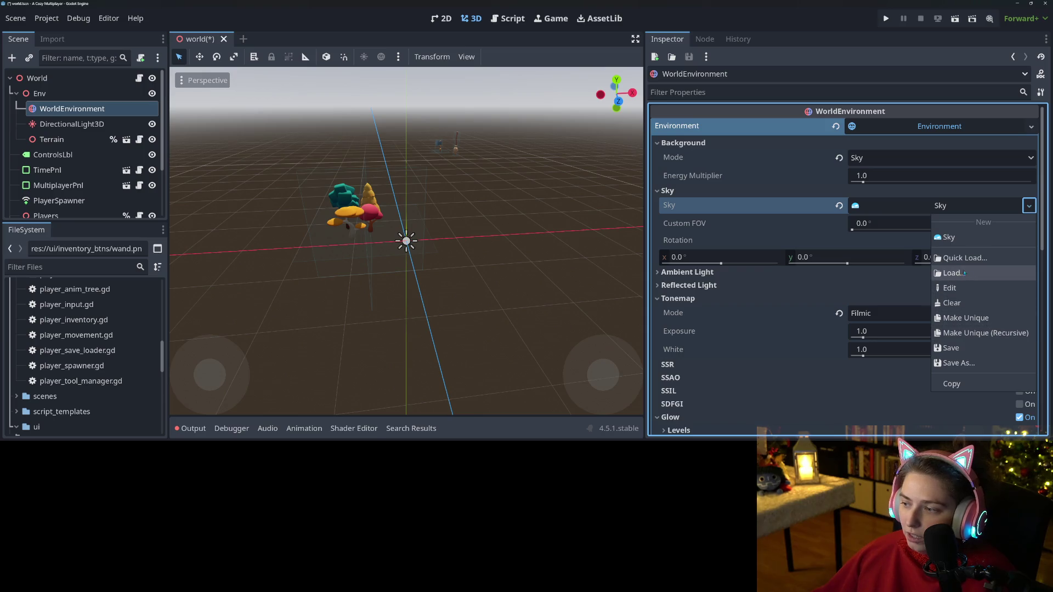
# - Assign a New Sky to the environment with a new ShaderMaterial as its sky material
pyautogui.click(962, 239)
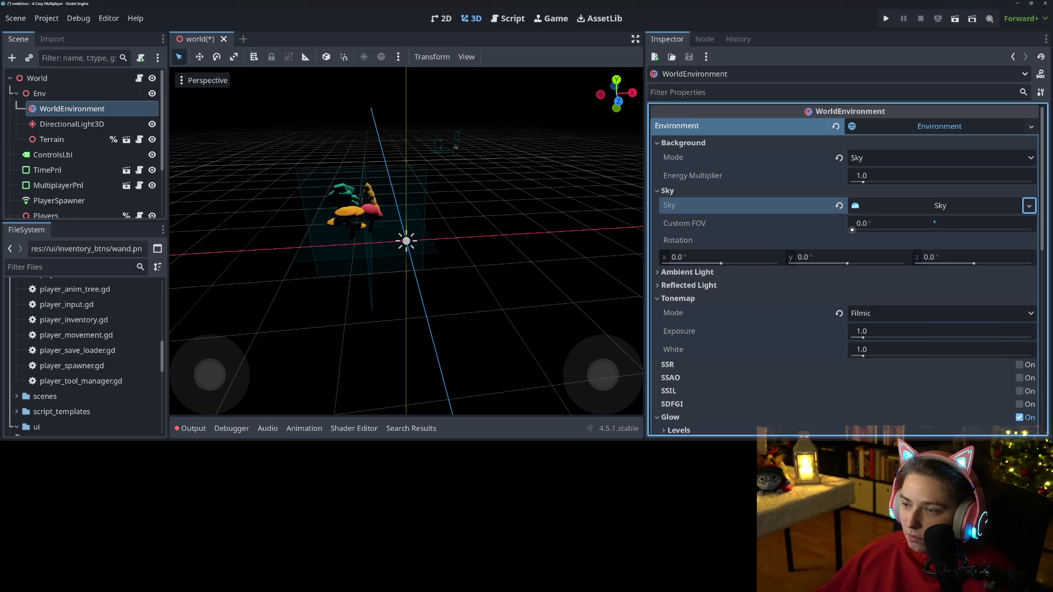
pyautogui.click(955, 212)
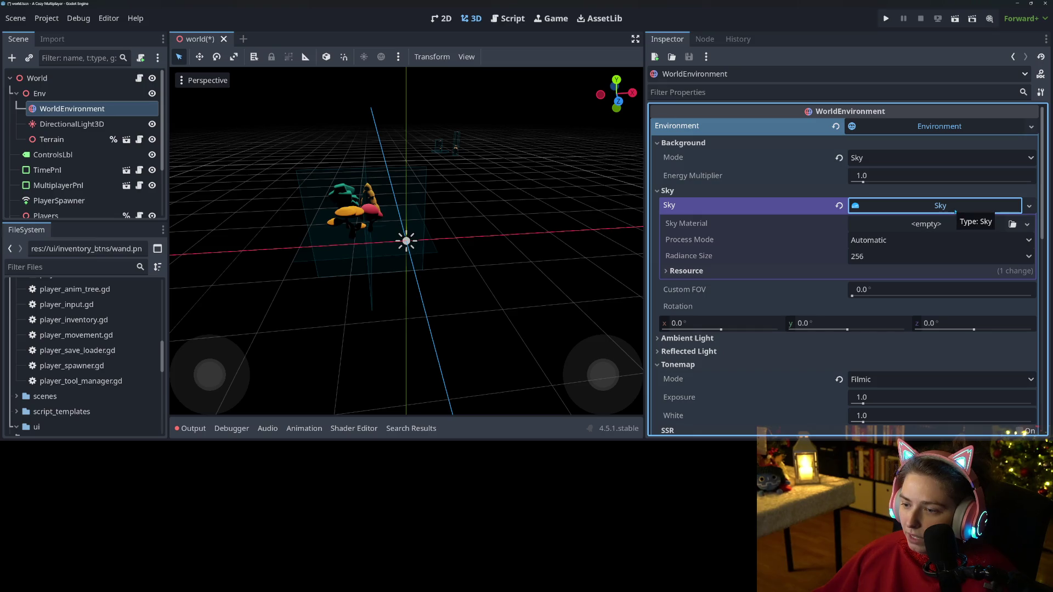
pyautogui.click(1027, 224)
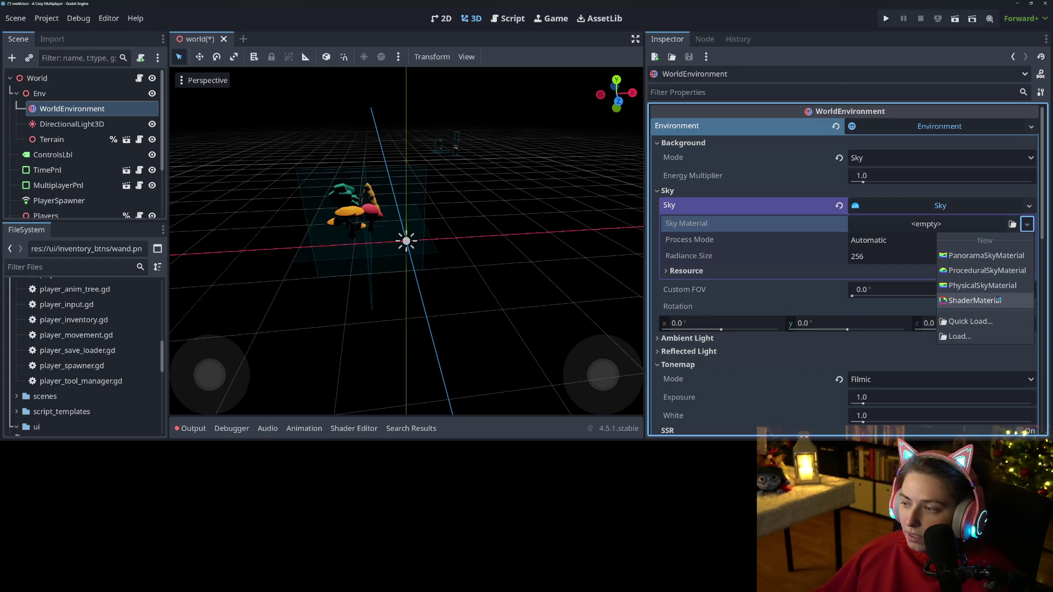
pyautogui.click(981, 299)
pyautogui.click(948, 231)
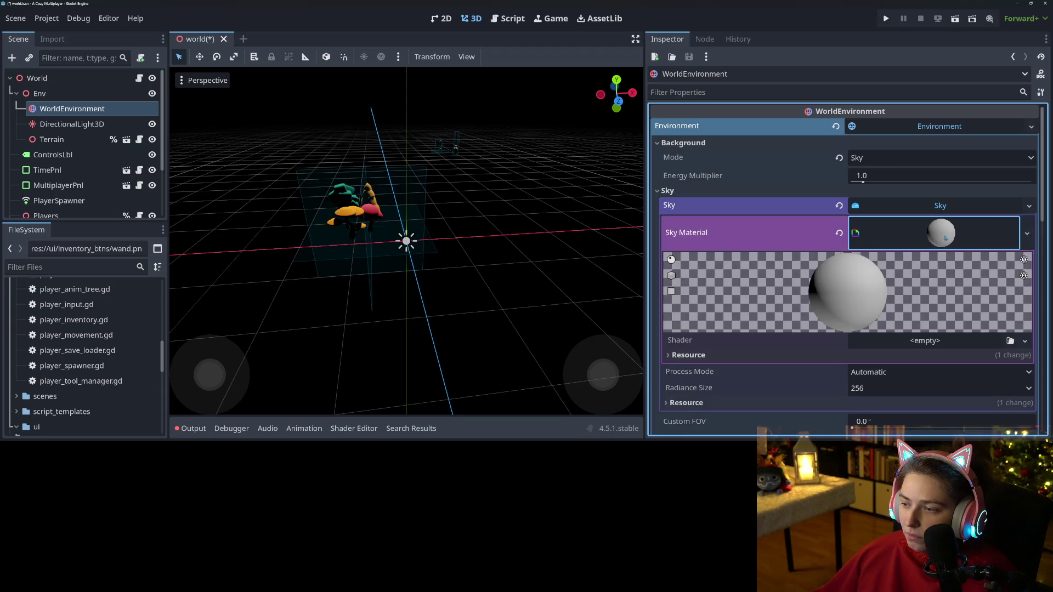
pyautogui.scroll(-2, 966, 301)
pyautogui.click(1024, 260)
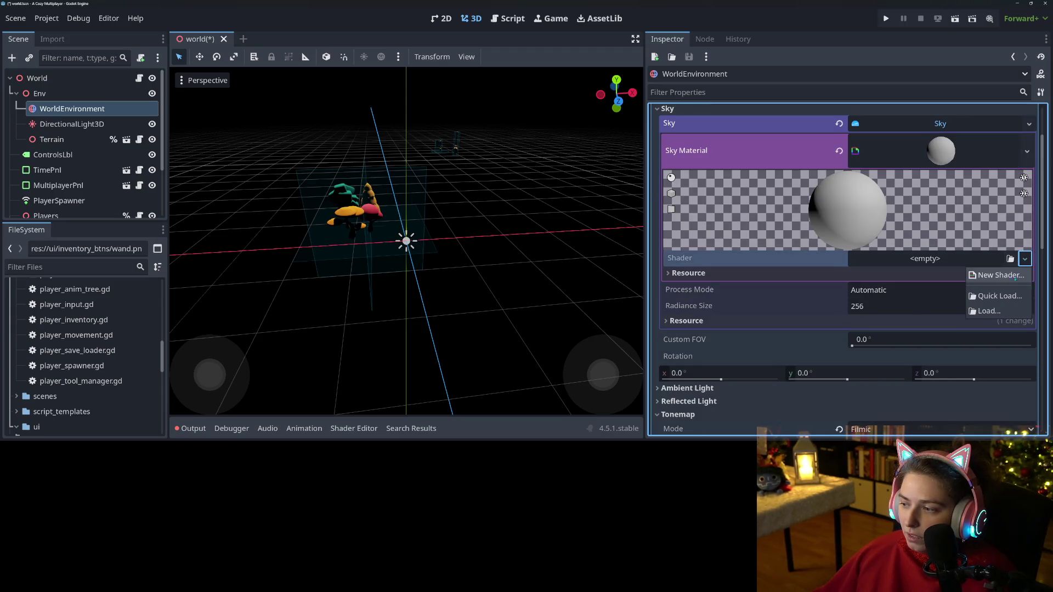
# - Create sky.gdshader in res://env for the sky material and open it in the Shader Editor
pyautogui.click(1012, 279)
pyautogui.write('sky.gdshader')
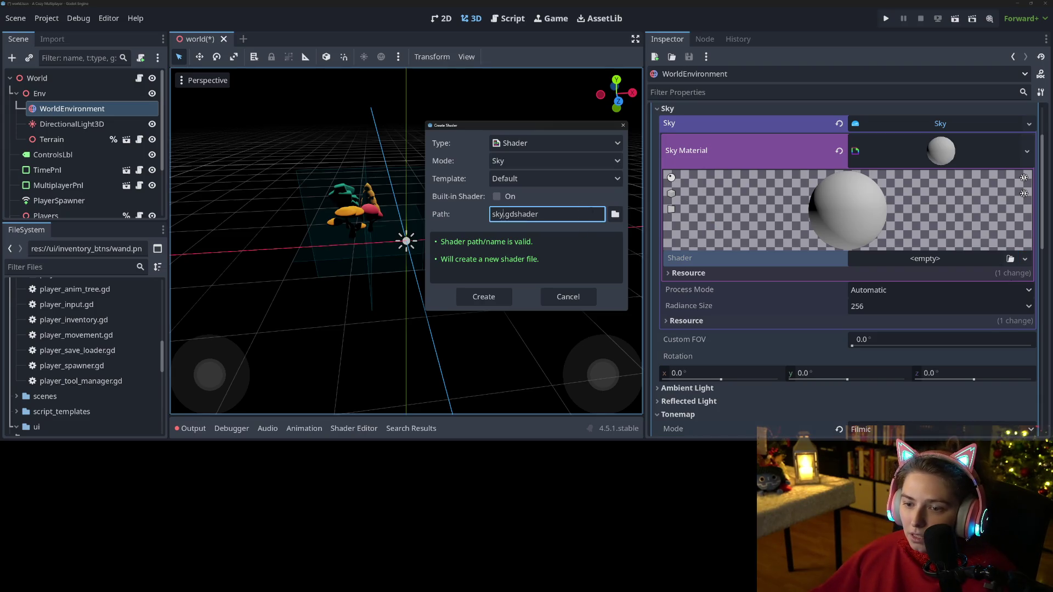
pyautogui.click(614, 216)
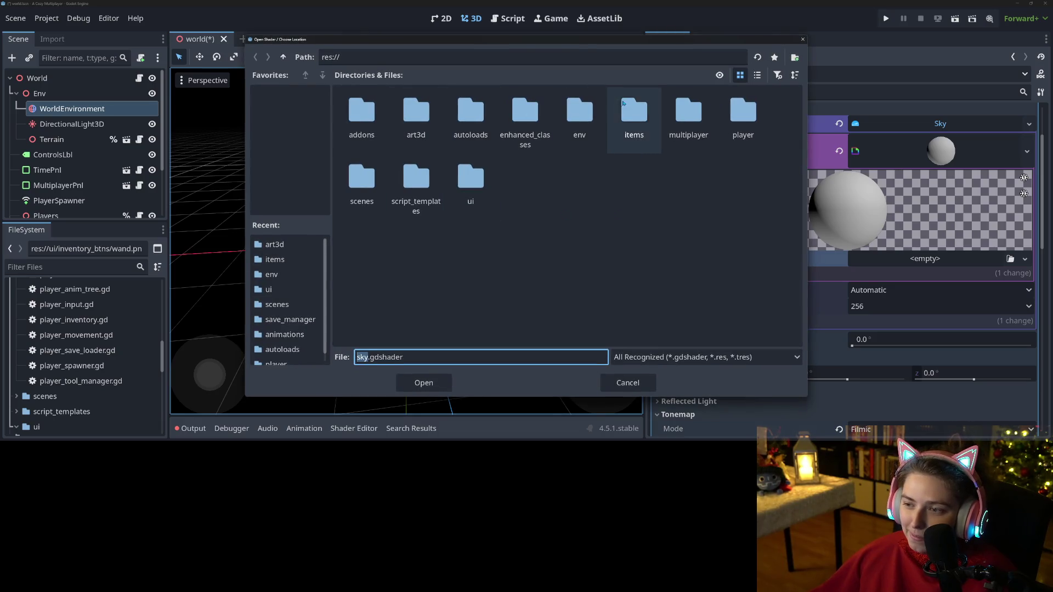
pyautogui.doubleClick(579, 116)
pyautogui.click(429, 382)
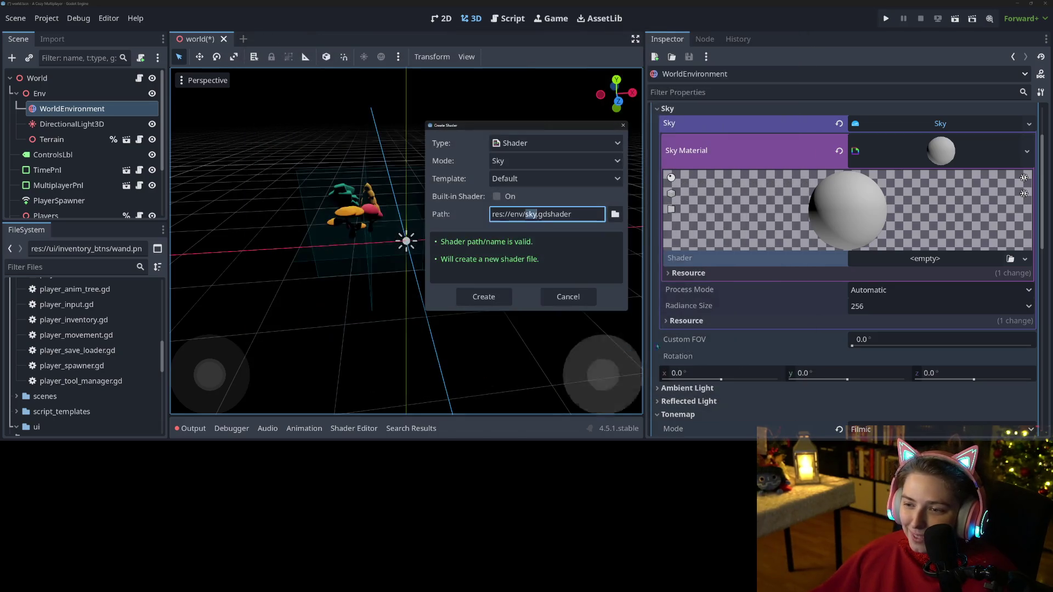
pyautogui.click(482, 294)
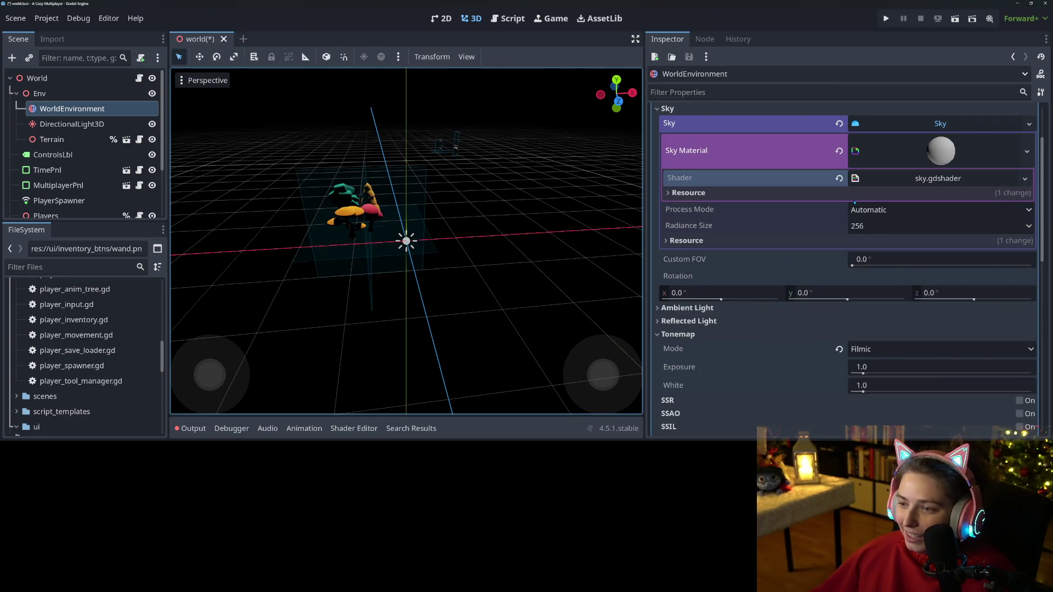
pyautogui.click(899, 179)
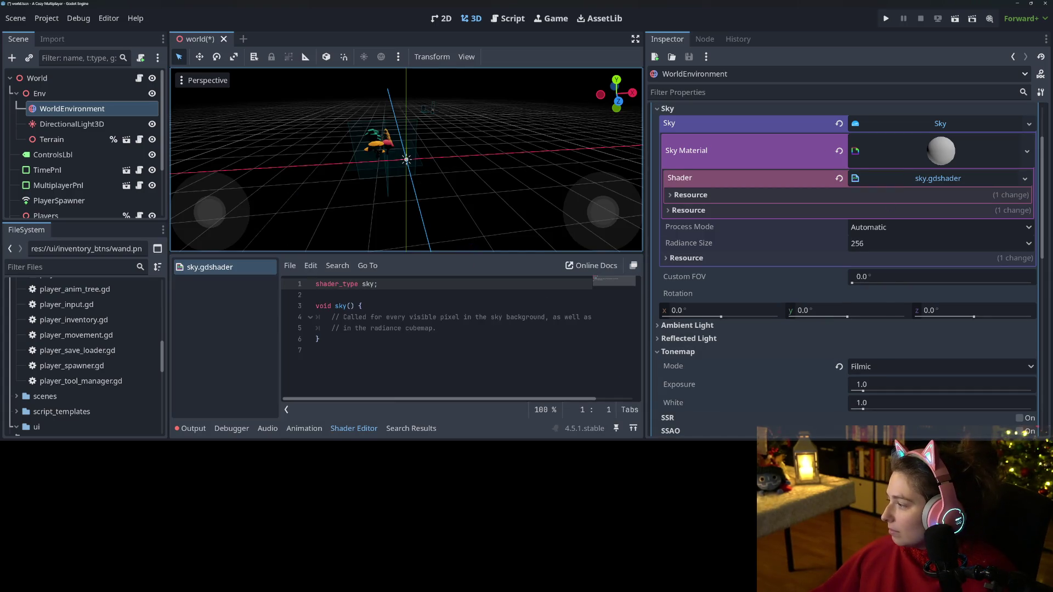
pyautogui.hotkey('alt', 'Tab')
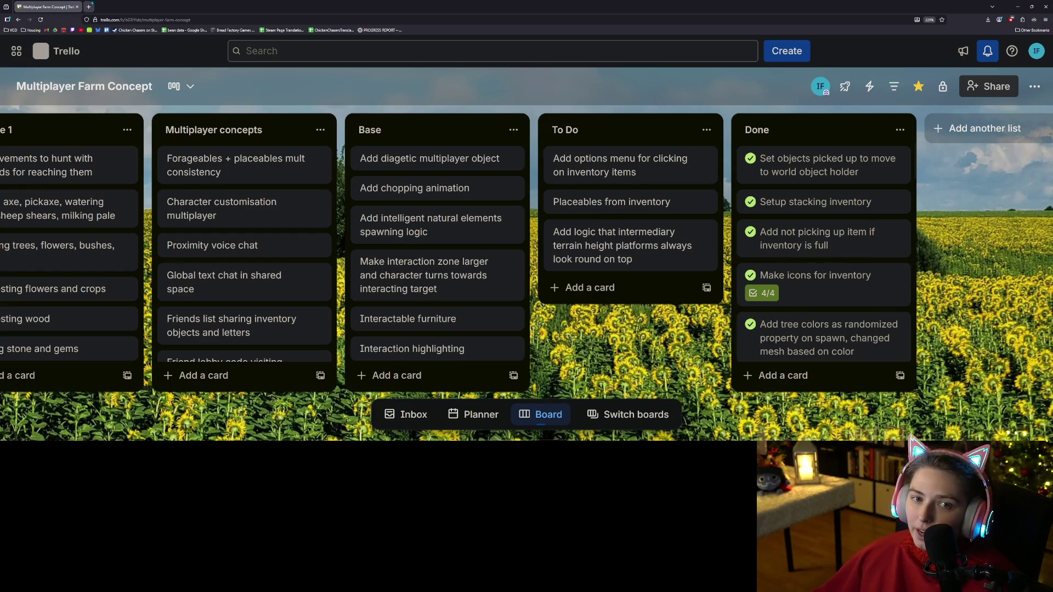
# - Load godotshaders.com in a new Firefox tab and zoom the page out
pyautogui.click(90, 6)
pyautogui.write('godotshaders.com/')
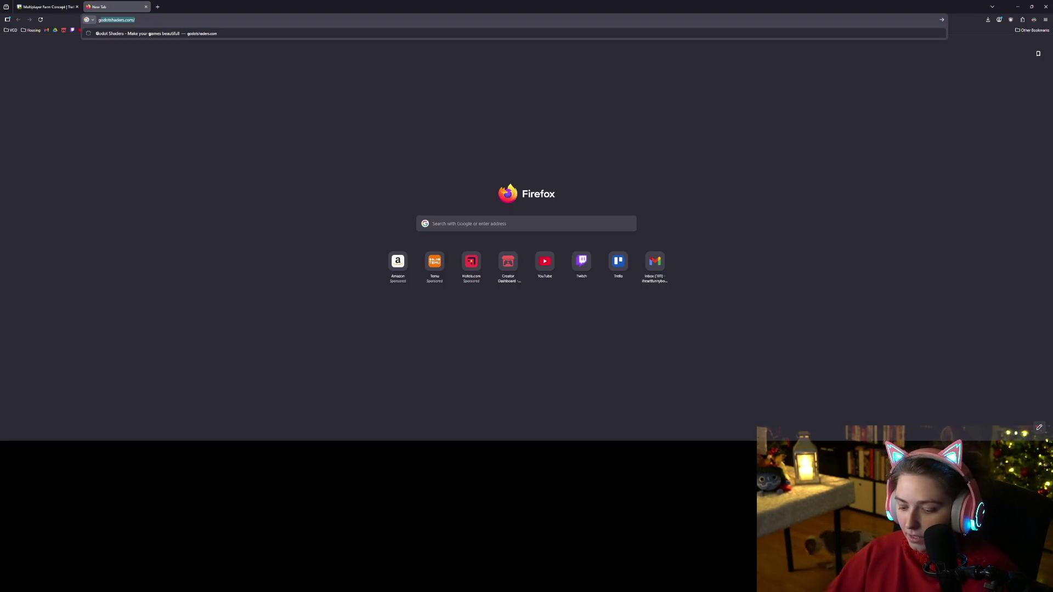
pyautogui.press('Return')
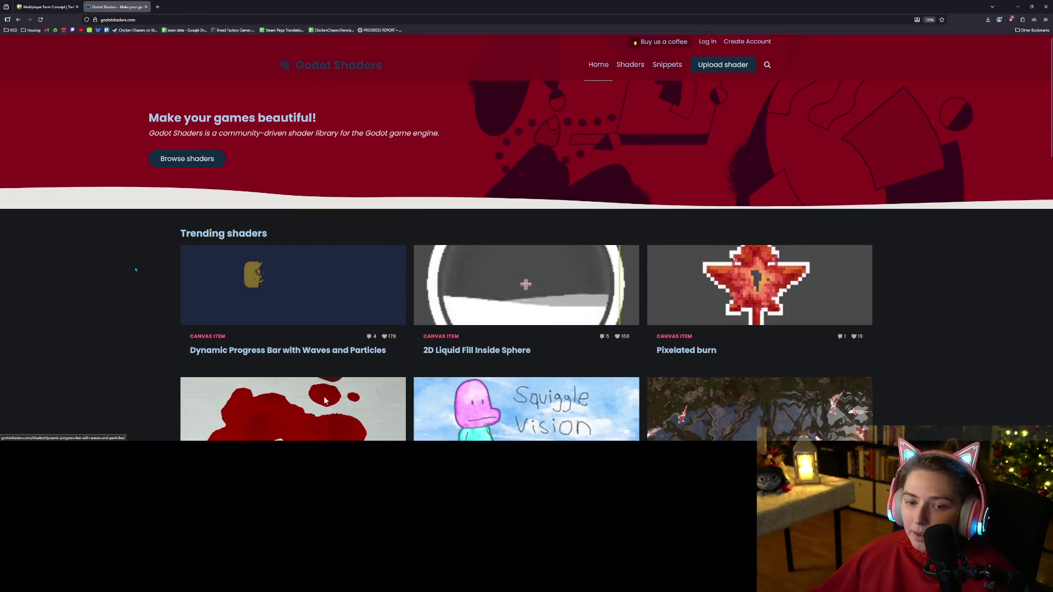
pyautogui.scroll(-2, 138, 259)
pyautogui.hotkey('ctrl', '-')
pyautogui.hotkey('ctrl', '-')
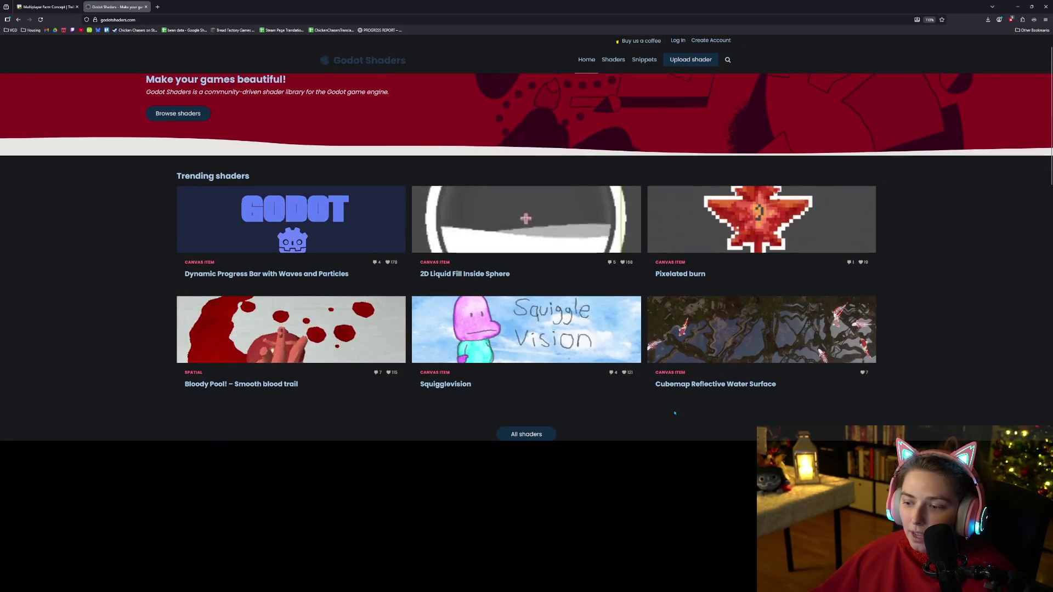
pyautogui.scroll(1, 738, 85)
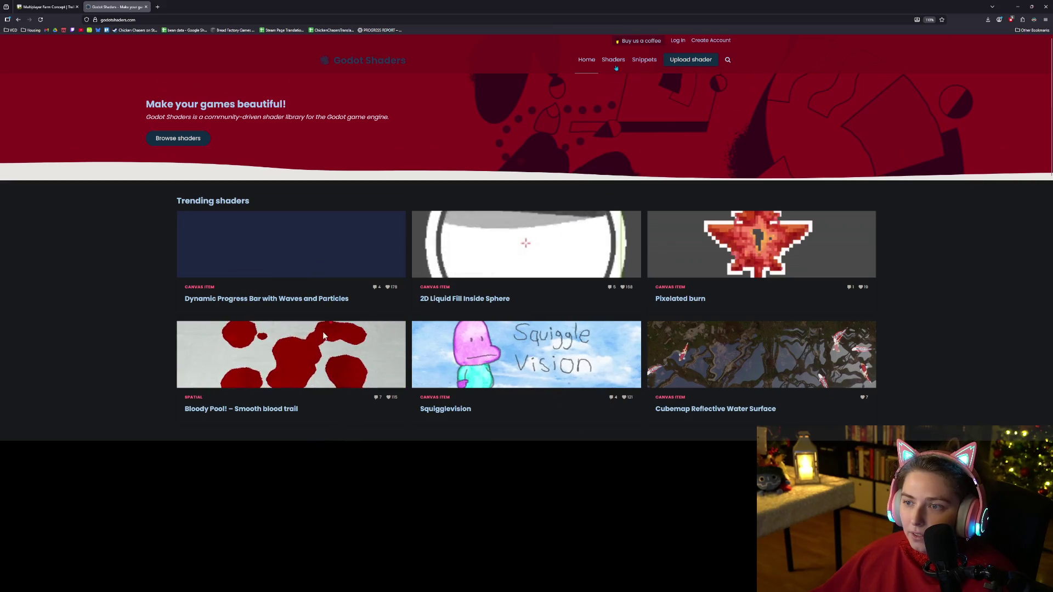
# - Go to the full shader listing and filter it to Sky shaders
pyautogui.click(727, 59)
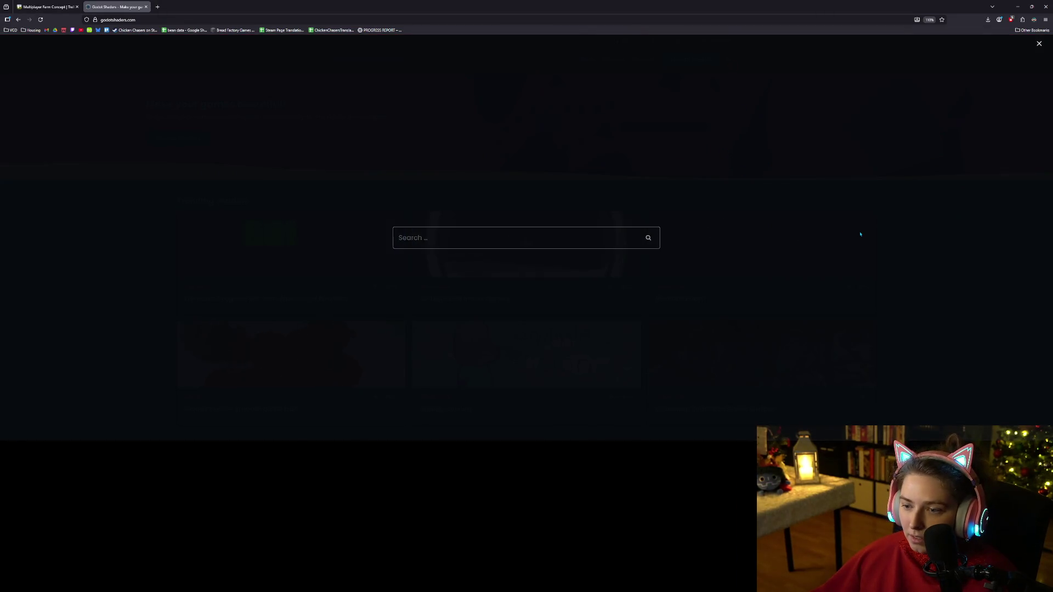
pyautogui.press('Escape')
pyautogui.scroll(-3, 454, 385)
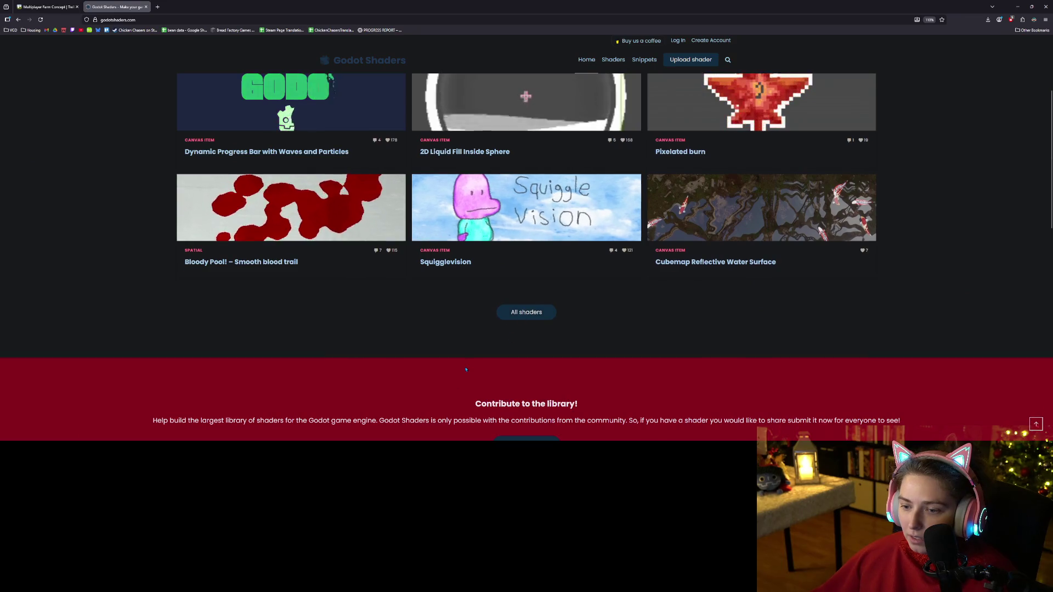
pyautogui.scroll(3, 454, 385)
pyautogui.click(195, 138)
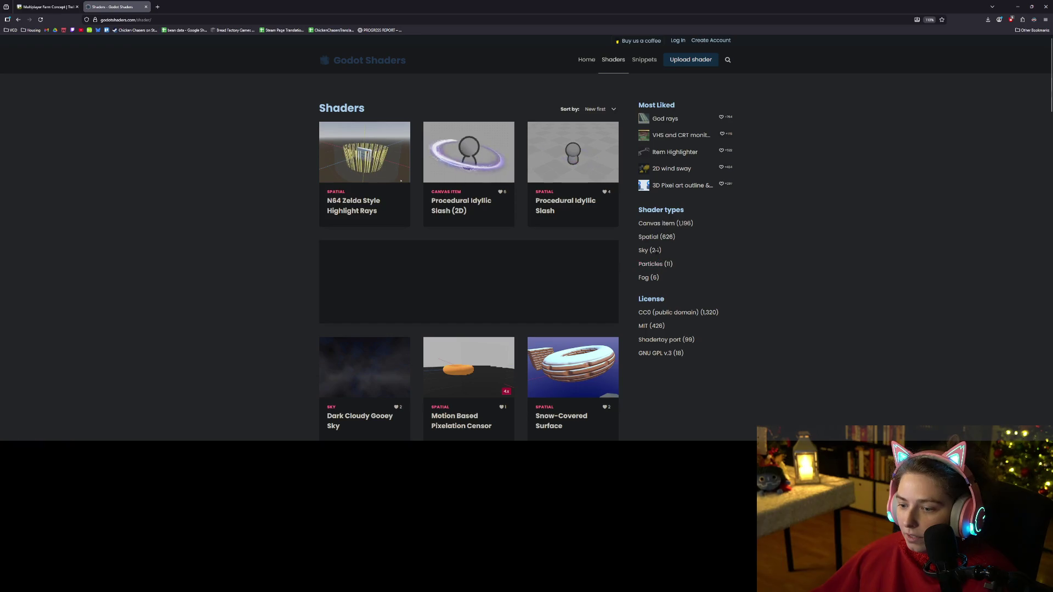
pyautogui.click(648, 250)
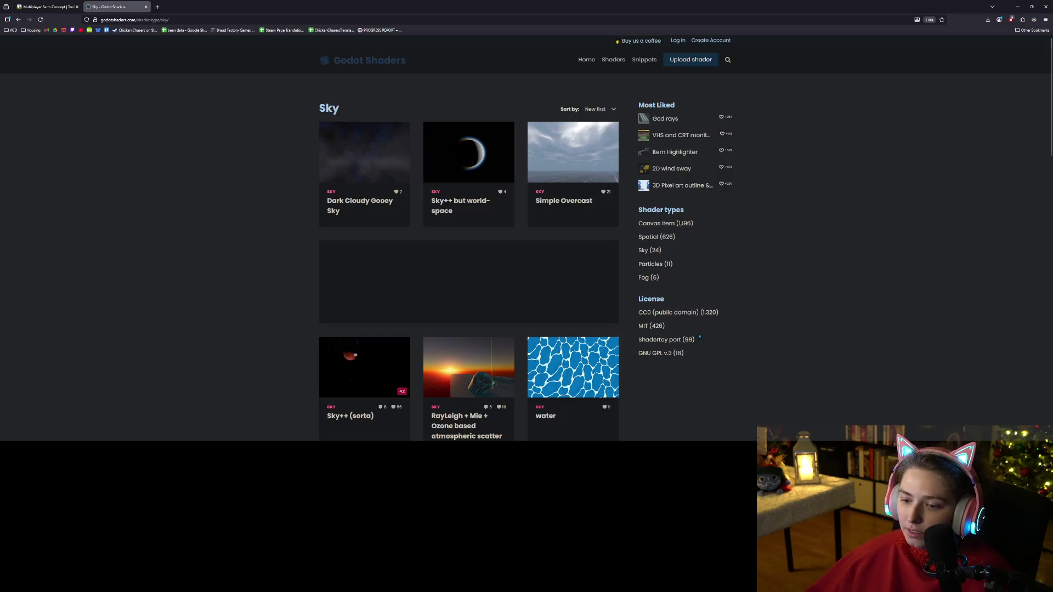
# - Scroll the Sky shaders and open Separate Sky Lighting in a background tab
pyautogui.scroll(-2, 707, 354)
pyautogui.scroll(-3, 696, 354)
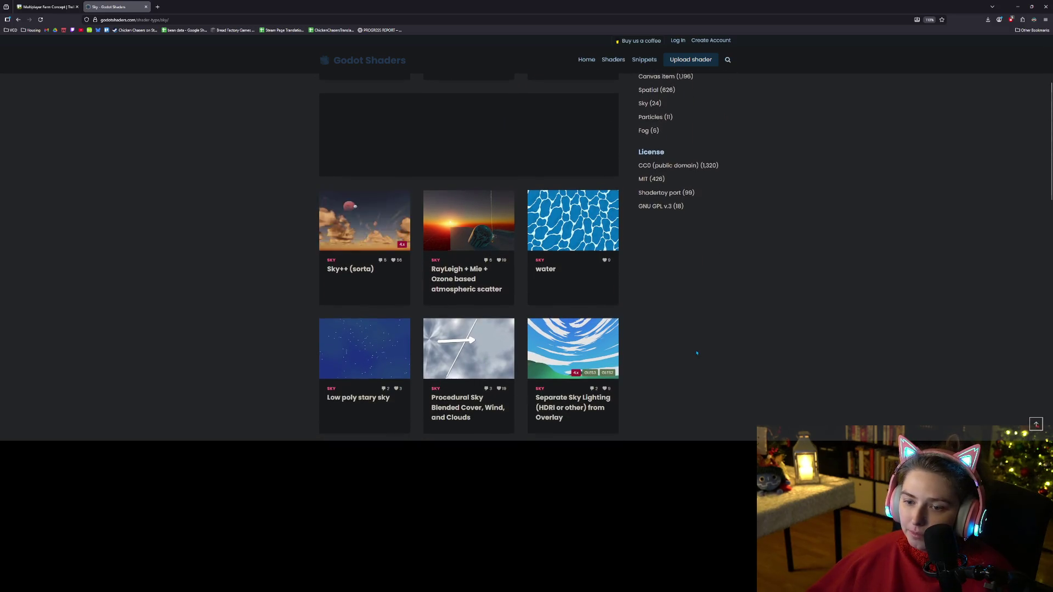
pyautogui.scroll(-2, 696, 353)
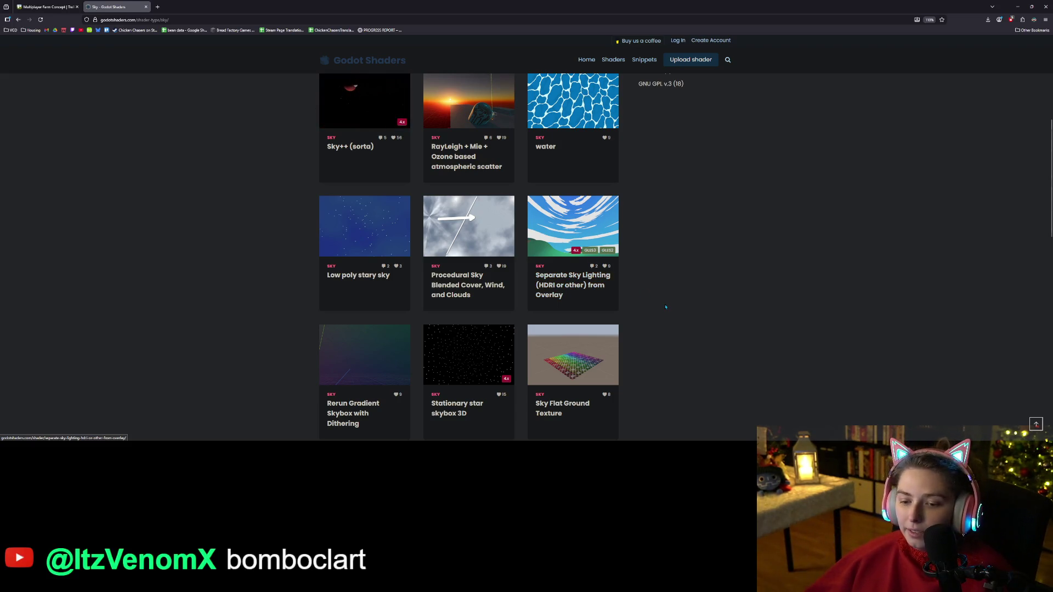
pyautogui.scroll(-1, 666, 308)
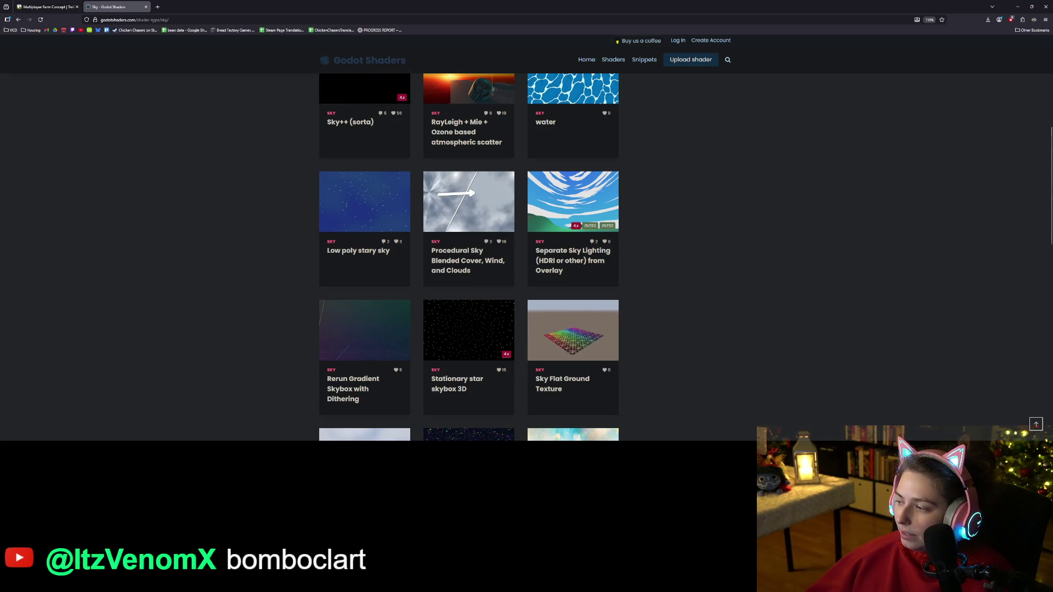
pyautogui.scroll(-2, 680, 296)
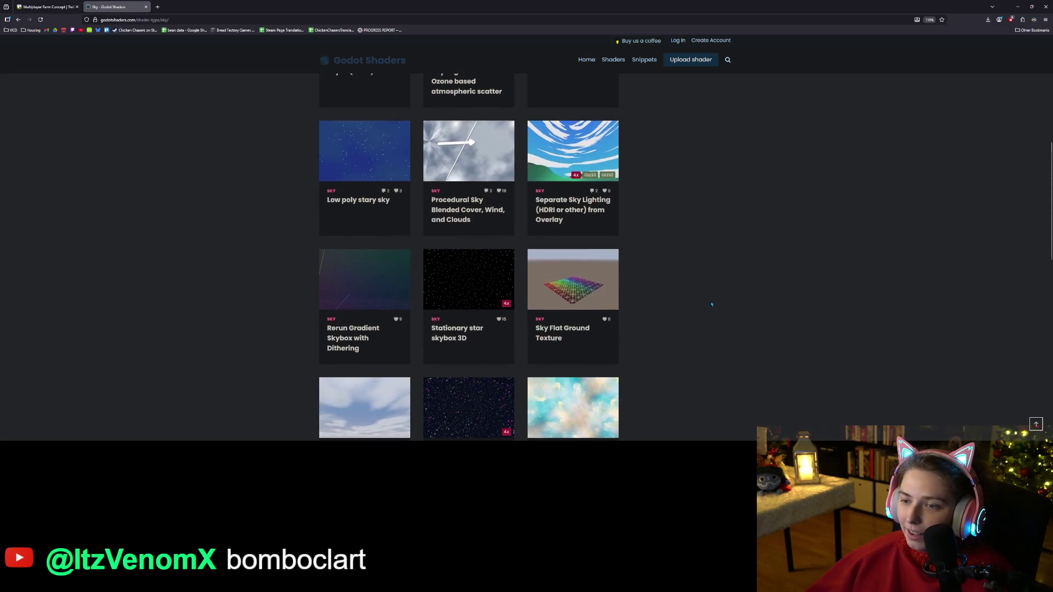
pyautogui.middleClick(575, 166)
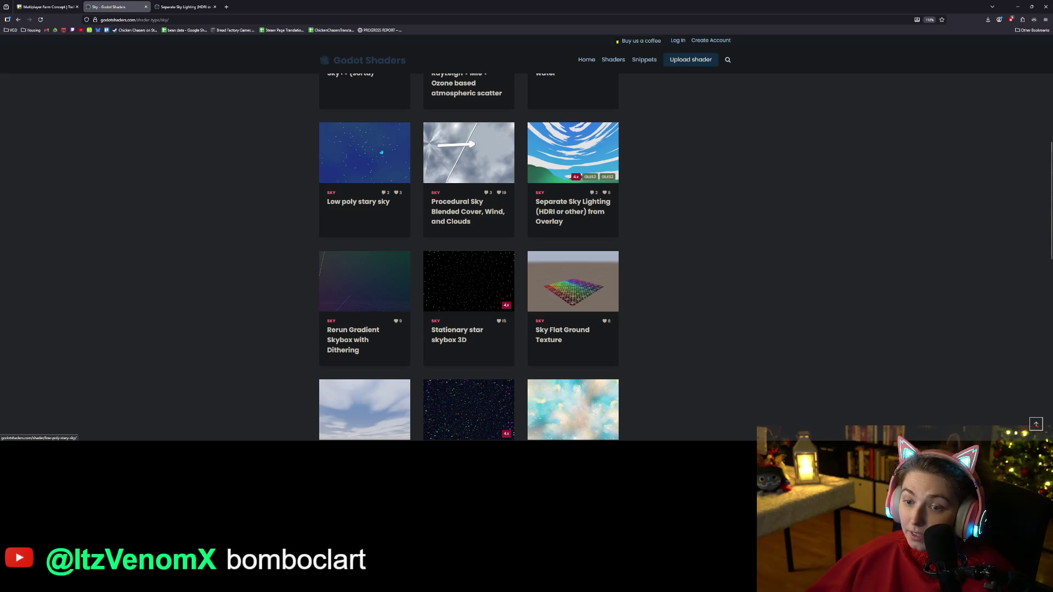
# - Open Stylized Sky in a background tab, then view the Sokpop Skybox shader page
pyautogui.scroll(-4, 401, 342)
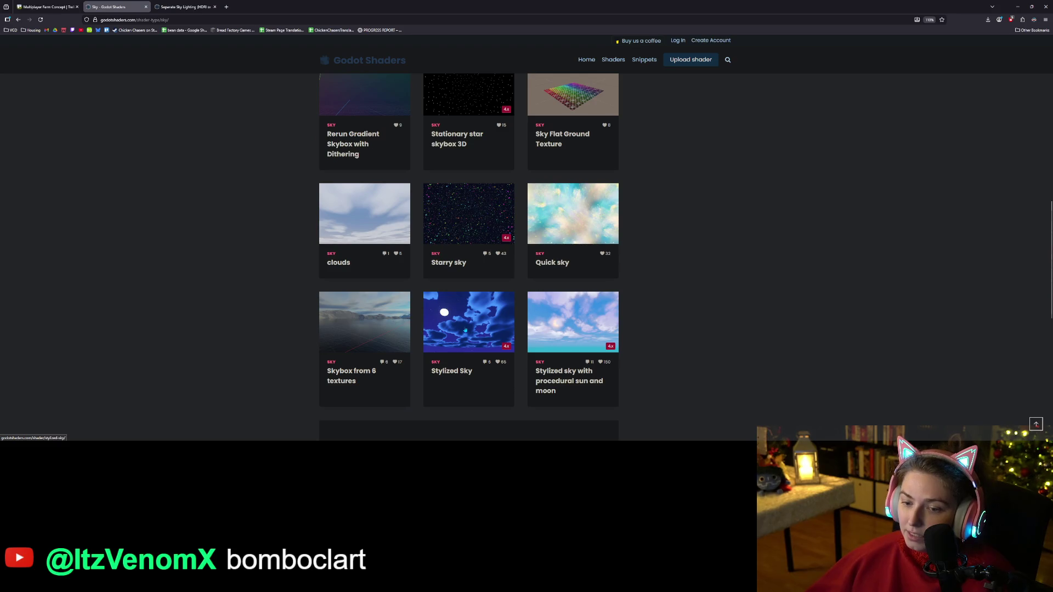
pyautogui.middleClick(464, 330)
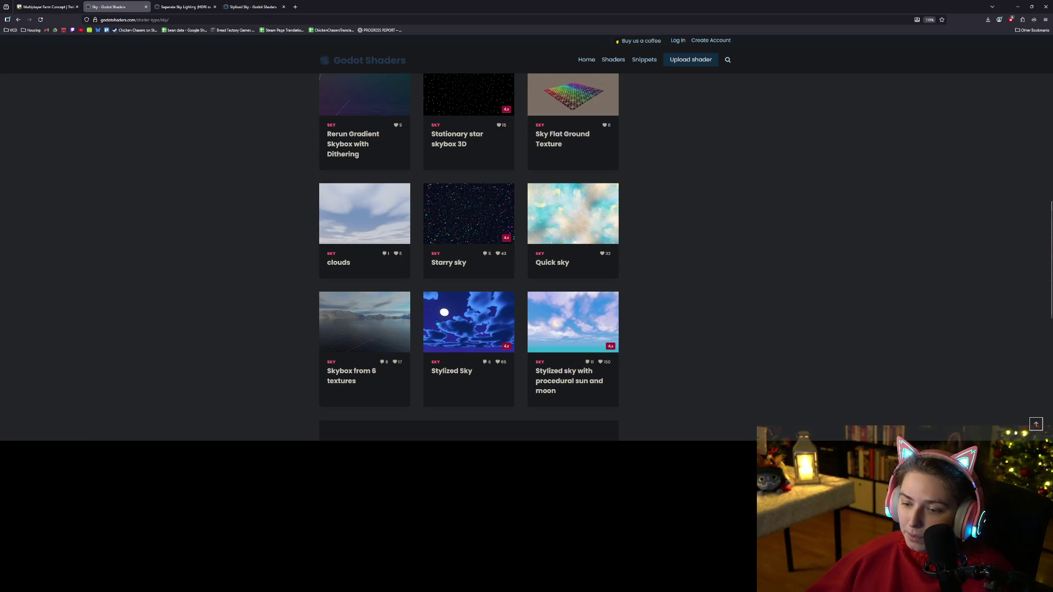
pyautogui.scroll(-1, 441, 361)
pyautogui.scroll(-4, 441, 362)
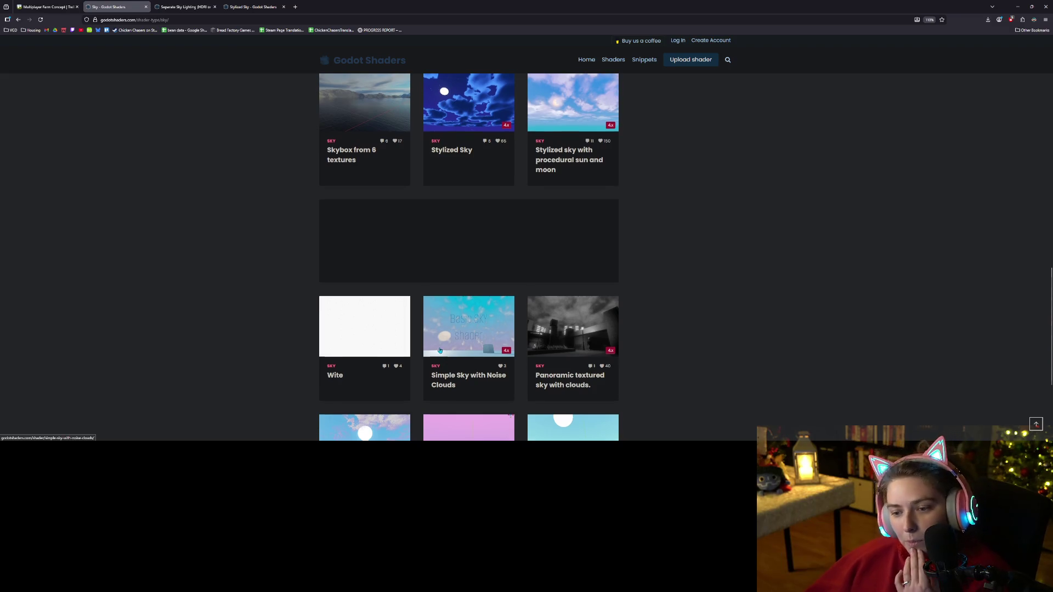
pyautogui.scroll(-1, 470, 346)
pyautogui.scroll(-2, 471, 346)
pyautogui.scroll(-1, 624, 389)
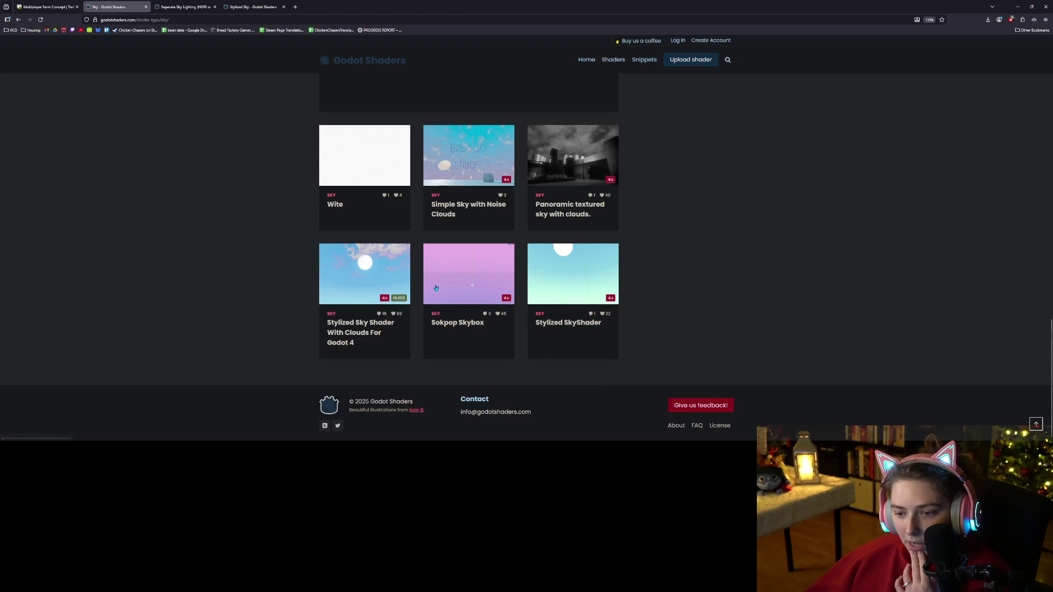
pyautogui.scroll(-1, 457, 288)
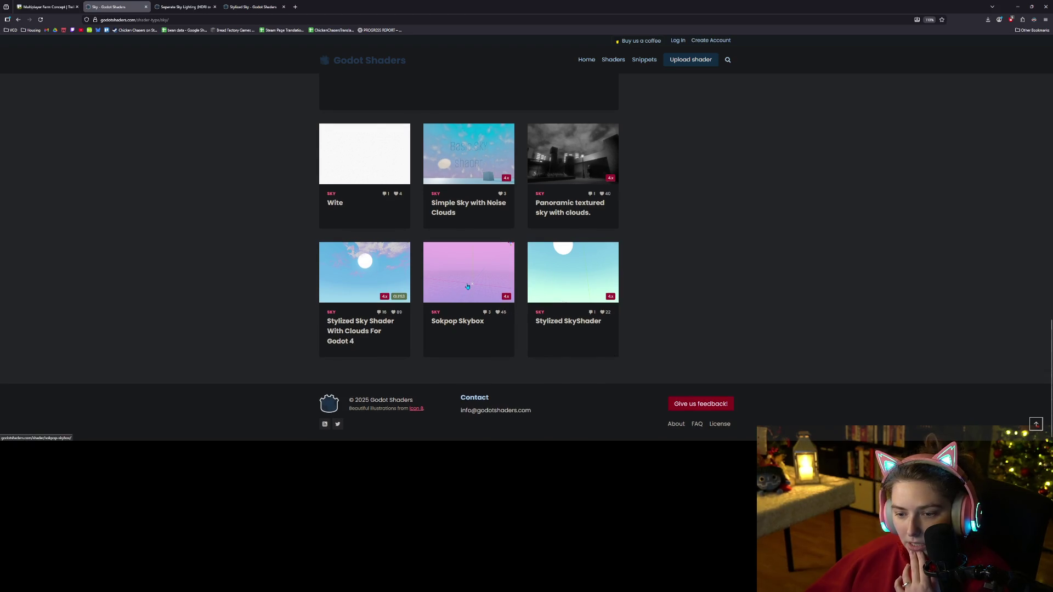
pyautogui.click(323, 6)
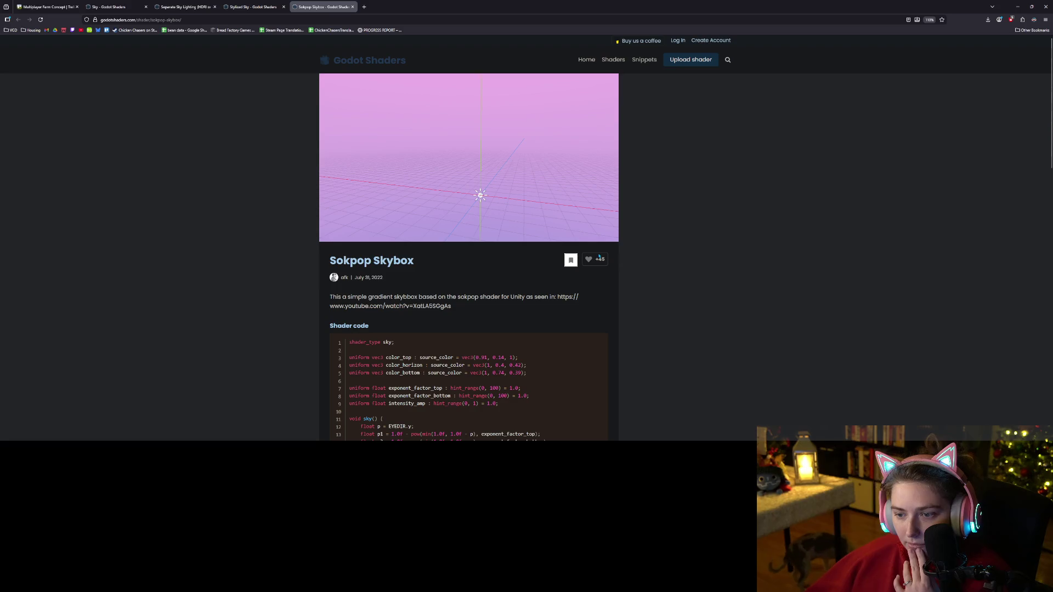
# - Review the Sokpop Skybox shader code and close its tab
pyautogui.scroll(-2, 569, 284)
pyautogui.scroll(-3, 569, 284)
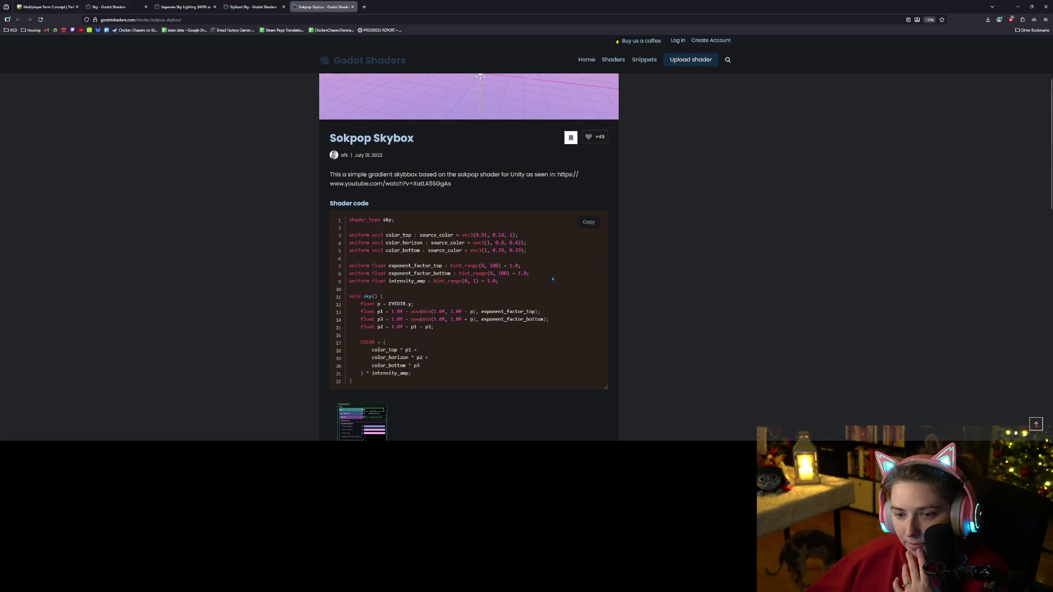
pyautogui.scroll(1, 551, 279)
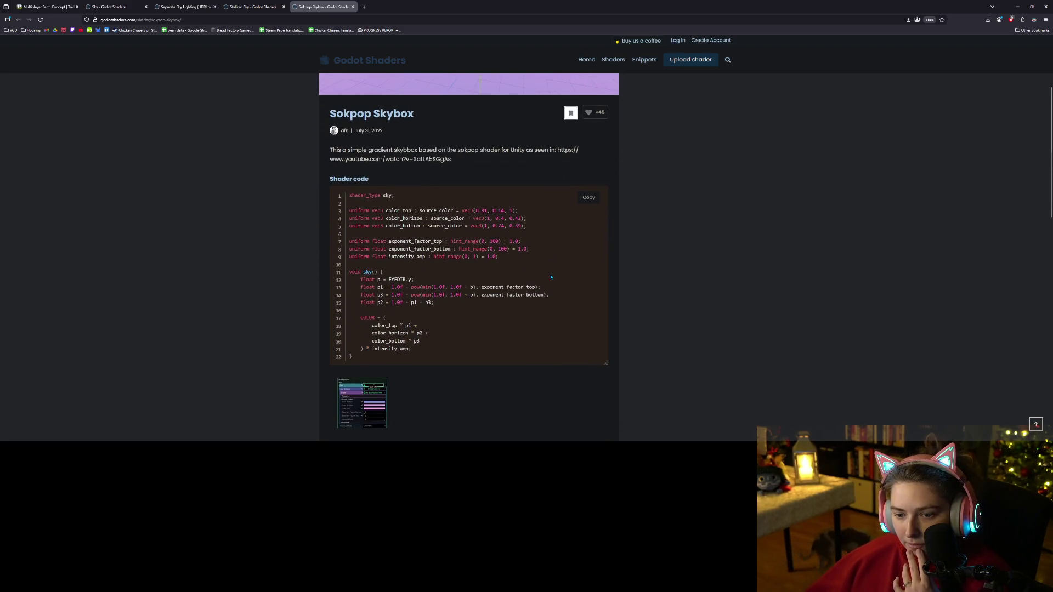
pyautogui.scroll(1, 551, 279)
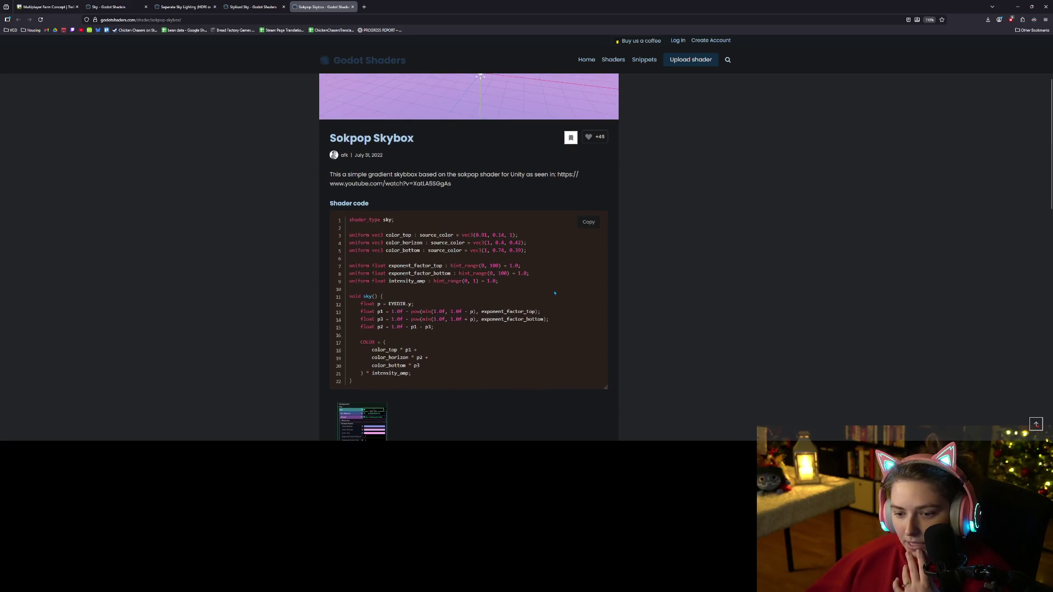
pyautogui.scroll(4, 554, 294)
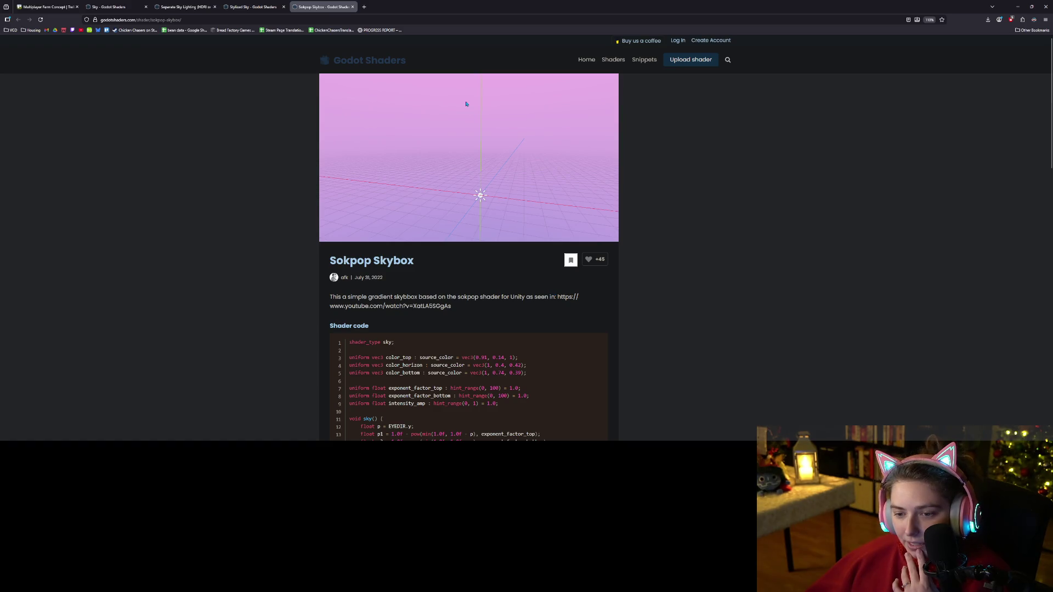
pyautogui.click(353, 7)
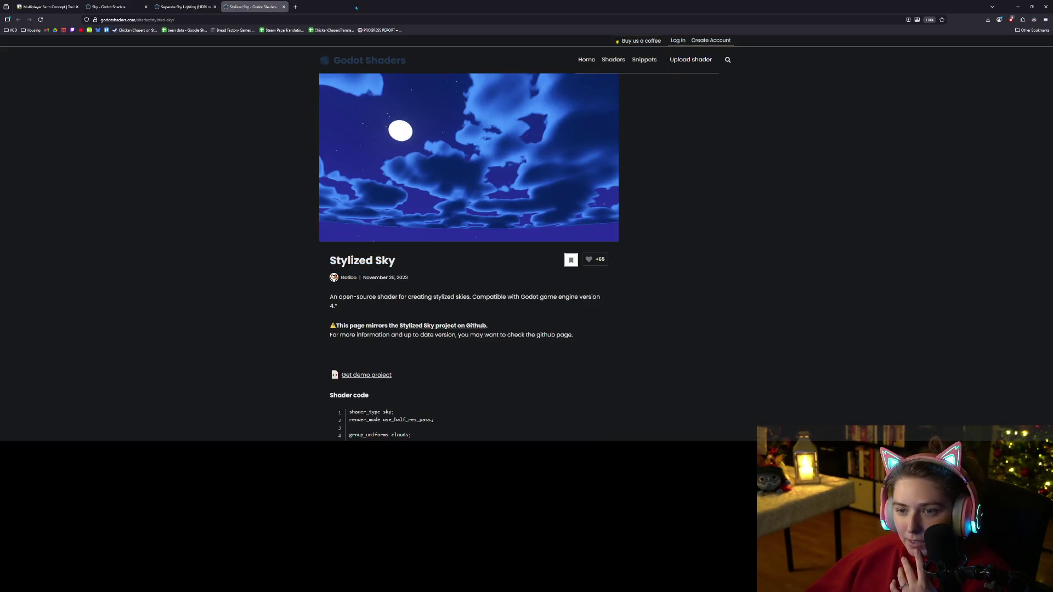
# - Compare the remaining pages, reviewing the Separate Sky Lighting shader
pyautogui.scroll(-3, 358, 300)
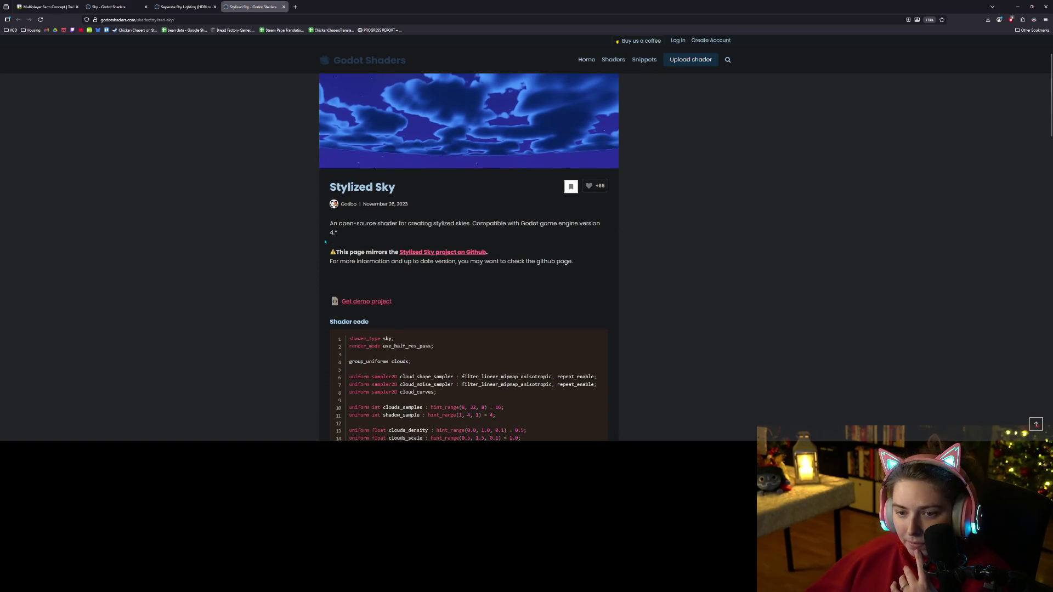
pyautogui.scroll(2, 509, 345)
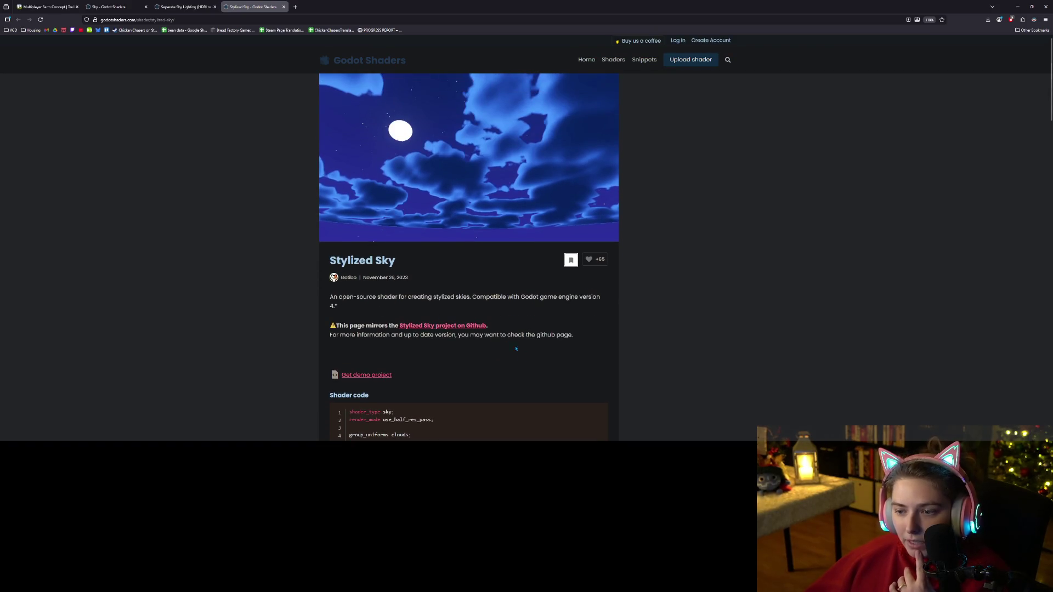
pyautogui.scroll(-1, 522, 359)
pyautogui.scroll(1, 522, 359)
pyautogui.click(198, 6)
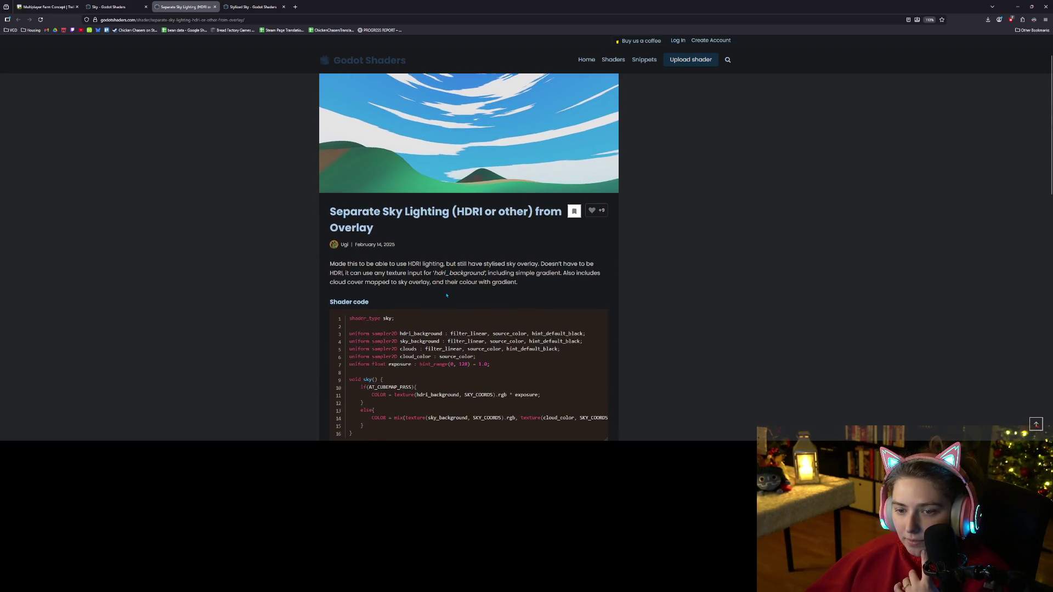
pyautogui.scroll(-4, 447, 294)
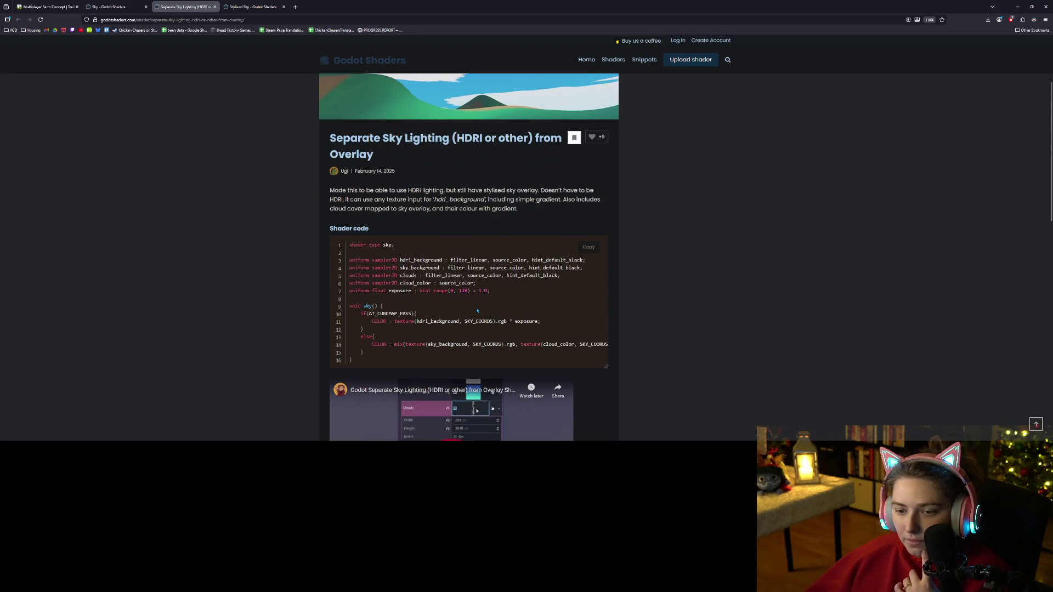
pyautogui.scroll(-1, 630, 374)
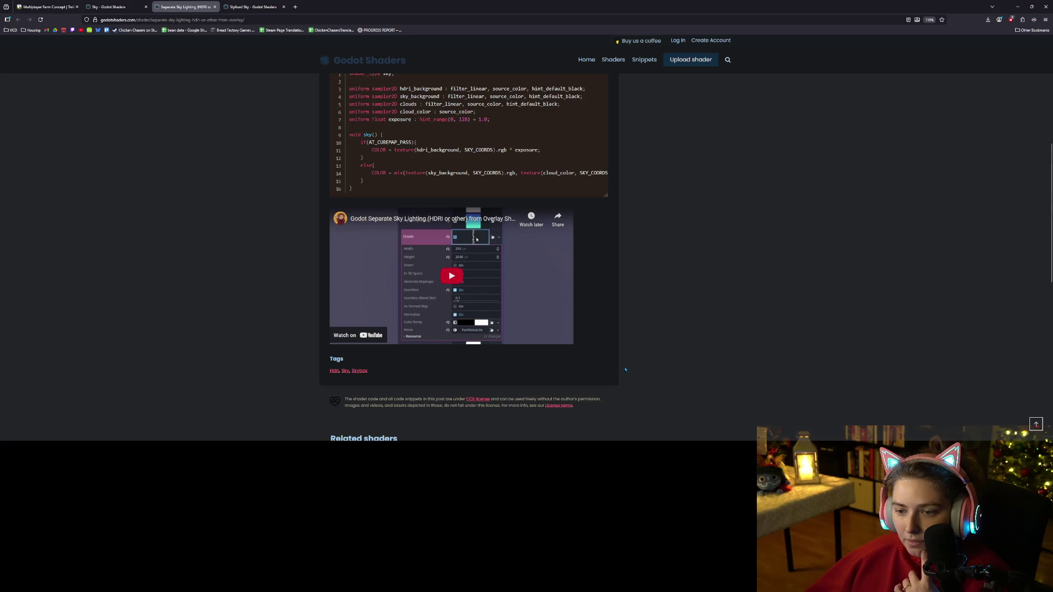
pyautogui.scroll(4, 611, 361)
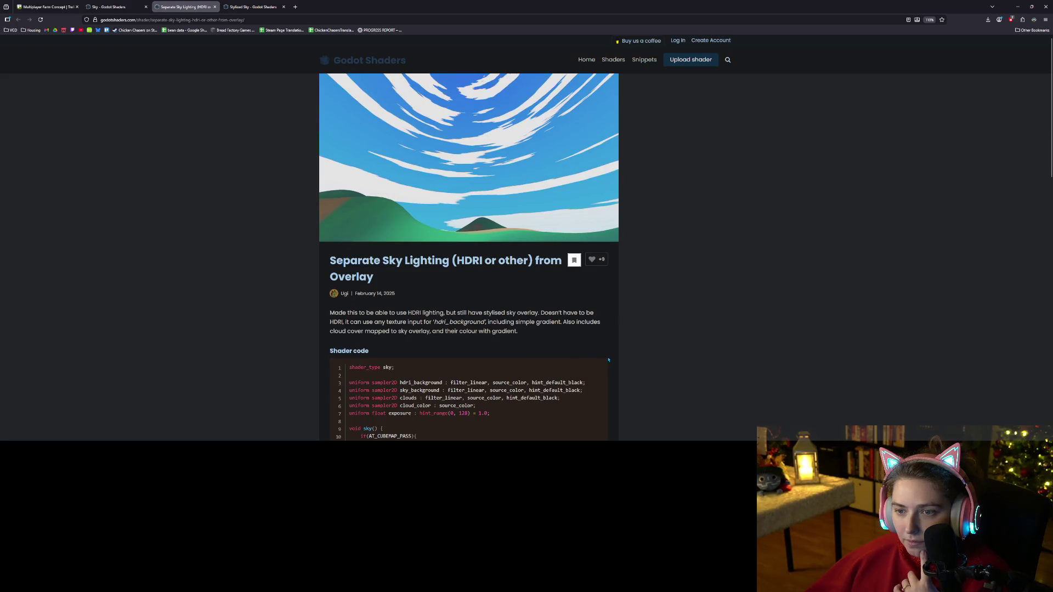
# - Return to Stylized Sky and open its godot-4-stylized-sky GitHub repository in a new tab
pyautogui.click(243, 7)
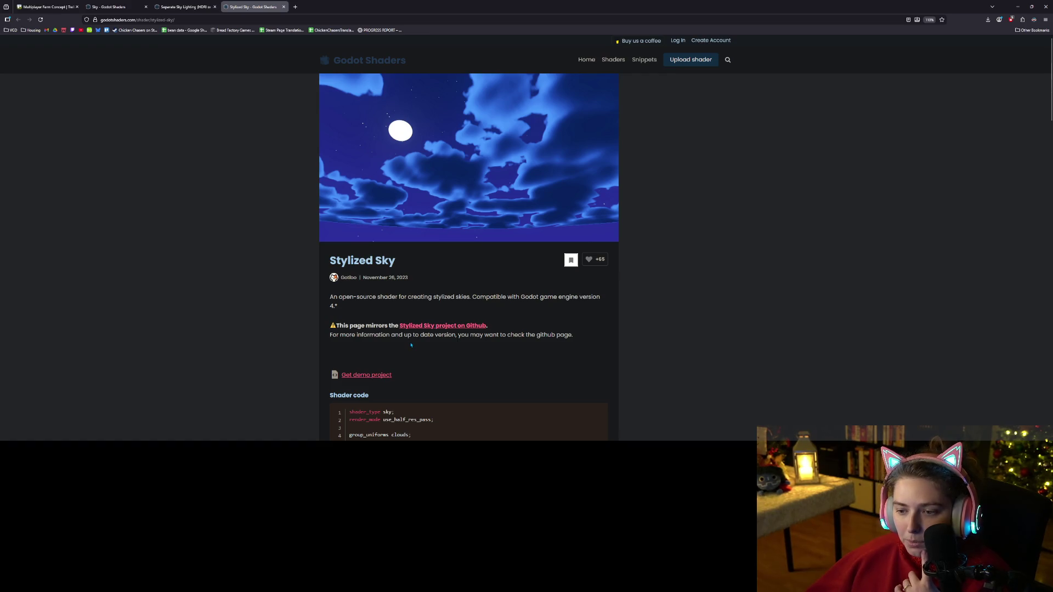
pyautogui.scroll(-3, 411, 345)
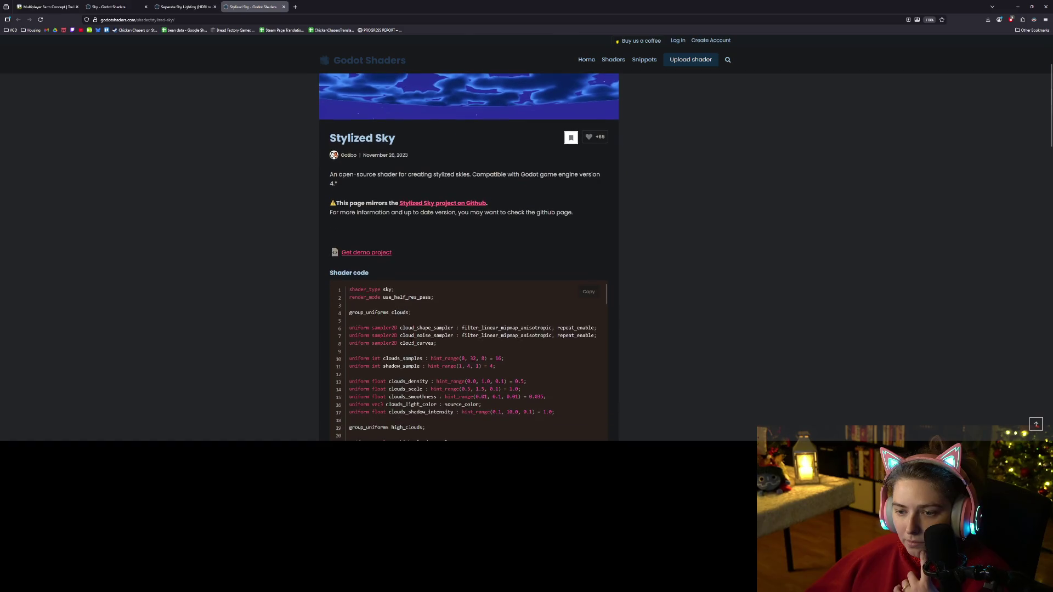
pyautogui.scroll(-2, 713, 417)
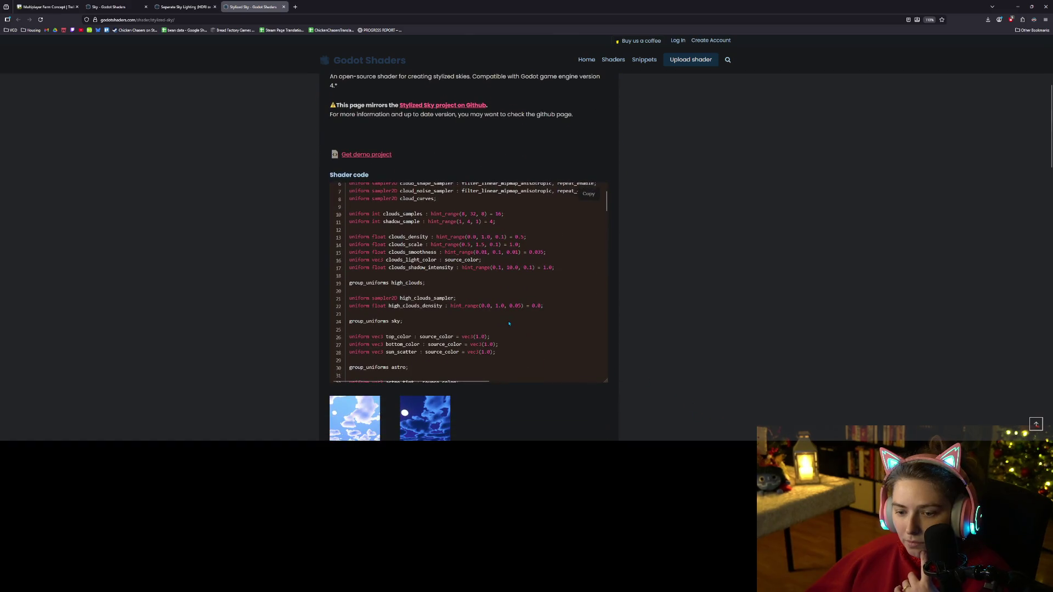
pyautogui.scroll(-2, 509, 324)
pyautogui.middleClick(427, 107)
pyautogui.hotkey('ctrl', 'Tab')
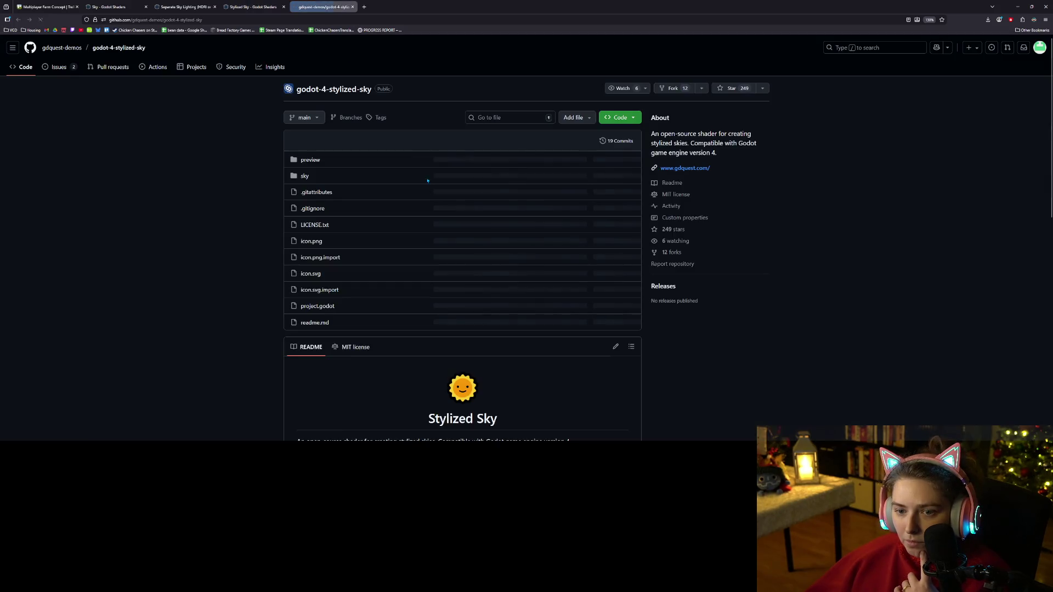
# - Open sky/stylized_sky.gdshader on GitHub, select its code, then return to sky.gdshader in Godot
pyautogui.click(305, 176)
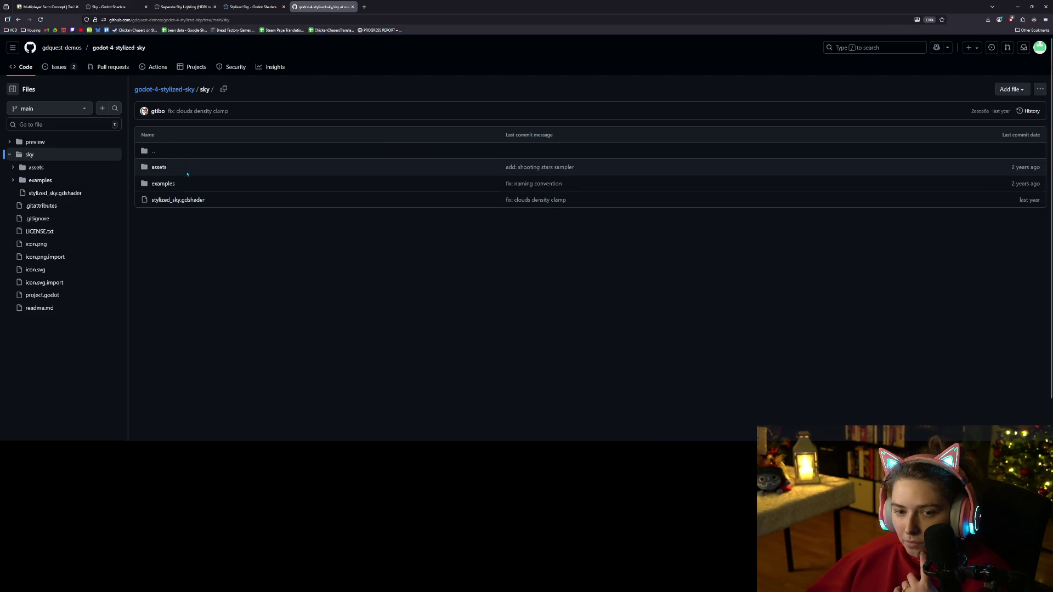
pyautogui.click(177, 200)
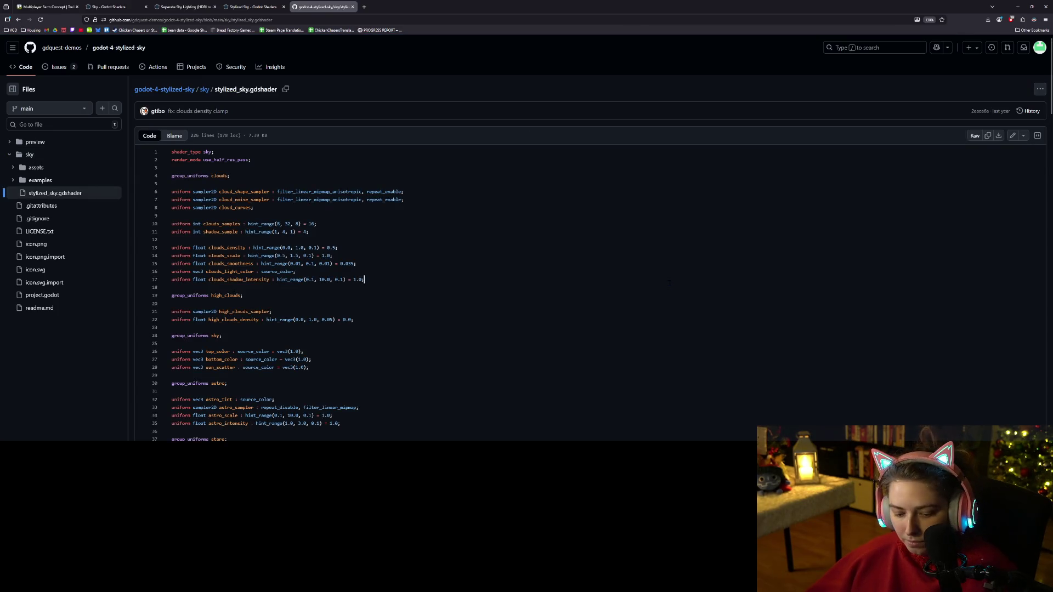
pyautogui.hotkey('ctrl', 'a')
pyautogui.click(611, 268)
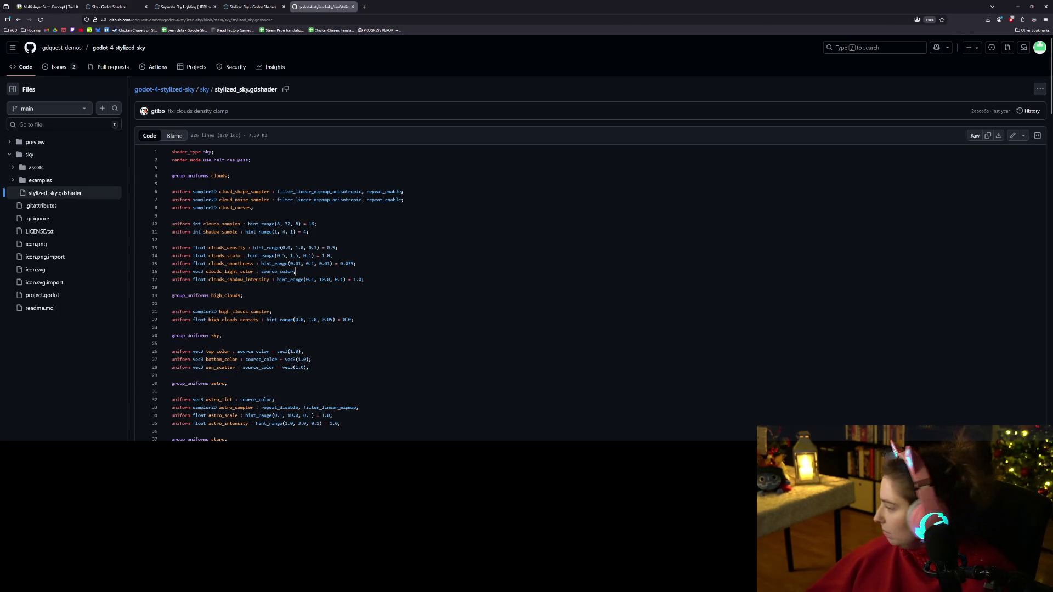
pyautogui.click(1022, 5)
pyautogui.click(498, 342)
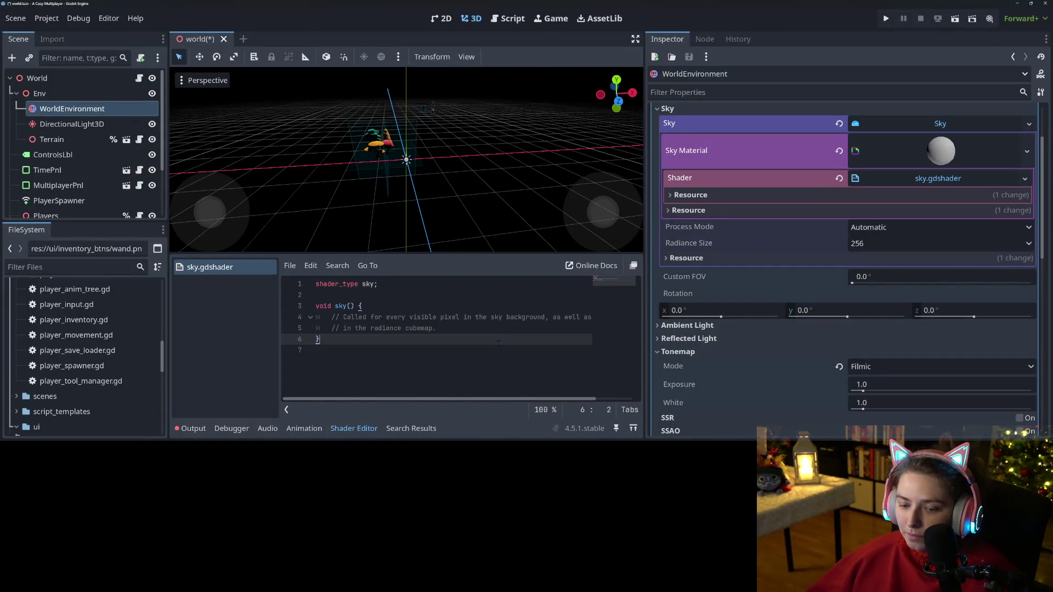
# - Replace the default sky.gdshader code with the copied stylized sky shader and save
pyautogui.hotkey('ctrl', 'a')
pyautogui.hotkey('ctrl', 'v')
pyautogui.hotkey('ctrl', 's')
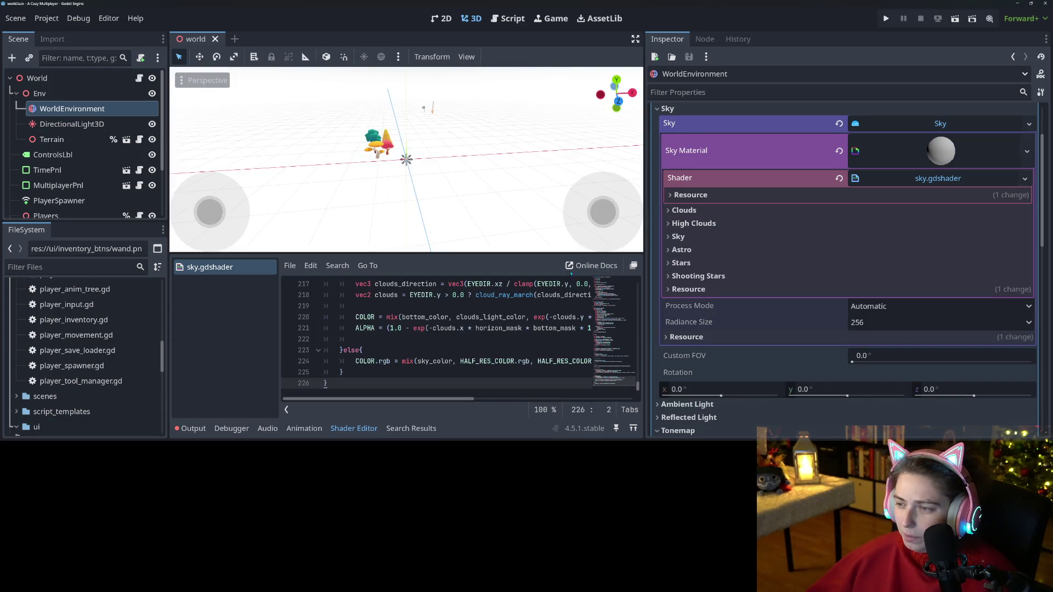
# - Look around the scene to check the new stylized sky
pyautogui.scroll(-5, 389, 201)
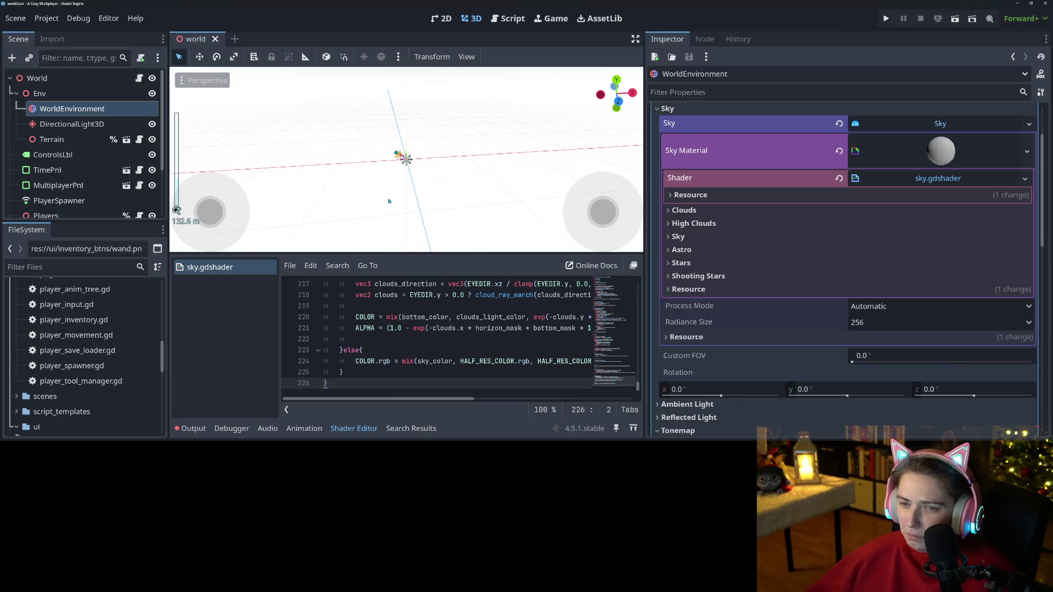
pyautogui.rightClick(423, 222)
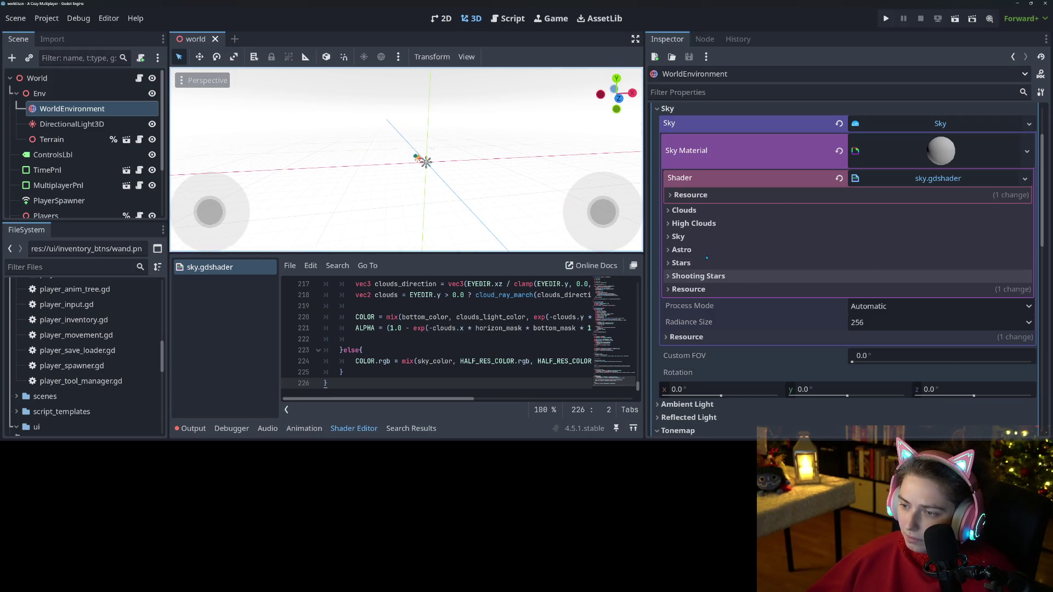
pyautogui.click(697, 240)
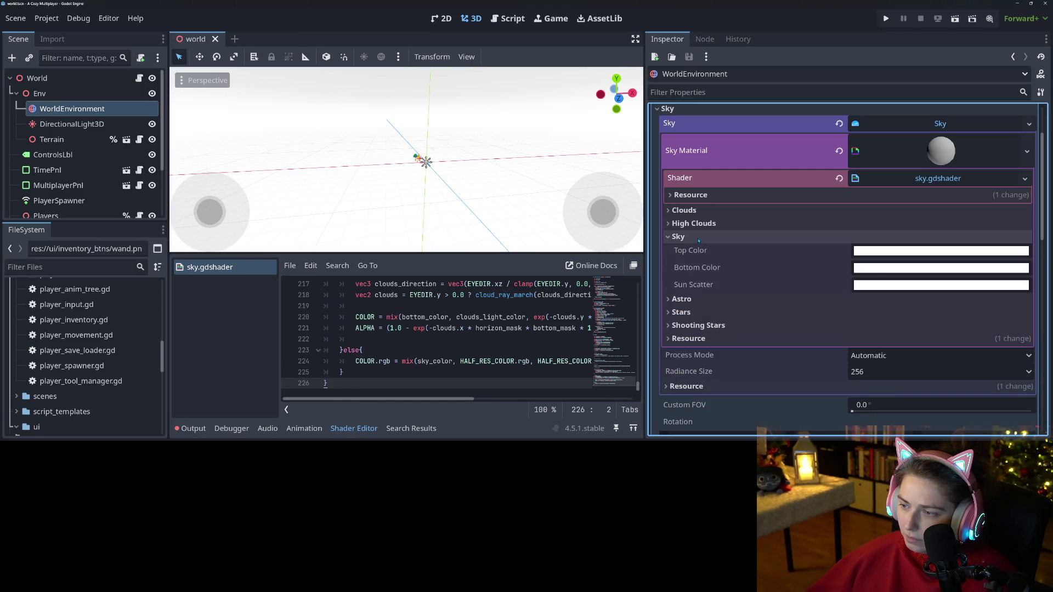
# - Set the sky's top colour to magenta and its bottom colour to a dusky red
pyautogui.click(927, 251)
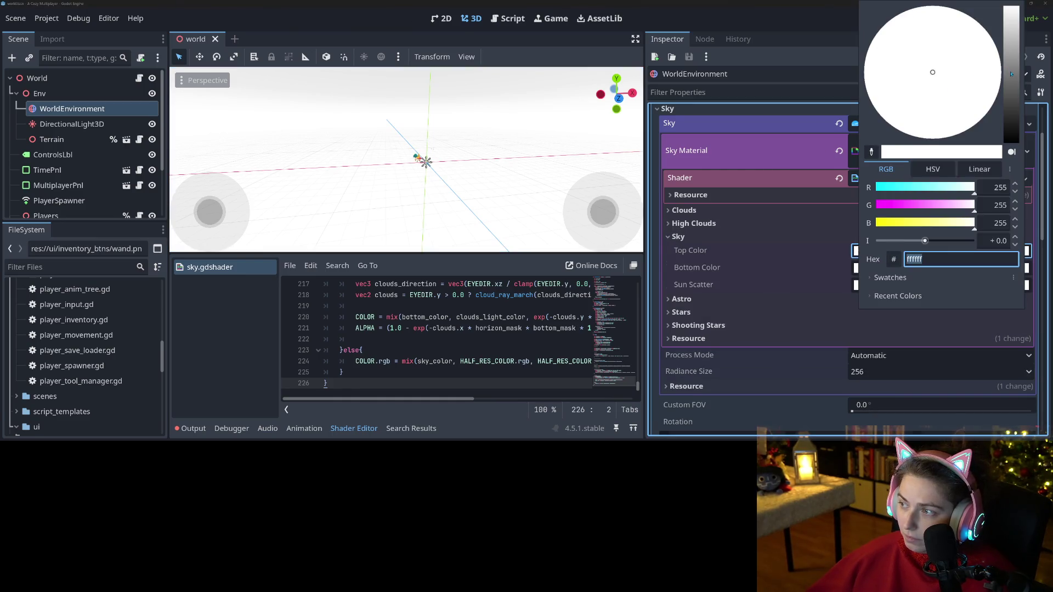
pyautogui.moveTo(1010, 73); pyautogui.dragTo(1011, 82)
pyautogui.click(979, 64)
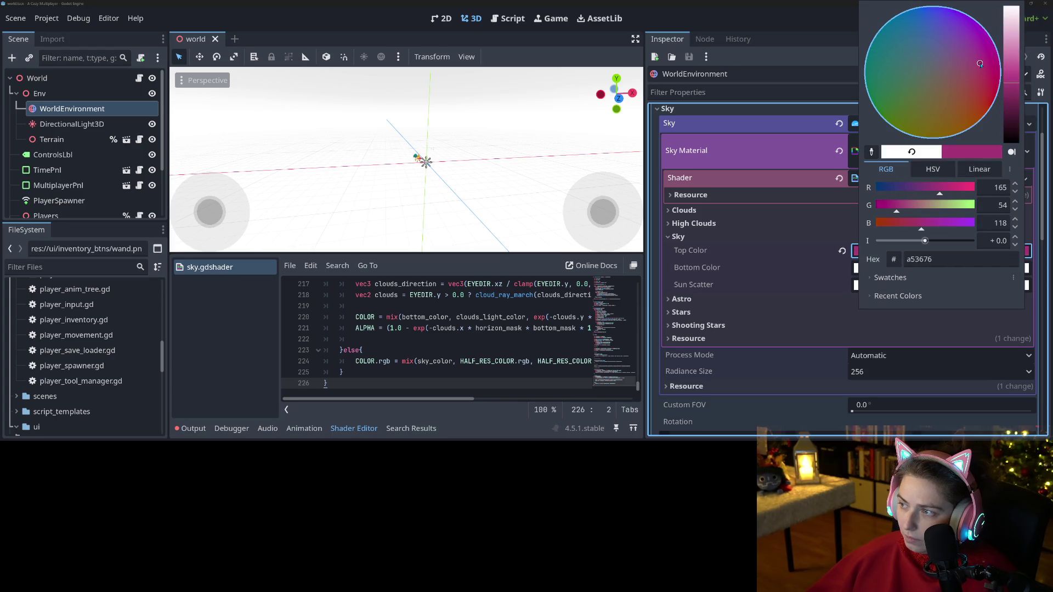
pyautogui.click(806, 262)
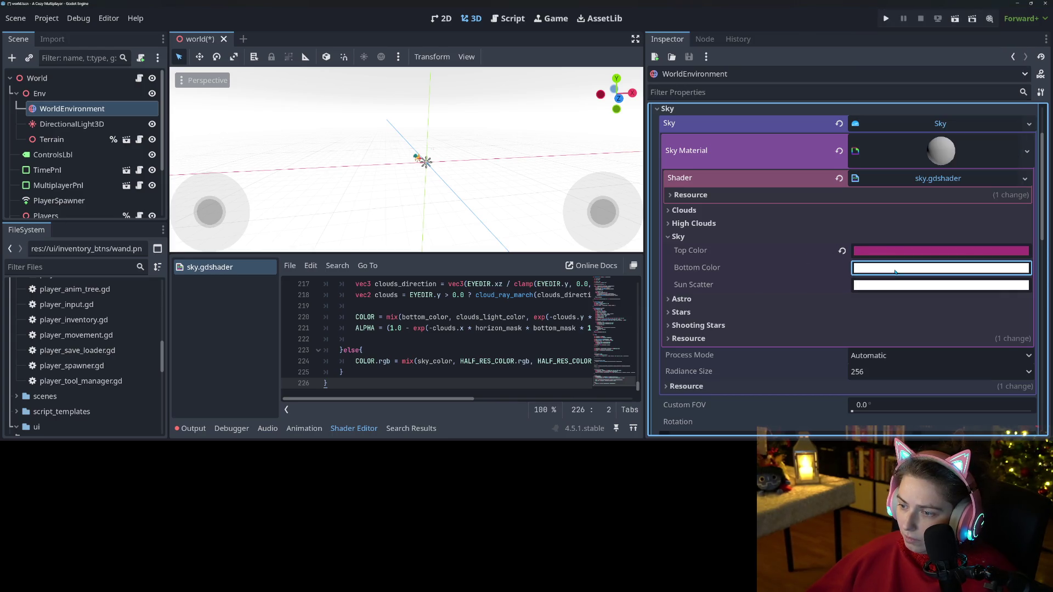
pyautogui.click(932, 268)
pyautogui.moveTo(1015, 83)
pyautogui.mouseDown()
pyautogui.moveTo(1012, 106)
pyautogui.moveTo(1012, 93)
pyautogui.mouseUp()
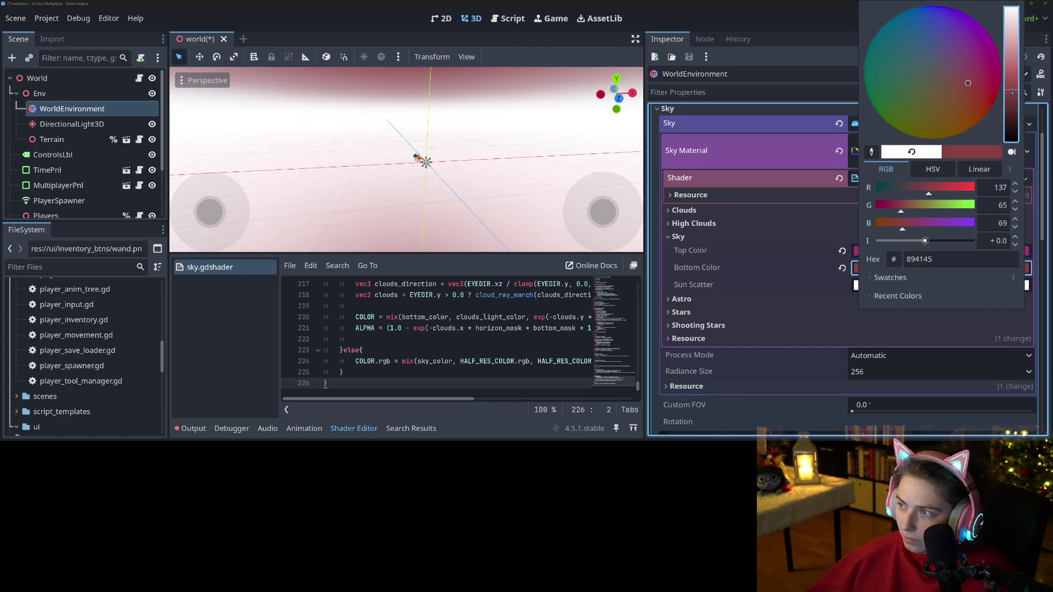
pyautogui.click(970, 86)
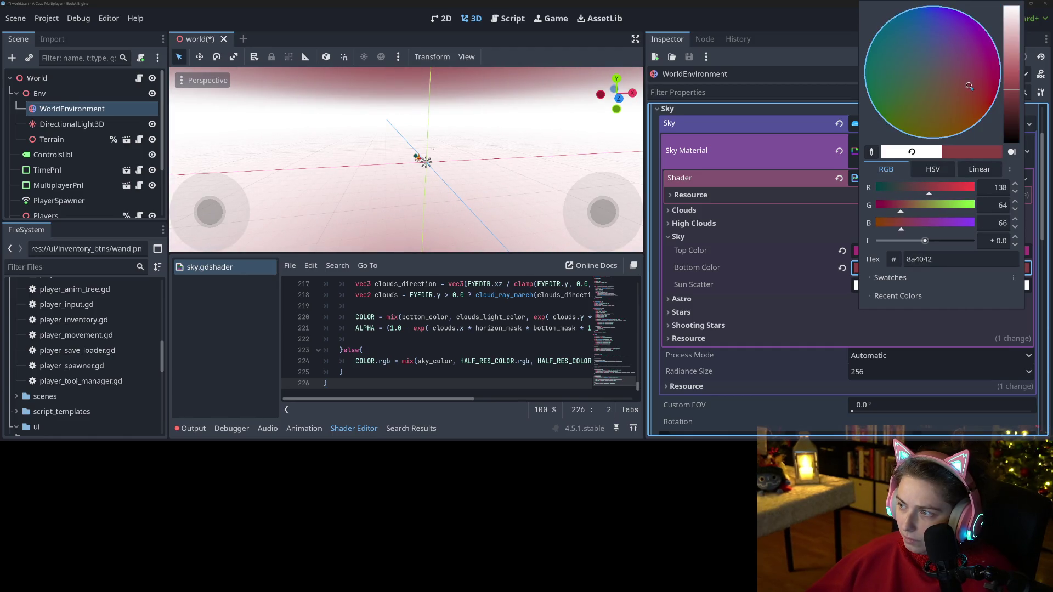
# - Dim the sky's sun scatter colour from white to grey
pyautogui.click(816, 204)
pyautogui.click(932, 285)
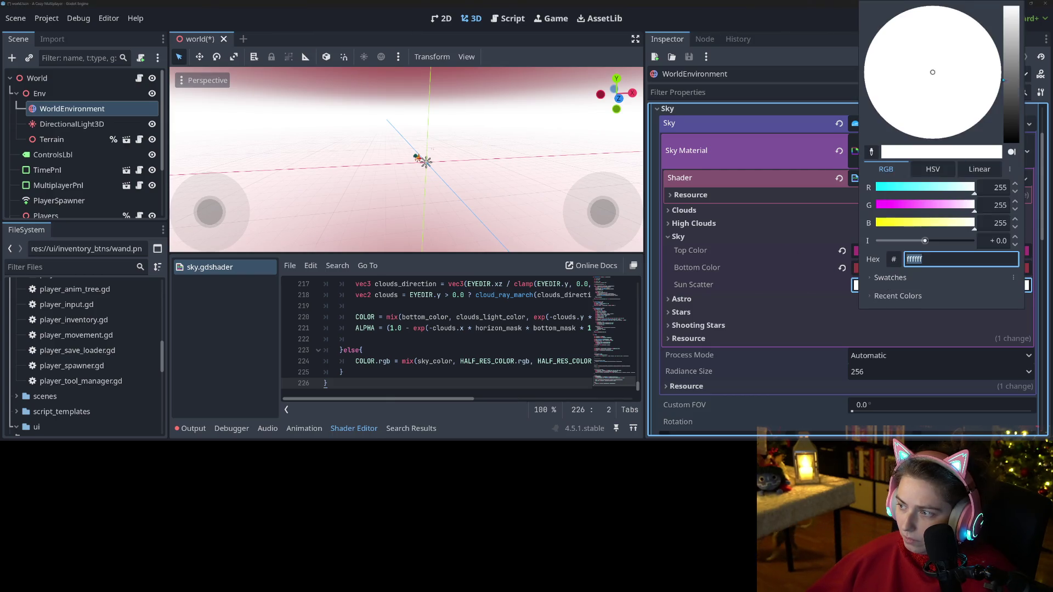
pyautogui.click(1014, 52)
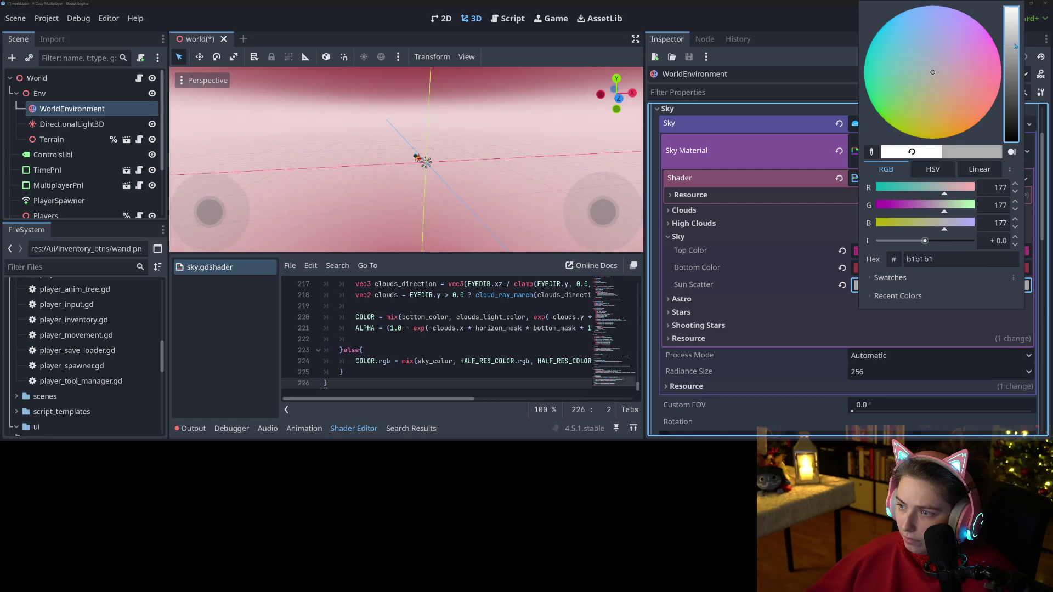
pyautogui.click(501, 272)
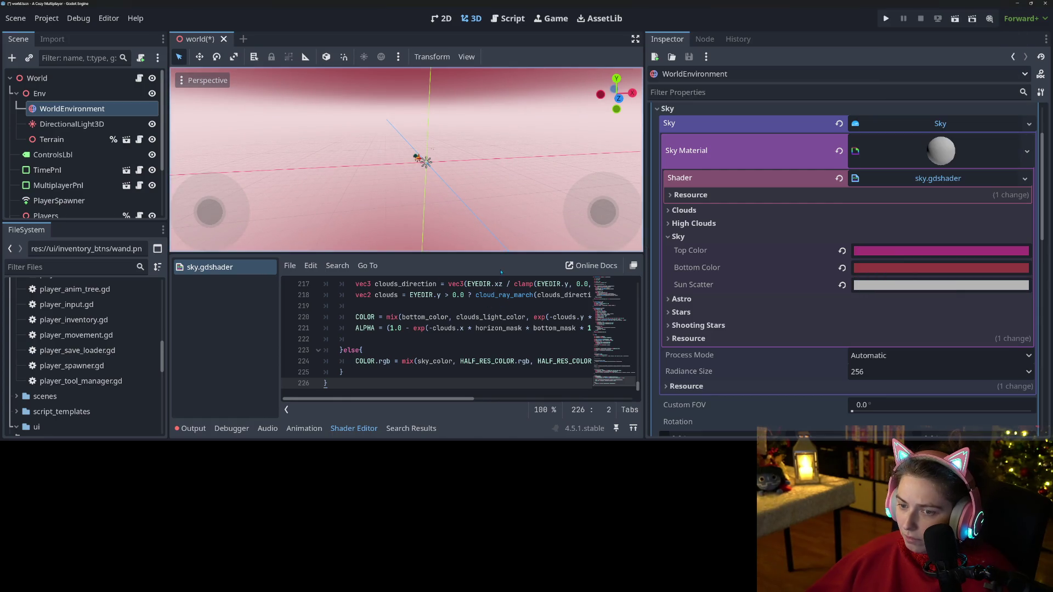
pyautogui.scroll(-5, 484, 226)
pyautogui.moveTo(484, 226)
pyautogui.mouseDown()
pyautogui.moveTo(502, 192)
pyautogui.moveTo(458, 255)
pyautogui.moveTo(485, 224)
pyautogui.moveTo(483, 208)
pyautogui.mouseUp()
pyautogui.scroll(4, 485, 224)
pyautogui.scroll(3, 485, 224)
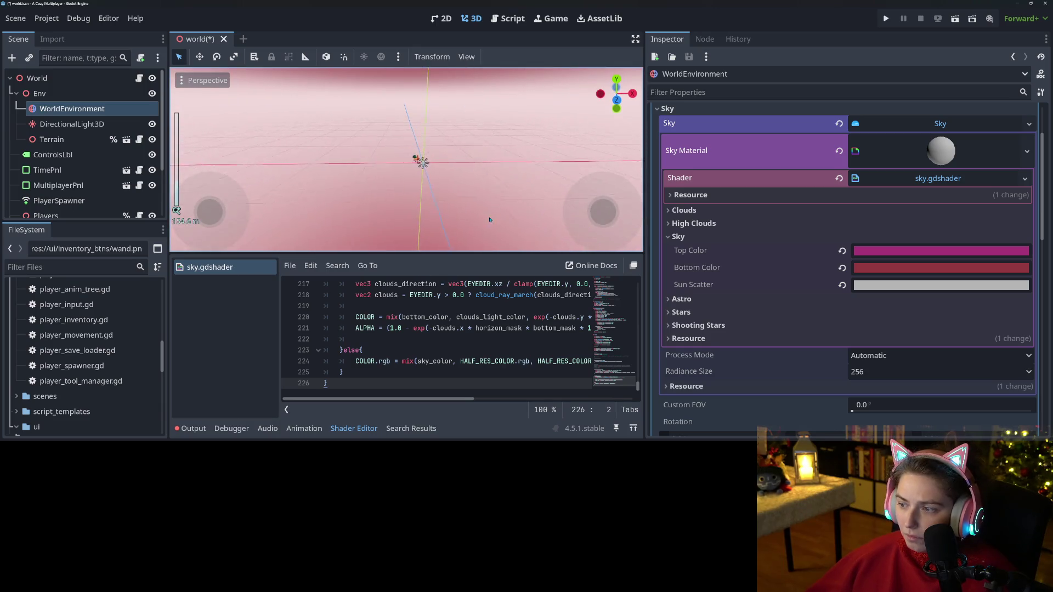
# - Change the sun scatter to a soft pink and save the world scene
pyautogui.click(727, 301)
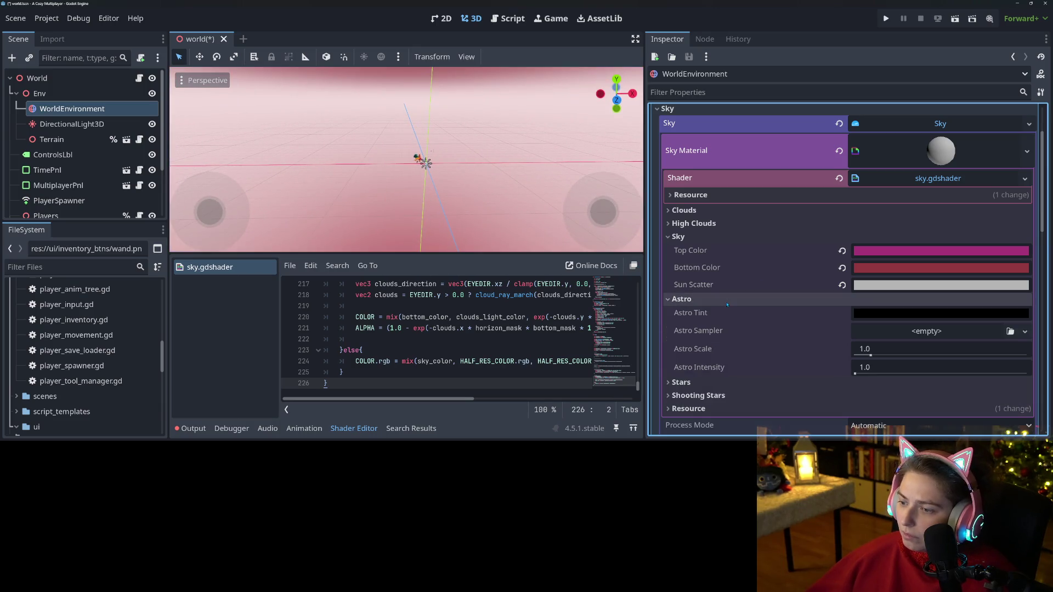
pyautogui.click(727, 302)
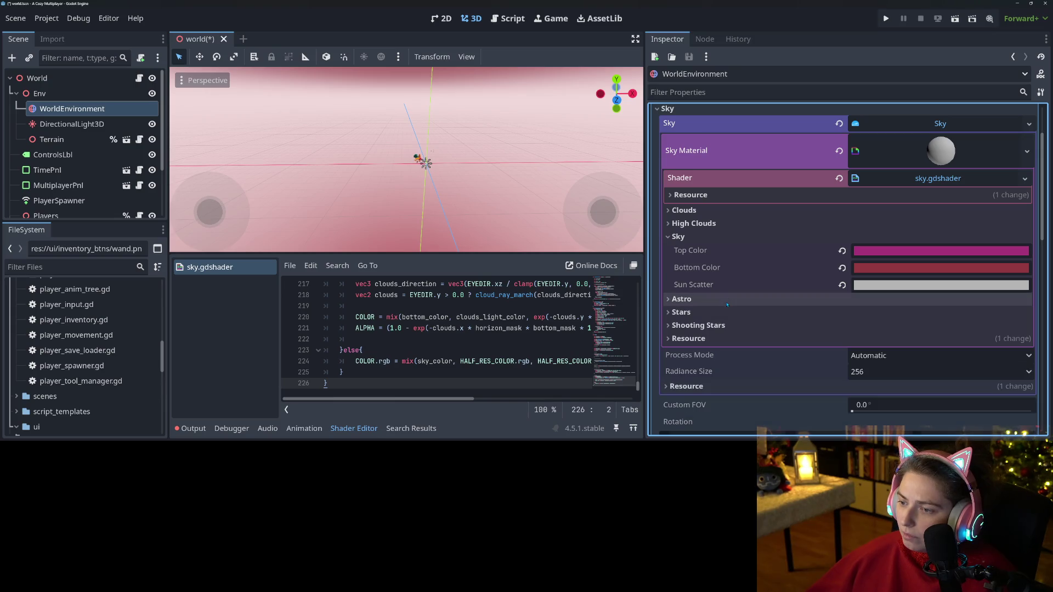
pyautogui.click(724, 223)
pyautogui.click(724, 224)
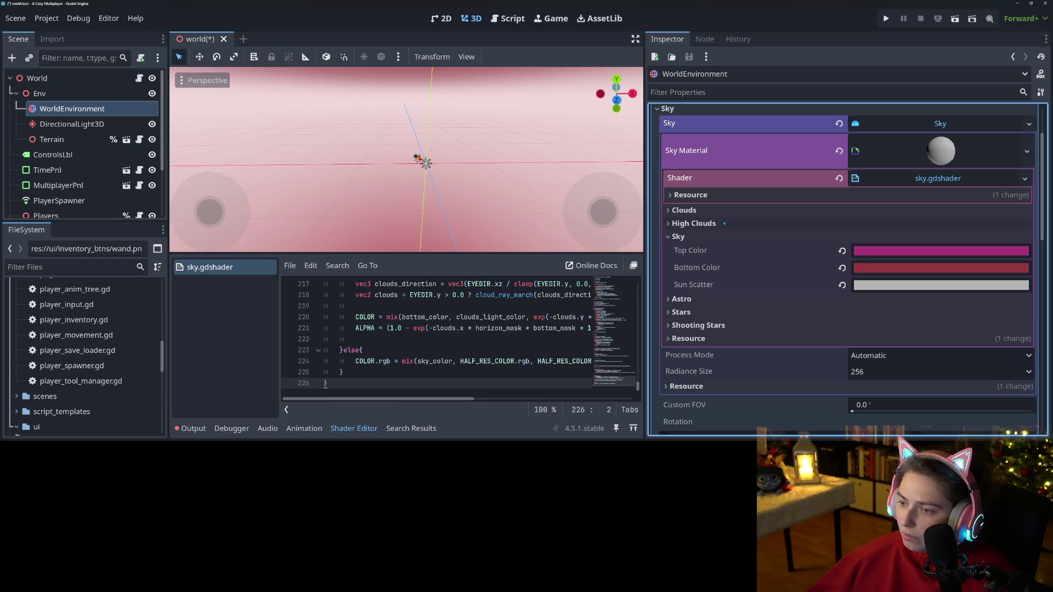
pyautogui.click(896, 284)
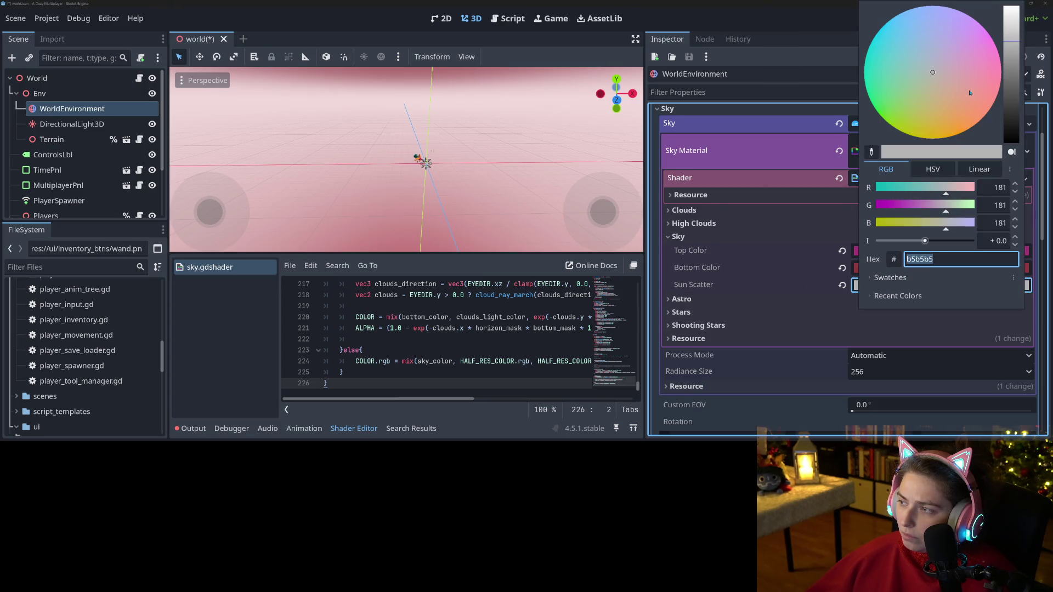
pyautogui.moveTo(969, 96); pyautogui.dragTo(981, 78)
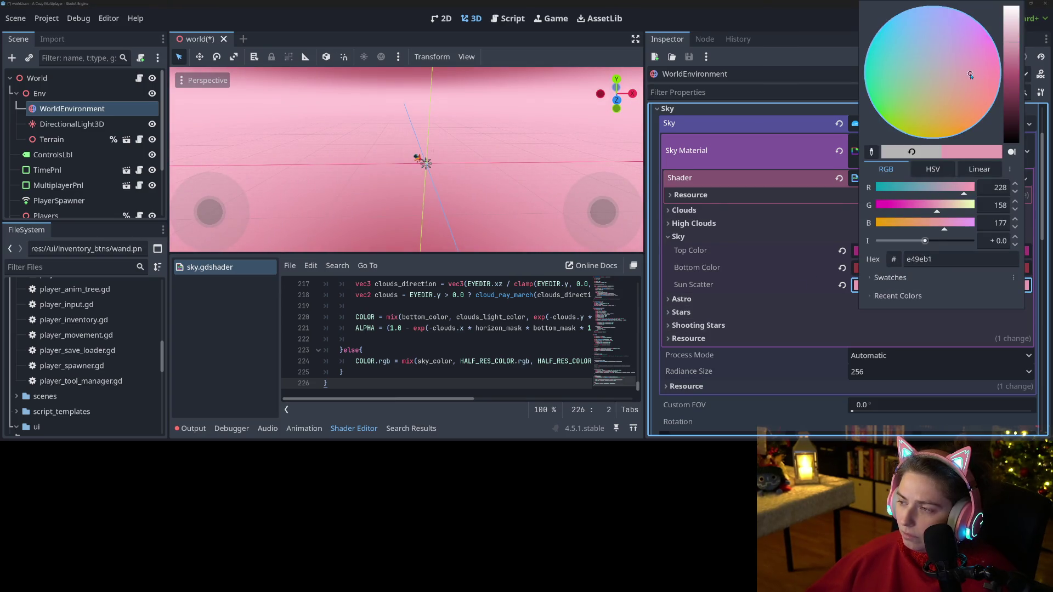
pyautogui.hotkey('ctrl', 's')
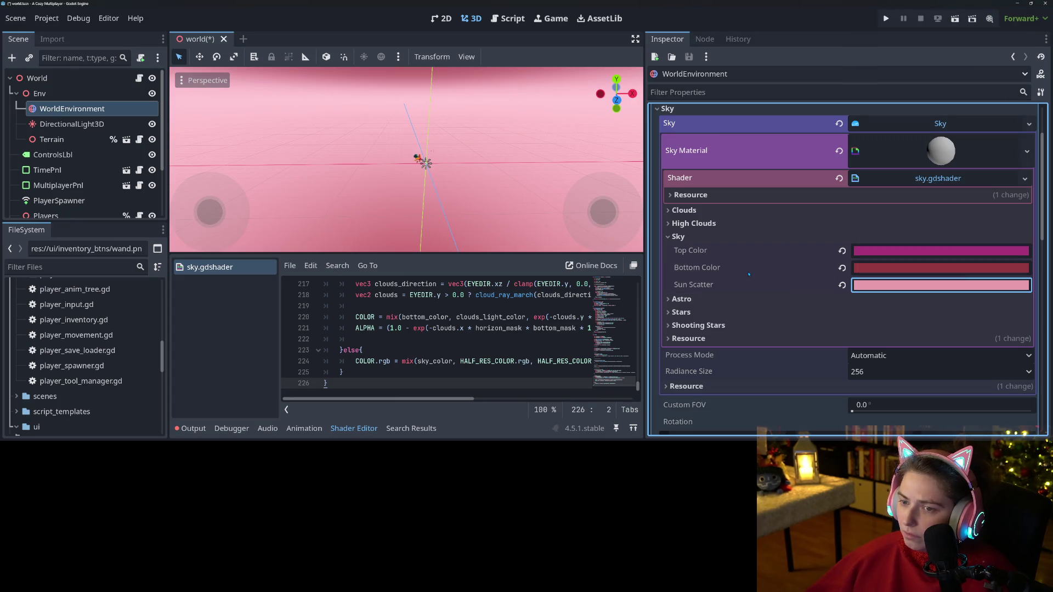
# - Brighten the sky's bottom colour to pink-red ce5e65 and expand the Clouds settings
pyautogui.click(346, 430)
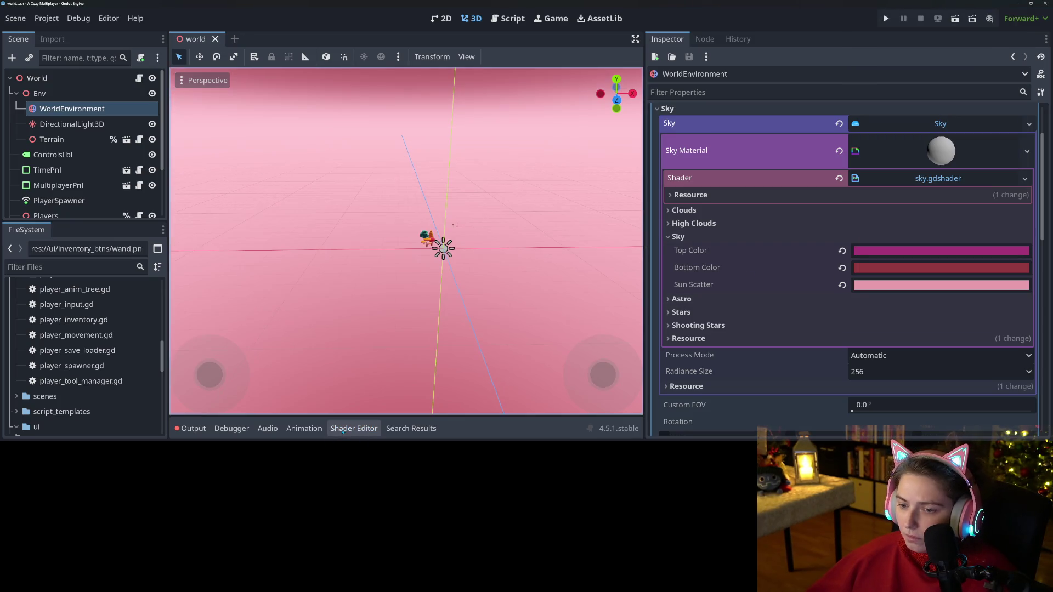
pyautogui.scroll(2, 412, 354)
pyautogui.scroll(2, 412, 354)
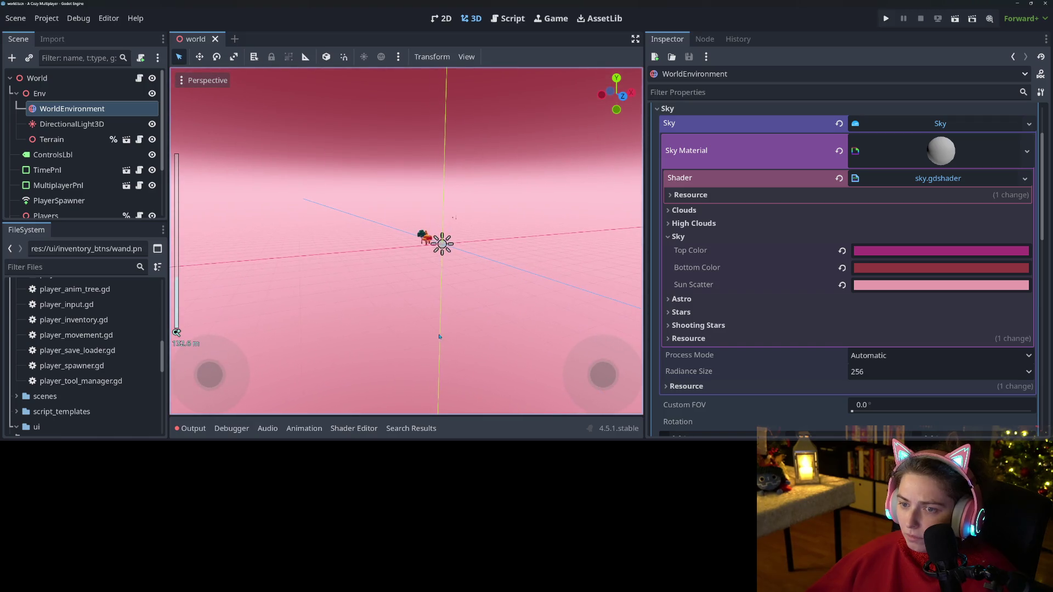
pyautogui.click(931, 269)
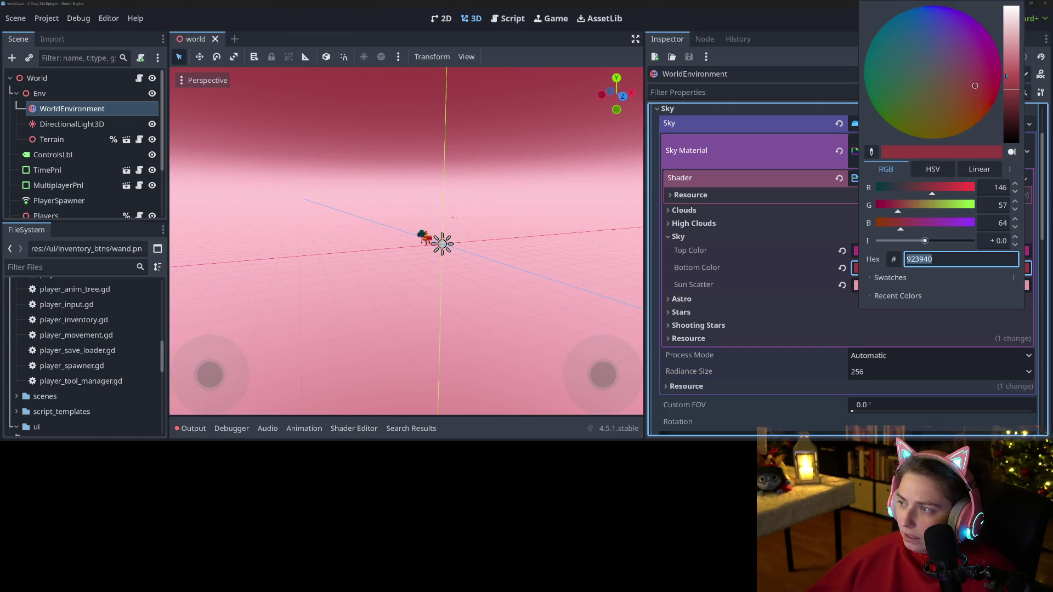
pyautogui.click(1012, 66)
pyautogui.moveTo(1012, 67)
pyautogui.mouseDown()
pyautogui.moveTo(1008, 54)
pyautogui.moveTo(1003, 68)
pyautogui.mouseUp()
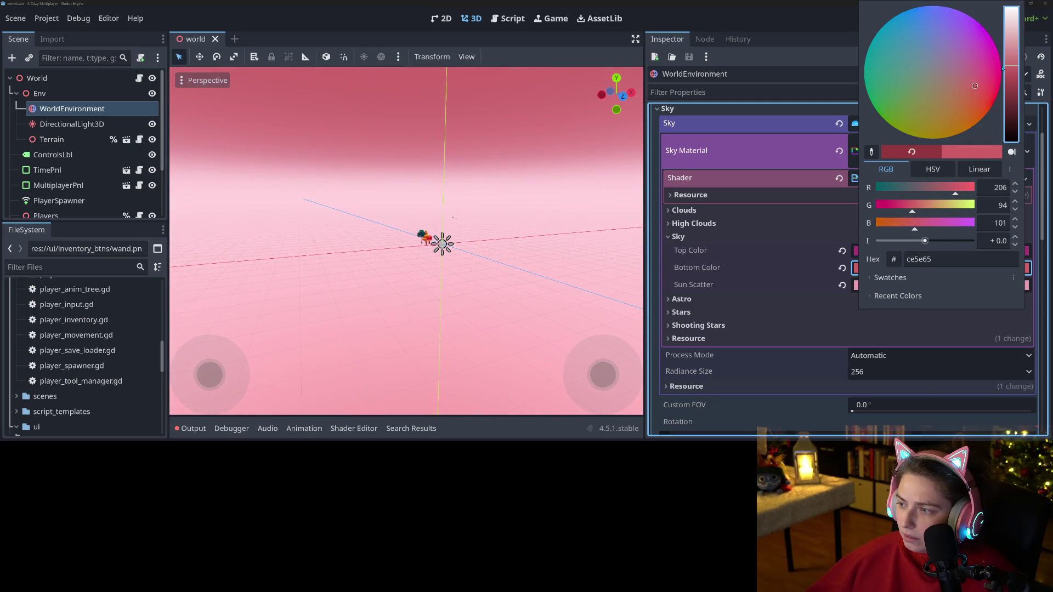
pyautogui.click(694, 345)
pyautogui.click(684, 210)
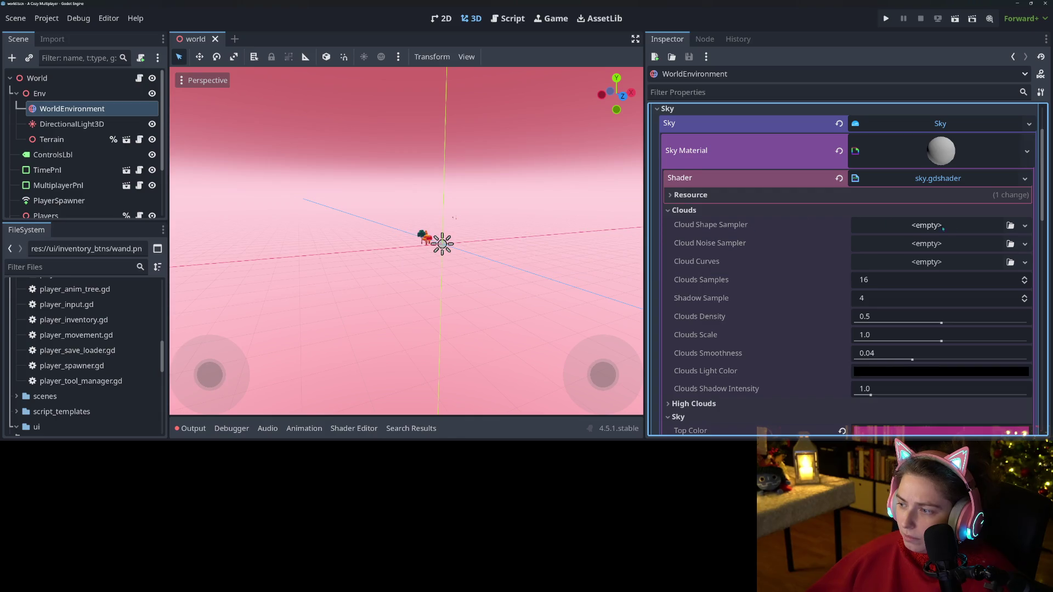
pyautogui.click(1020, 226)
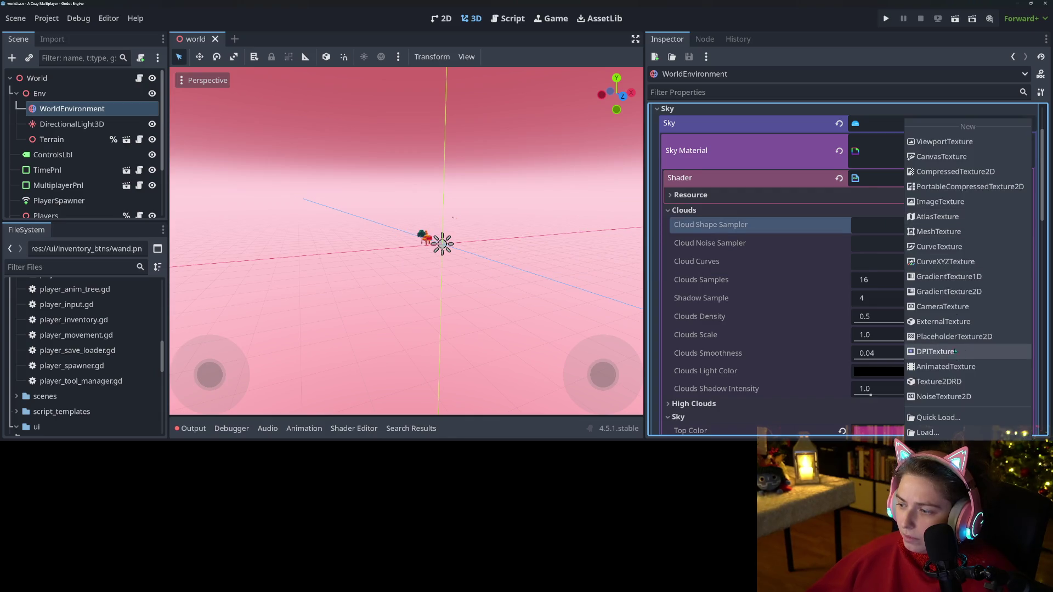
# - Give Cloud Shape Sampler a new NoiseTexture2D with Cellular FastNoiseLite noise
pyautogui.click(939, 396)
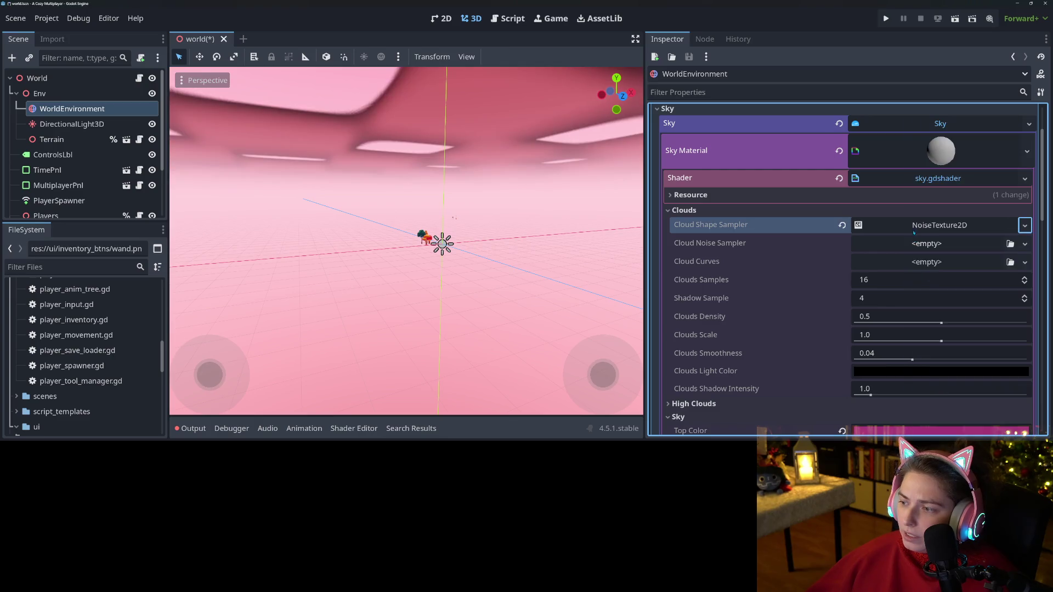
pyautogui.click(919, 225)
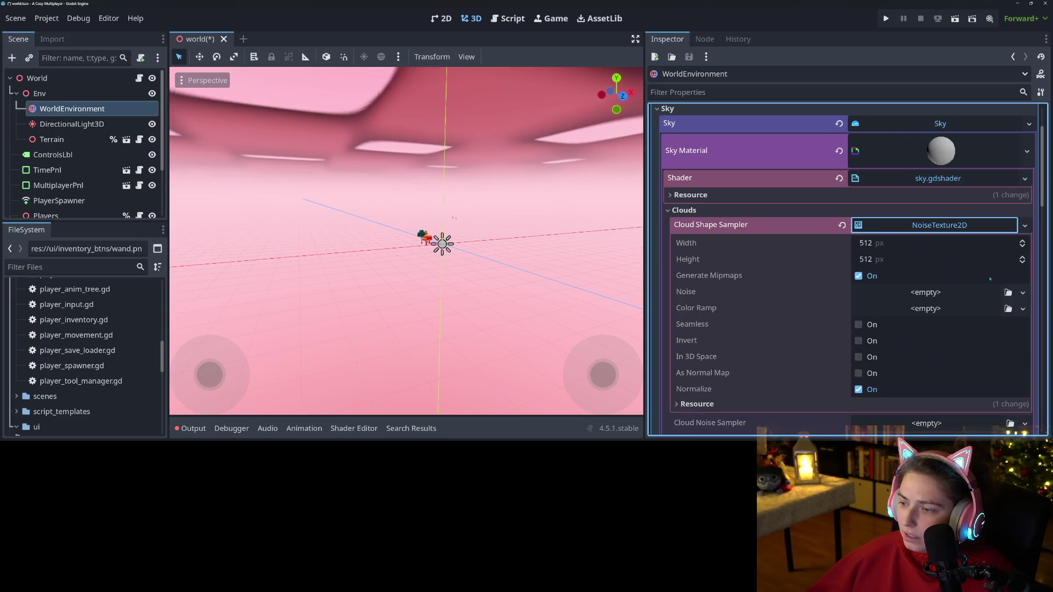
pyautogui.click(1023, 292)
pyautogui.click(993, 324)
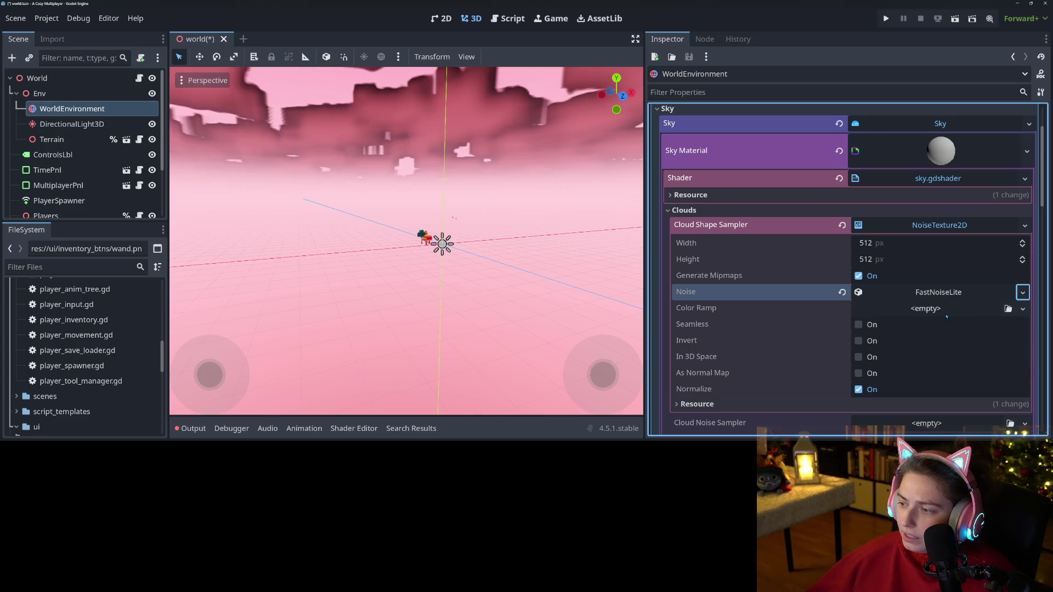
pyautogui.click(938, 292)
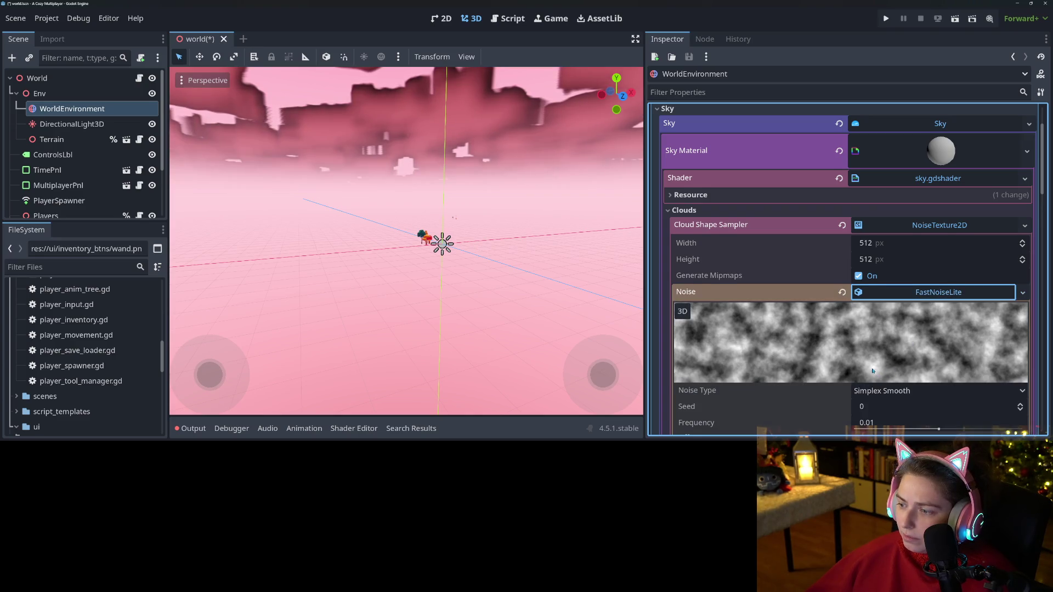
pyautogui.scroll(-5, 873, 371)
pyautogui.click(899, 267)
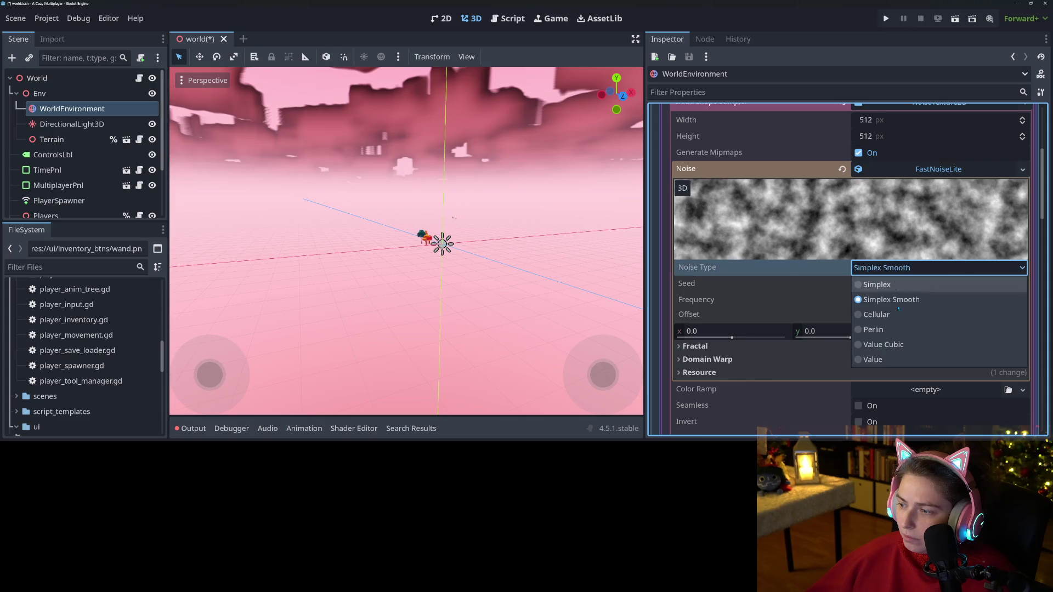
pyautogui.click(900, 315)
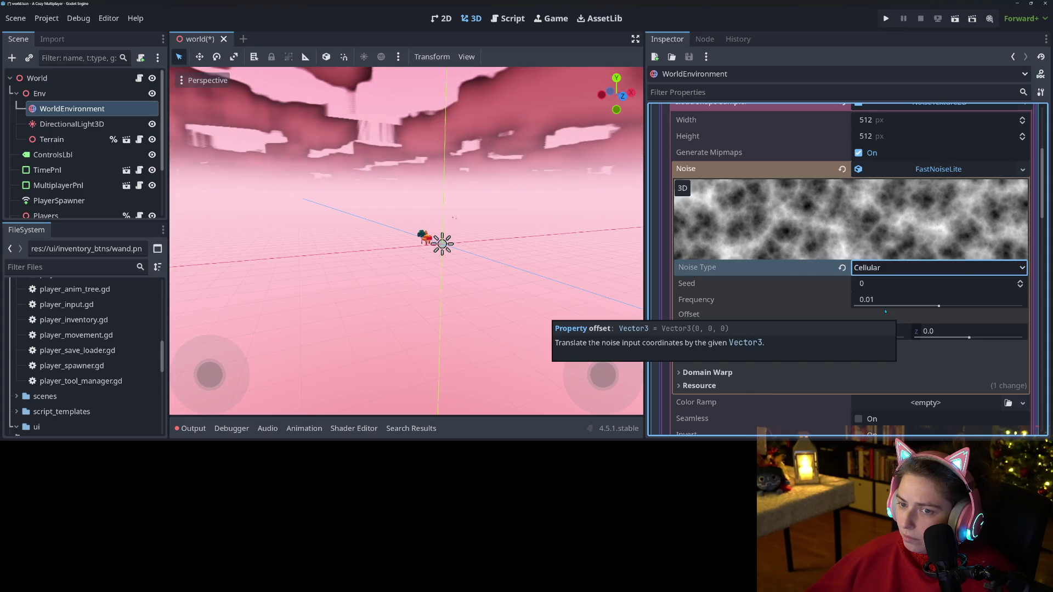
# - Make the 512×512 cloud noise texture seamless
pyautogui.scroll(-10, 454, 238)
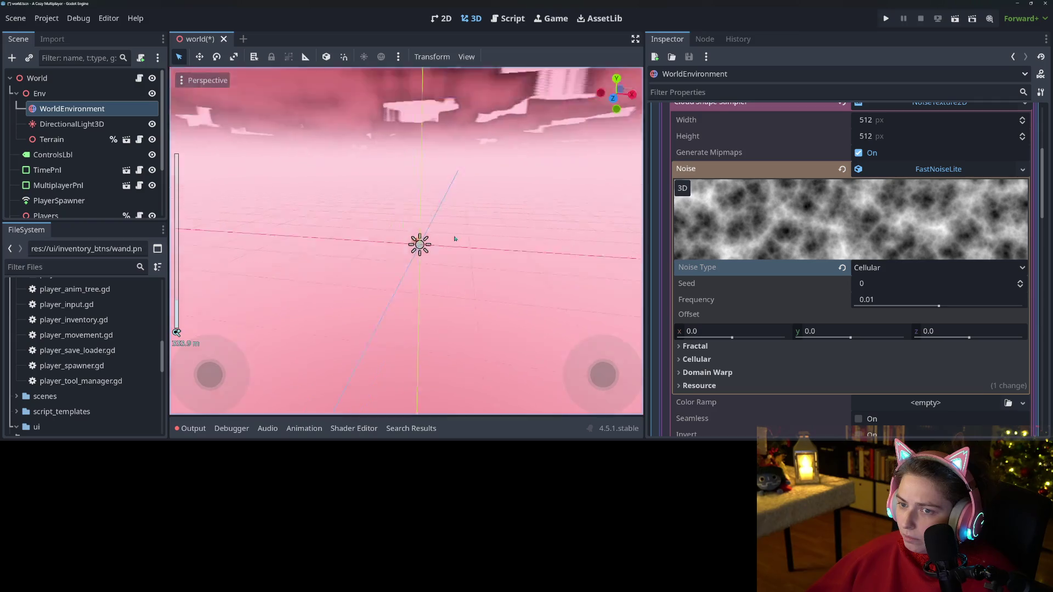
pyautogui.moveTo(454, 239)
pyautogui.mouseDown()
pyautogui.moveTo(455, 315)
pyautogui.moveTo(459, 239)
pyautogui.mouseUp()
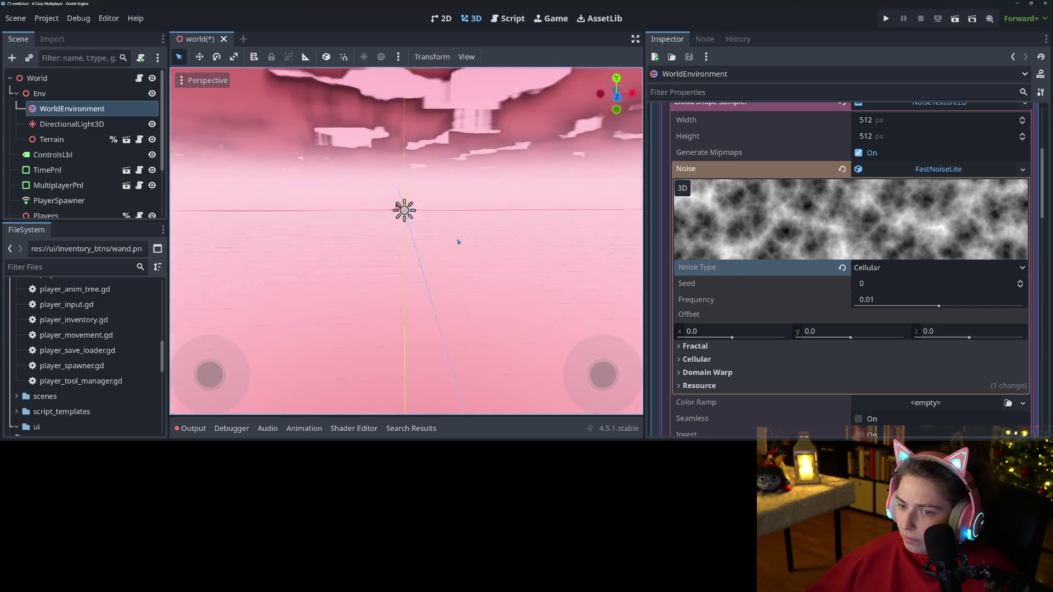
pyautogui.scroll(5, 459, 240)
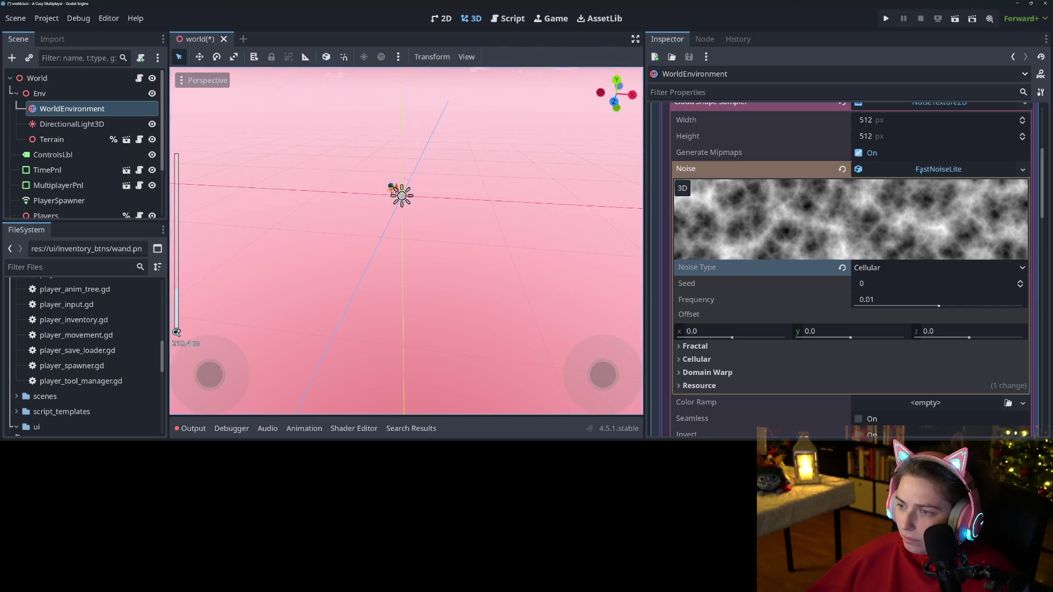
pyautogui.click(920, 171)
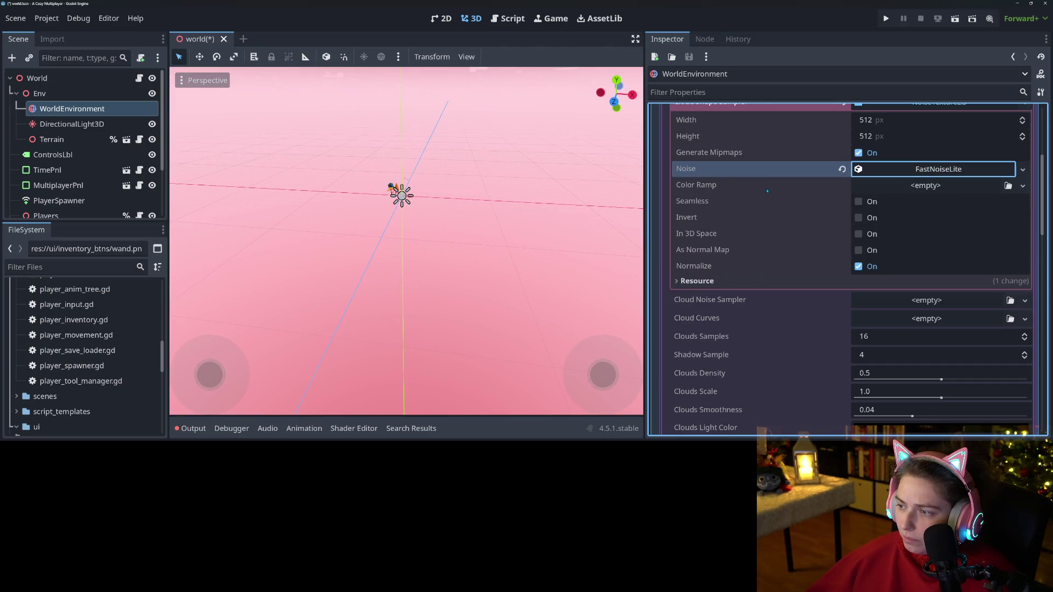
pyautogui.click(853, 200)
pyautogui.scroll(3, 828, 241)
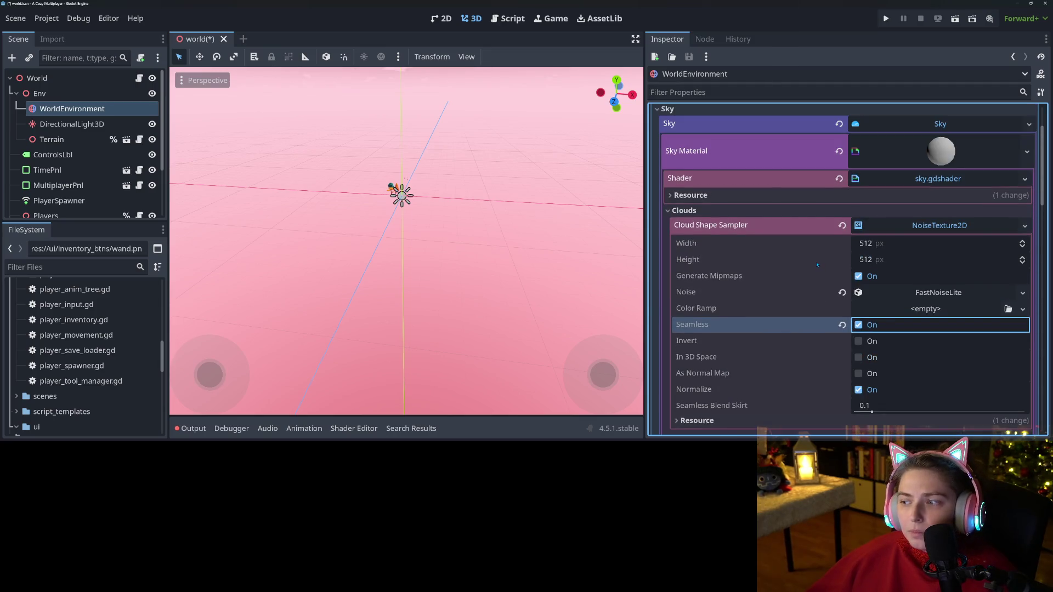
pyautogui.scroll(-2, 817, 265)
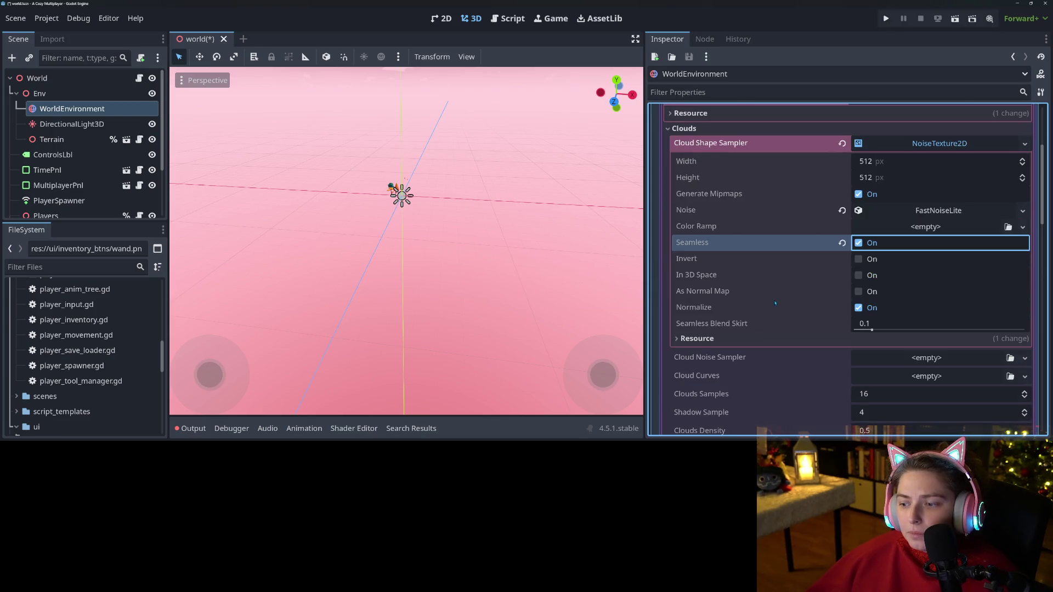
pyautogui.scroll(-1, 771, 312)
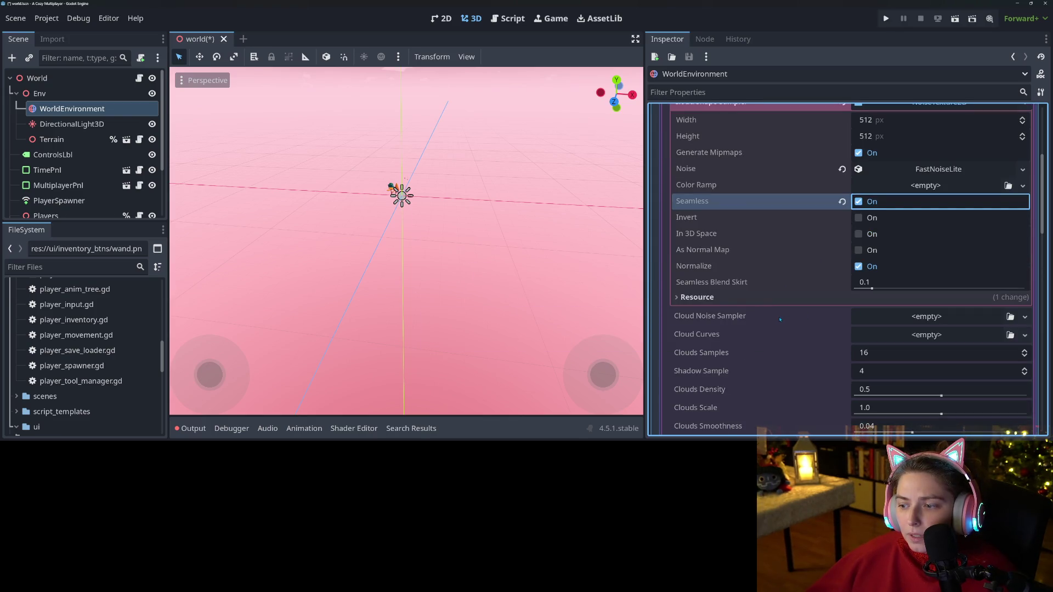
pyautogui.scroll(4, 741, 268)
pyautogui.rightClick(741, 268)
# - Copy the Cloud Shape Sampler texture and paste it into Cloud Noise Sampler
pyautogui.click(765, 277)
pyautogui.scroll(-4, 775, 329)
pyautogui.rightClick(758, 316)
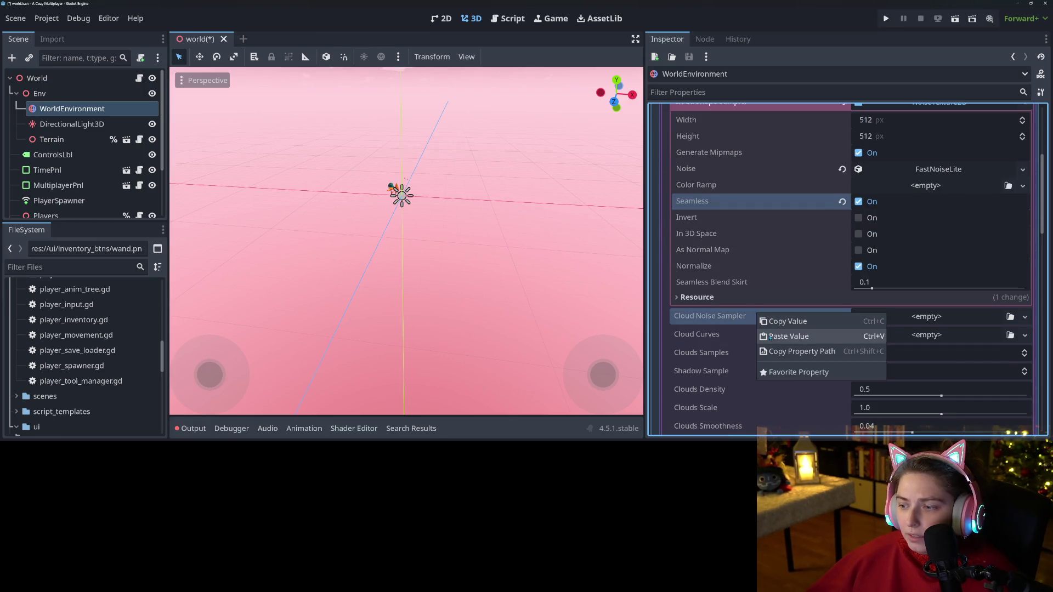
pyautogui.click(787, 336)
pyautogui.scroll(3, 846, 188)
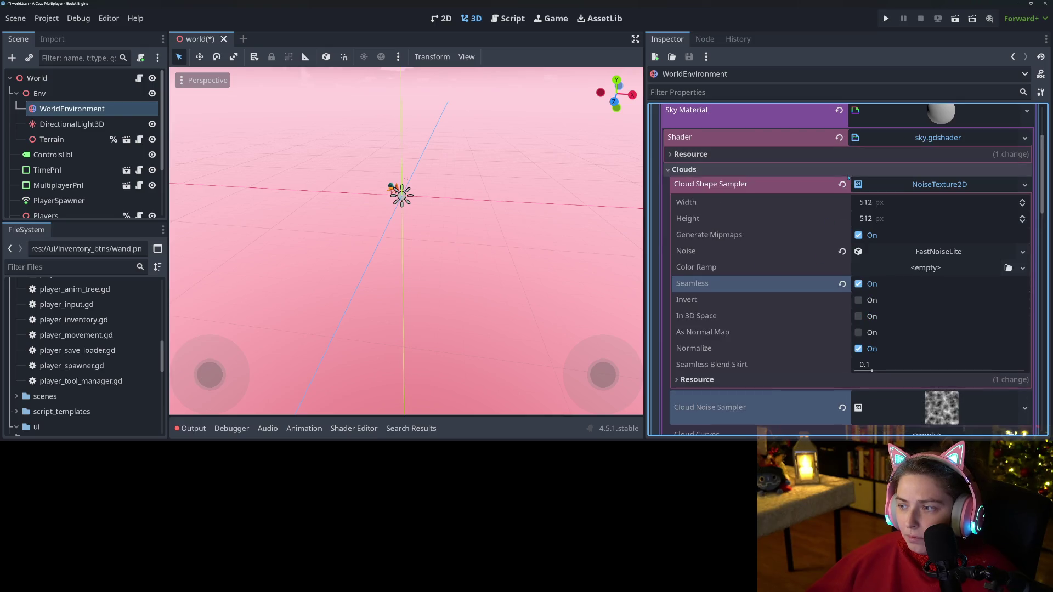
pyautogui.moveTo(512, 223)
pyautogui.mouseDown()
pyautogui.moveTo(541, 212)
pyautogui.moveTo(540, 137)
pyautogui.moveTo(541, 181)
pyautogui.mouseUp()
# - Paste the noise texture back into Cloud Shape Sampler after an accidental revert
pyautogui.rightClick(777, 187)
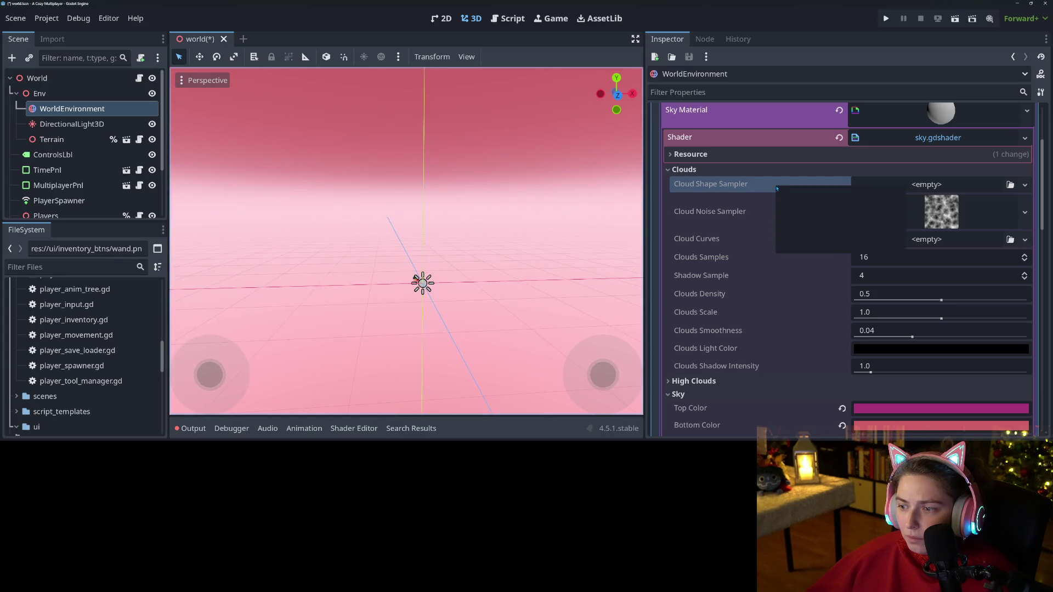
pyautogui.click(800, 209)
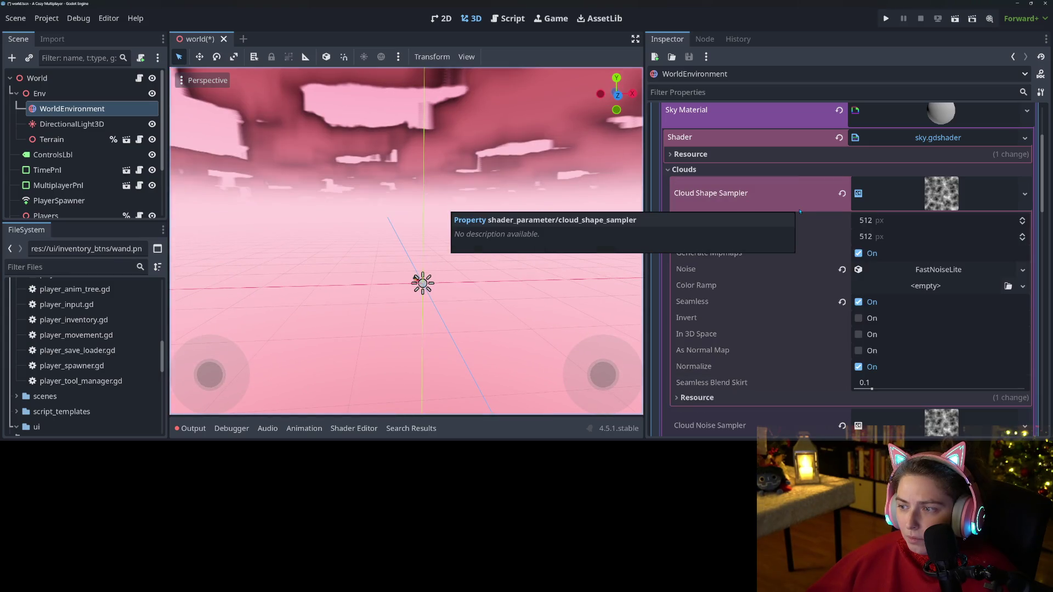
pyautogui.click(839, 184)
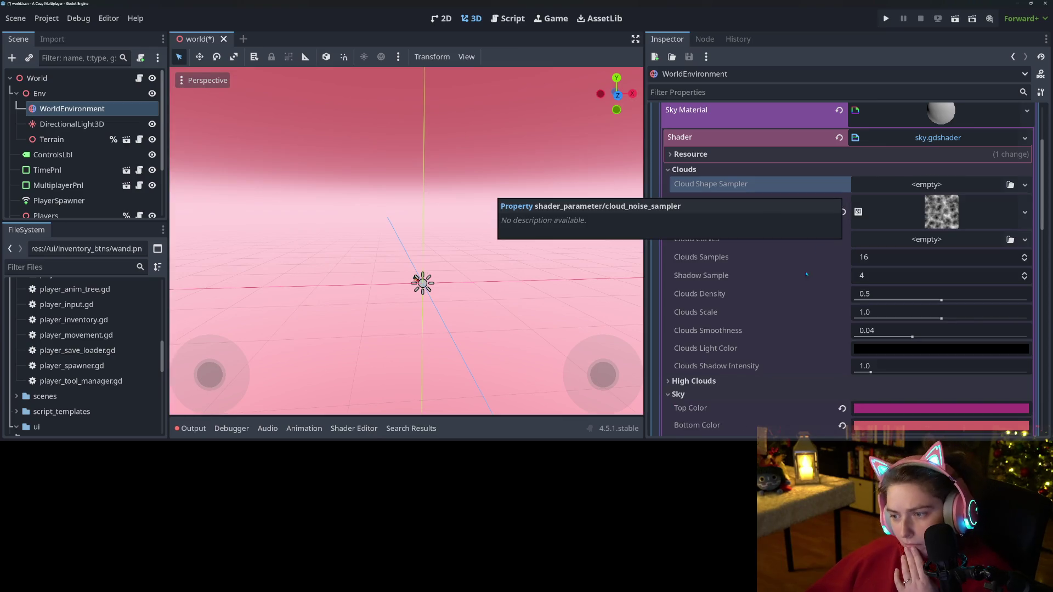
pyautogui.click(711, 266)
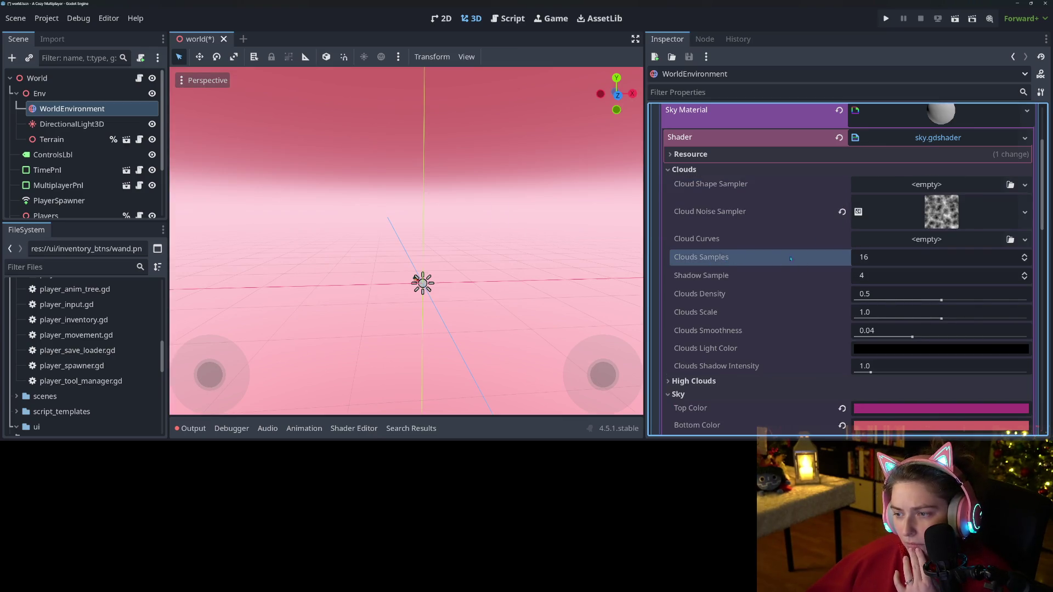
pyautogui.click(738, 240)
pyautogui.rightClick(738, 238)
pyautogui.click(708, 237)
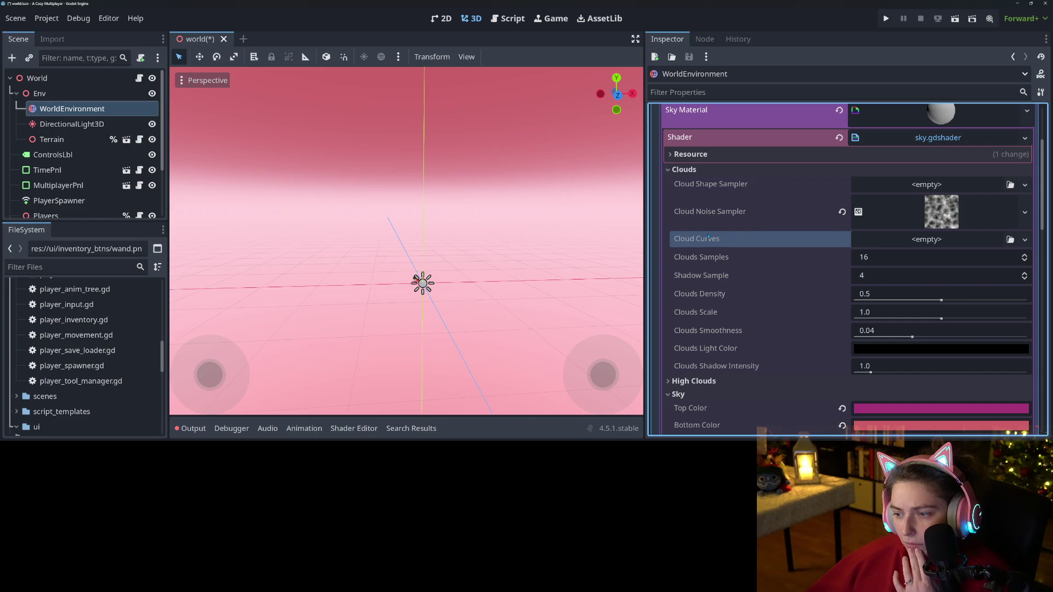
pyautogui.rightClick(738, 184)
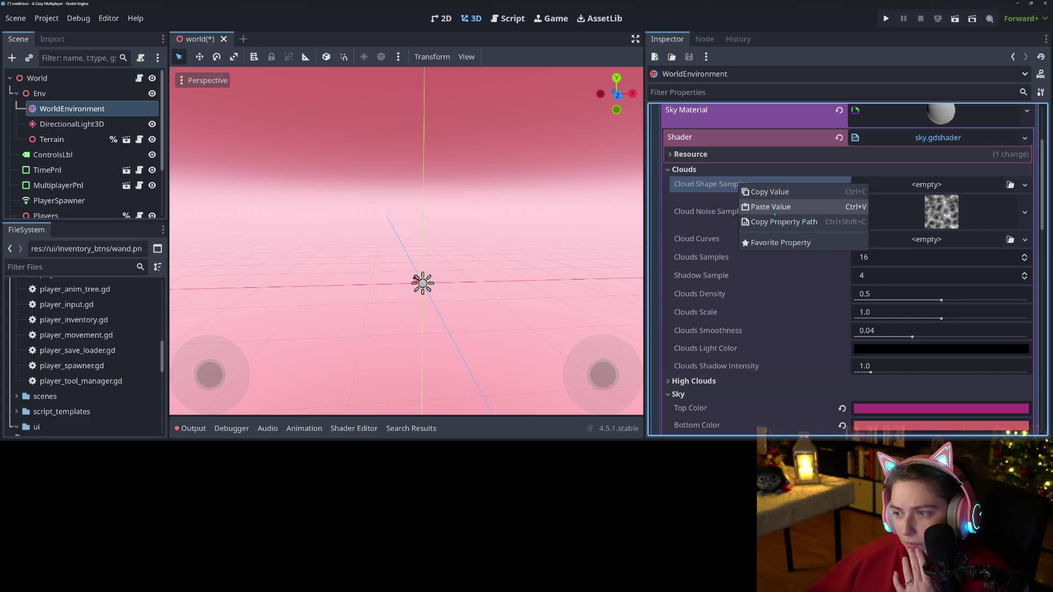
pyautogui.click(753, 204)
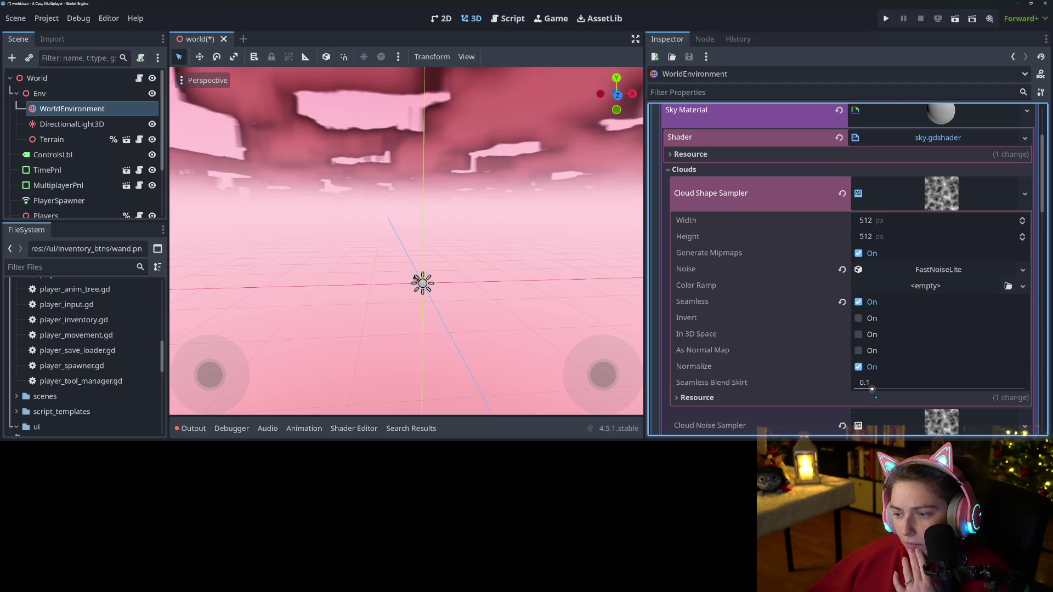
pyautogui.scroll(-6, 832, 313)
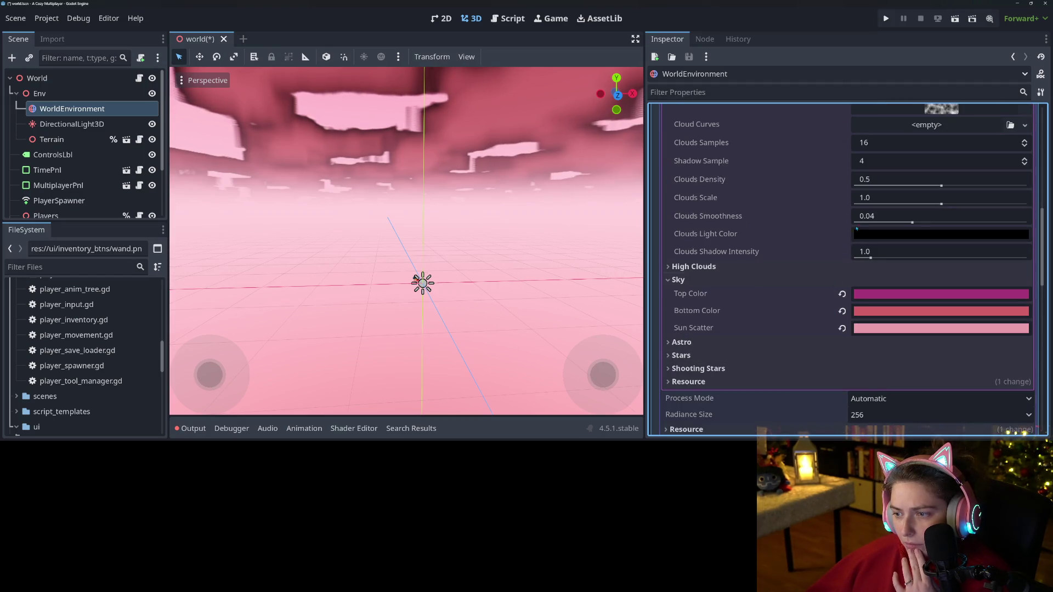
# - Set cloud smoothness to 0.1, scale to 0.6 and density to 0.5
pyautogui.moveTo(911, 222); pyautogui.dragTo(1025, 234)
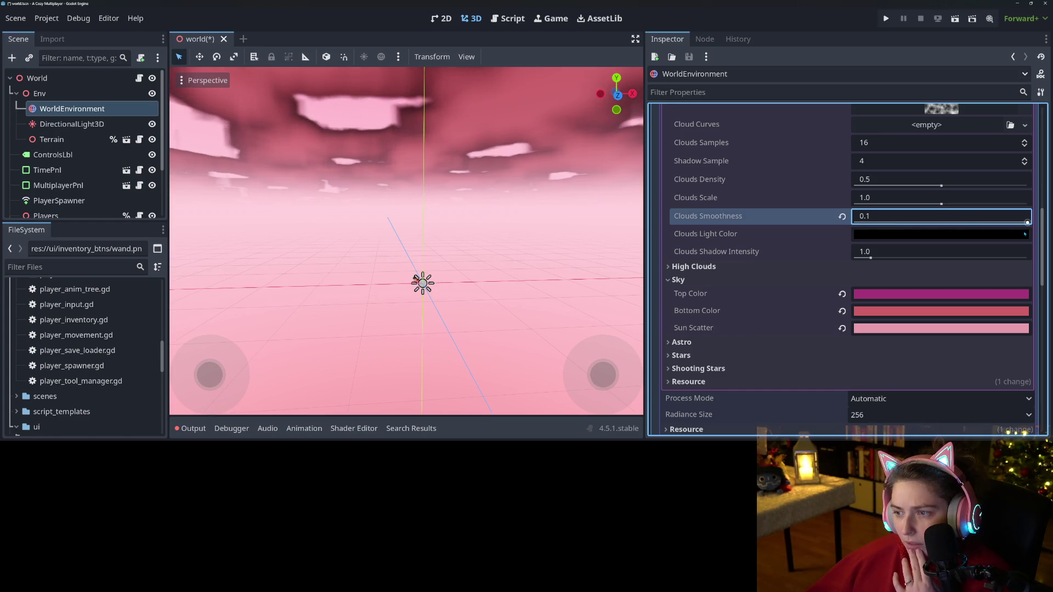
pyautogui.moveTo(939, 205); pyautogui.dragTo(873, 213)
pyautogui.moveTo(941, 186)
pyautogui.mouseDown()
pyautogui.moveTo(854, 186)
pyautogui.moveTo(1027, 186)
pyautogui.mouseUp()
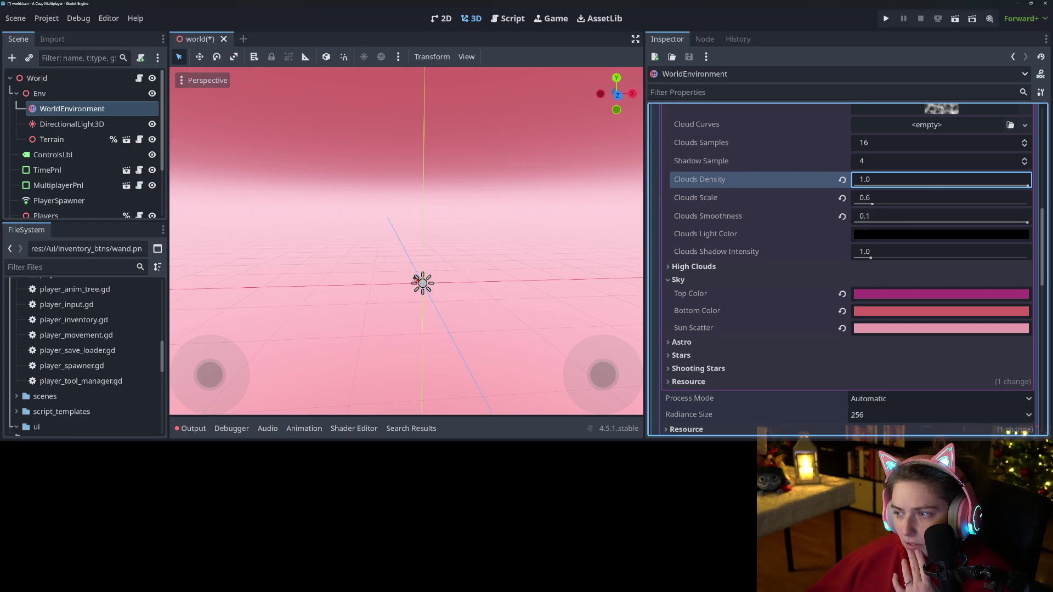
pyautogui.click(996, 179)
pyautogui.write('0.2')
pyautogui.press('Return')
pyautogui.click(996, 179)
pyautogui.press('Return')
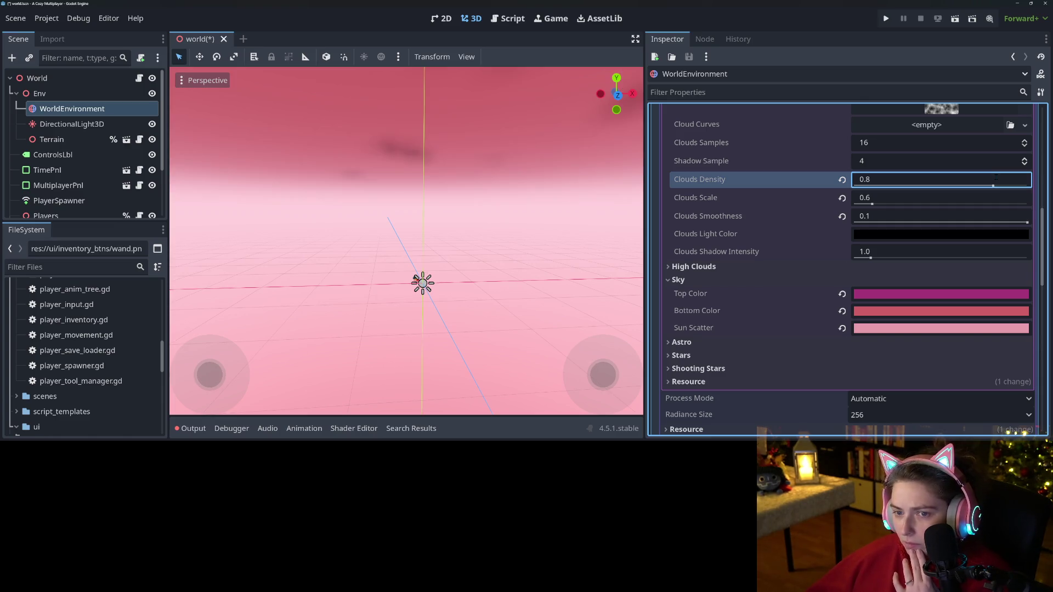
pyautogui.click(996, 178)
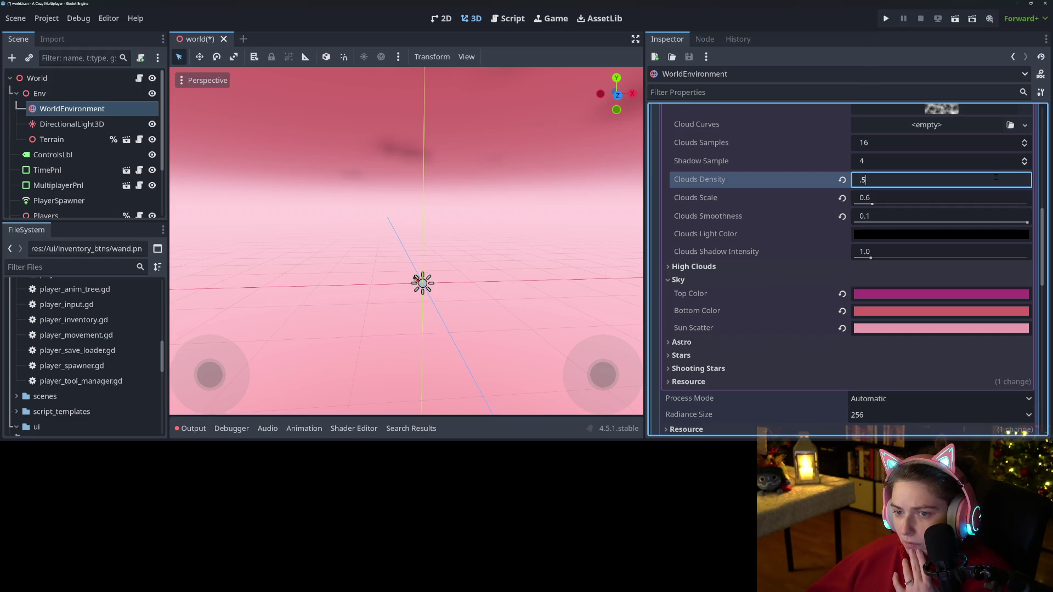
pyautogui.press('Return')
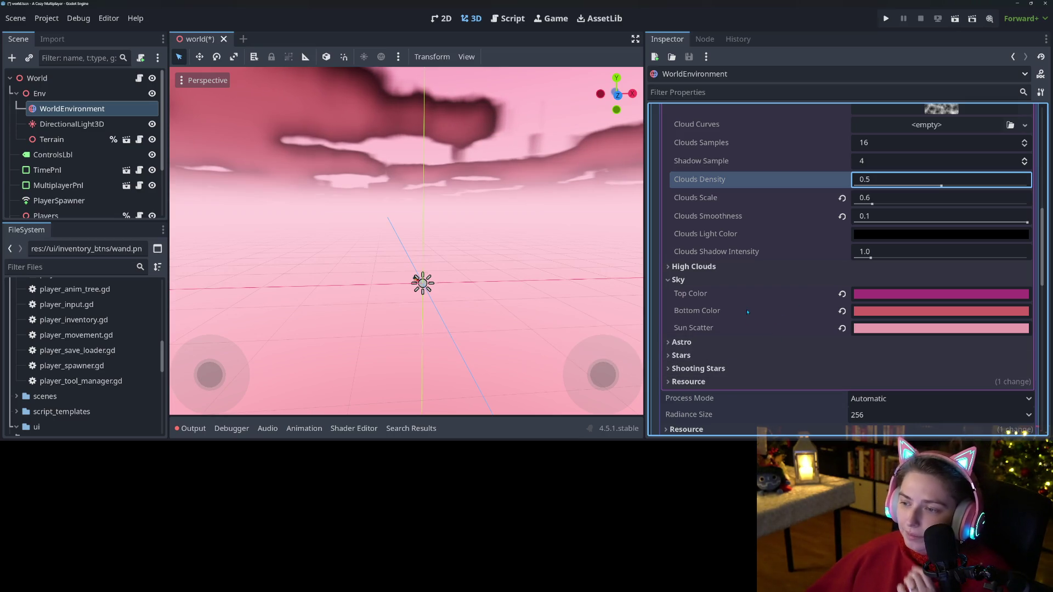
# - Make Clouds Light Color a mid grey (696969)
pyautogui.click(883, 237)
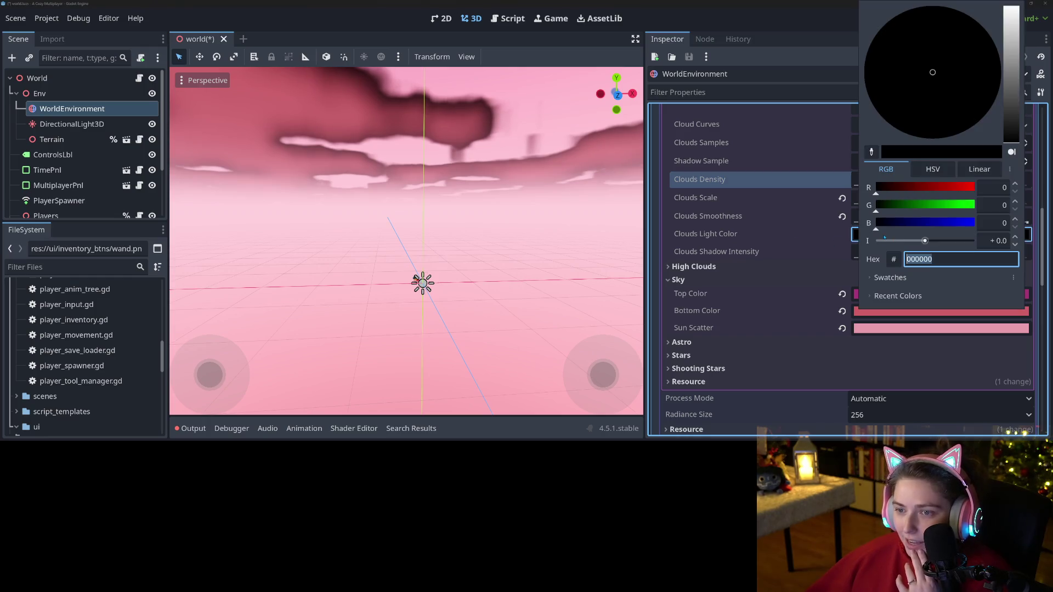
pyautogui.moveTo(1015, 112); pyautogui.dragTo(1016, 90)
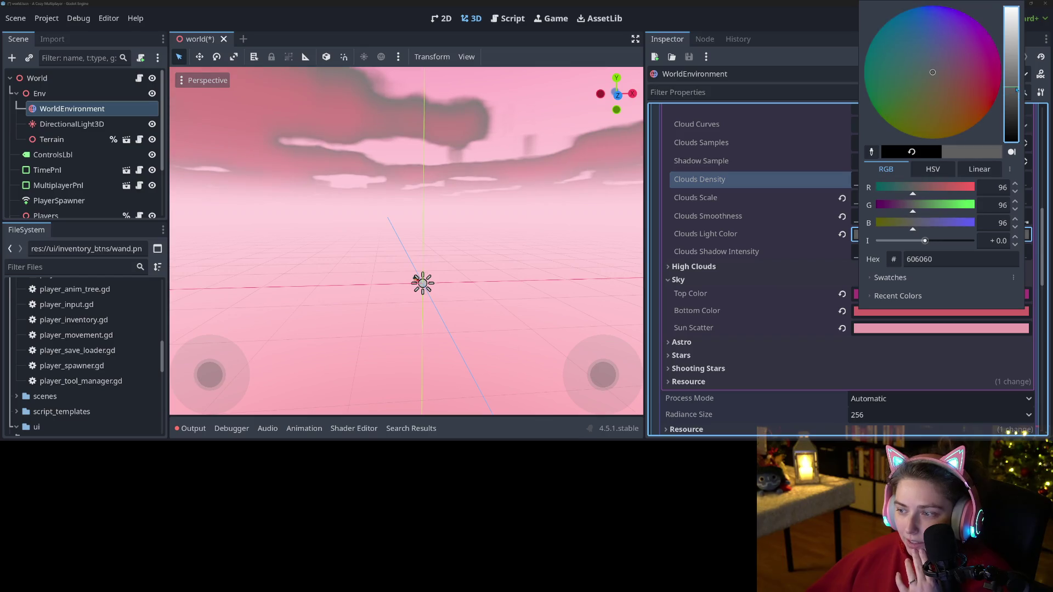
pyautogui.click(1011, 54)
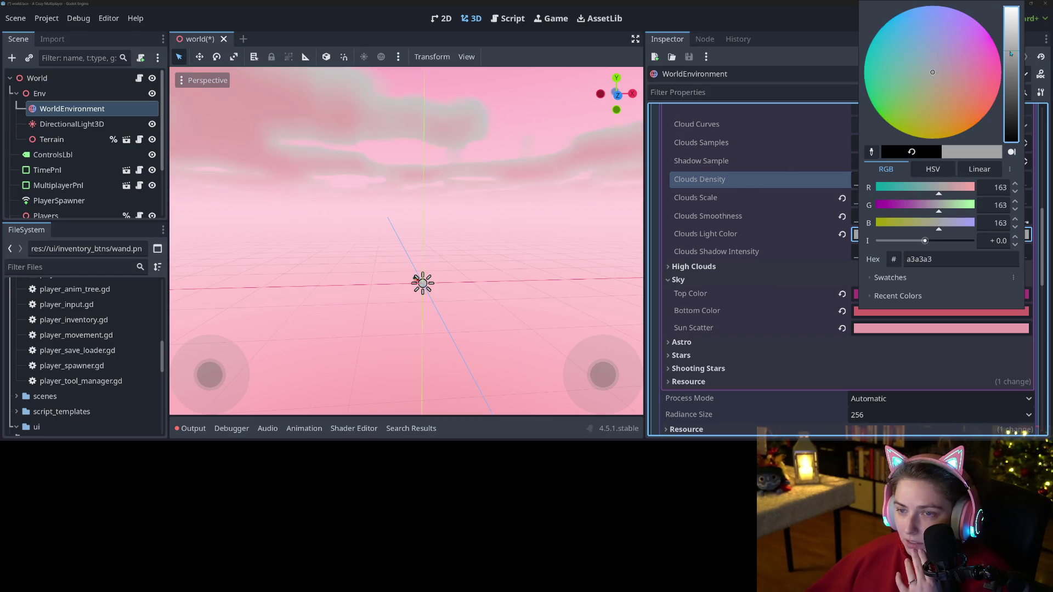
pyautogui.moveTo(1010, 53); pyautogui.dragTo(1011, 79)
pyautogui.click(762, 201)
pyautogui.scroll(3, 765, 239)
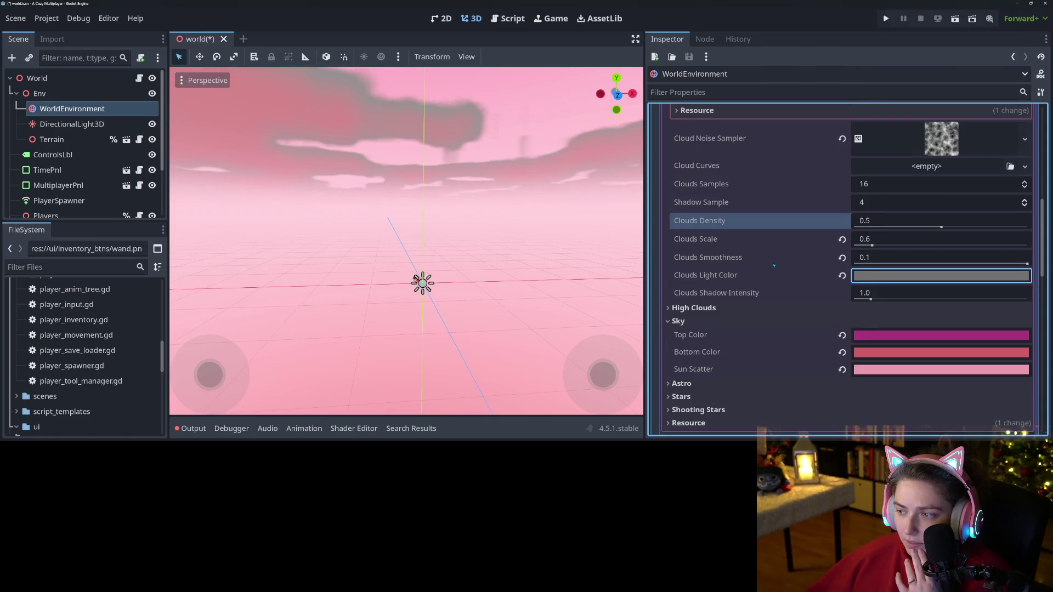
pyautogui.scroll(-4, 796, 318)
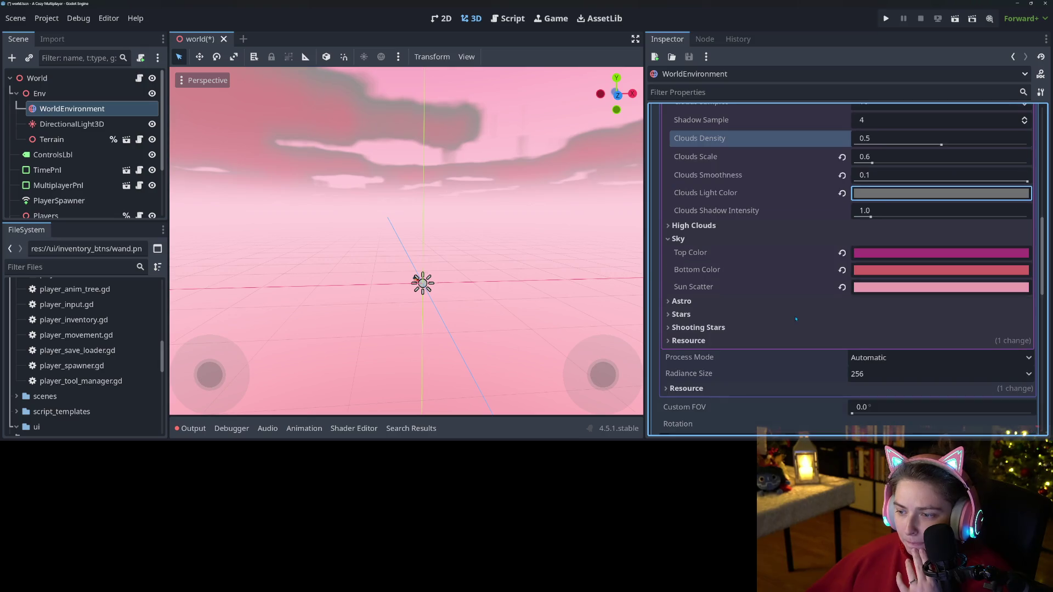
pyautogui.click(721, 237)
pyautogui.click(720, 238)
pyautogui.click(721, 226)
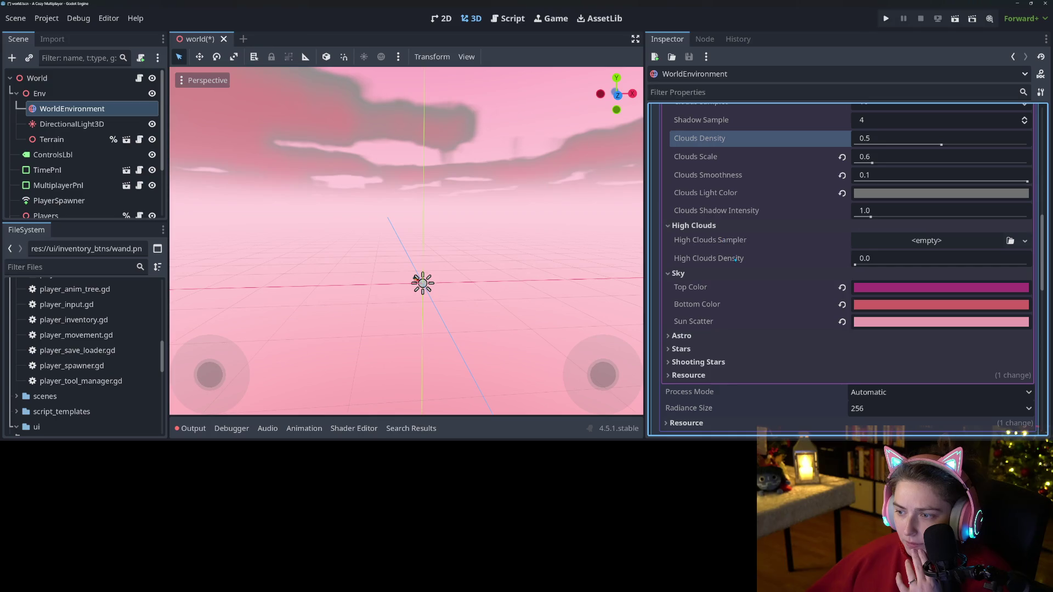
# - Paste the noise texture into High Clouds Sampler and set High Clouds Density to 0.5
pyautogui.moveTo(888, 258); pyautogui.dragTo(976, 258)
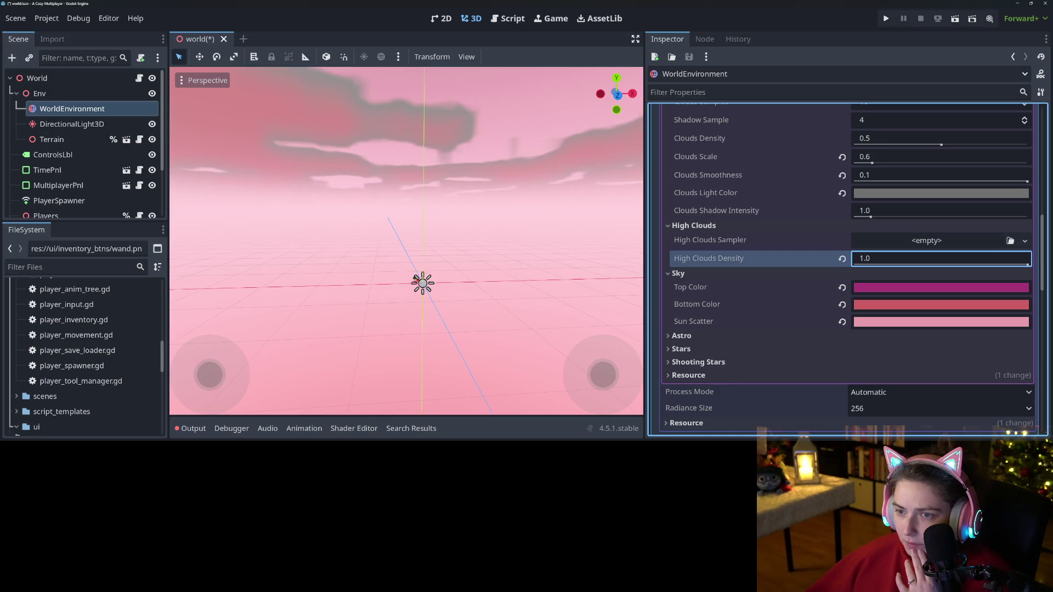
pyautogui.rightClick(824, 246)
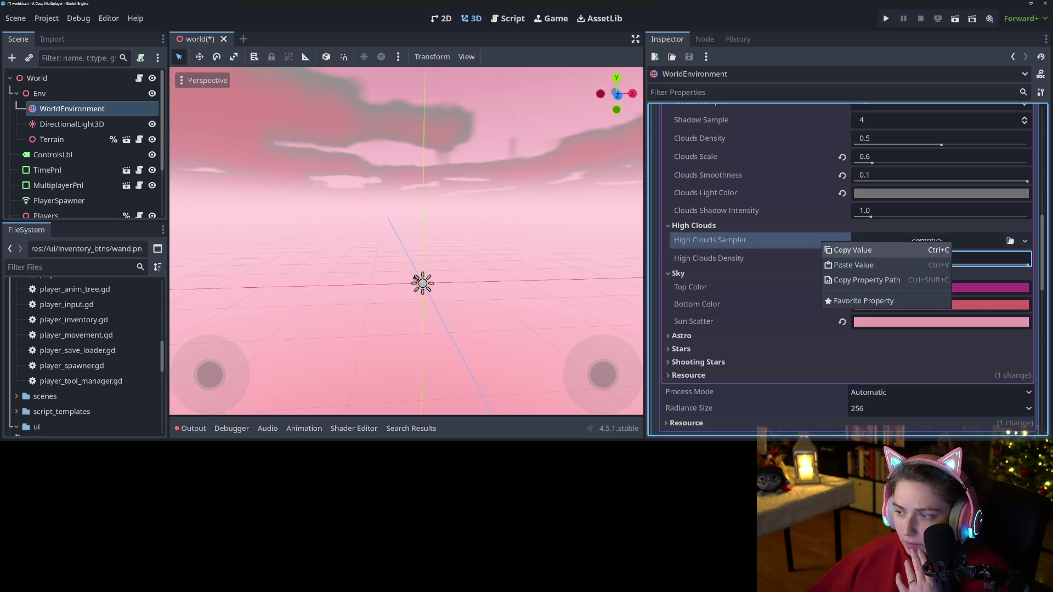
pyautogui.click(910, 323)
pyautogui.click(928, 280)
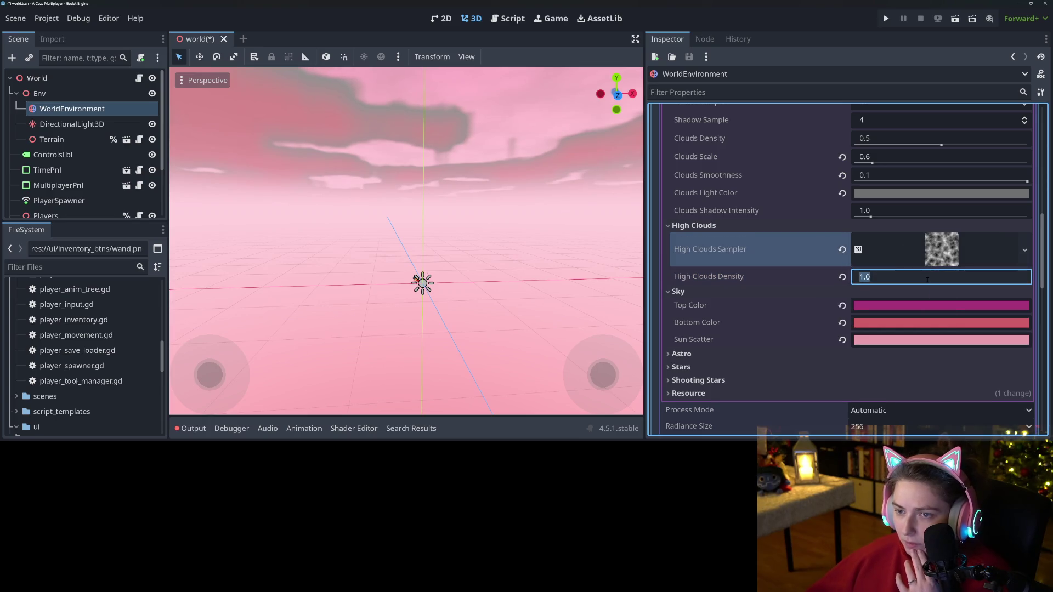
pyautogui.press('Return')
pyautogui.moveTo(406, 242)
pyautogui.mouseDown()
pyautogui.moveTo(405, 312)
pyautogui.moveTo(435, 233)
pyautogui.mouseUp()
pyautogui.scroll(-3, 436, 233)
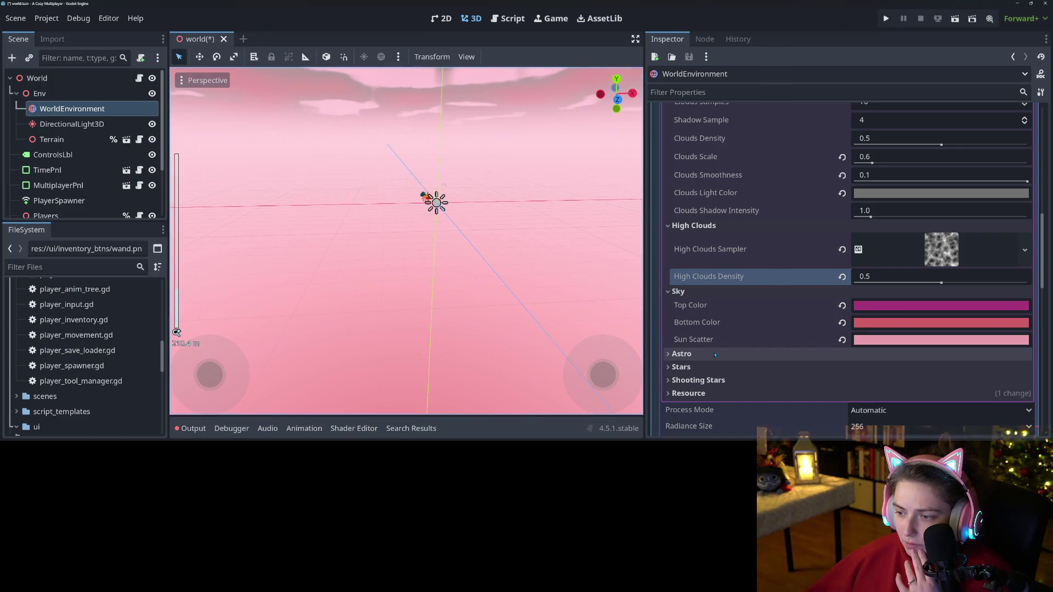
pyautogui.click(762, 354)
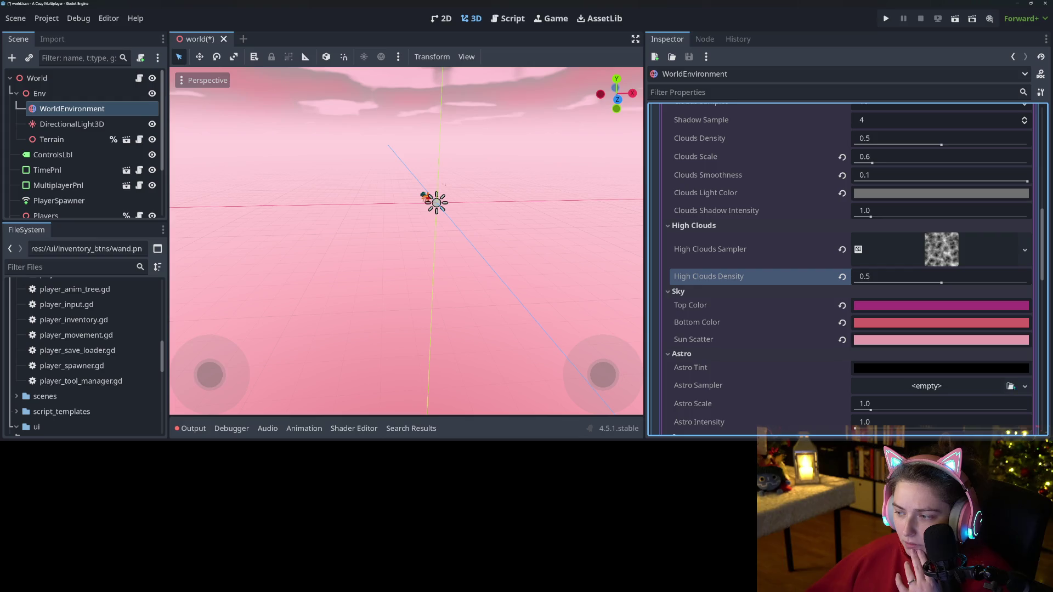
pyautogui.click(1024, 386)
# - Paste the noise texture into Astro Sampler and try an astro scale of 1.5
pyautogui.rightClick(760, 380)
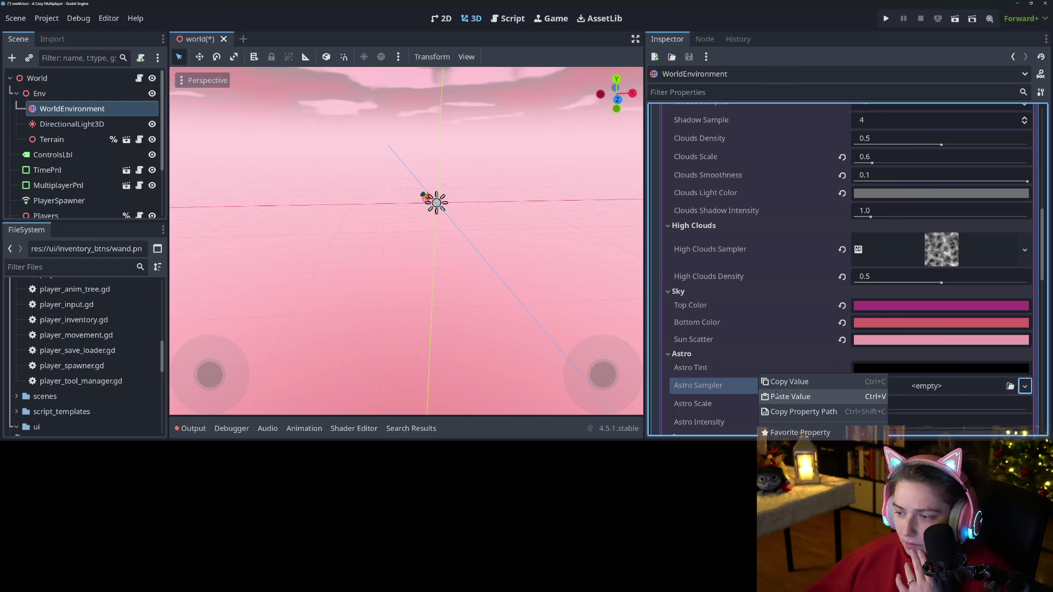
pyautogui.click(783, 397)
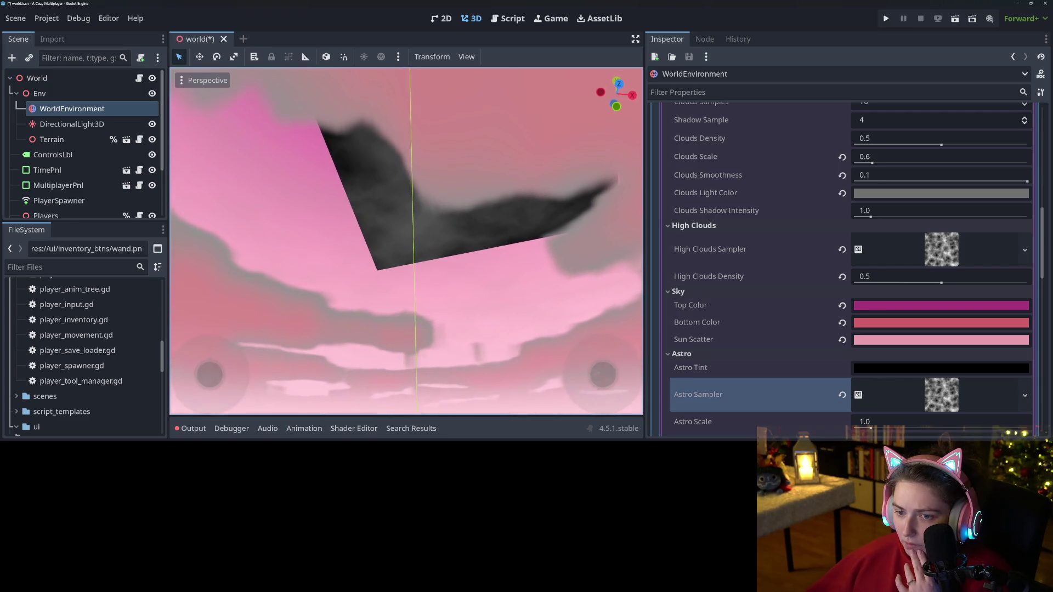
pyautogui.scroll(-5, 827, 322)
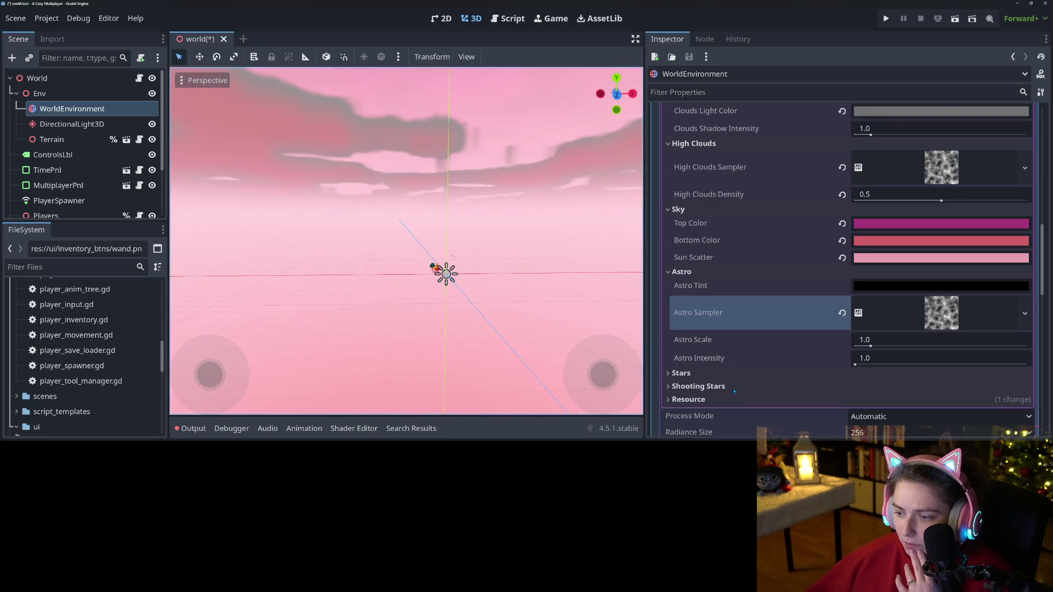
pyautogui.moveTo(870, 305); pyautogui.dragTo(879, 305)
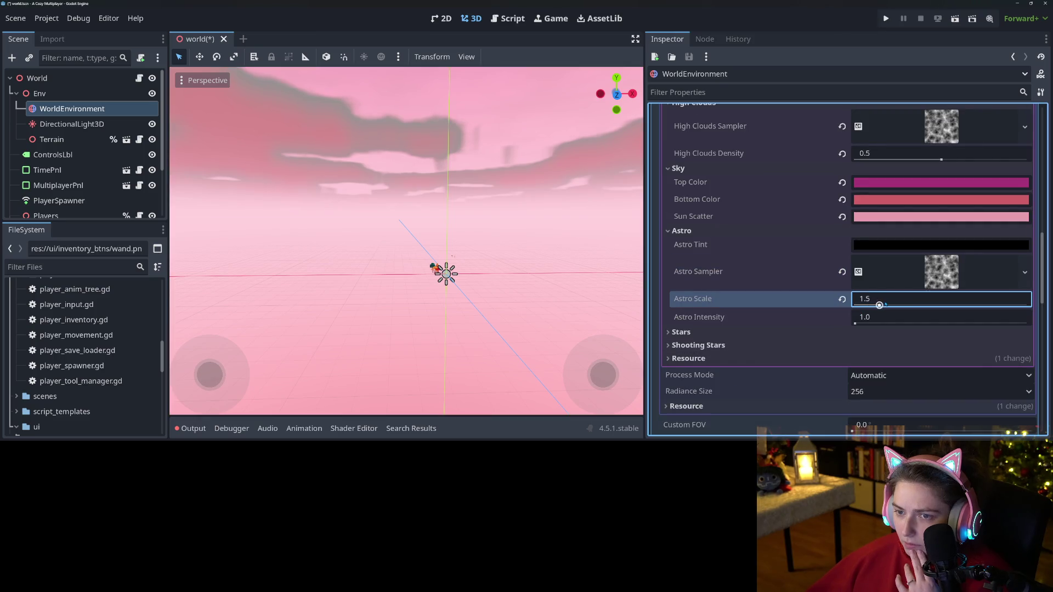
pyautogui.moveTo(607, 269); pyautogui.dragTo(501, 202)
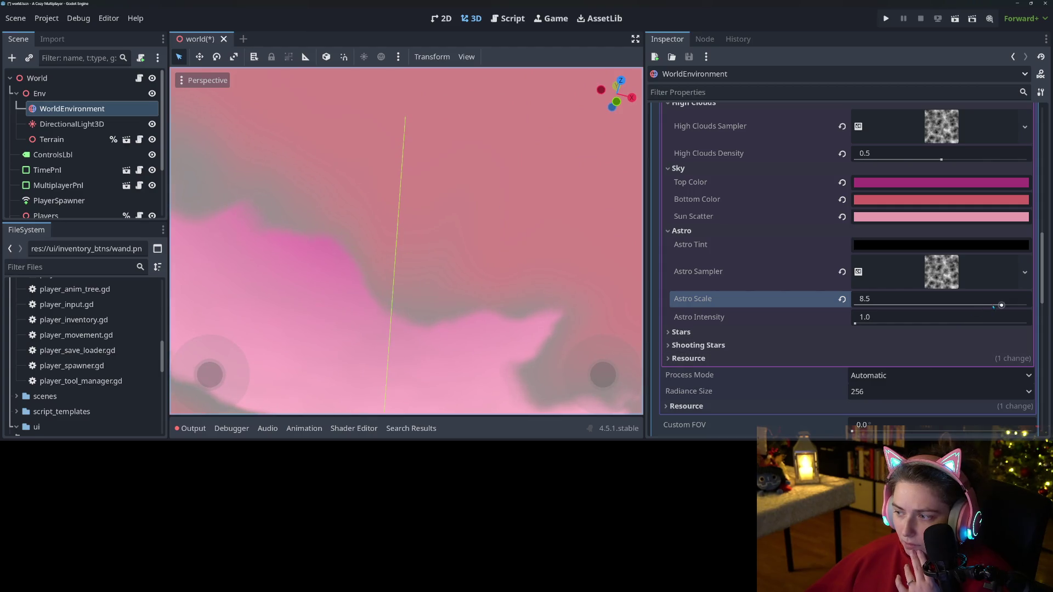
# - Lower Astro Scale to 0.1 and clear the Astro Sampler texture
pyautogui.moveTo(1001, 304); pyautogui.dragTo(987, 305)
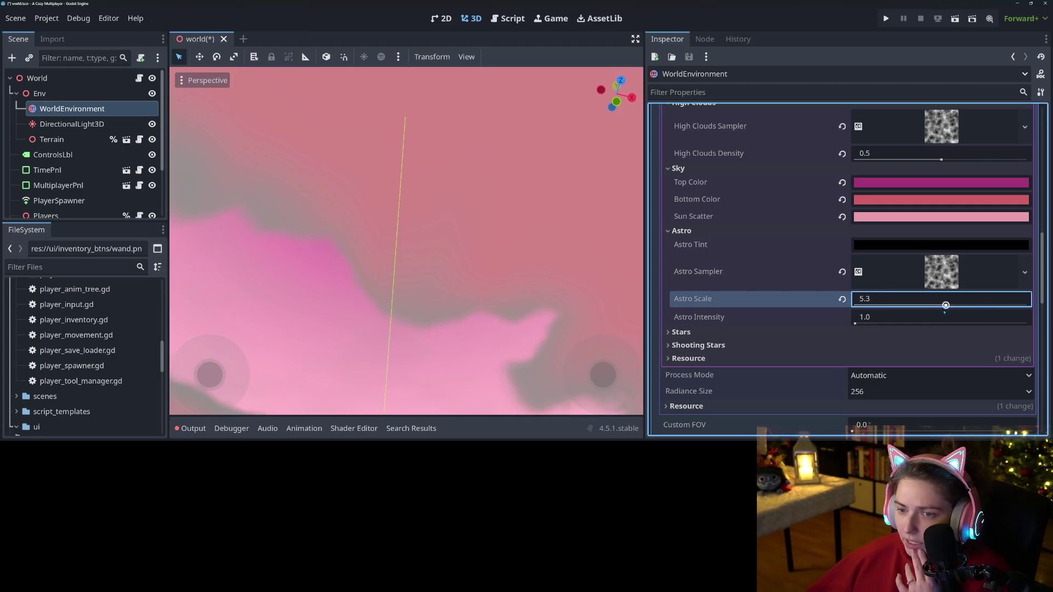
pyautogui.moveTo(901, 314)
pyautogui.mouseDown()
pyautogui.moveTo(862, 315)
pyautogui.moveTo(872, 317)
pyautogui.moveTo(867, 328)
pyautogui.moveTo(859, 320)
pyautogui.mouseUp()
pyautogui.moveTo(406, 247)
pyautogui.mouseDown()
pyautogui.moveTo(406, 203)
pyautogui.moveTo(482, 280)
pyautogui.mouseUp()
pyautogui.scroll(-1, 500, 295)
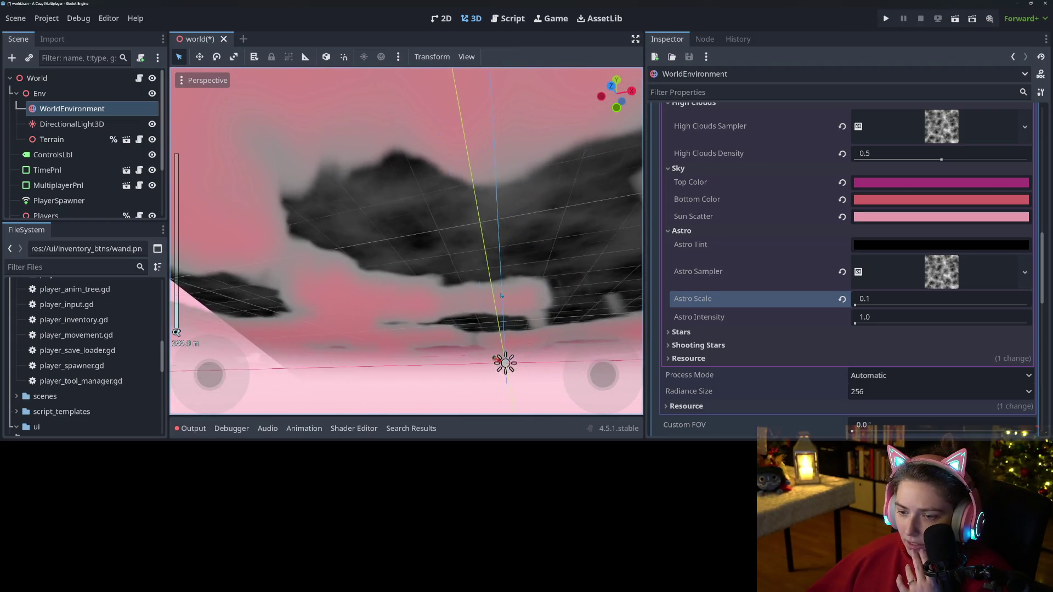
pyautogui.click(774, 268)
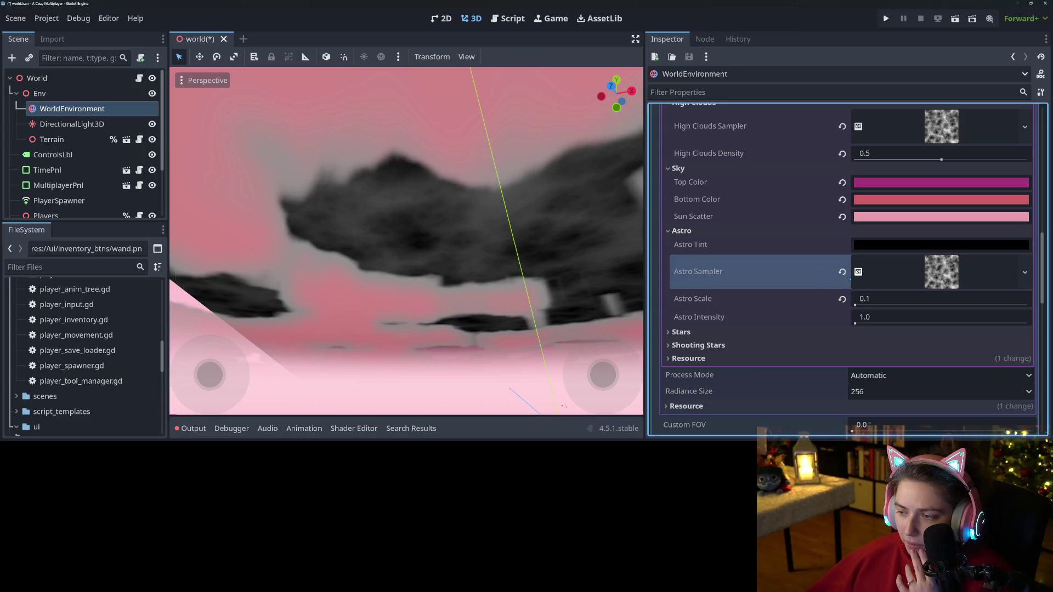
pyautogui.click(842, 272)
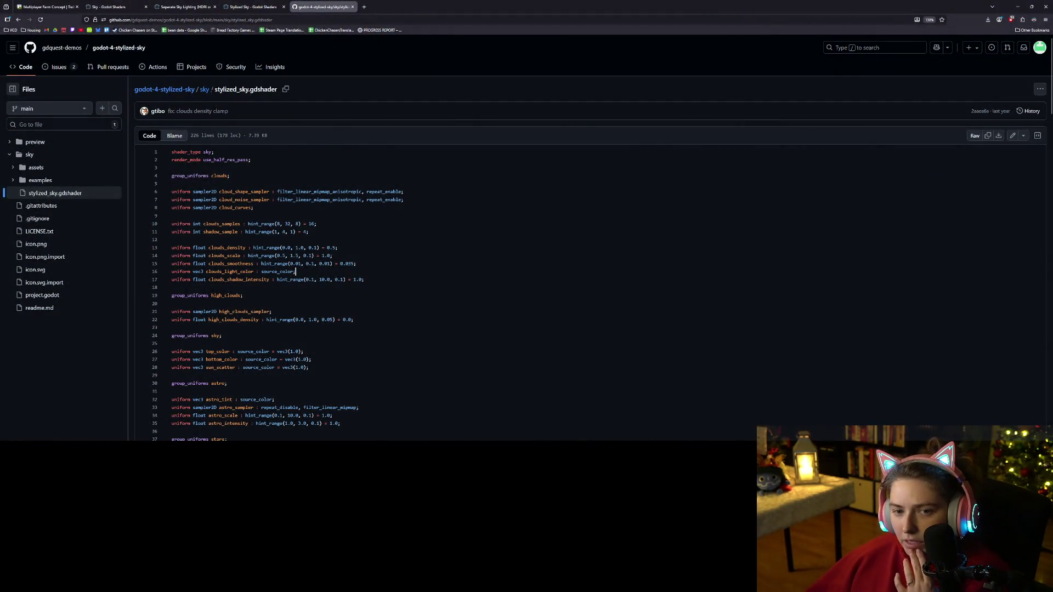
# - Browse the sky, assets and examples folders, view day_sky.tres, then return to godot-4-stylized-sky
pyautogui.click(204, 89)
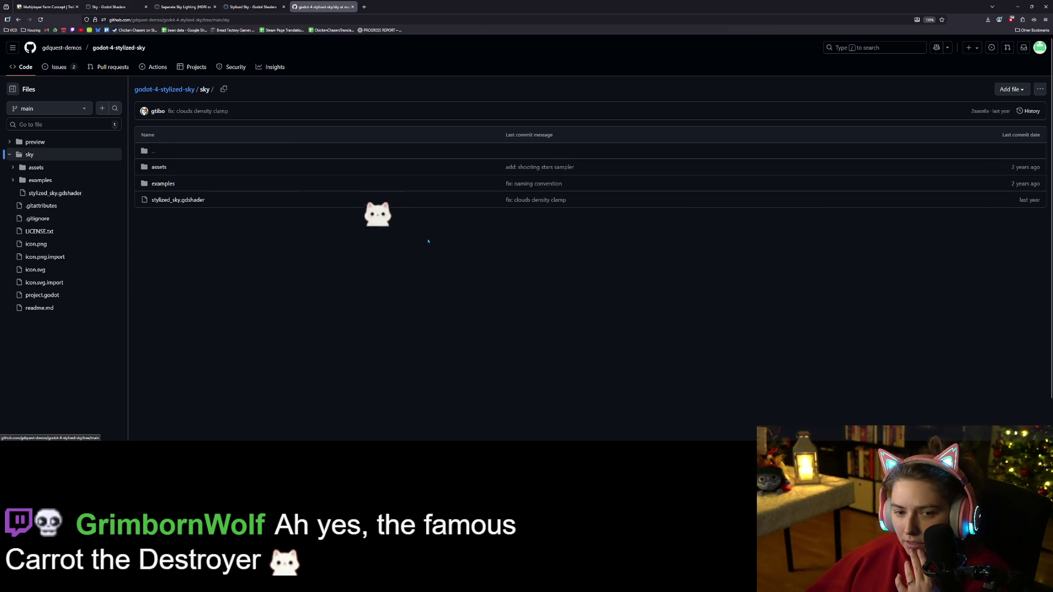
pyautogui.click(159, 168)
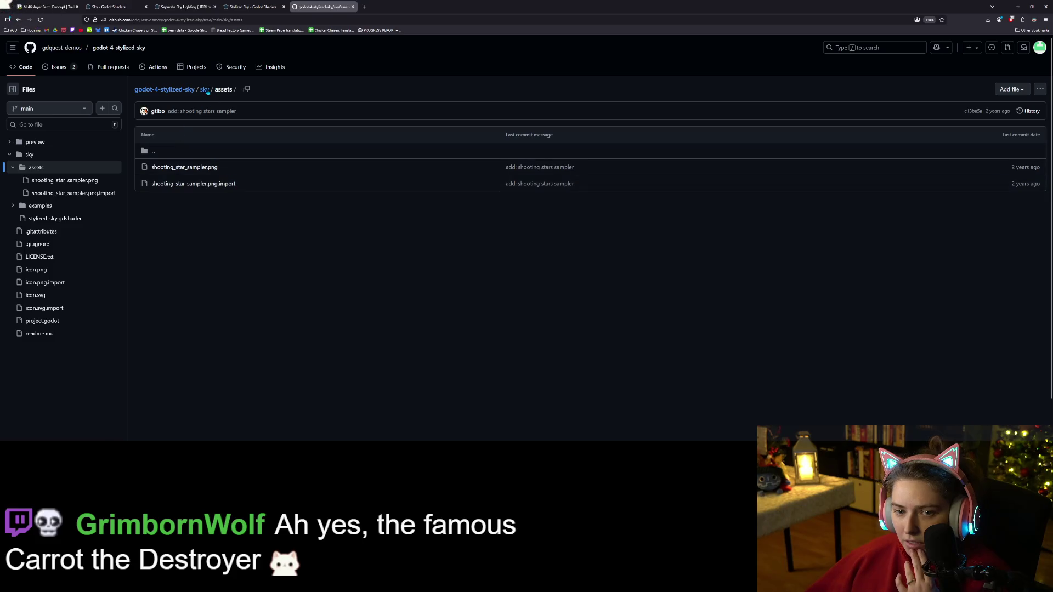
pyautogui.click(164, 151)
pyautogui.click(171, 184)
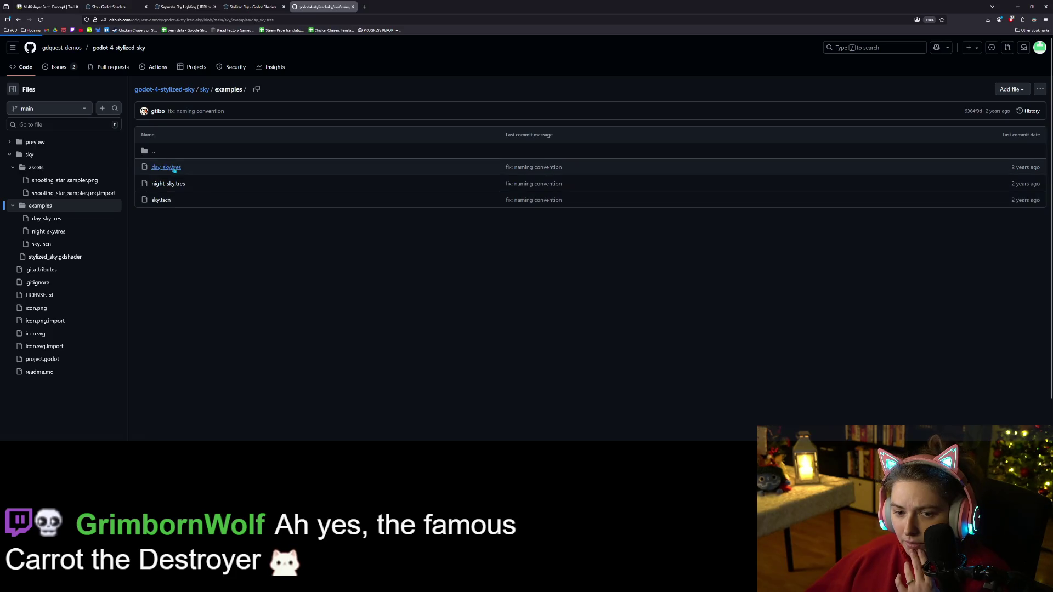
pyautogui.click(168, 168)
pyautogui.scroll(-5, 419, 338)
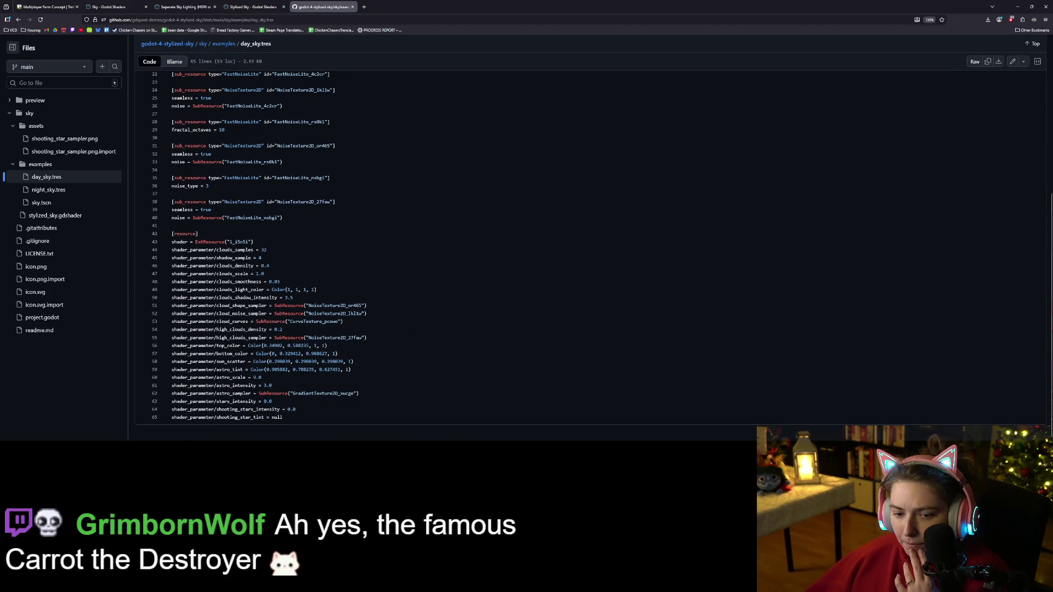
pyautogui.scroll(5, 416, 343)
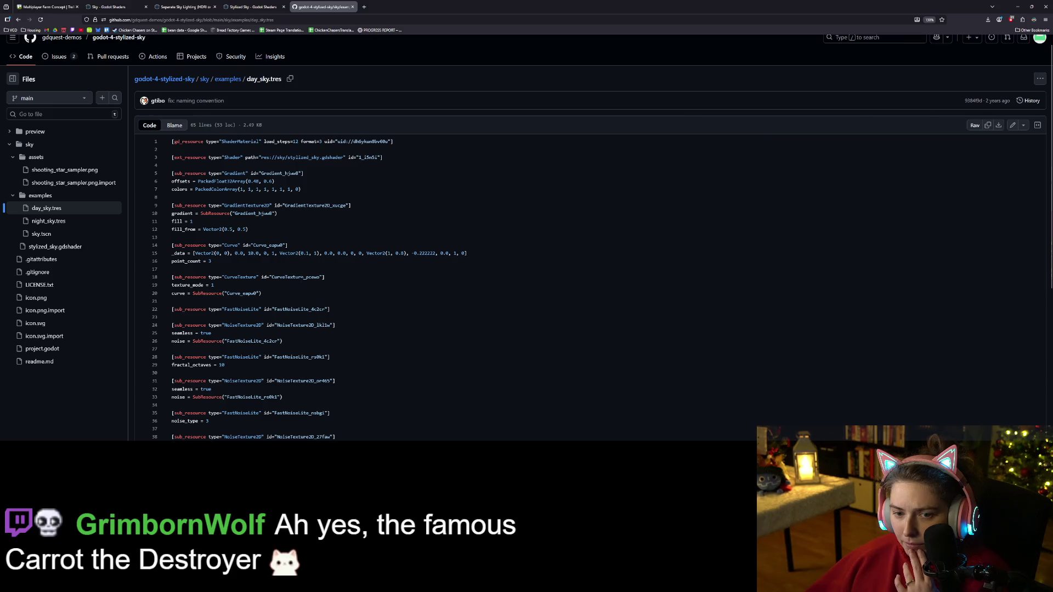
pyautogui.click(228, 80)
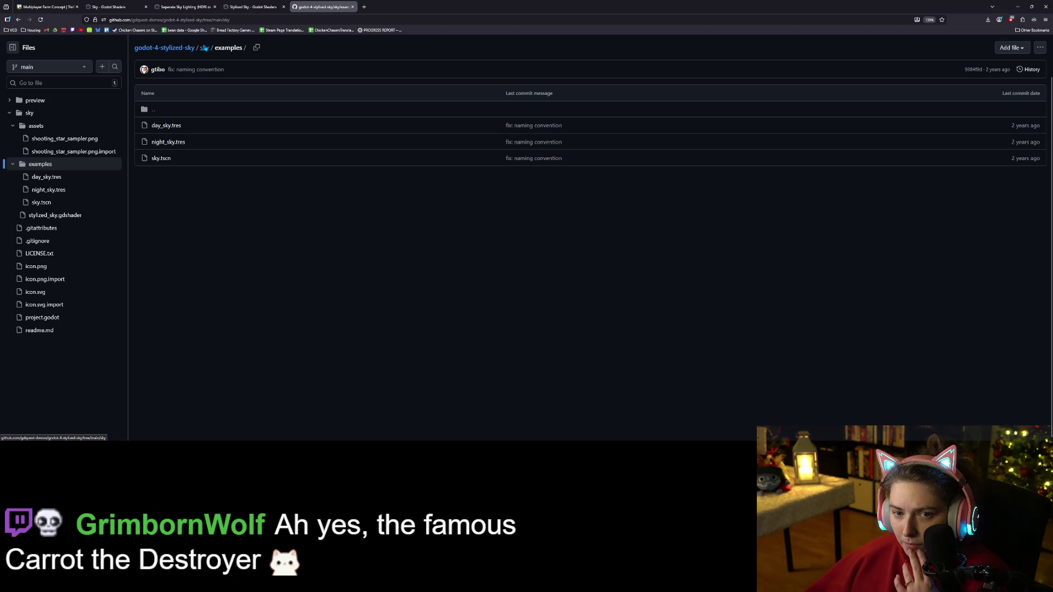
pyautogui.click(159, 110)
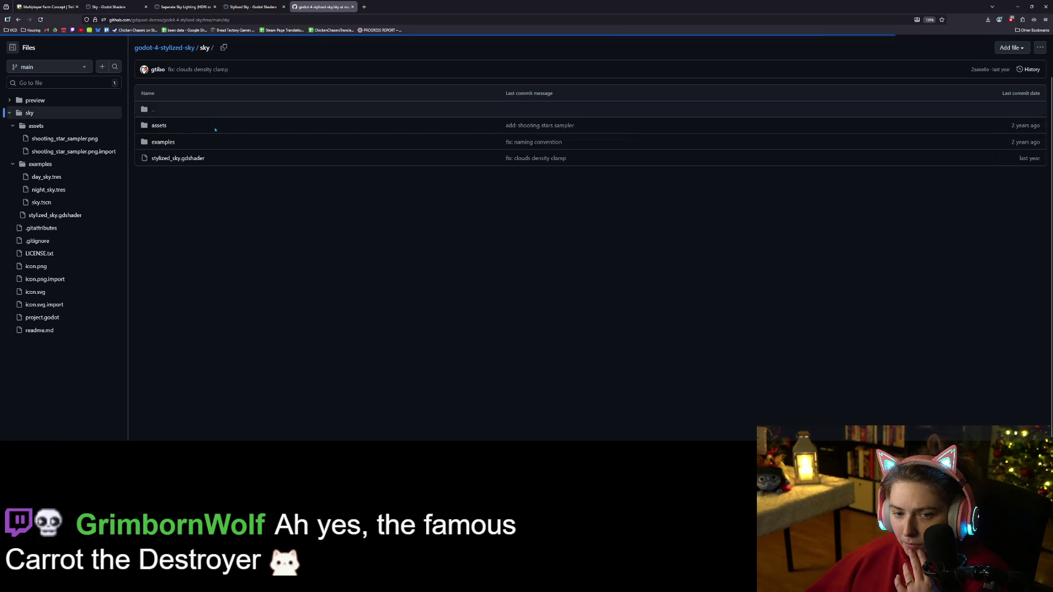
pyautogui.click(184, 49)
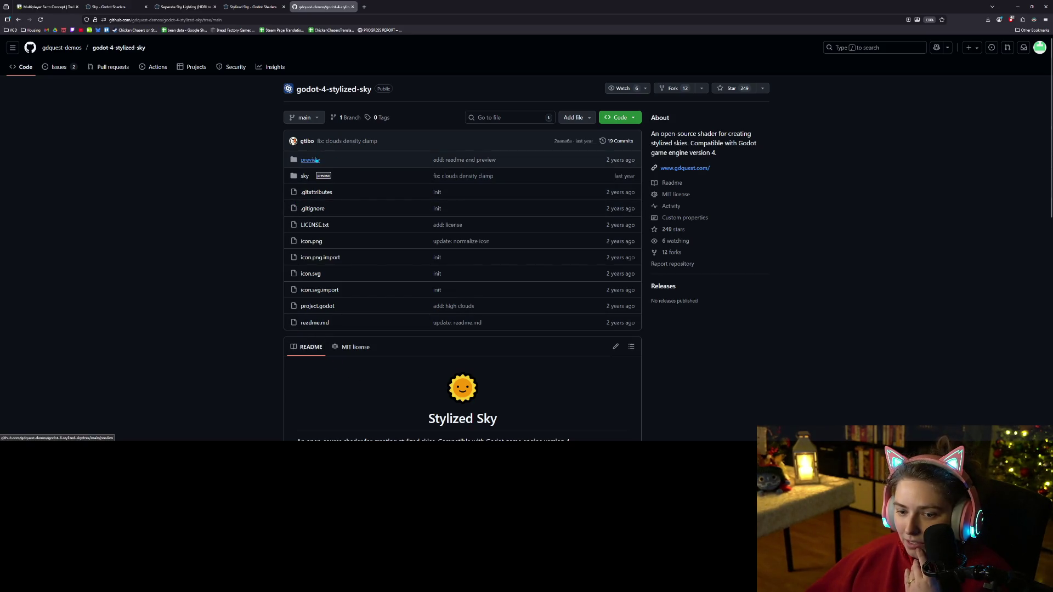
# - View the sky_night.png and sky_day.png previews, then switch back to the Stylized Sky page
pyautogui.click(316, 159)
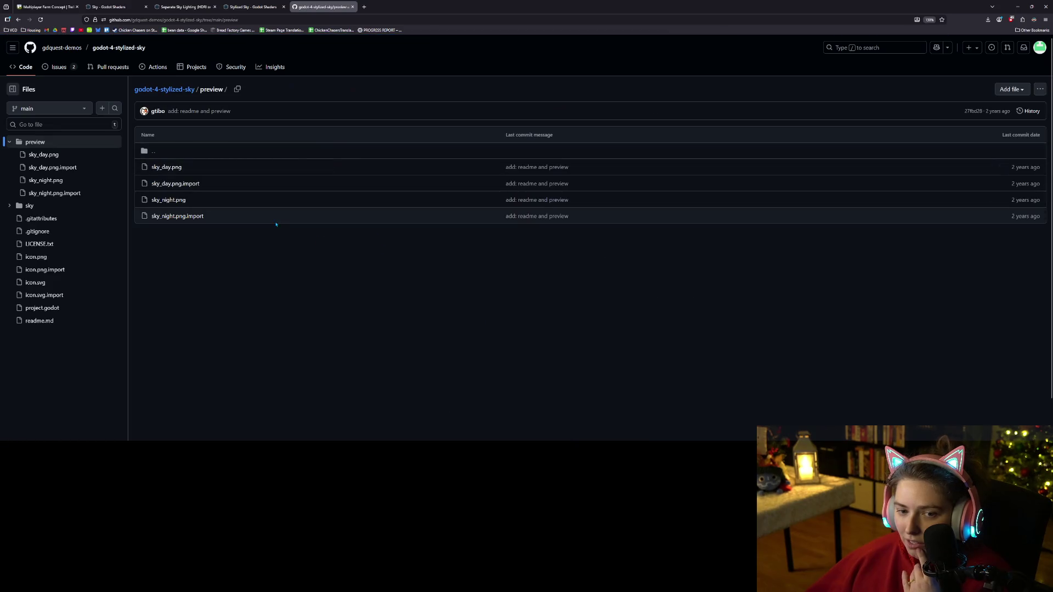
pyautogui.click(168, 201)
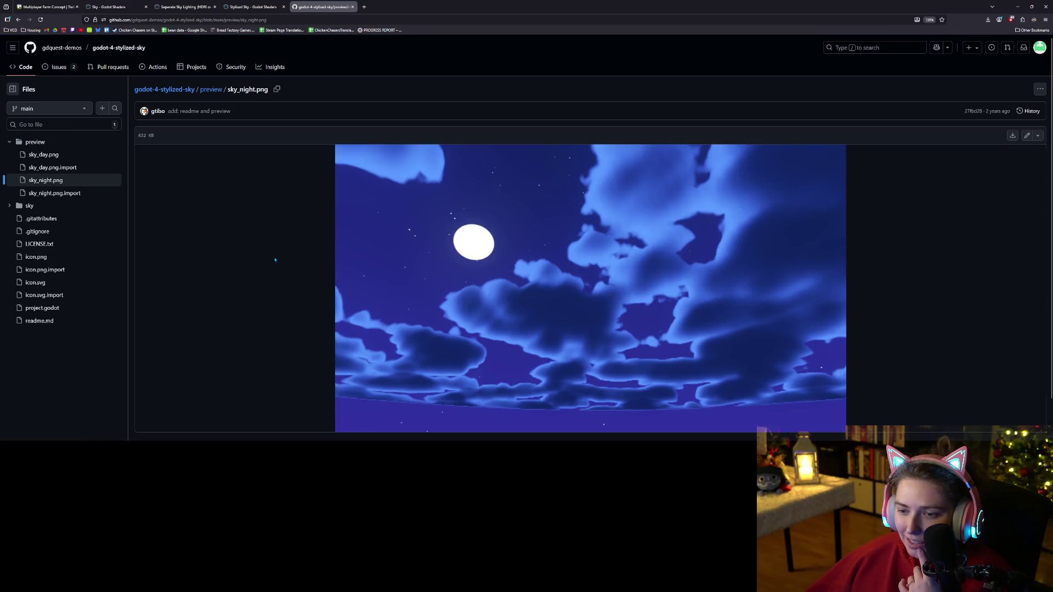
pyautogui.scroll(-1, 266, 277)
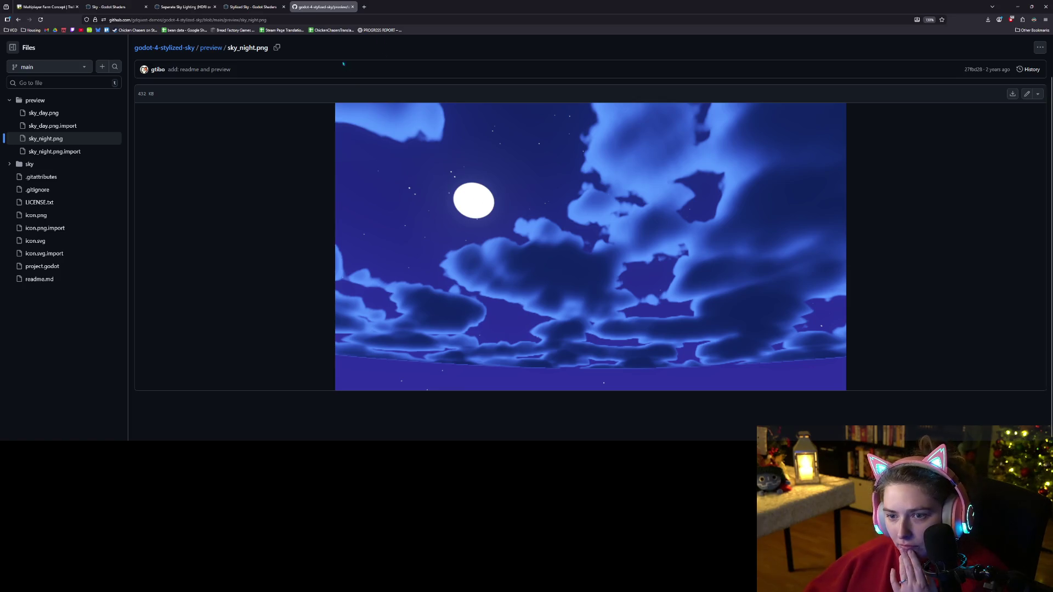
pyautogui.click(211, 47)
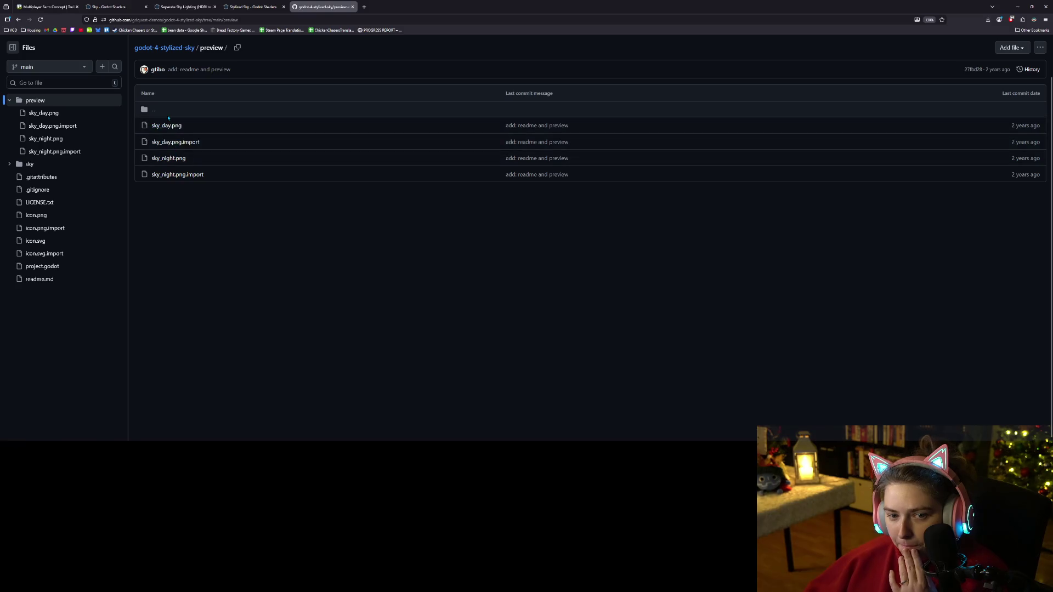
pyautogui.click(167, 125)
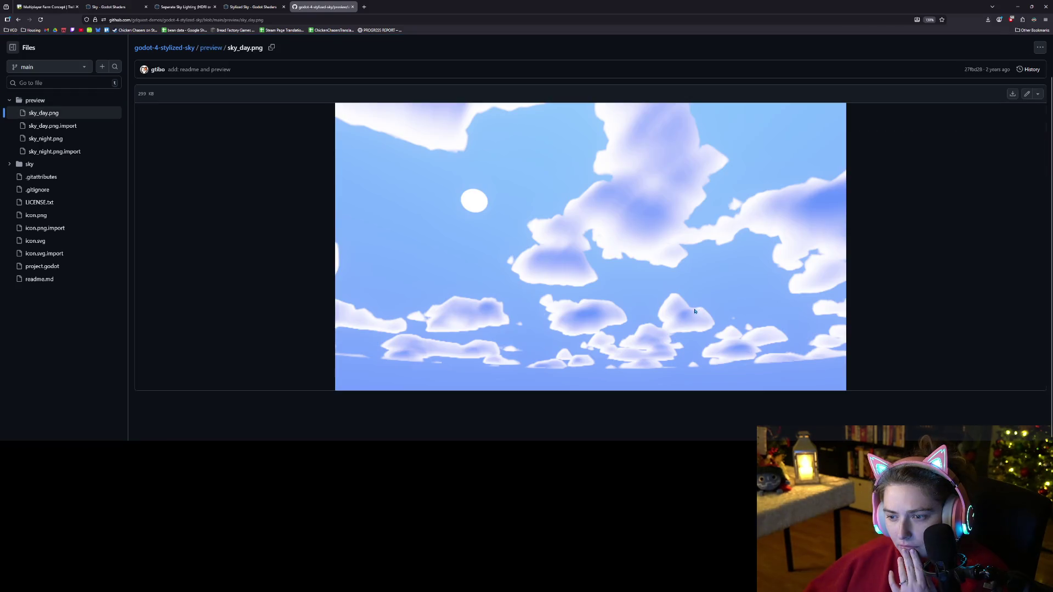
pyautogui.scroll(1, 692, 316)
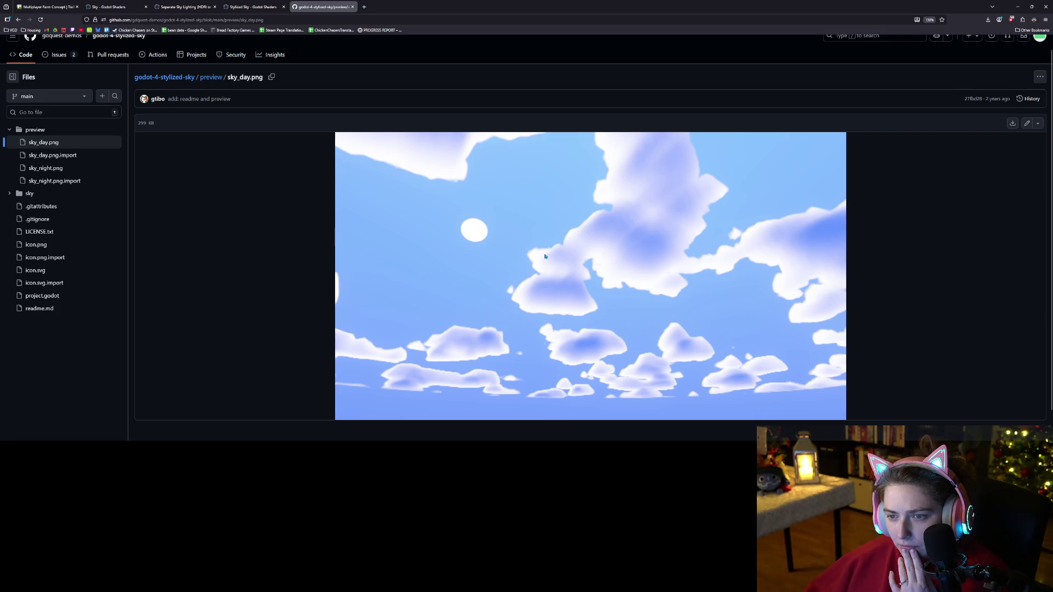
pyautogui.scroll(-1, 546, 257)
pyautogui.click(259, 6)
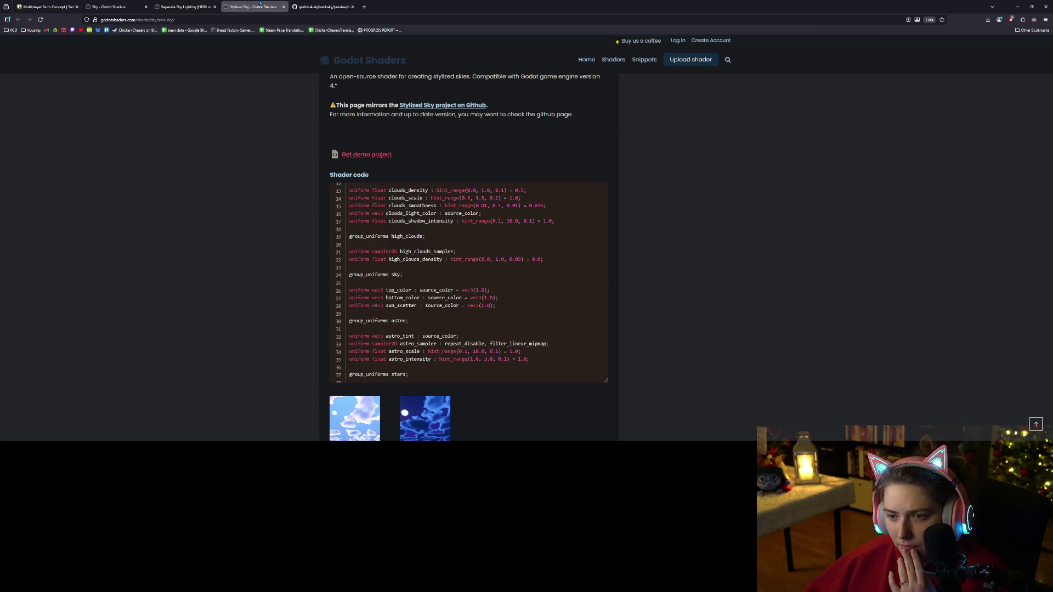
# - Recolour the sky's top and bottom colours purple and make the sun scatter pink
pyautogui.click(1018, 6)
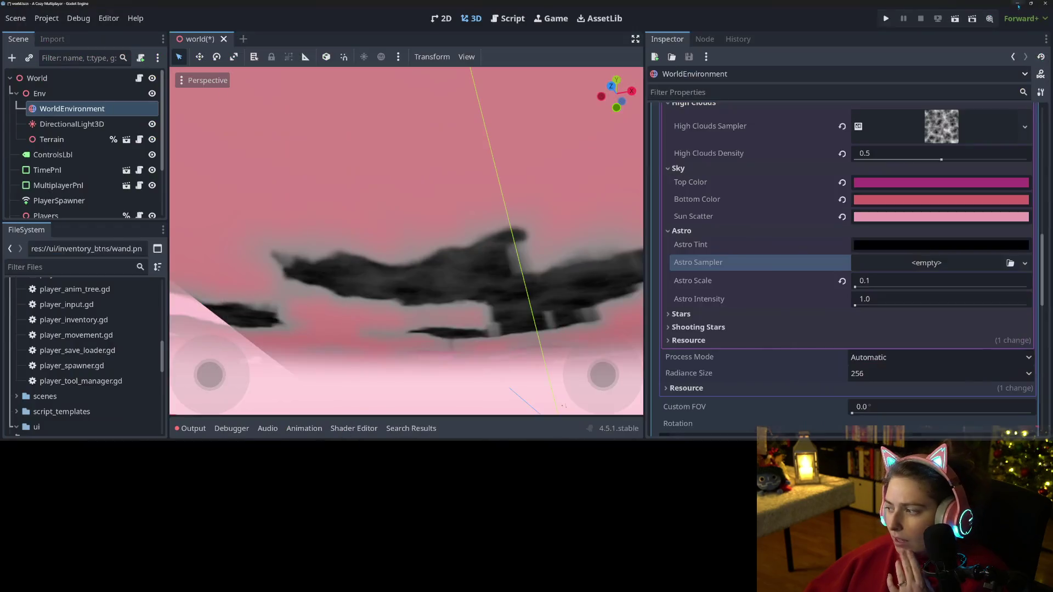
pyautogui.click(911, 182)
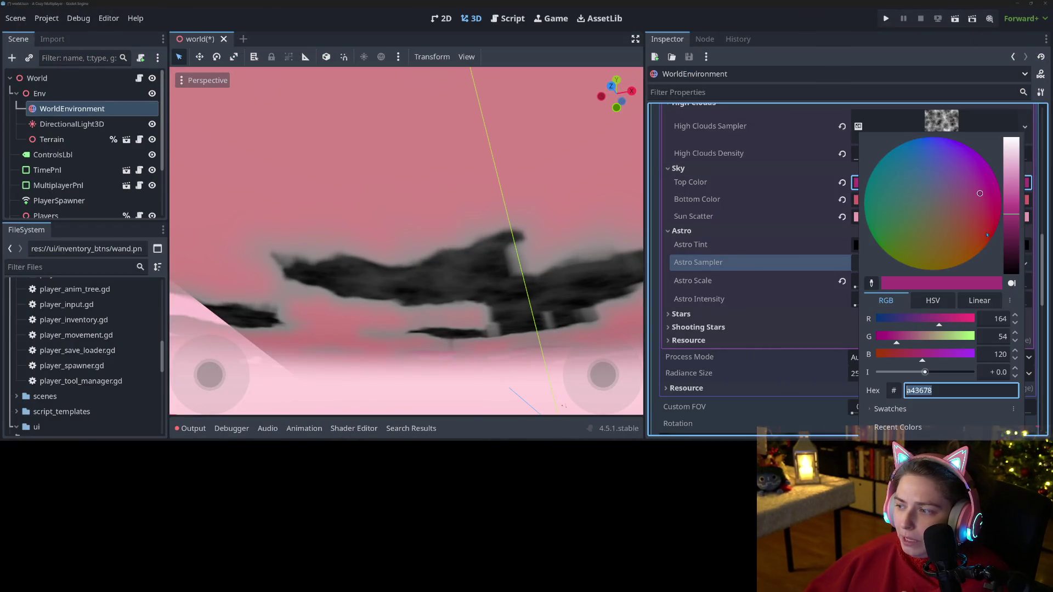
pyautogui.moveTo(987, 208); pyautogui.dragTo(967, 177)
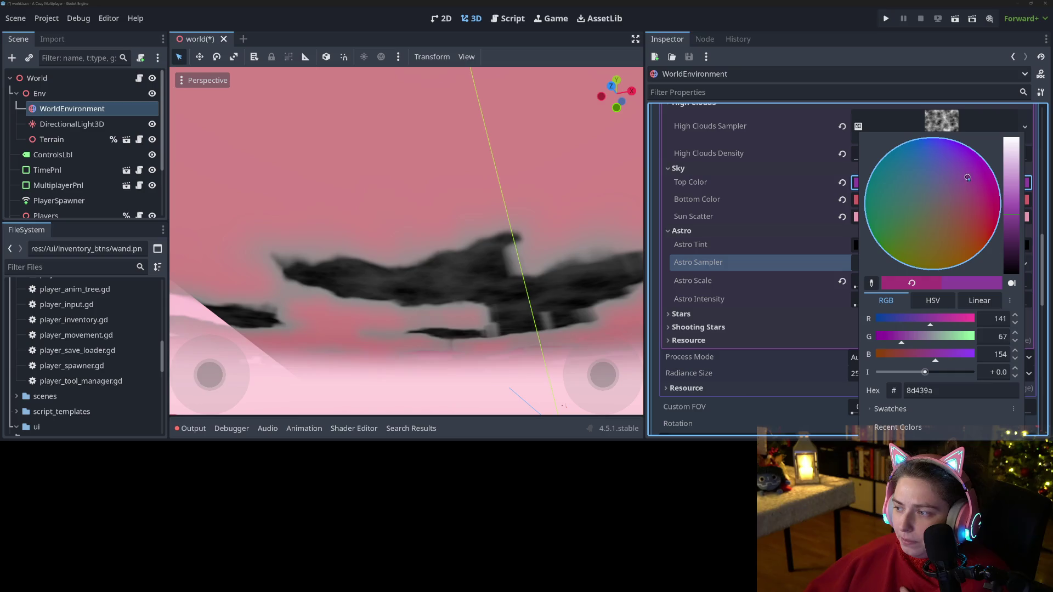
pyautogui.click(797, 200)
pyautogui.click(901, 202)
pyautogui.click(966, 176)
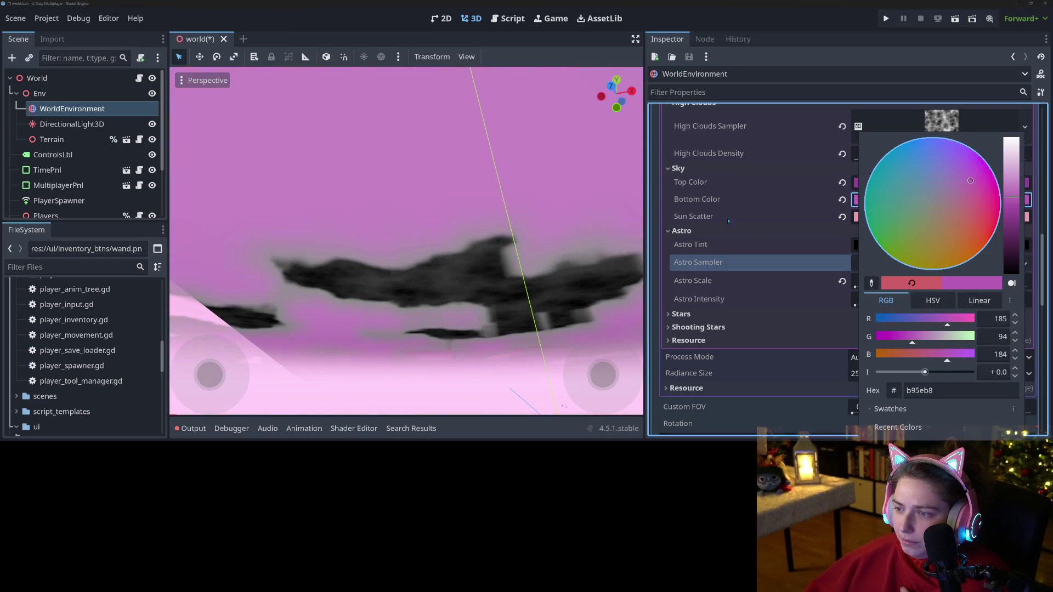
pyautogui.click(729, 220)
pyautogui.click(940, 216)
pyautogui.click(978, 188)
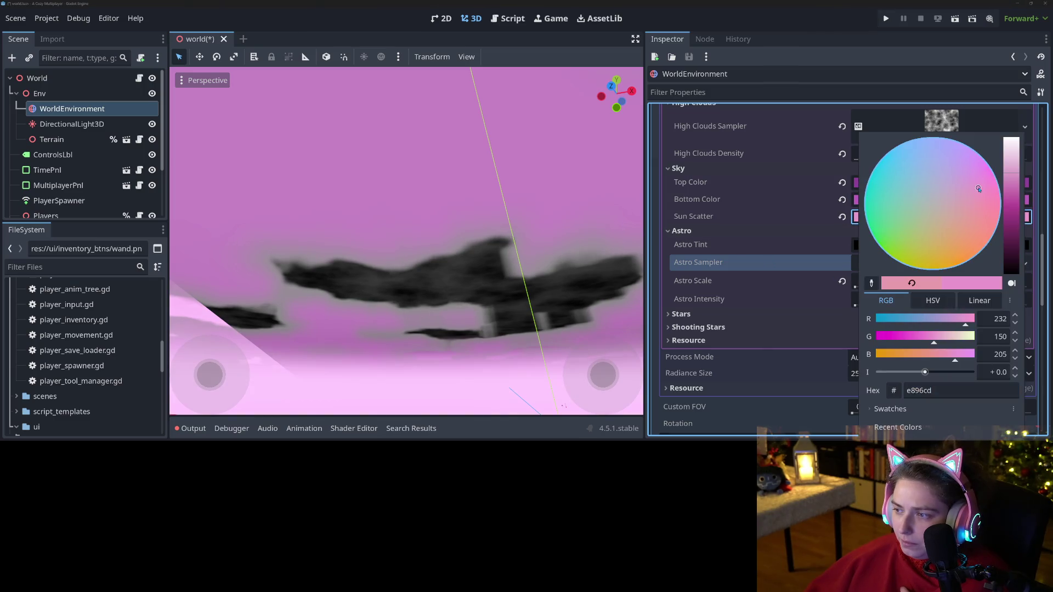
pyautogui.press('Escape')
# - Lighten Astro Tint from black to grey 787878 and select the Astro Scale value
pyautogui.scroll(-5, 490, 303)
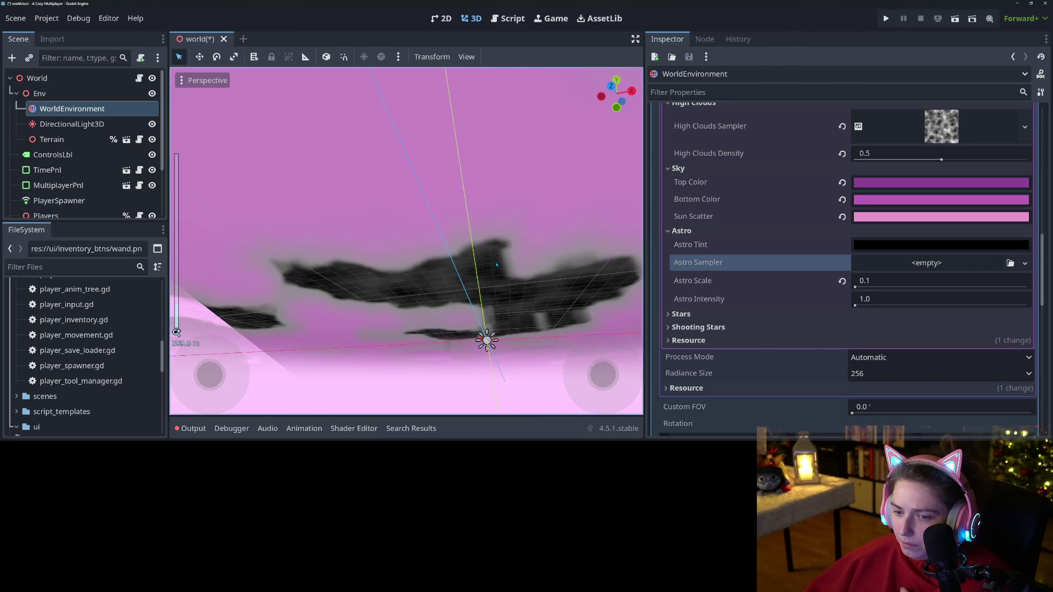
pyautogui.moveTo(490, 303); pyautogui.dragTo(515, 303)
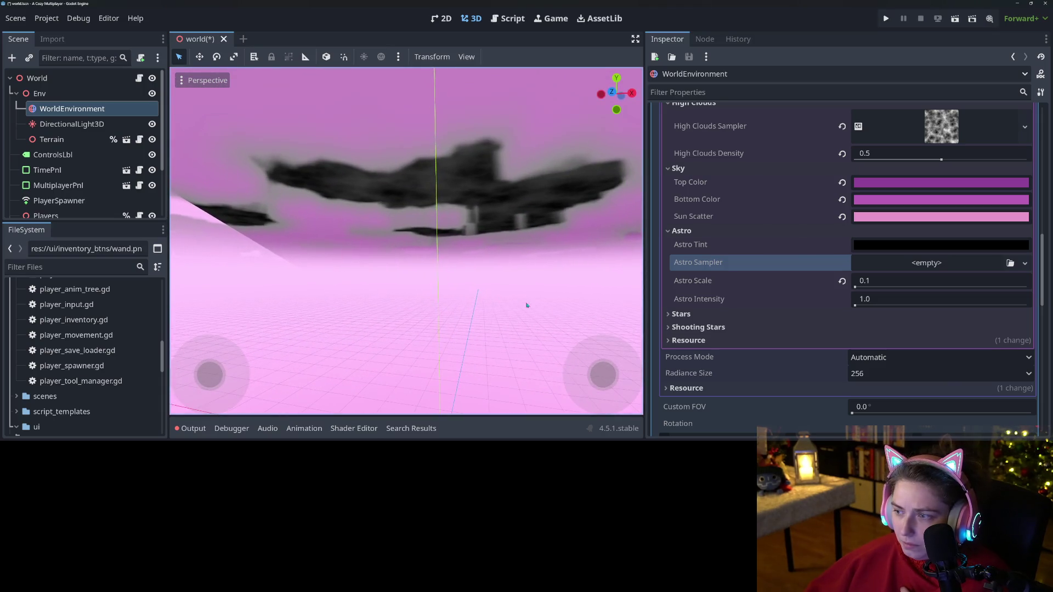
pyautogui.click(896, 247)
pyautogui.click(1015, 94)
pyautogui.moveTo(1015, 93); pyautogui.dragTo(1012, 79)
pyautogui.click(764, 276)
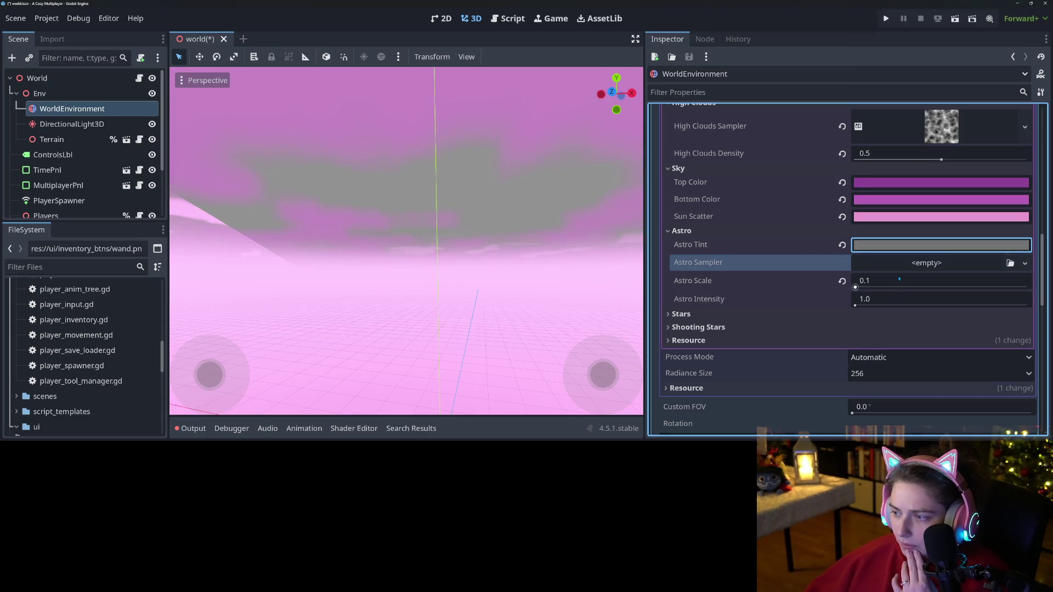
pyautogui.click(897, 281)
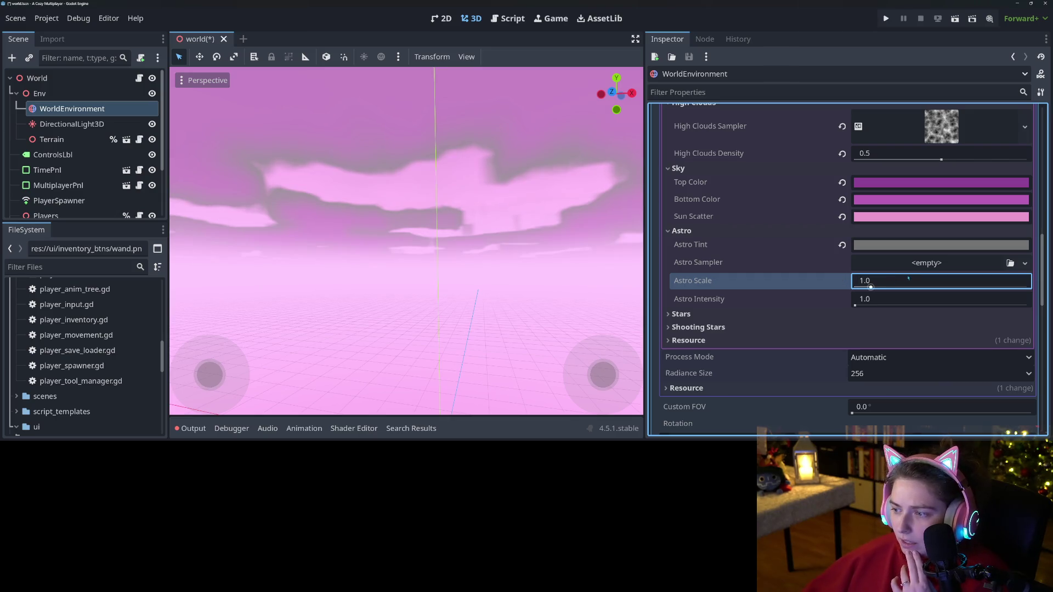
# - Try a new CurveXYZTexture on Astro Sampler with a new Curve X
pyautogui.click(1025, 262)
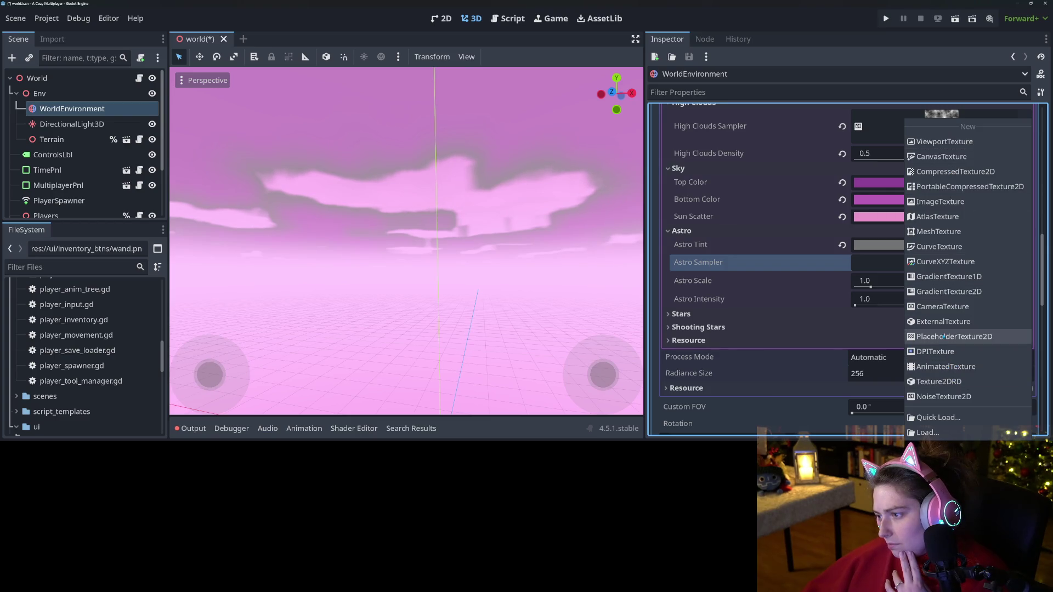
pyautogui.click(958, 264)
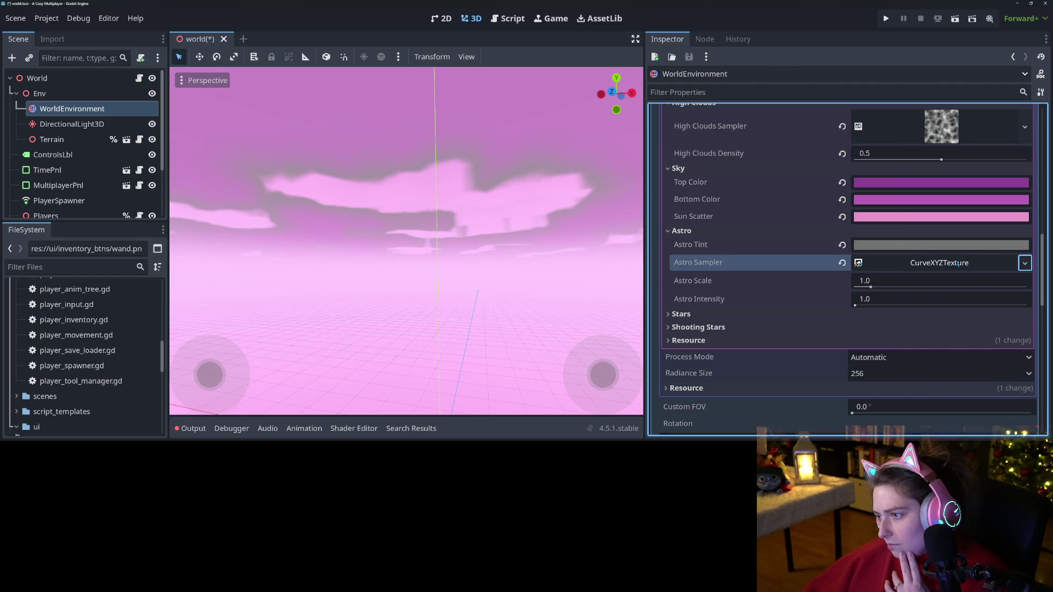
pyautogui.click(902, 265)
pyautogui.click(945, 258)
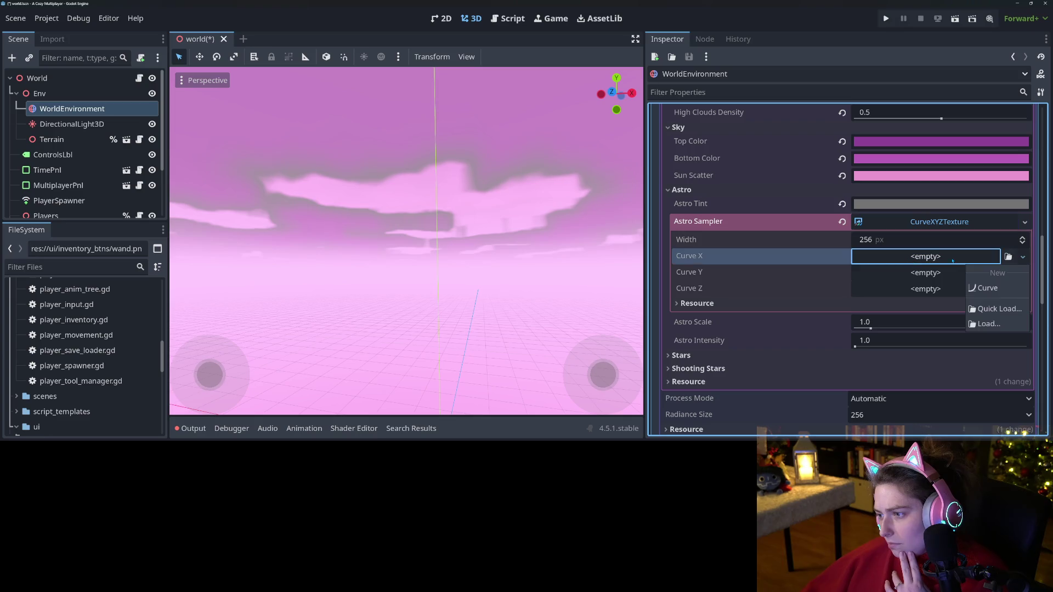
pyautogui.click(988, 288)
pyautogui.click(908, 269)
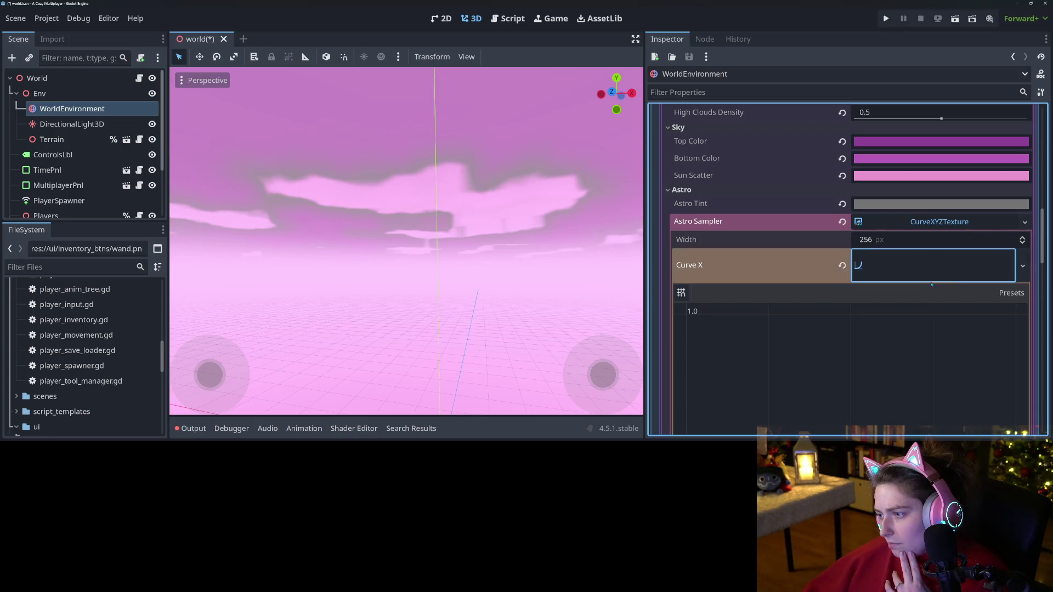
# - Switch Astro Sampler to a CurveTexture and give it a new curve
pyautogui.click(1024, 221)
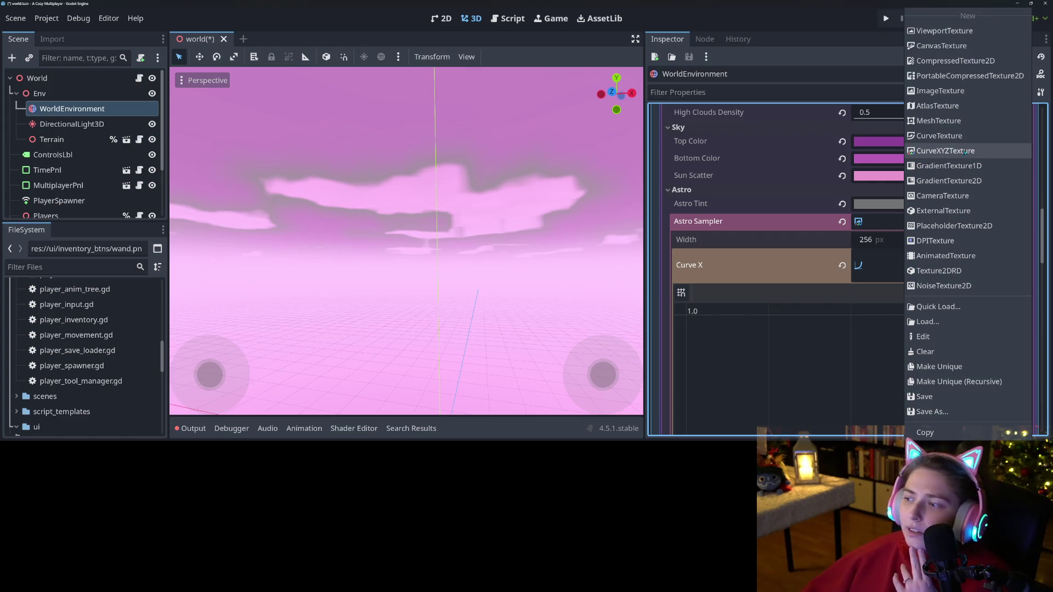
pyautogui.click(939, 137)
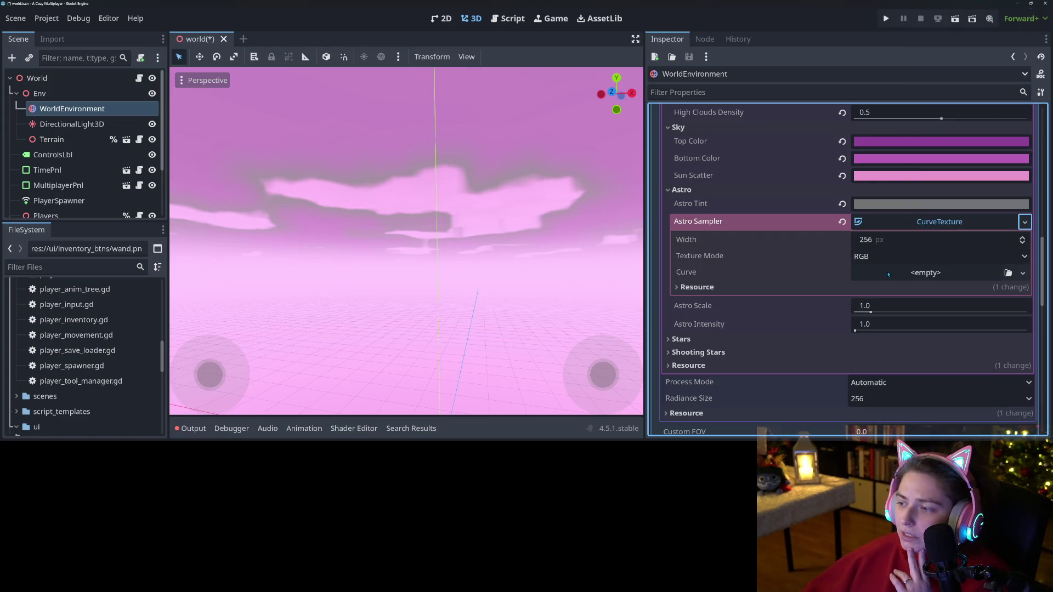
pyautogui.click(888, 274)
pyautogui.click(987, 303)
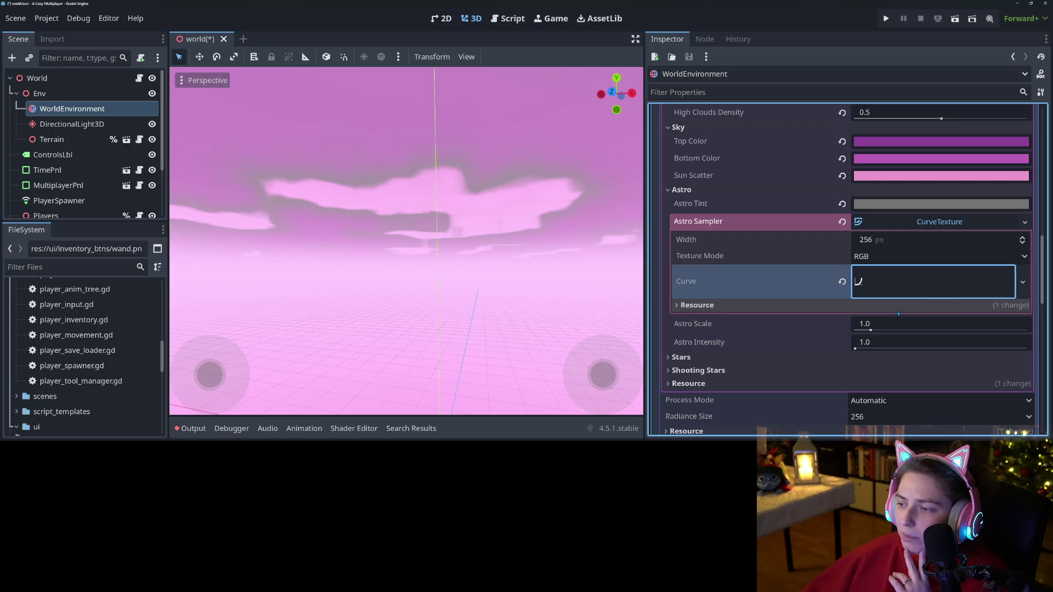
# - Shape the curve to rise to 1.0 at 0.75, then revert Astro Sampler to empty
pyautogui.scroll(-3, 887, 303)
pyautogui.scroll(-3, 885, 307)
pyautogui.moveTo(751, 348)
pyautogui.mouseDown()
pyautogui.moveTo(900, 367)
pyautogui.moveTo(889, 228)
pyautogui.moveTo(842, 235)
pyautogui.moveTo(655, 372)
pyautogui.moveTo(660, 385)
pyautogui.mouseUp()
pyautogui.click(942, 158)
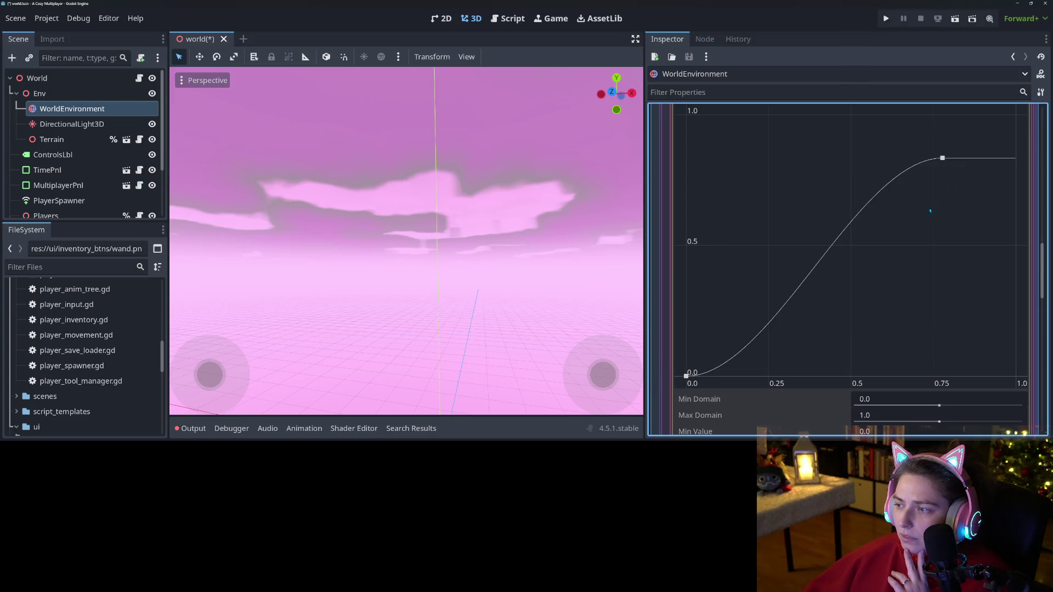
pyautogui.scroll(-3, 930, 210)
pyautogui.scroll(5, 938, 231)
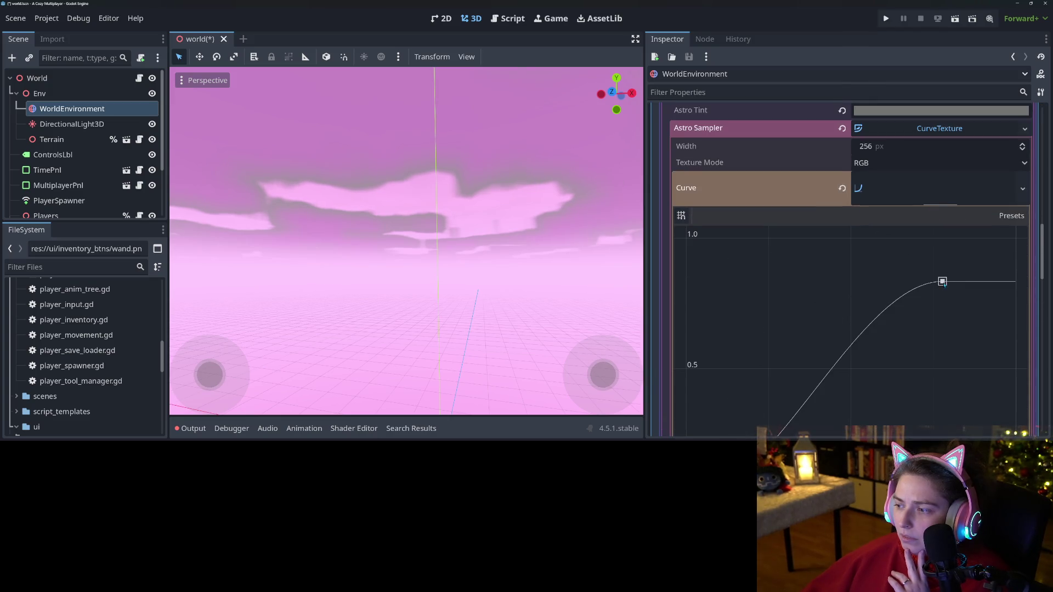
pyautogui.scroll(-2, 943, 284)
pyautogui.moveTo(940, 237); pyautogui.dragTo(935, 162)
pyautogui.scroll(3, 789, 162)
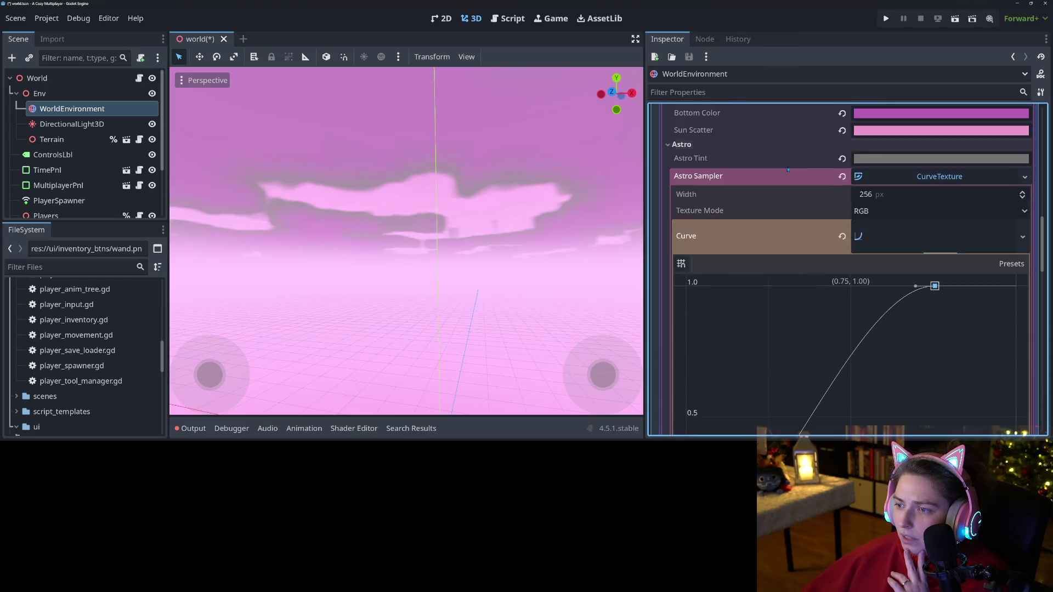
pyautogui.scroll(3, 788, 162)
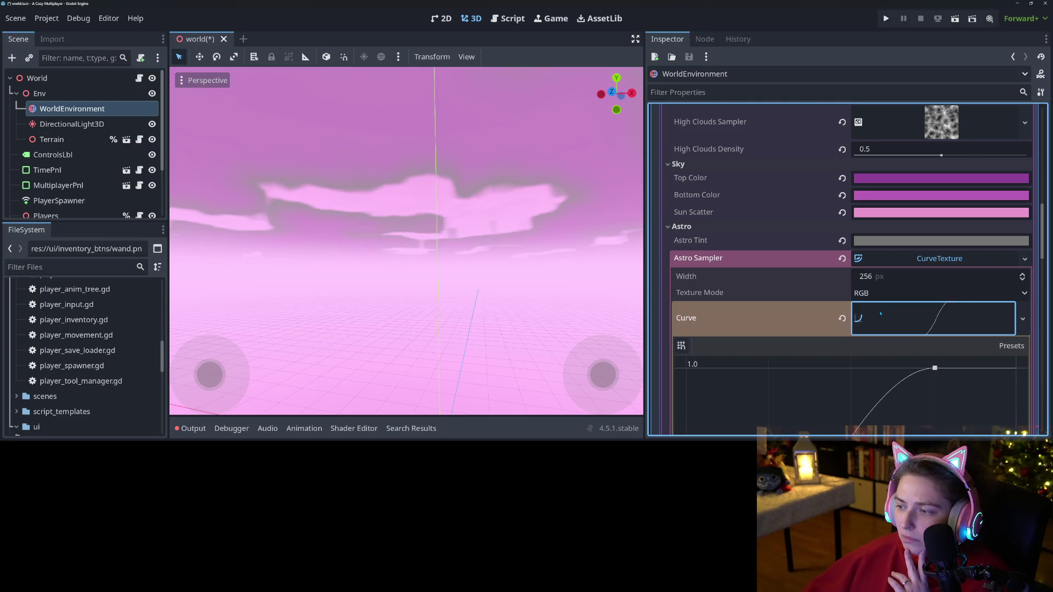
pyautogui.click(843, 258)
pyautogui.click(1025, 258)
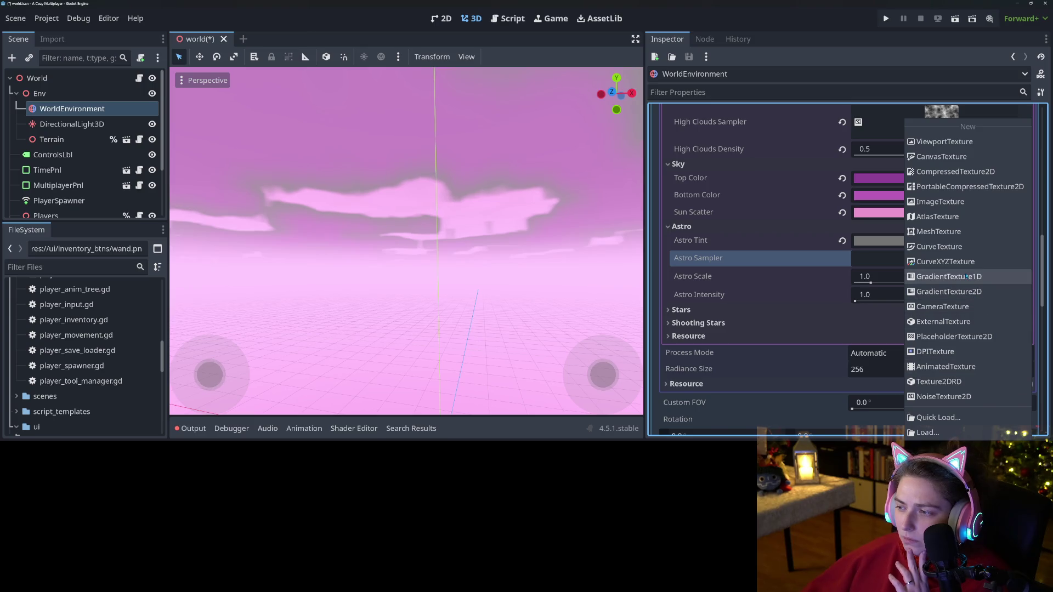
# - Raise Stars Intensity to 5.0 and Shooting Stars Intensity to 10.0, then return to the shader page
pyautogui.click(765, 270)
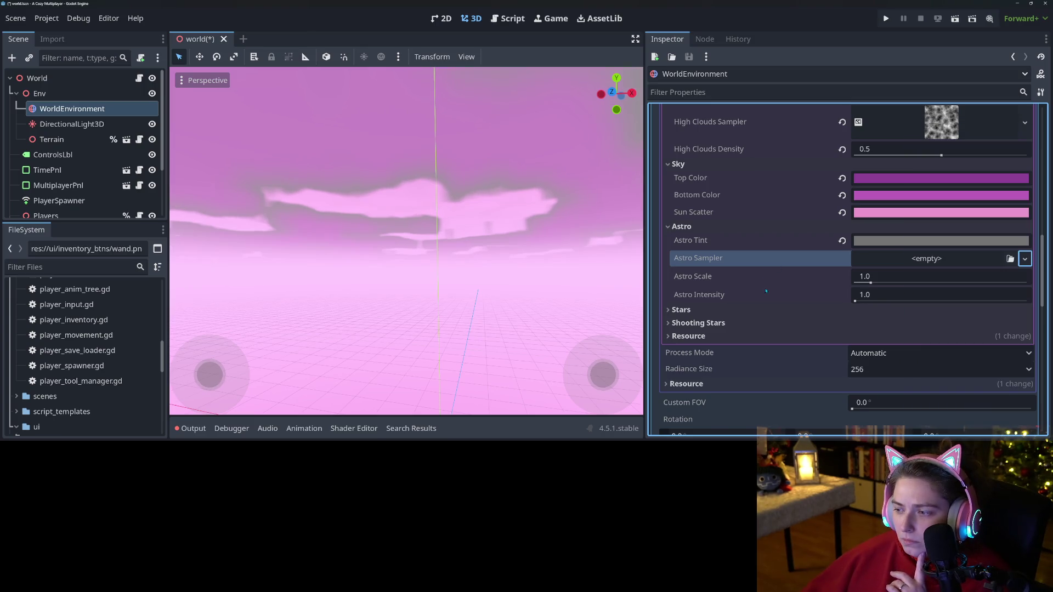
pyautogui.click(822, 310)
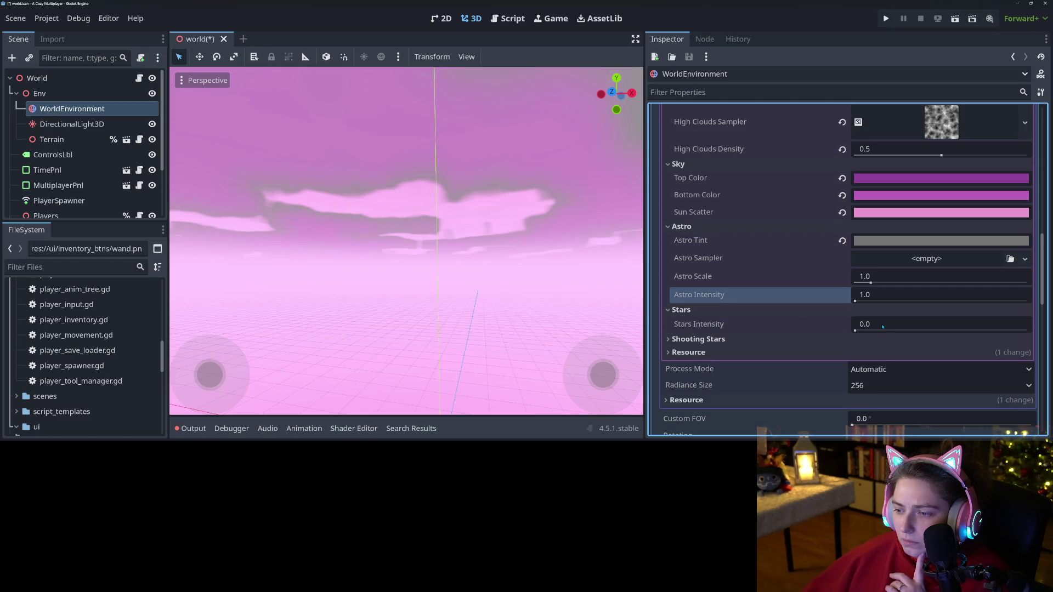
pyautogui.moveTo(865, 331); pyautogui.dragTo(1027, 330)
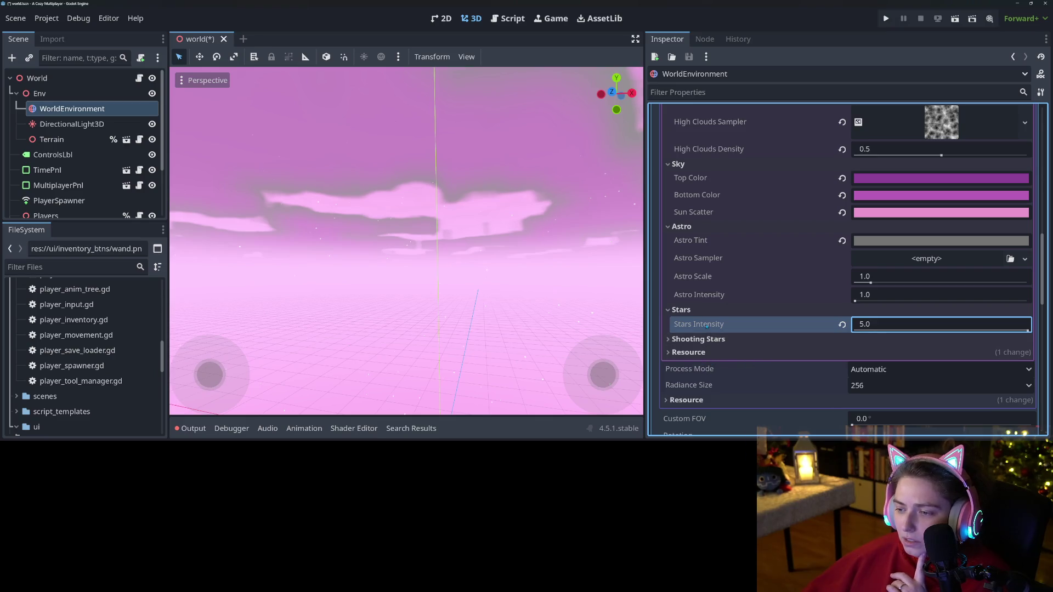
pyautogui.click(698, 339)
pyautogui.moveTo(867, 354); pyautogui.dragTo(1001, 356)
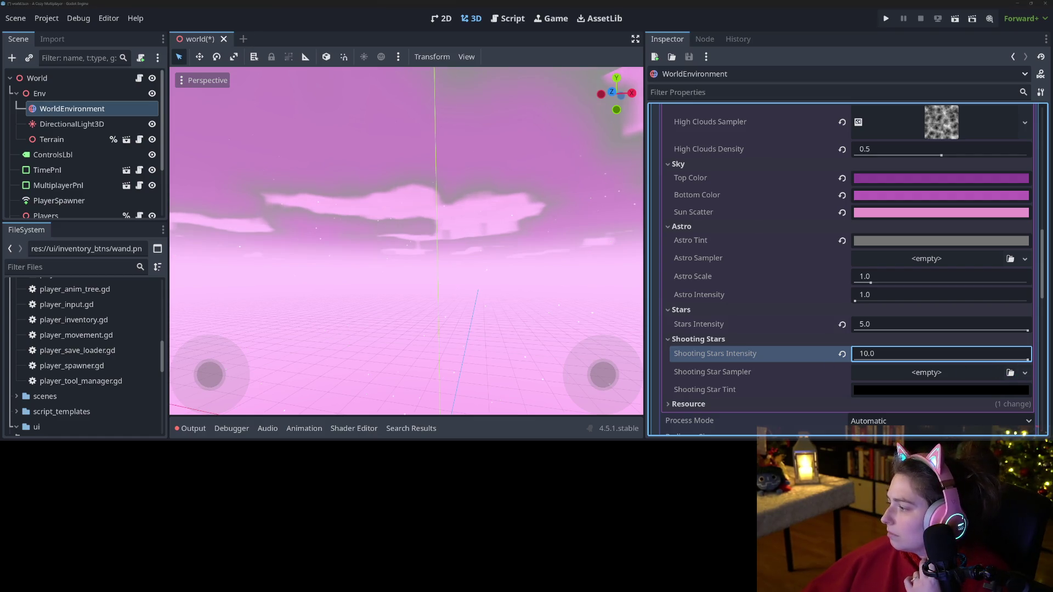
pyautogui.hotkey('alt', 'Tab')
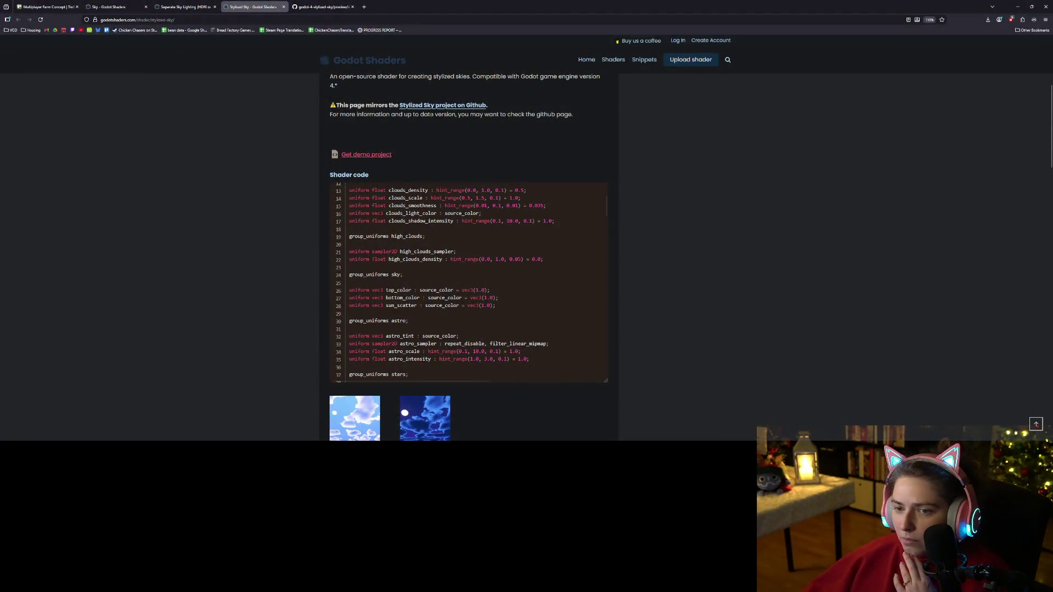
# - Browse the godot-4-stylized-sky repository to sky/assets and view shooting_star_sampler.png
pyautogui.click(329, 5)
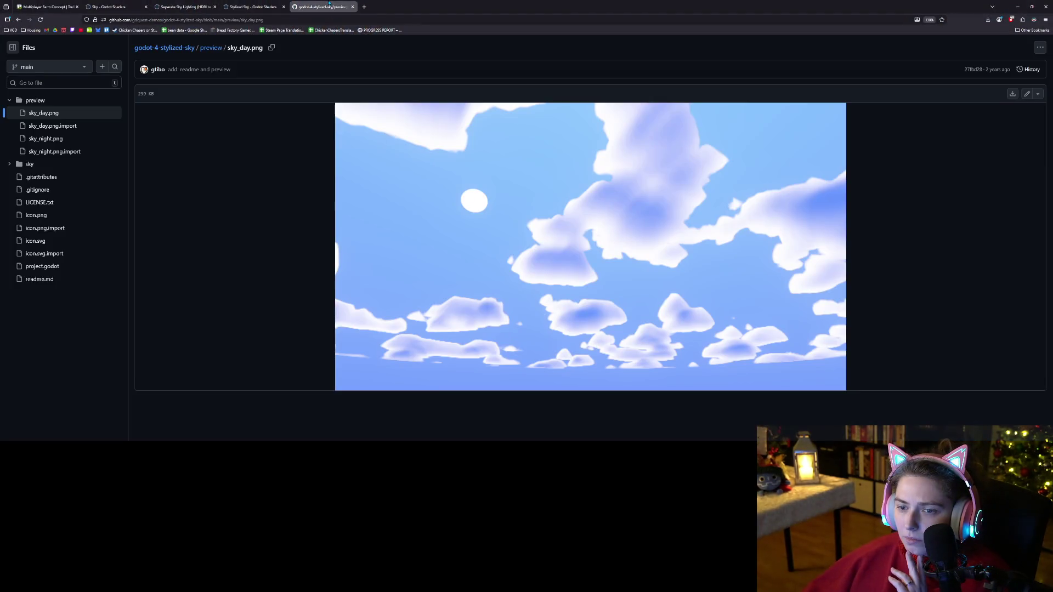
pyautogui.click(209, 49)
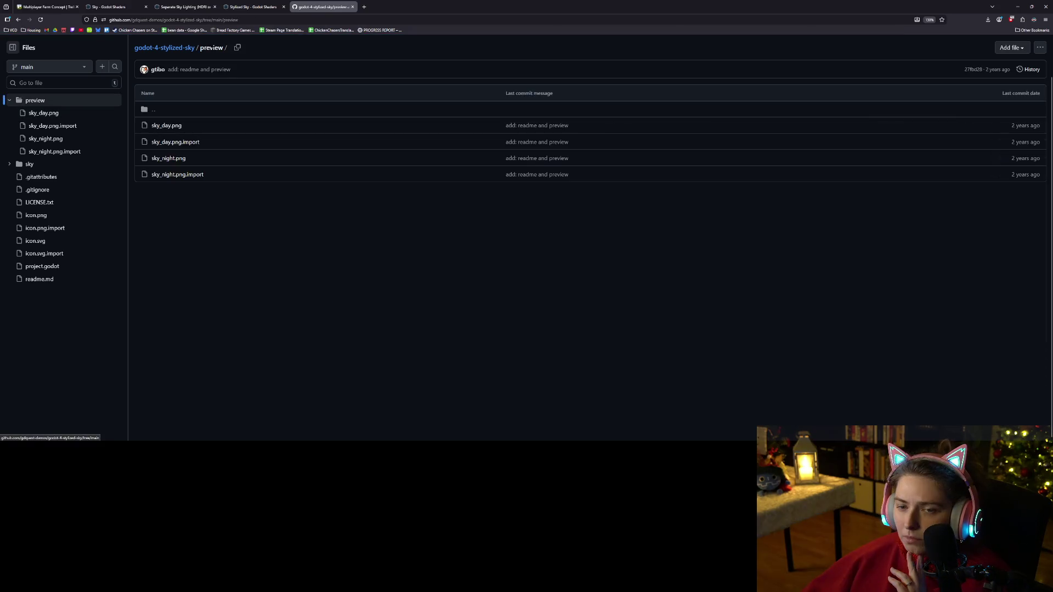
pyautogui.click(174, 48)
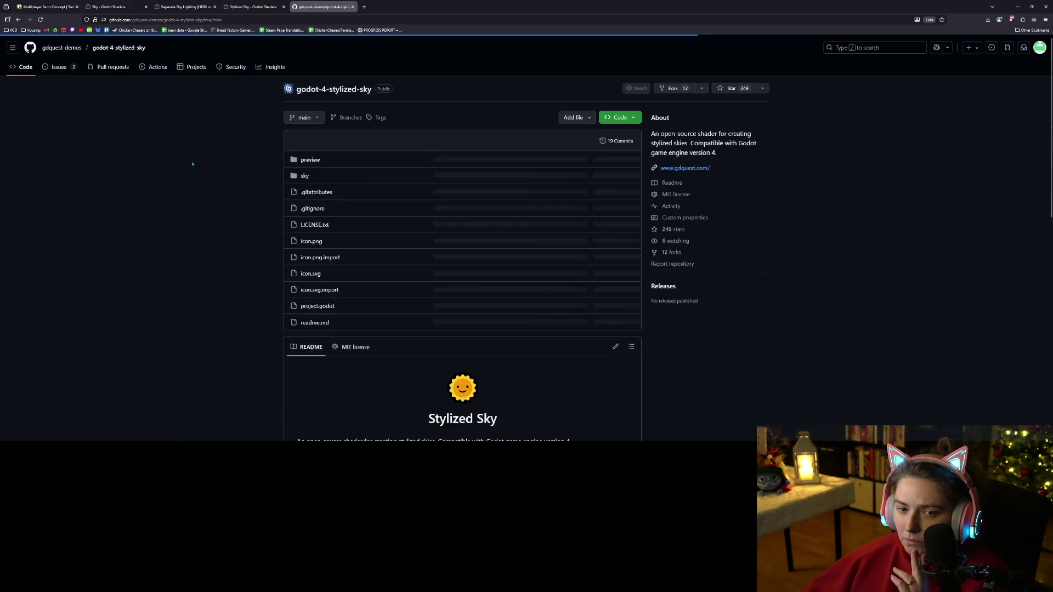
pyautogui.click(310, 159)
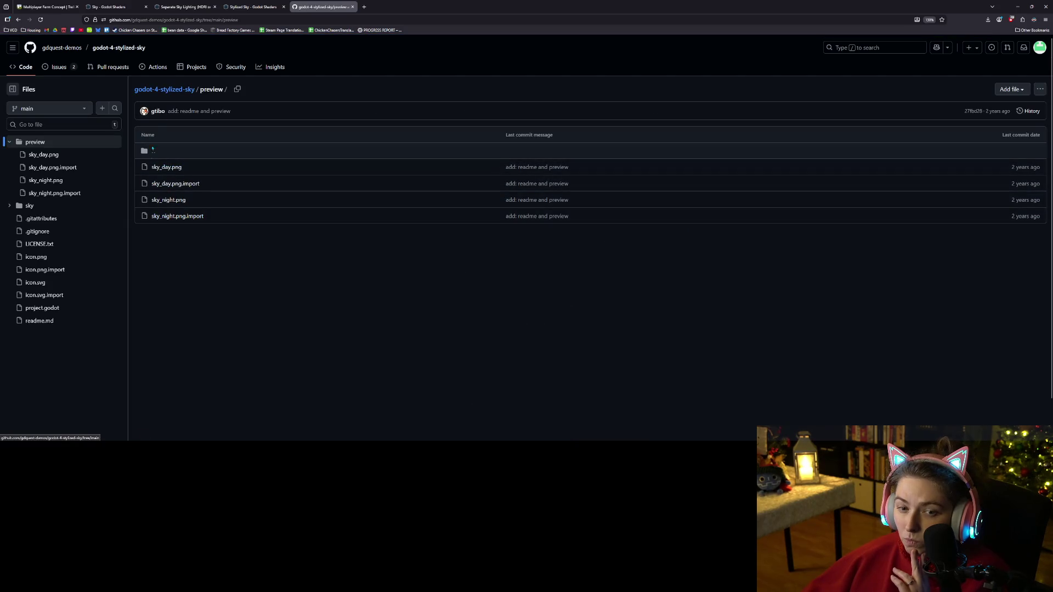
pyautogui.click(247, 150)
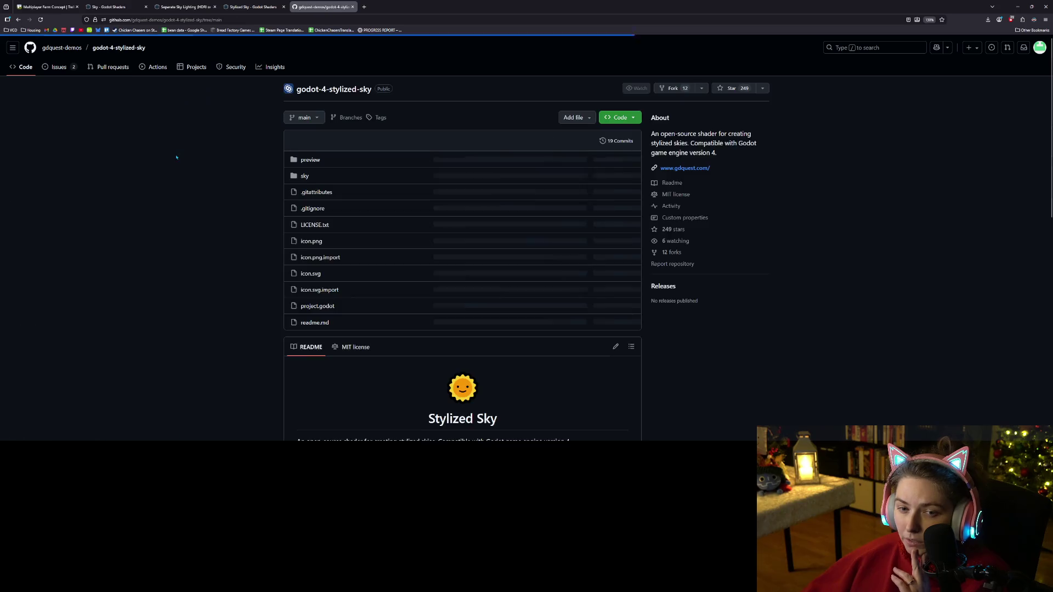
pyautogui.click(302, 178)
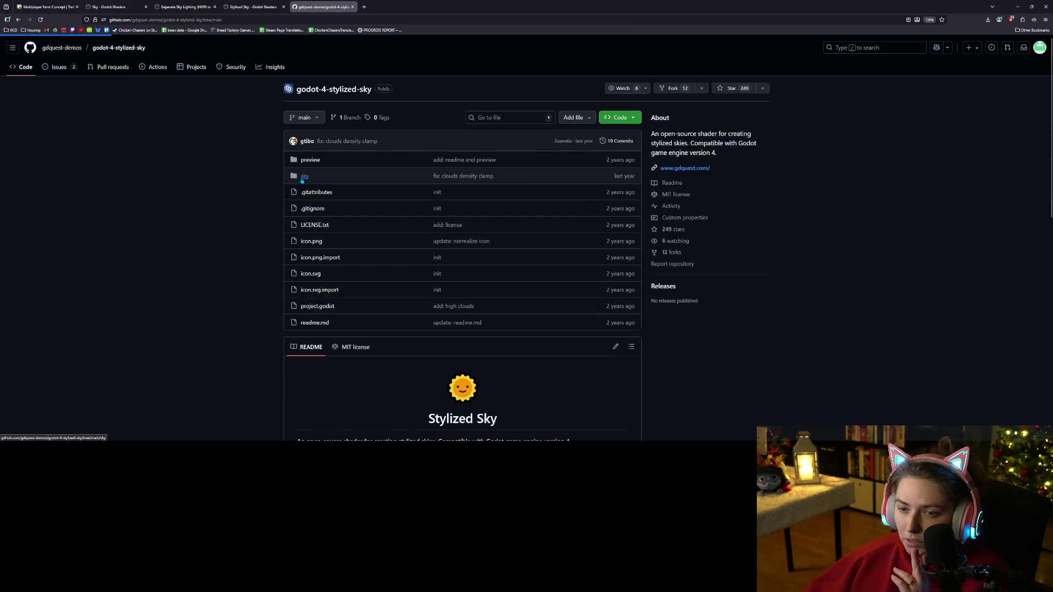
pyautogui.click(160, 167)
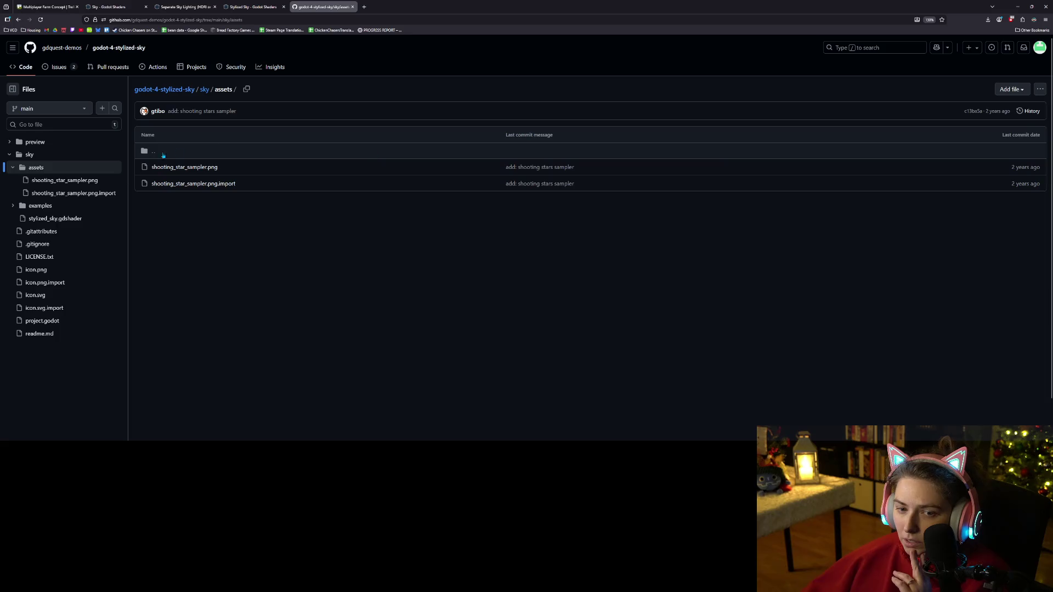
pyautogui.click(185, 167)
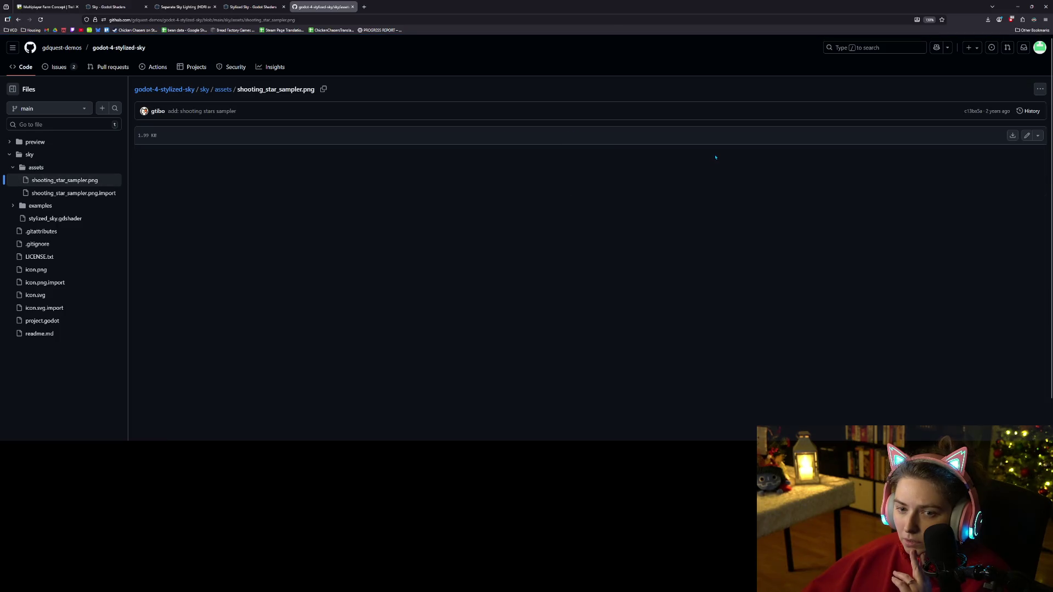
pyautogui.hotkey('alt', 'Tab')
pyautogui.hotkey('alt', 'Tab')
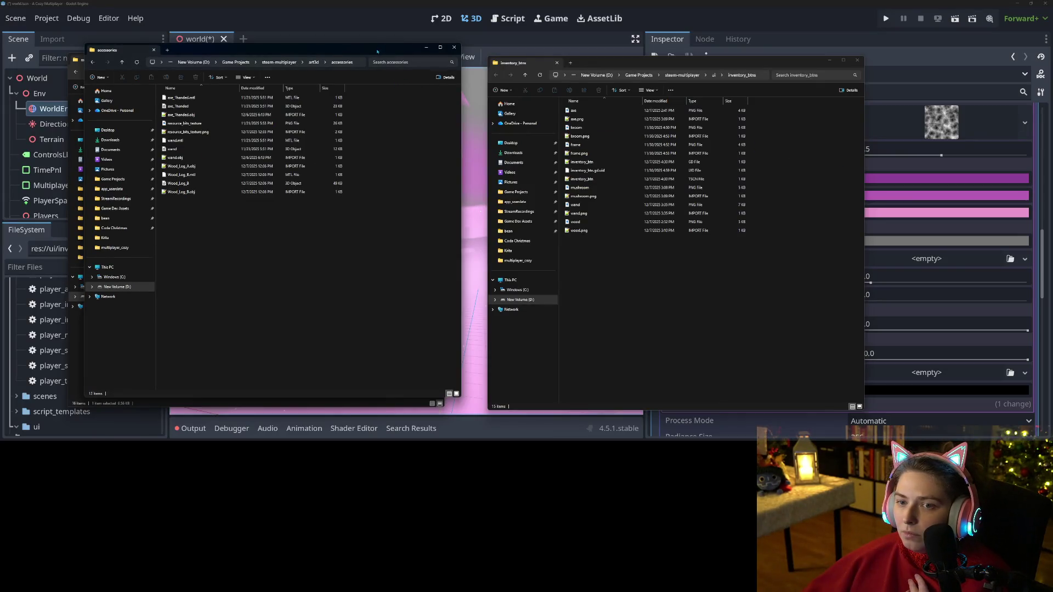
# - Close the accessories window, copy the wand file into inventory_btns, and go up to the ui folder
pyautogui.hotkey('ctrl', 'w')
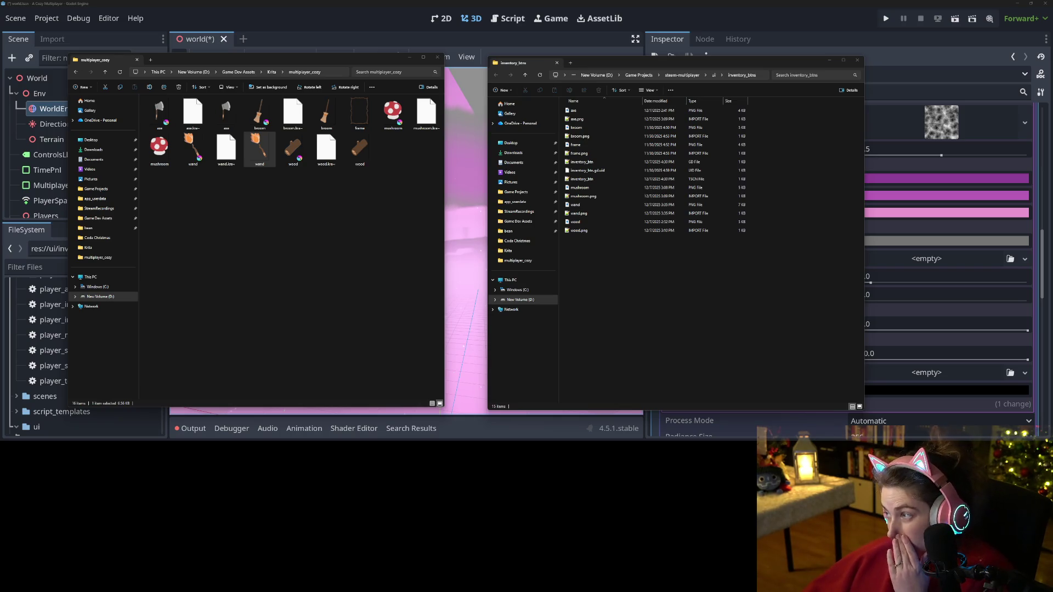
pyautogui.moveTo(724, 290); pyautogui.dragTo(715, 77)
pyautogui.click(715, 77)
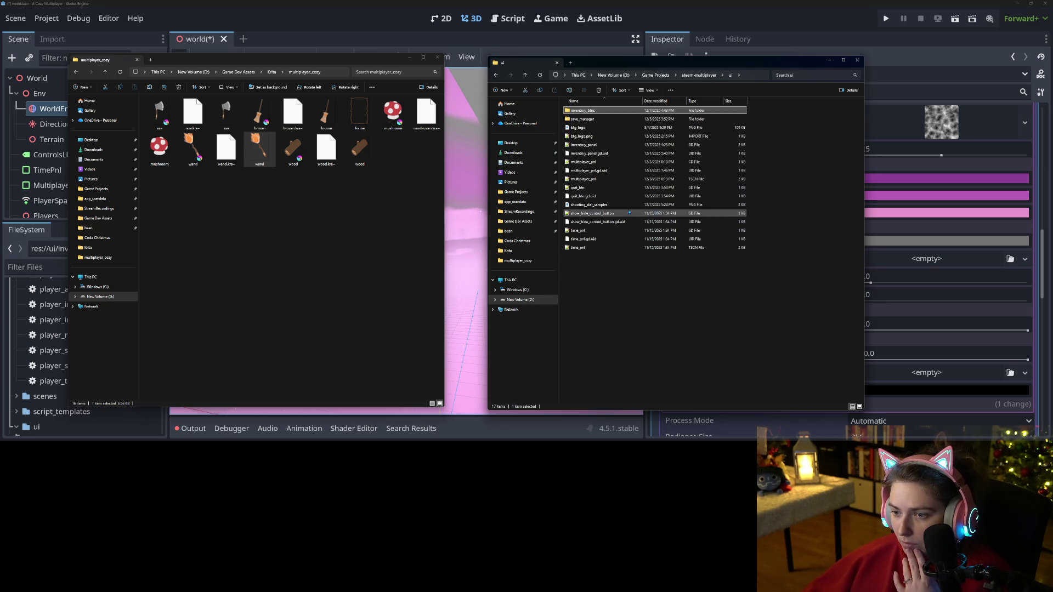
pyautogui.hotkey('alt', 'Tab')
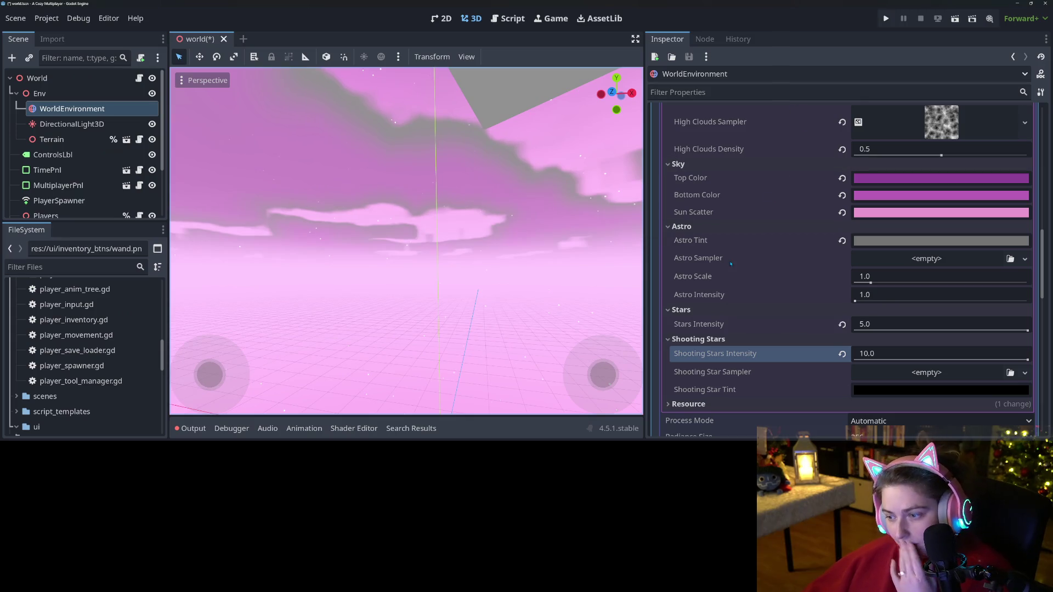
# - Collapse inventory_btns and save_manager, then drag shooting_star_sampler.png onto Shooting Star Sampler
pyautogui.scroll(-4, 66, 377)
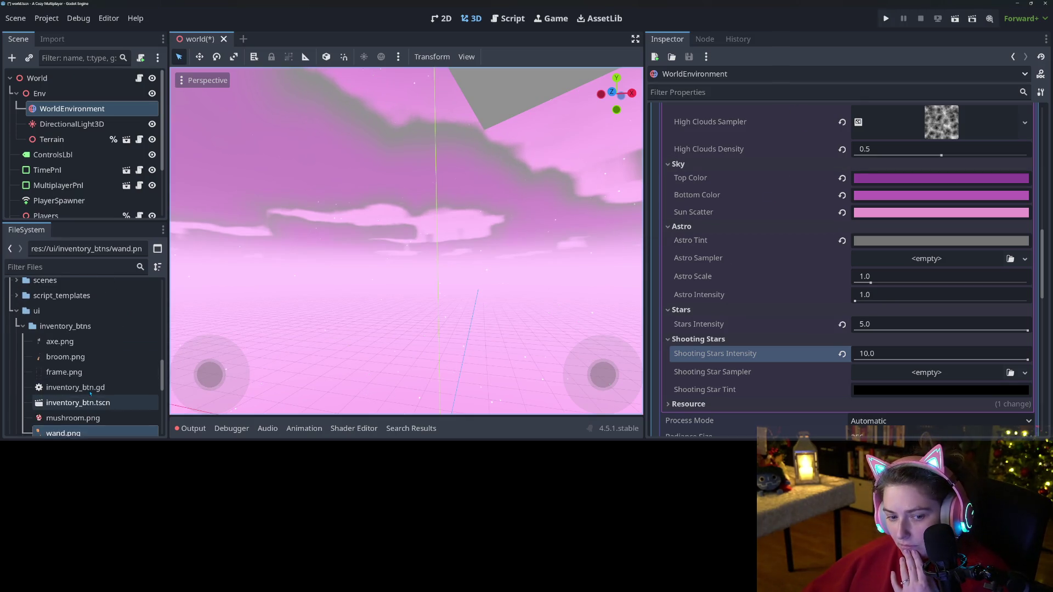
pyautogui.click(23, 326)
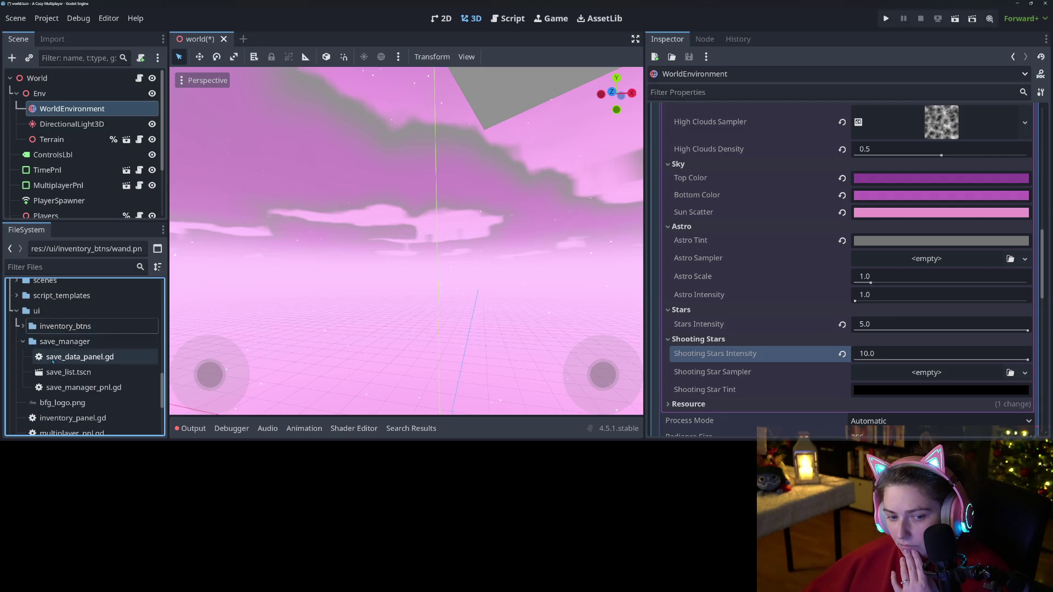
pyautogui.click(23, 341)
pyautogui.scroll(-2, 82, 378)
pyautogui.moveTo(82, 394); pyautogui.dragTo(869, 375)
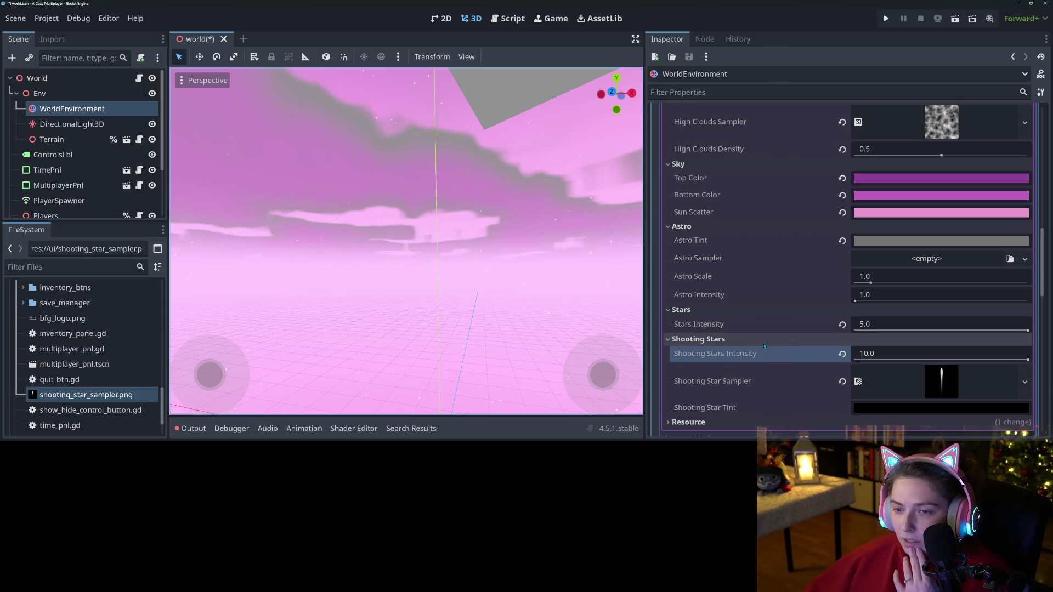
pyautogui.scroll(-5, 748, 339)
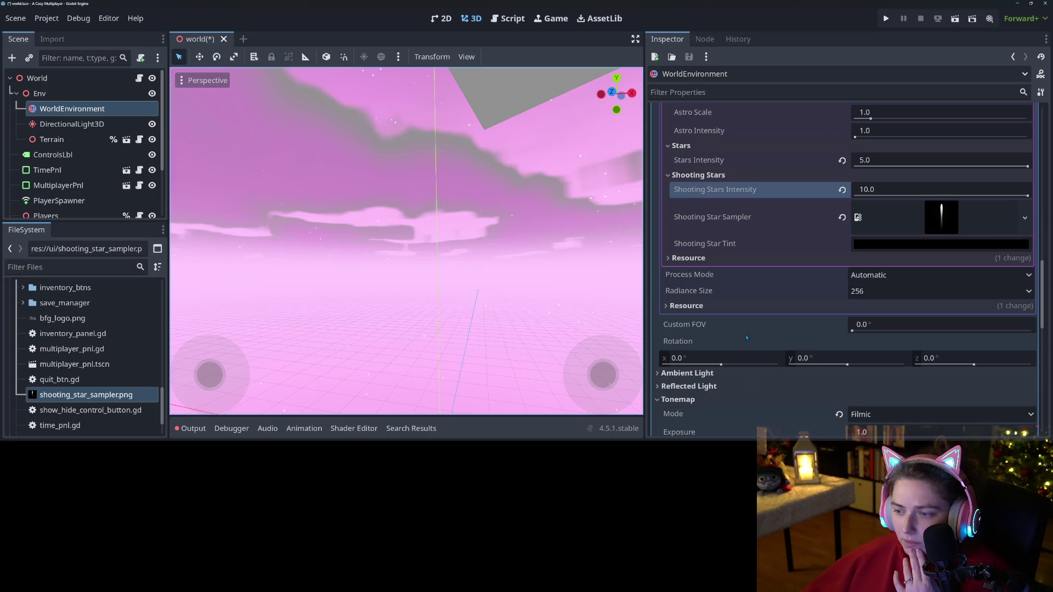
pyautogui.scroll(15, 747, 338)
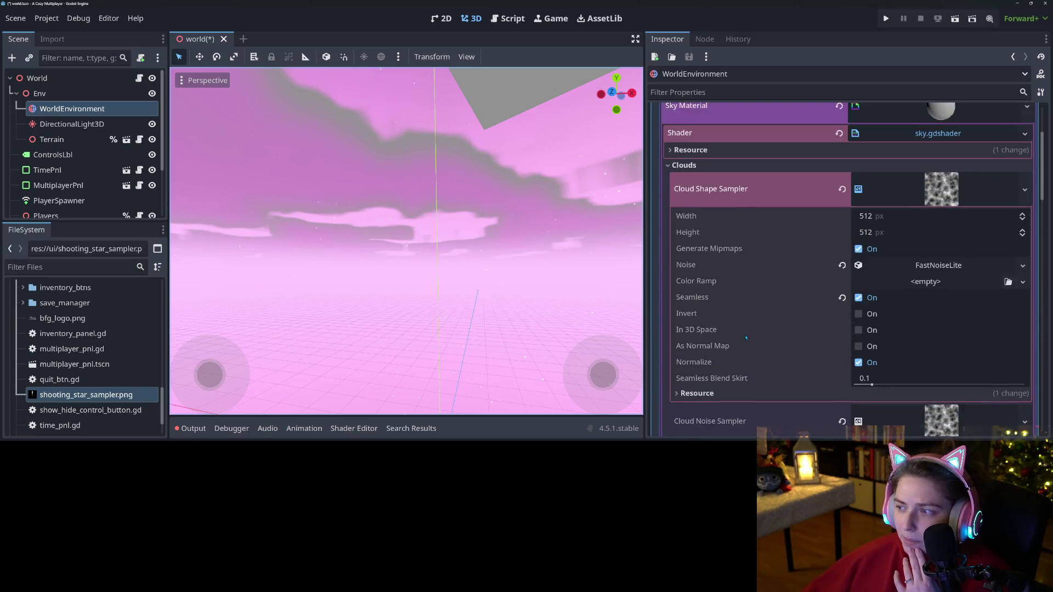
pyautogui.scroll(3, 746, 338)
pyautogui.scroll(-5, 747, 338)
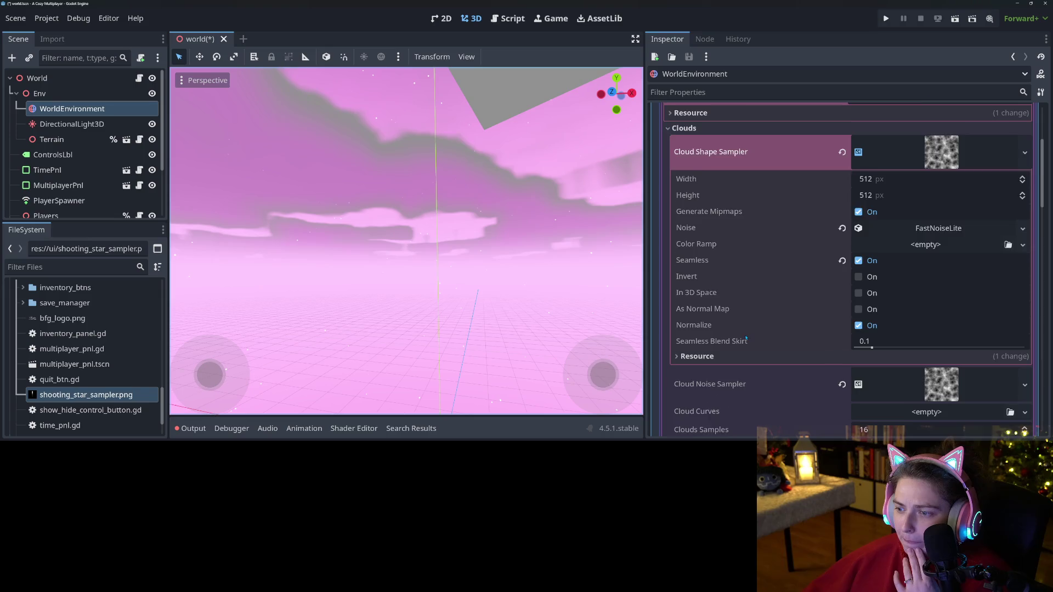
pyautogui.scroll(-2, 746, 338)
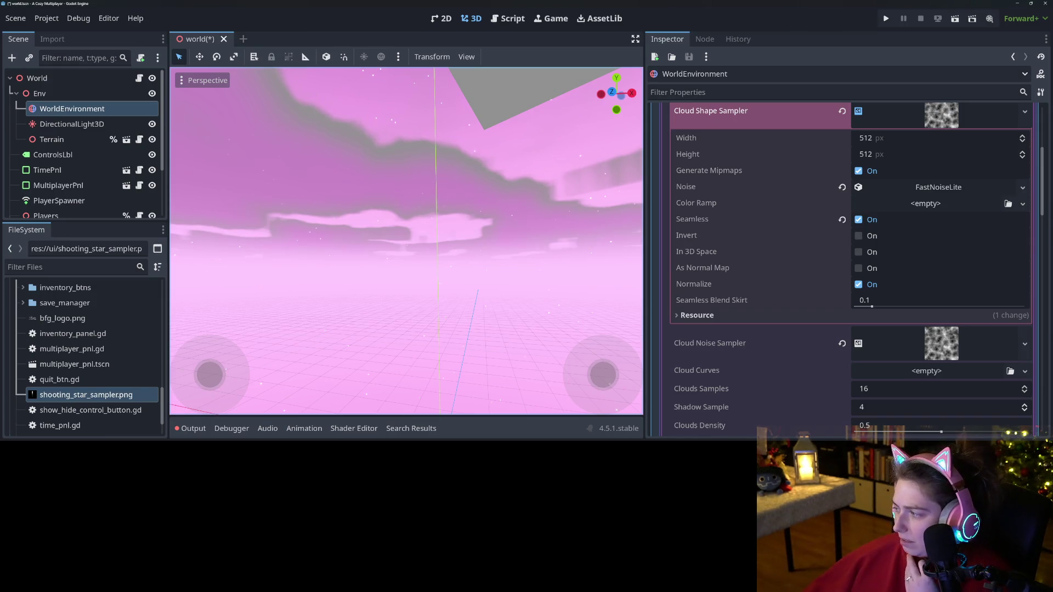
pyautogui.hotkey('alt', 'Tab')
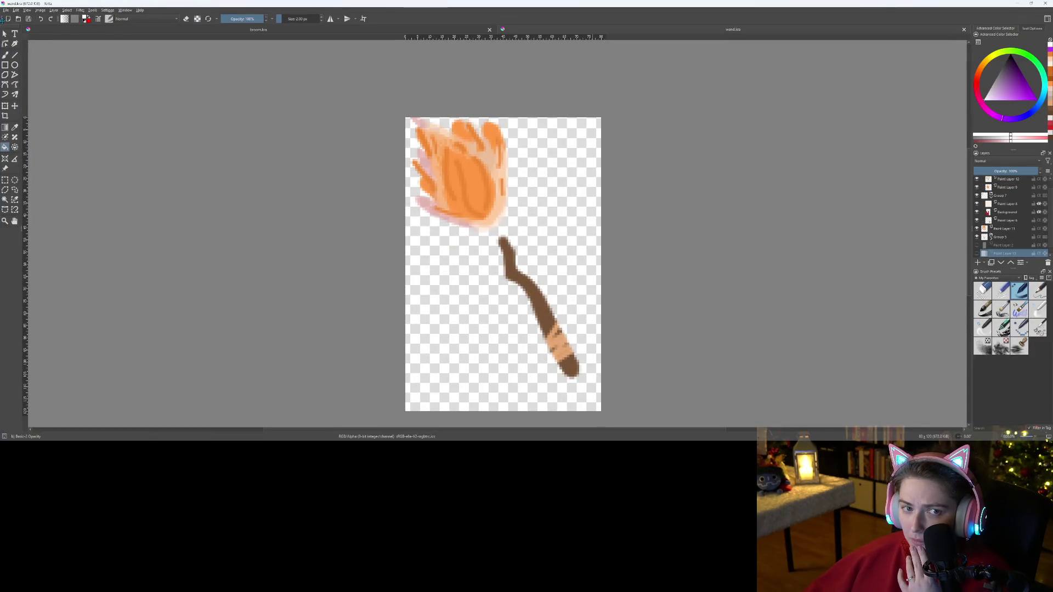
# - Create a new 256 x 256 pixel document
pyautogui.click(9, 20)
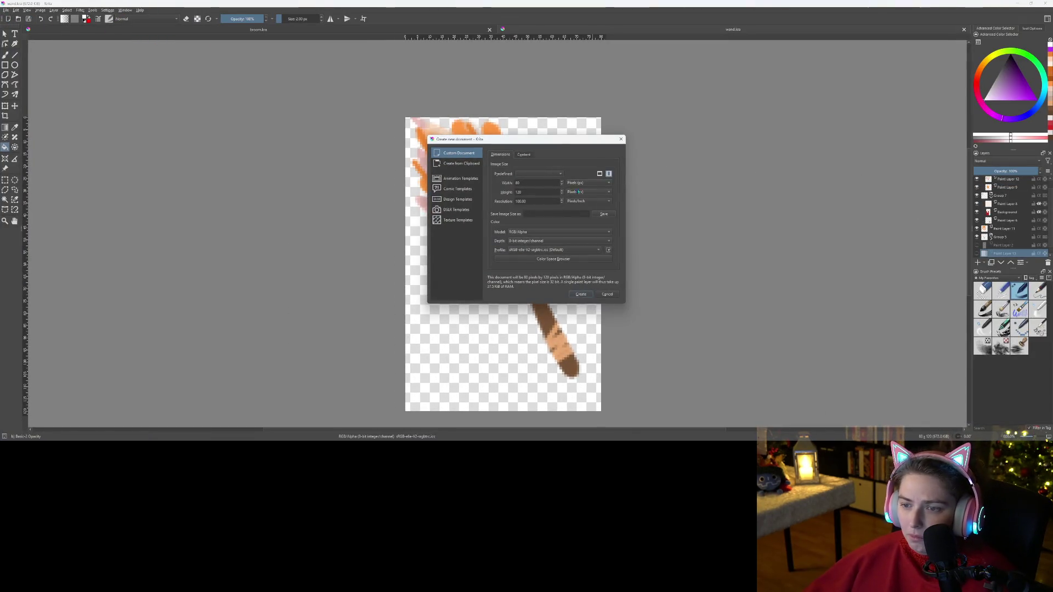
pyautogui.doubleClick(539, 181)
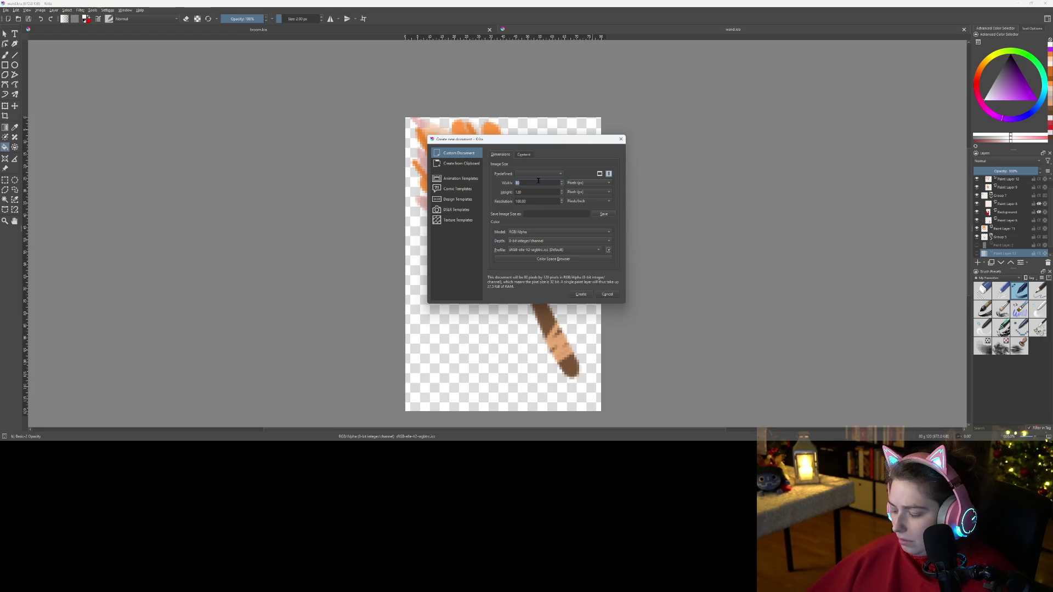
pyautogui.write('256')
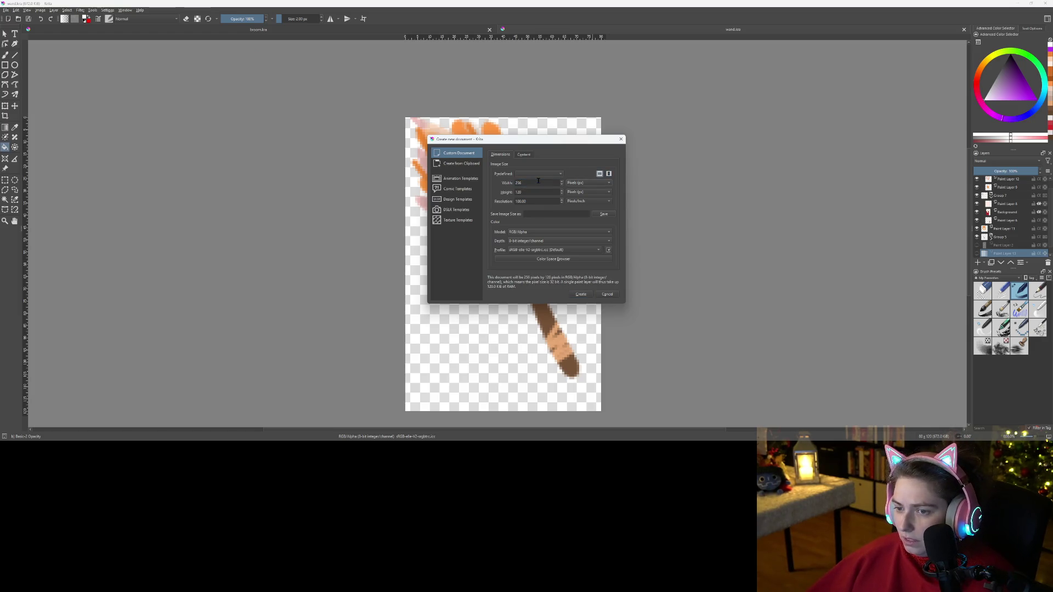
pyautogui.write('256')
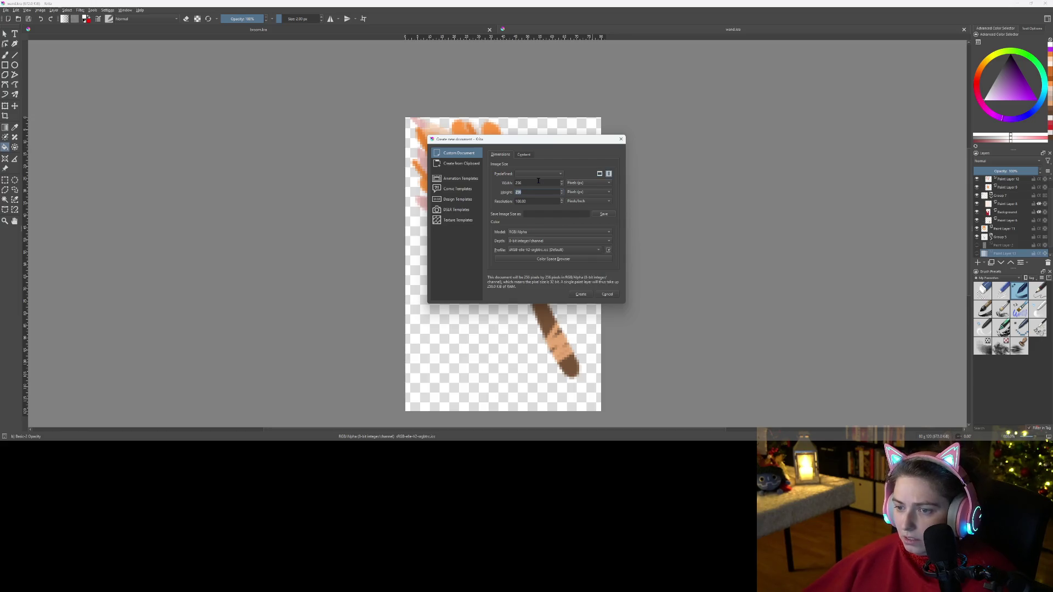
pyautogui.click(580, 294)
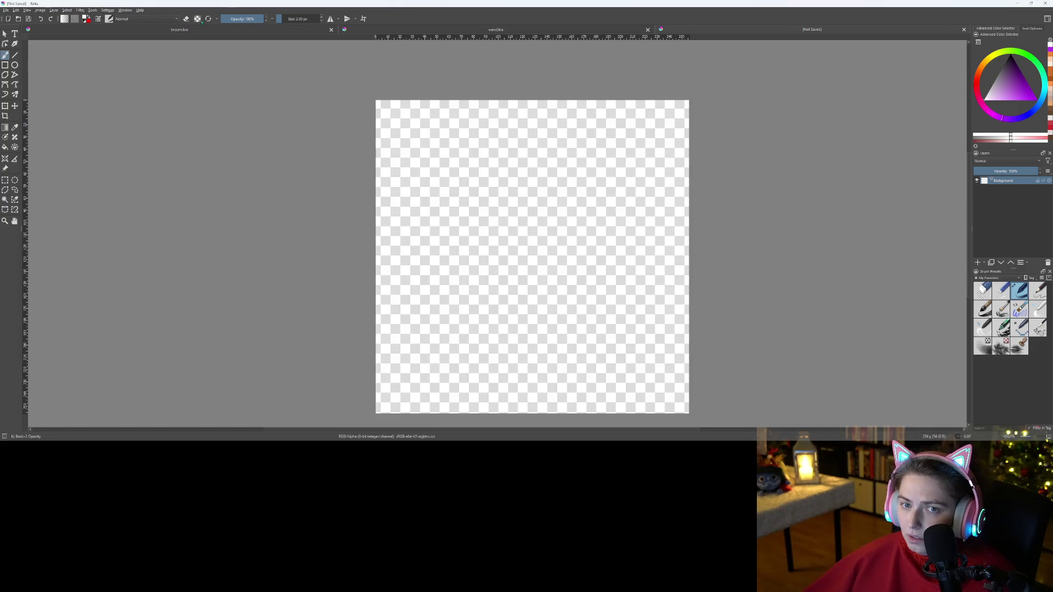
# - Enlarge the brush to about 228 px and pick an orange hue
pyautogui.moveTo(295, 18); pyautogui.dragTo(300, 18)
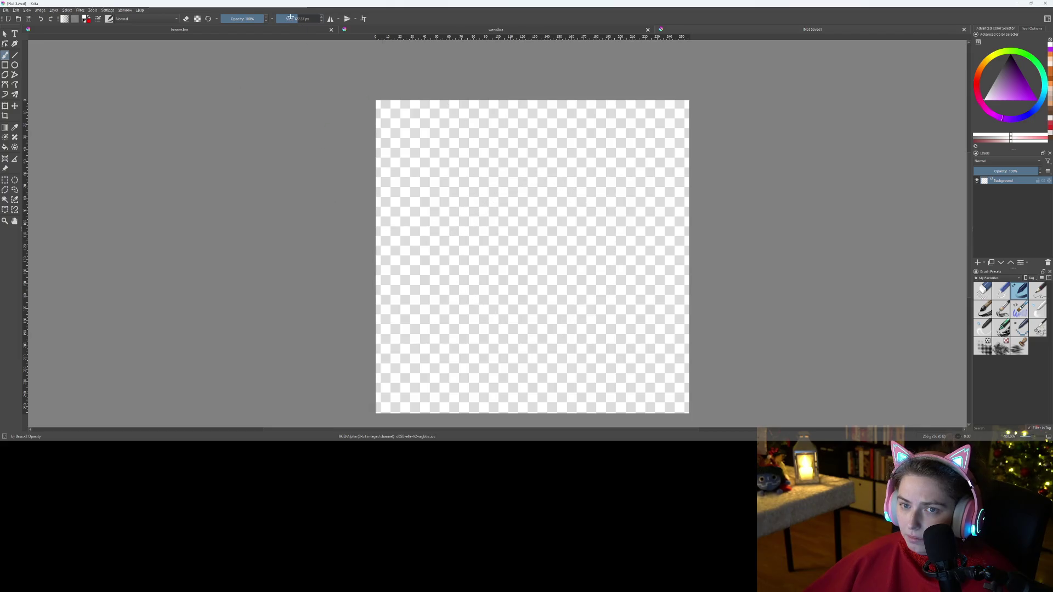
pyautogui.moveTo(303, 20); pyautogui.dragTo(296, 20)
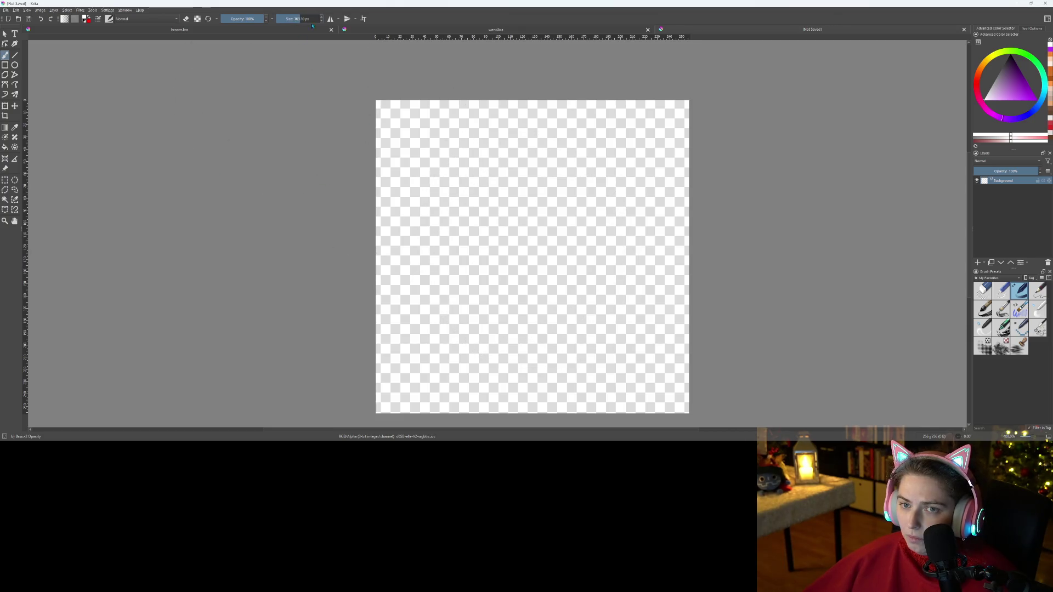
pyautogui.moveTo(304, 20); pyautogui.dragTo(309, 21)
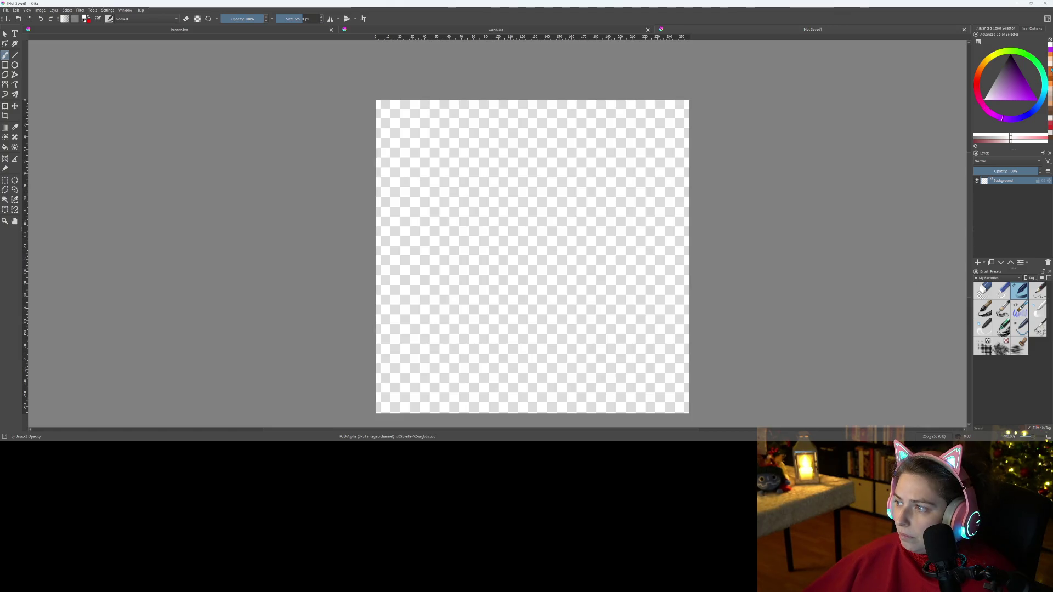
pyautogui.click(1028, 55)
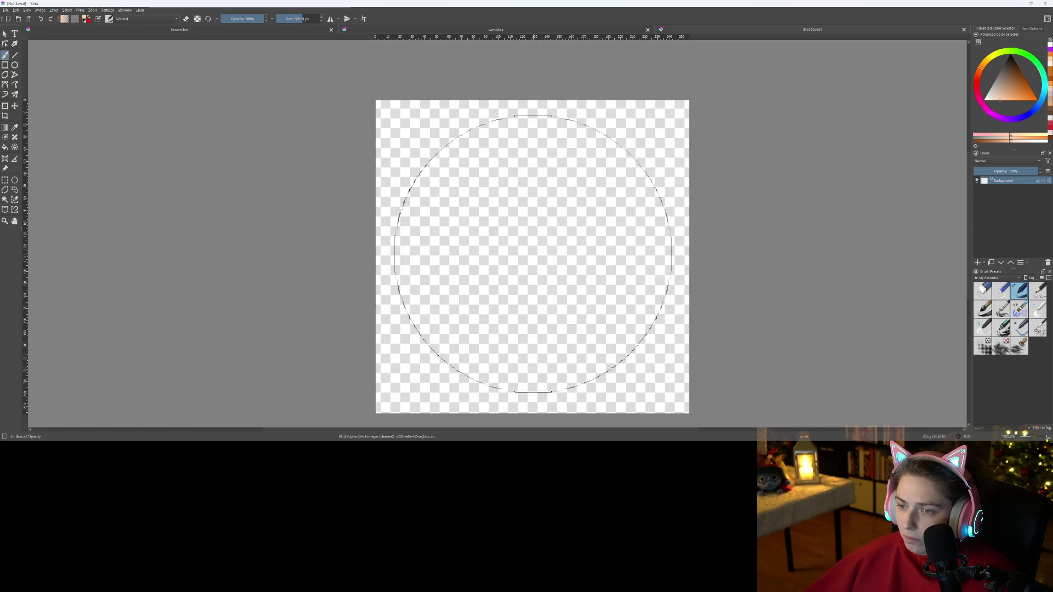
# - Paint a large soft peach circle at the canvas centre and group the Background layer
pyautogui.click(533, 254)
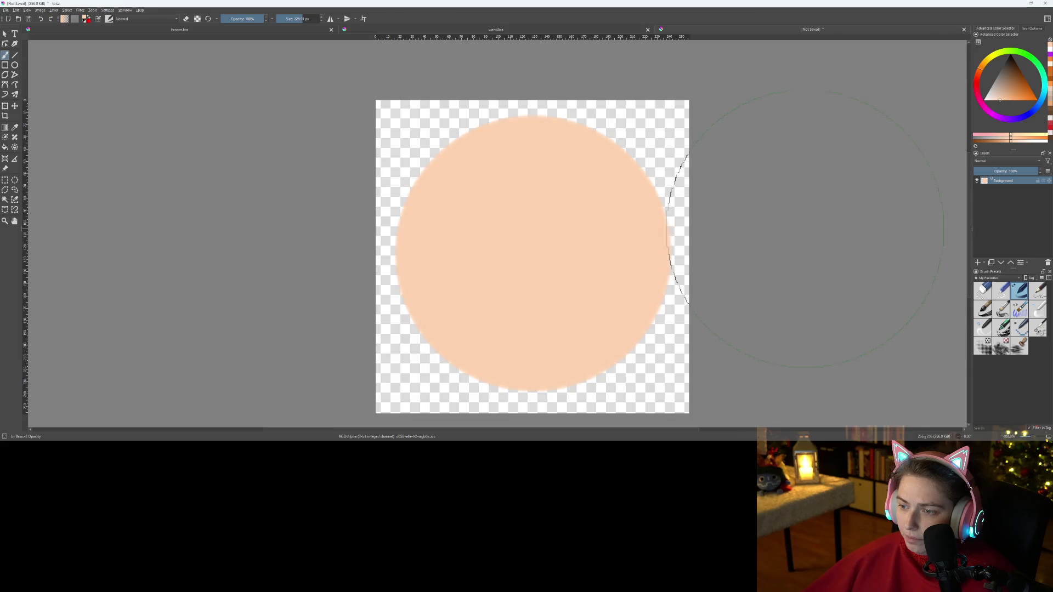
pyautogui.press('f')
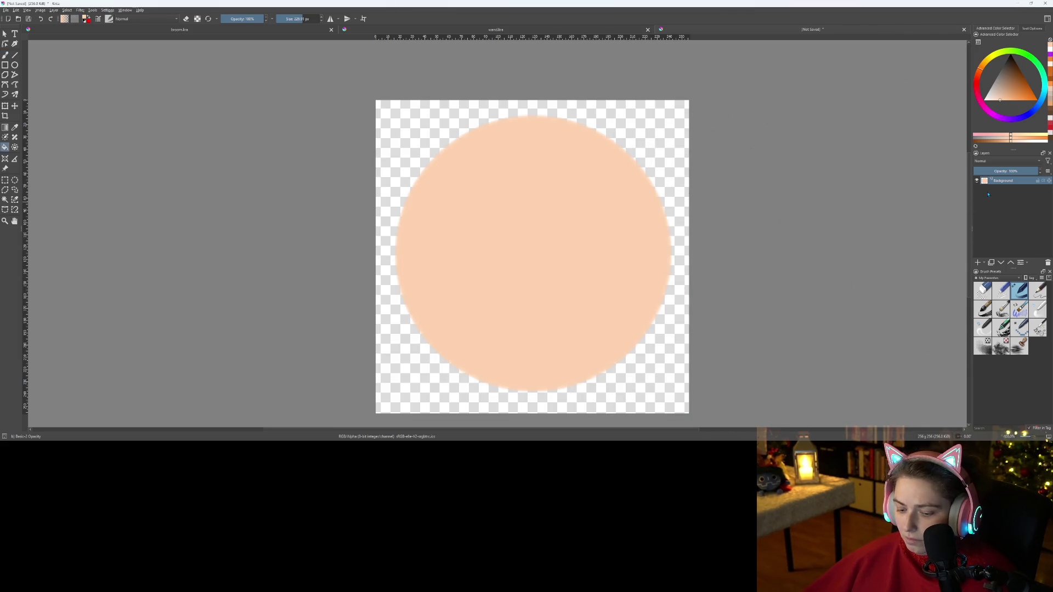
pyautogui.hotkey('ctrl', 'g')
# - Add Paint Layer 2, fill it light grey and clip it to the circle with Inherit Alpha
pyautogui.click(979, 263)
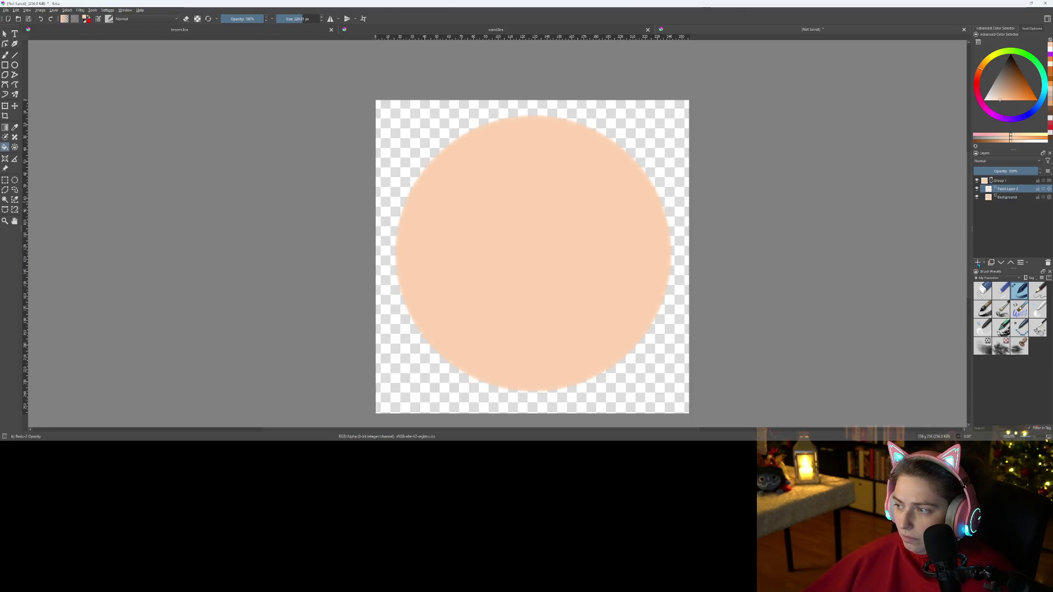
pyautogui.click(995, 89)
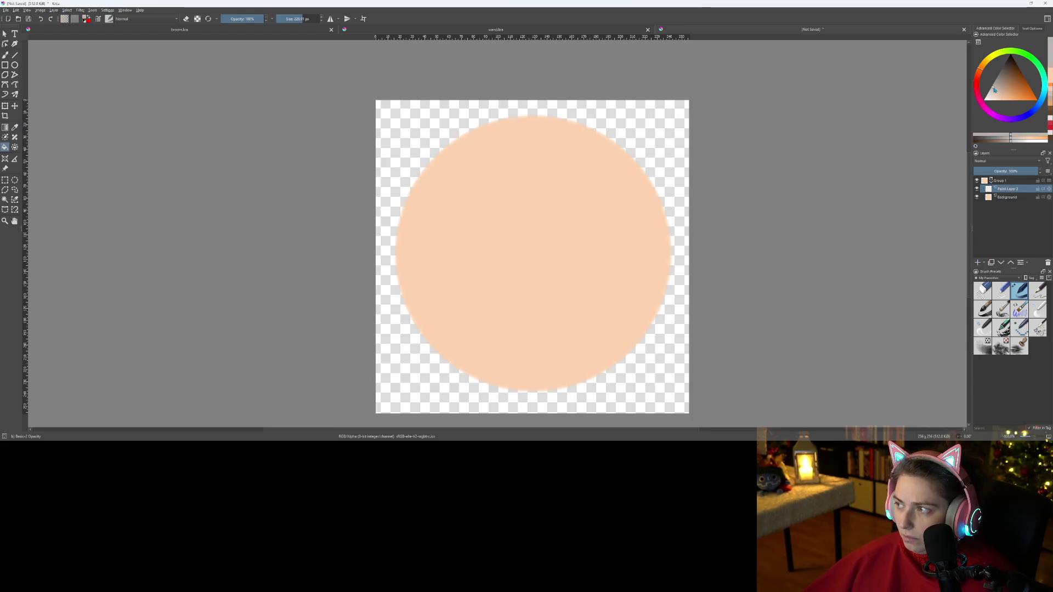
pyautogui.moveTo(995, 90); pyautogui.dragTo(993, 92)
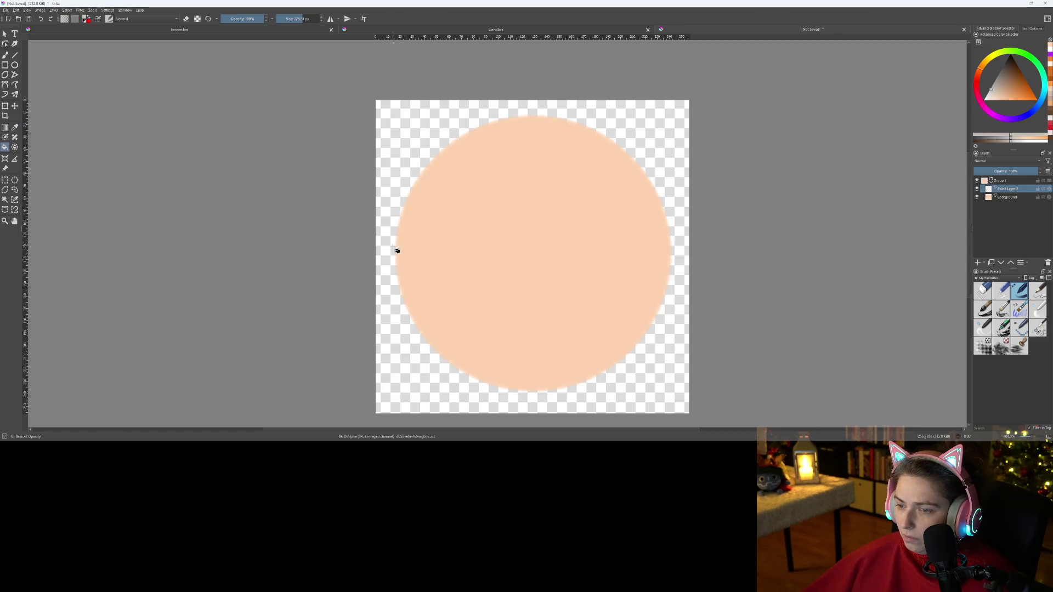
pyautogui.click(536, 256)
pyautogui.click(1041, 188)
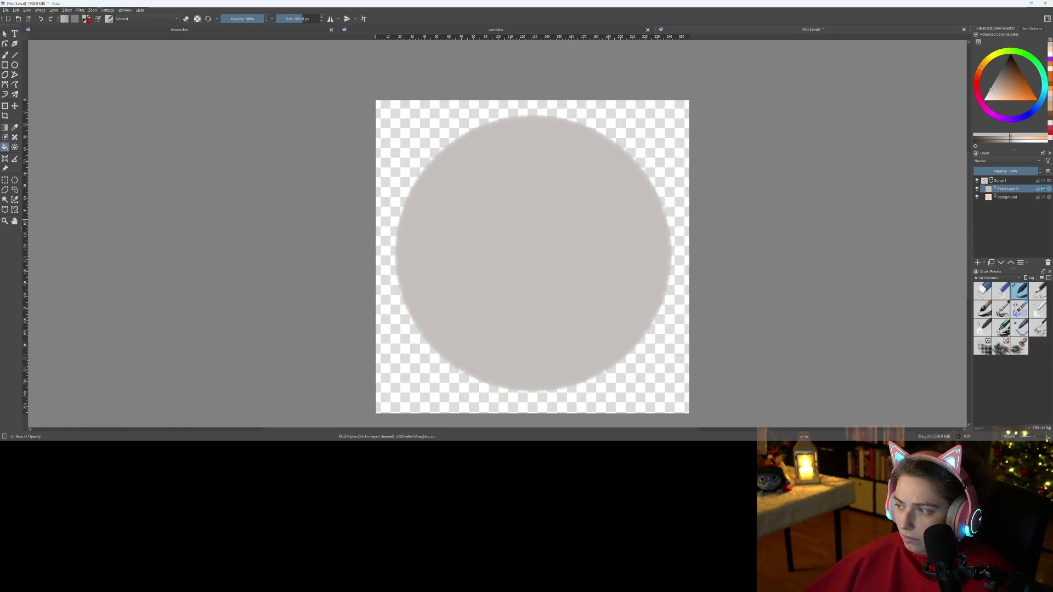
pyautogui.moveTo(996, 95); pyautogui.dragTo(992, 97)
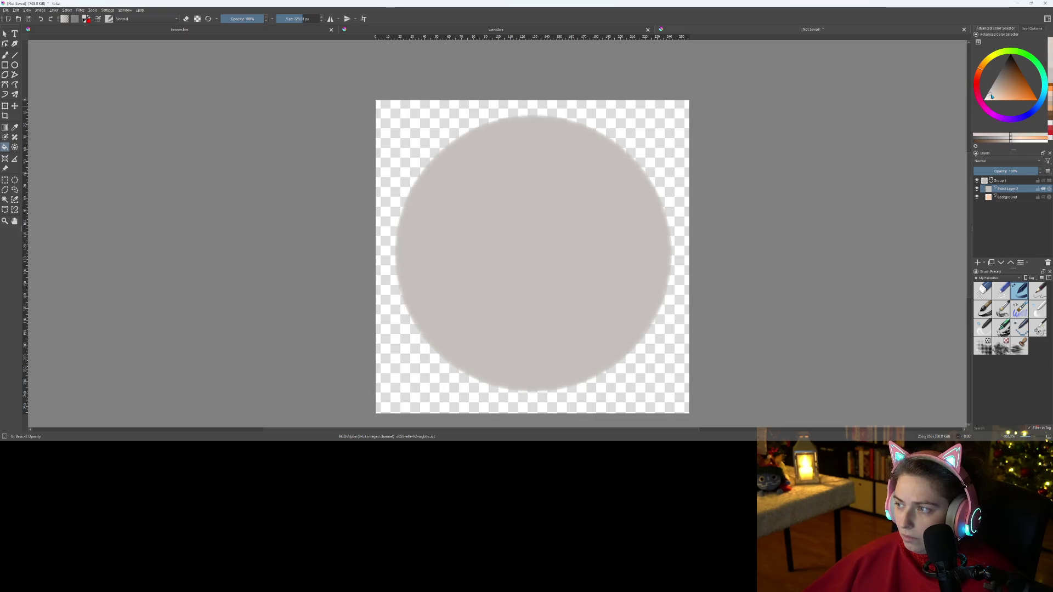
# - Refill the circle in lighter pinkish grey, then warmer beige-pink, then darker greyish beige
pyautogui.click(543, 251)
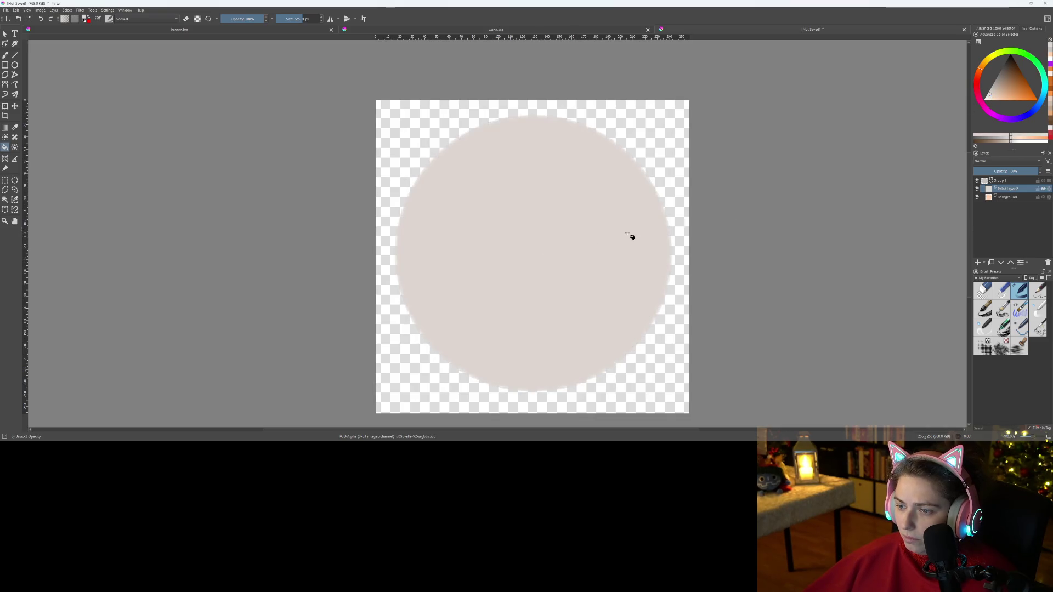
pyautogui.scroll(-3, 695, 282)
pyautogui.scroll(3, 684, 282)
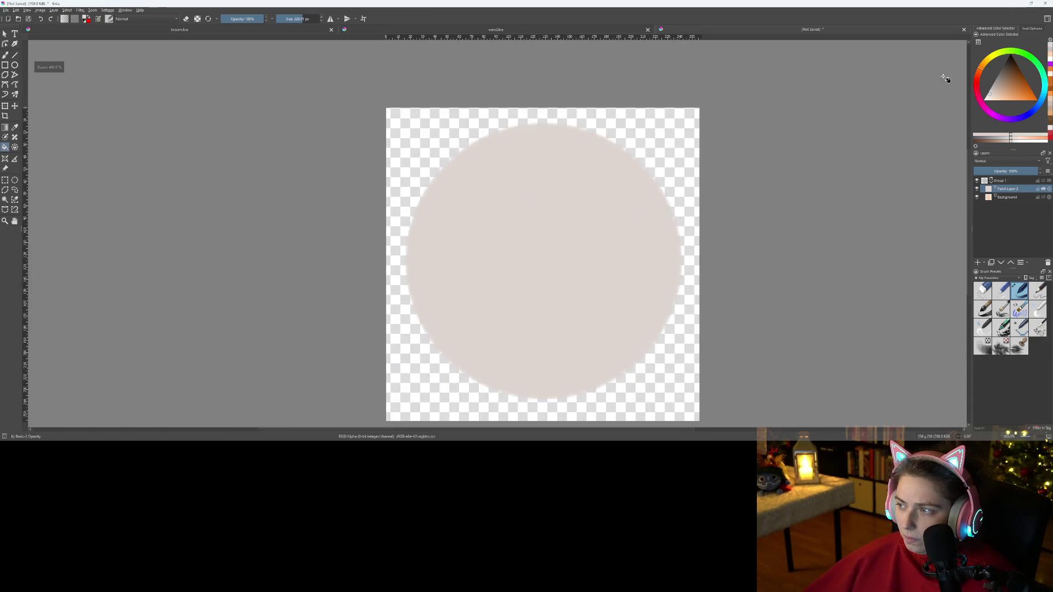
pyautogui.click(993, 97)
pyautogui.click(603, 234)
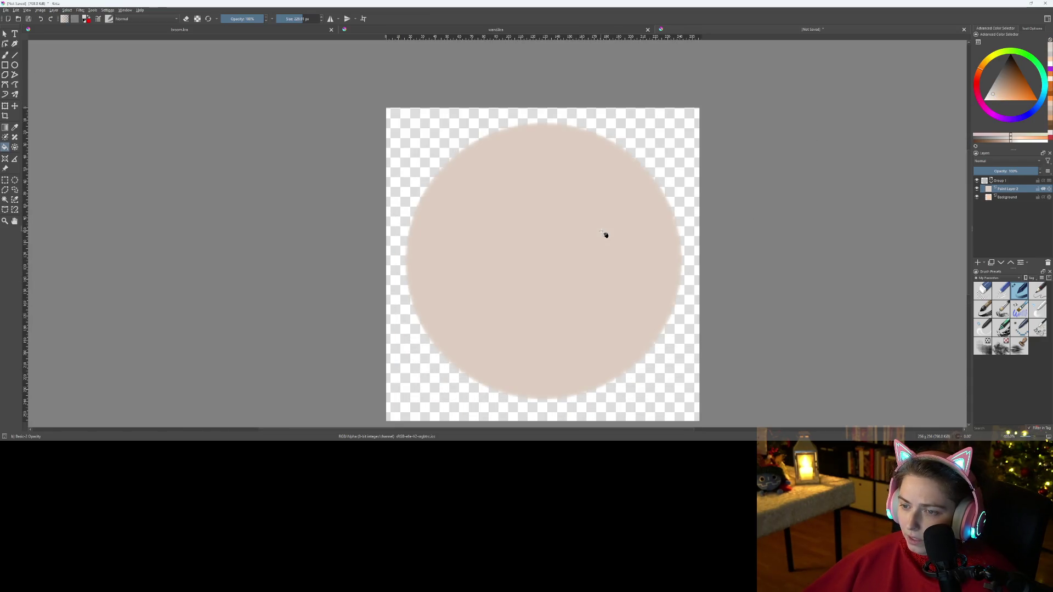
pyautogui.click(996, 91)
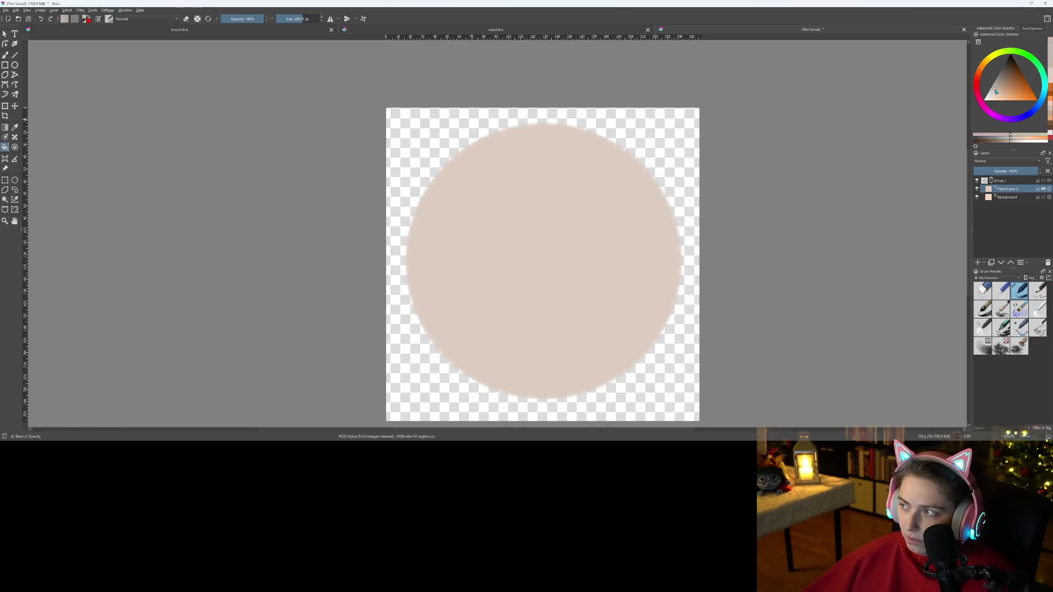
pyautogui.click(574, 277)
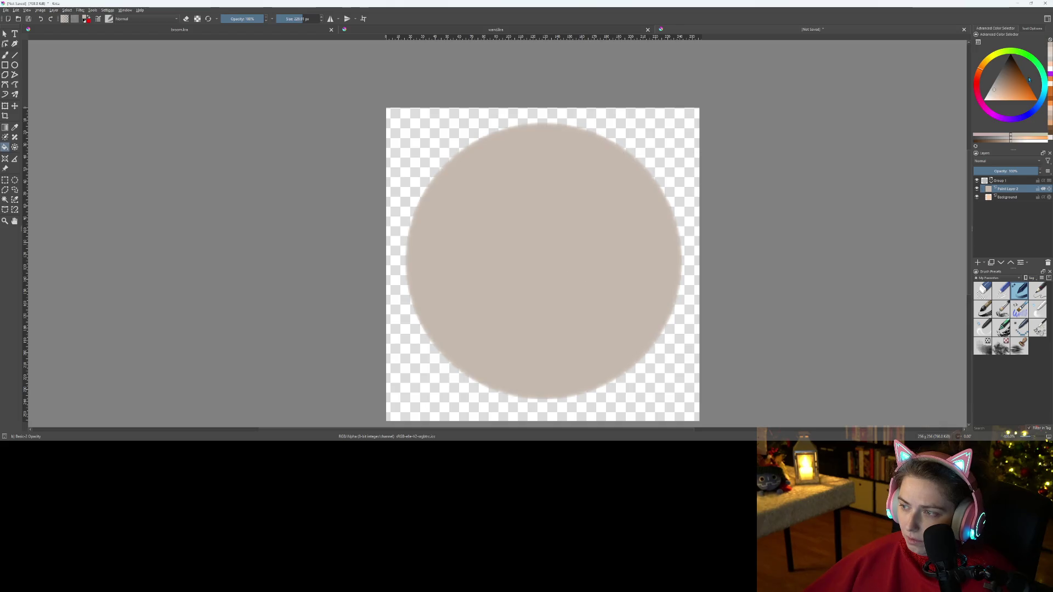
# - Settle the circle on a light pinkish beige and add Paint Layer 3 on top
pyautogui.click(995, 99)
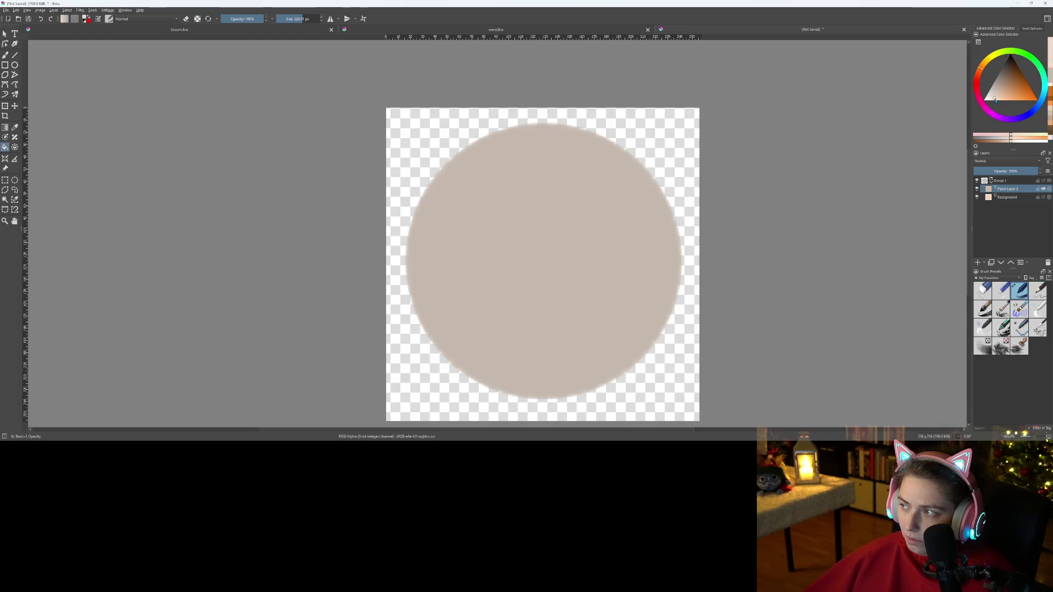
pyautogui.click(635, 273)
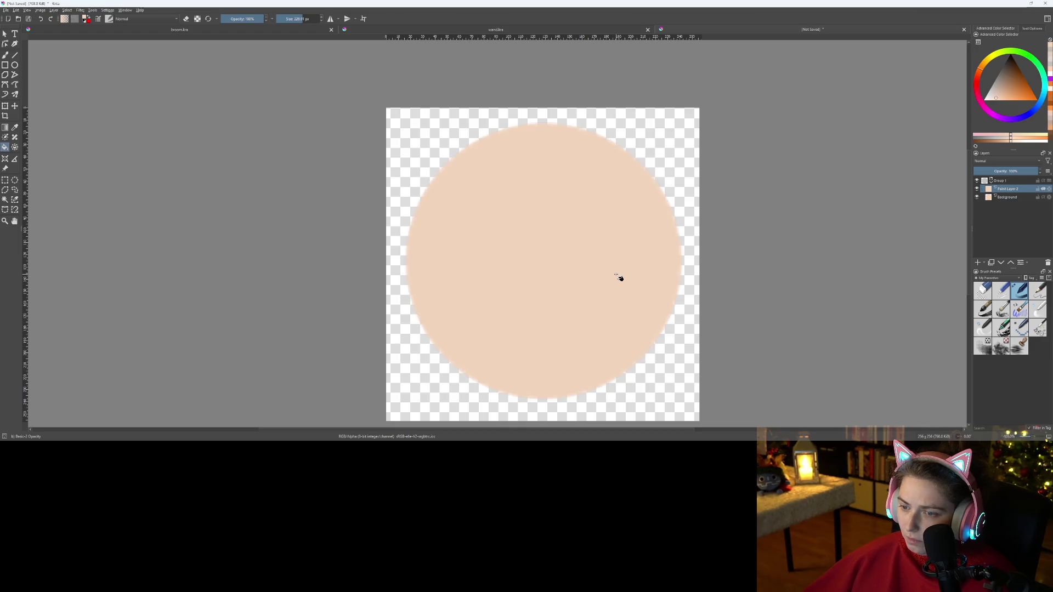
pyautogui.click(992, 97)
pyautogui.click(531, 287)
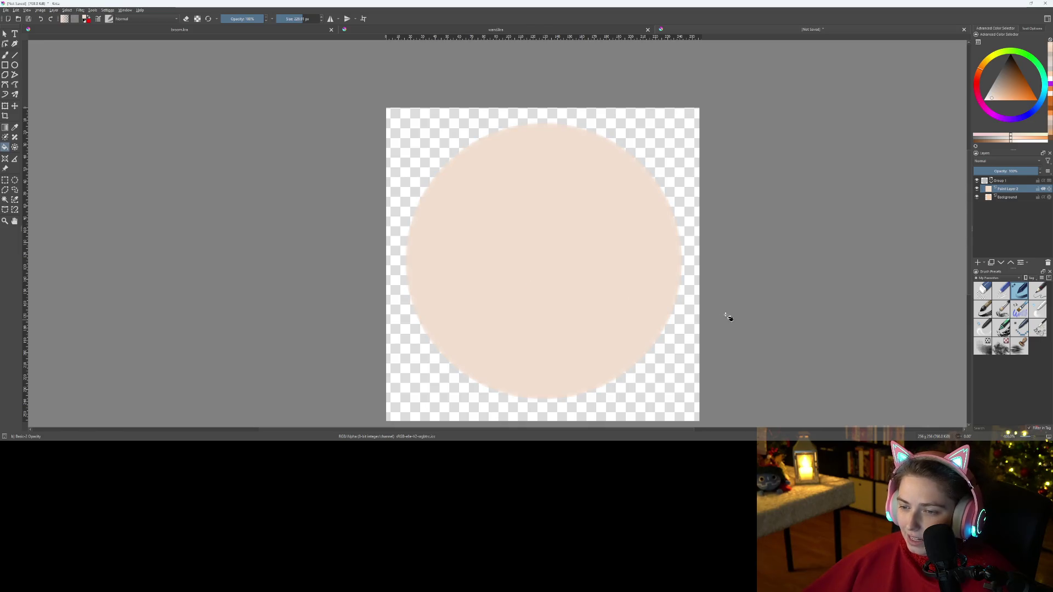
pyautogui.scroll(-4, 724, 318)
pyautogui.scroll(5, 729, 321)
pyautogui.scroll(-2, 702, 310)
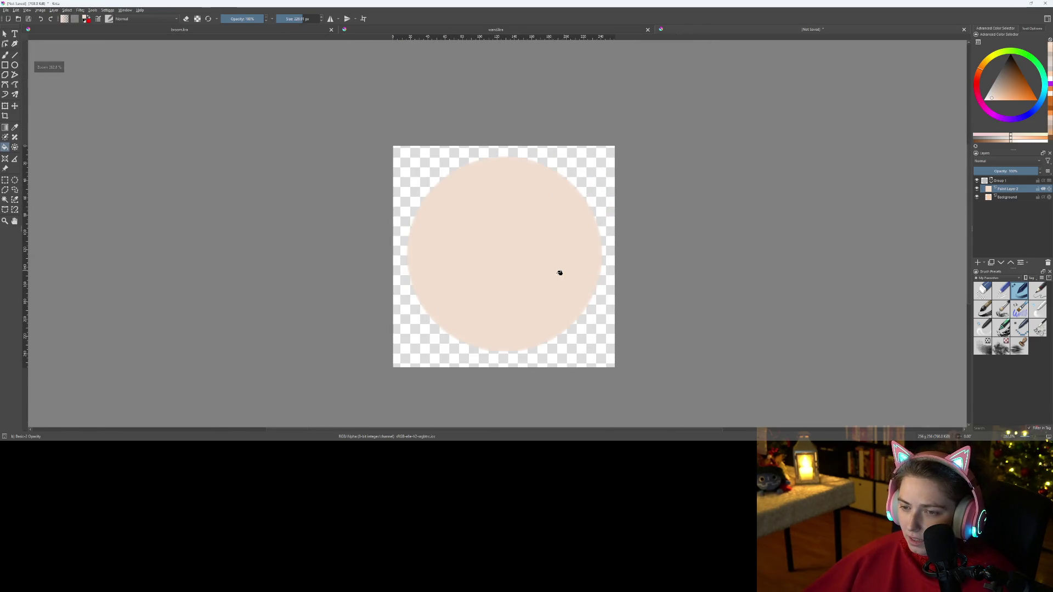
pyautogui.scroll(2, 576, 273)
pyautogui.scroll(-1, 595, 275)
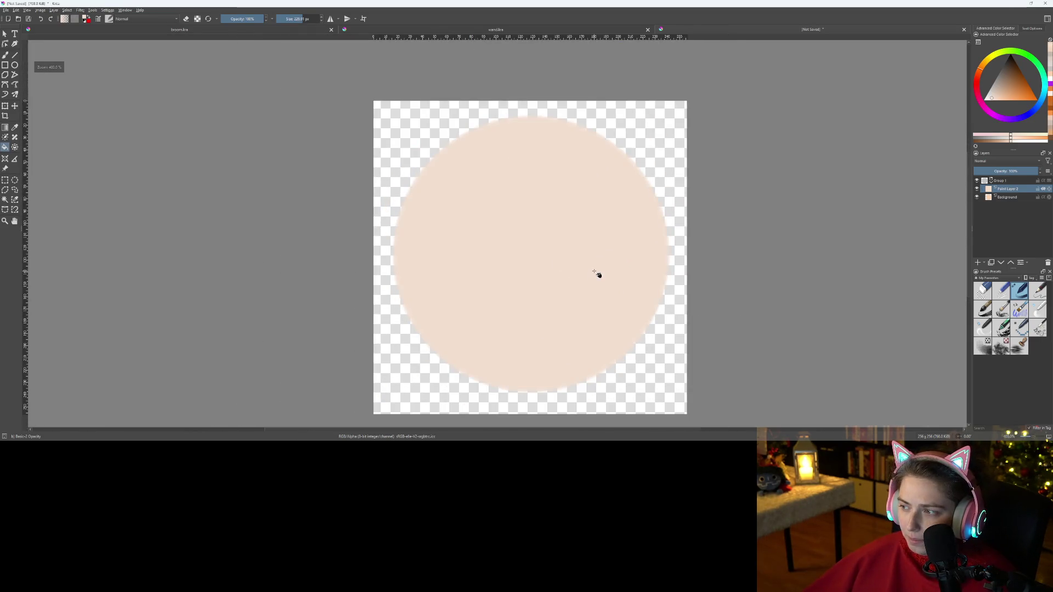
pyautogui.click(977, 262)
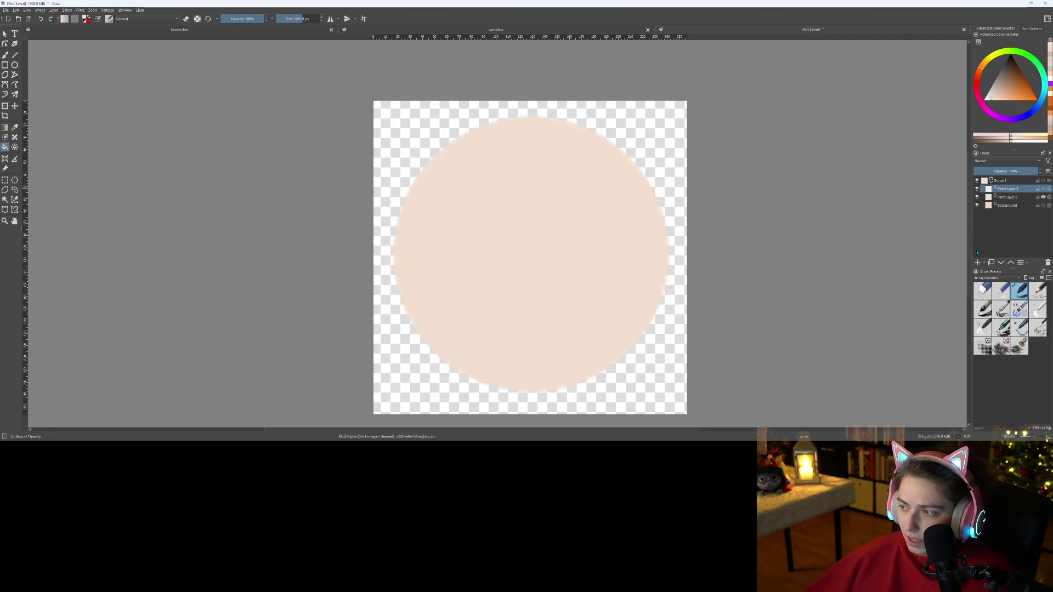
# - Switch to the freehand brush at about 33 px with a dark grey colour
pyautogui.press('b')
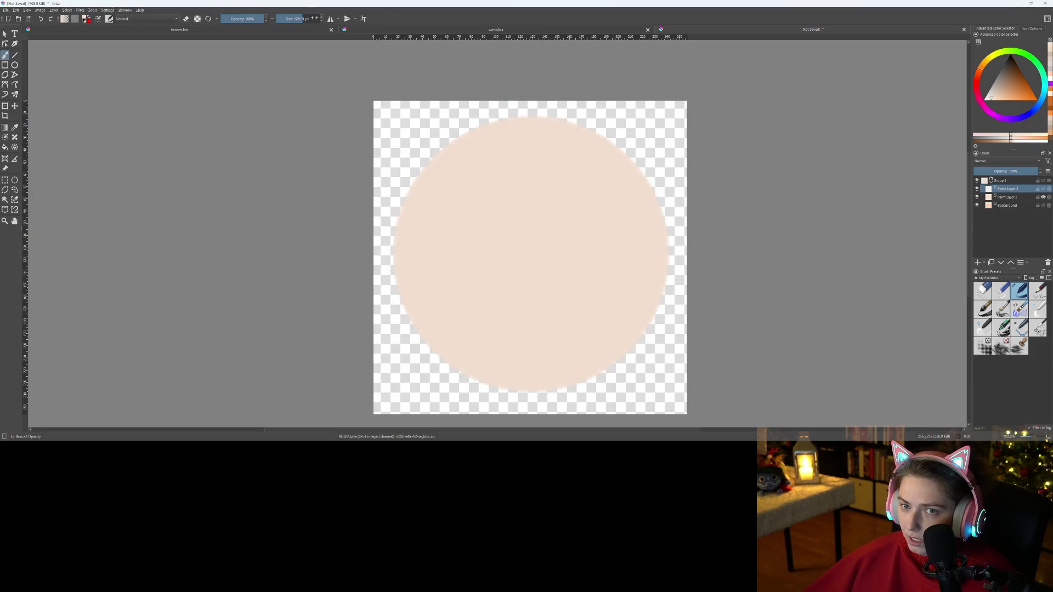
pyautogui.click(291, 18)
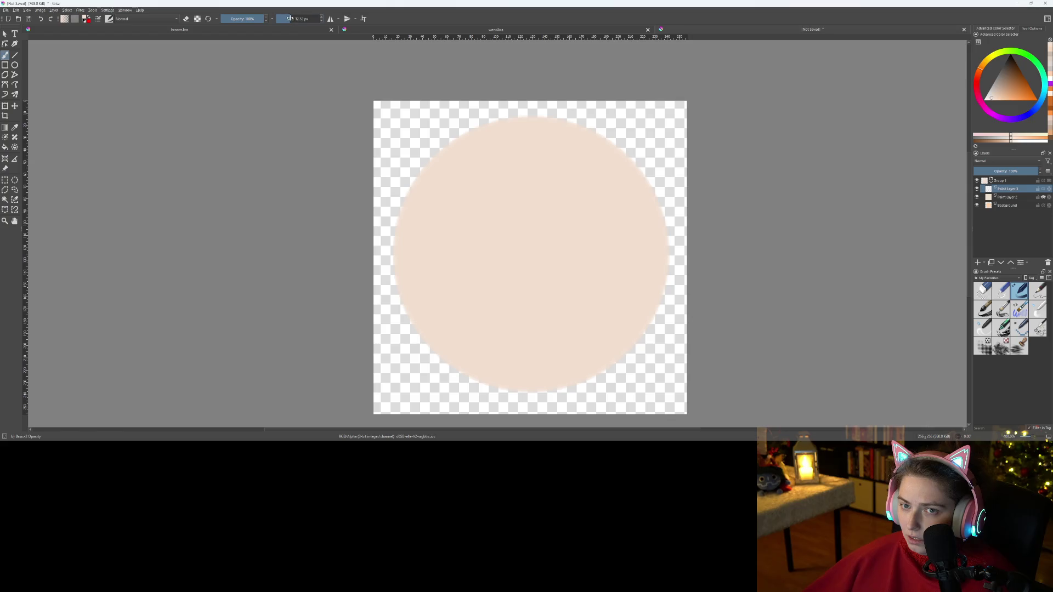
pyautogui.click(290, 20)
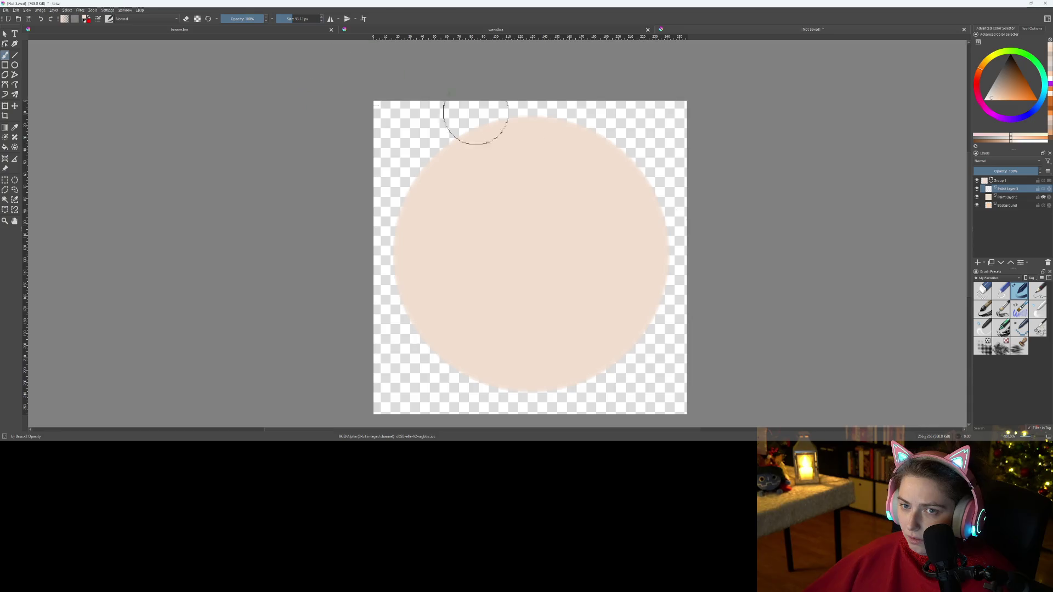
pyautogui.moveTo(1007, 74); pyautogui.dragTo(989, 79)
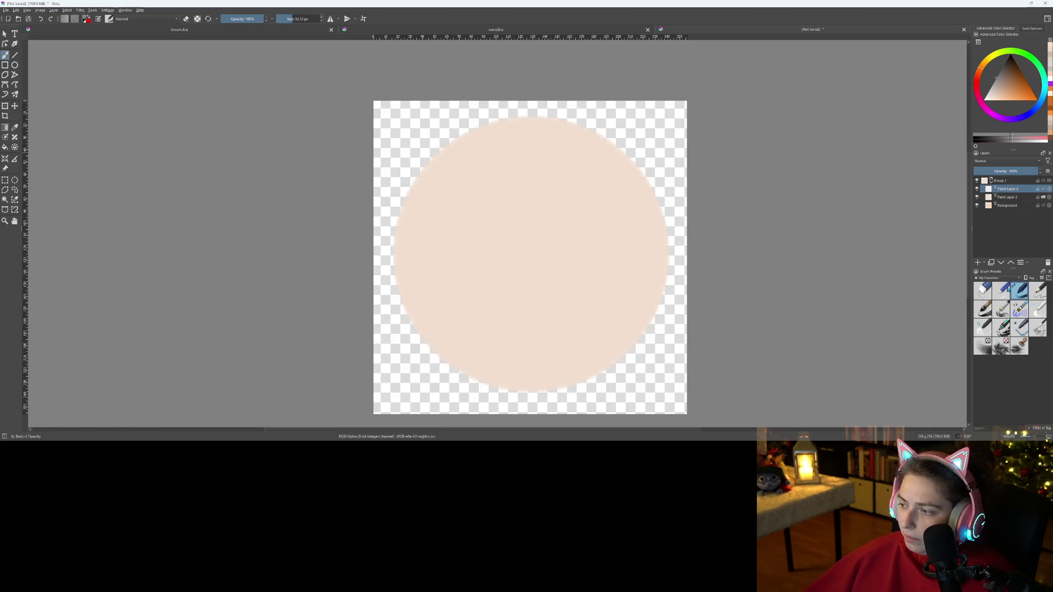
# - Set the Brush Presets tag filter to All and widen the docker
pyautogui.click(993, 278)
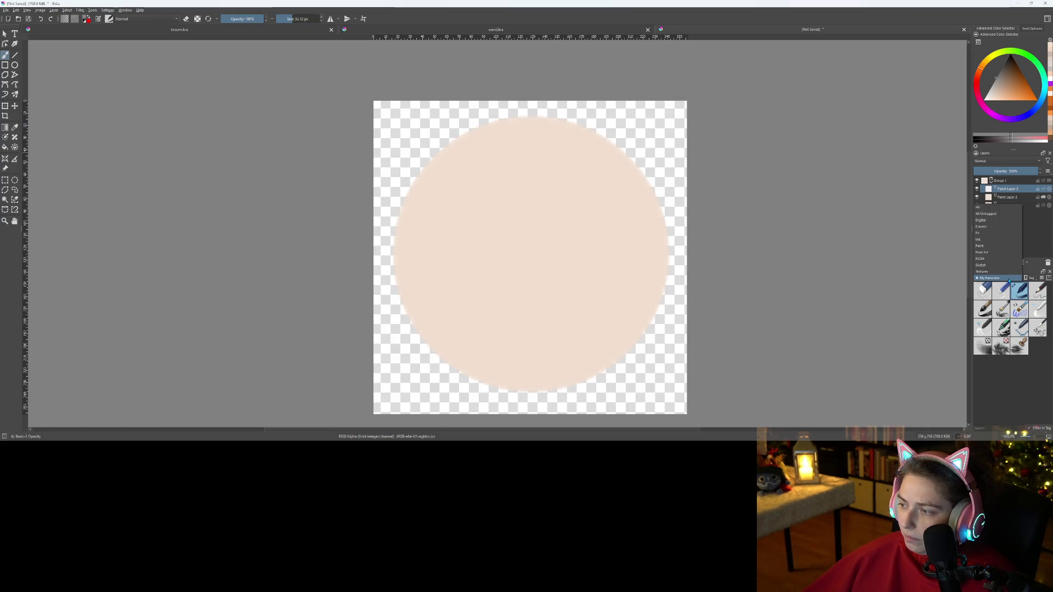
pyautogui.click(998, 209)
pyautogui.moveTo(970, 233); pyautogui.dragTo(791, 233)
pyautogui.scroll(-3, 927, 394)
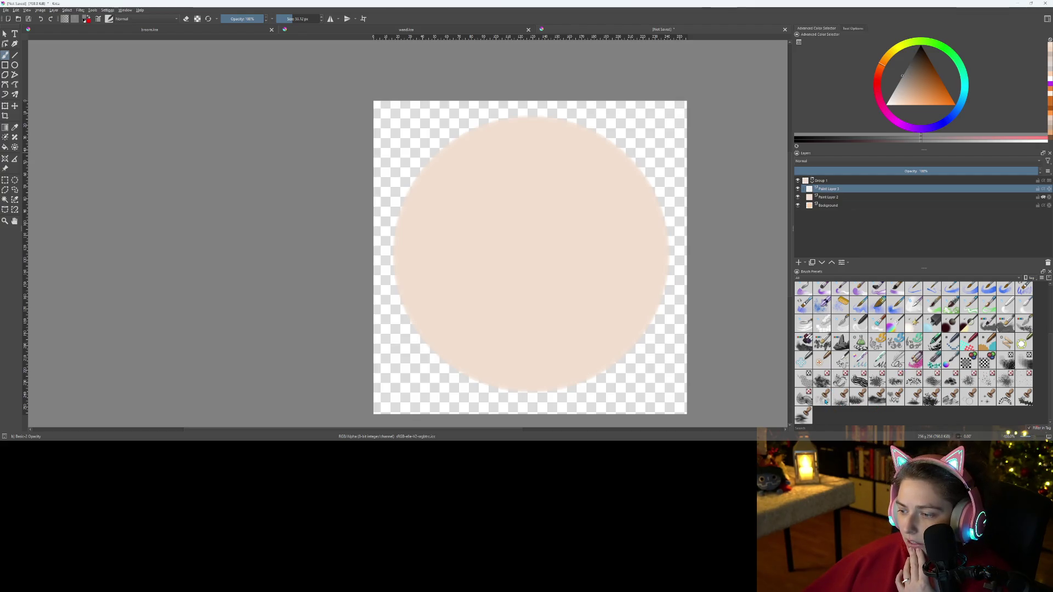
# - Try the Stamp Bokeh brush at about 107 px and the Texture Snow Pile brush, undoing both
pyautogui.click(823, 398)
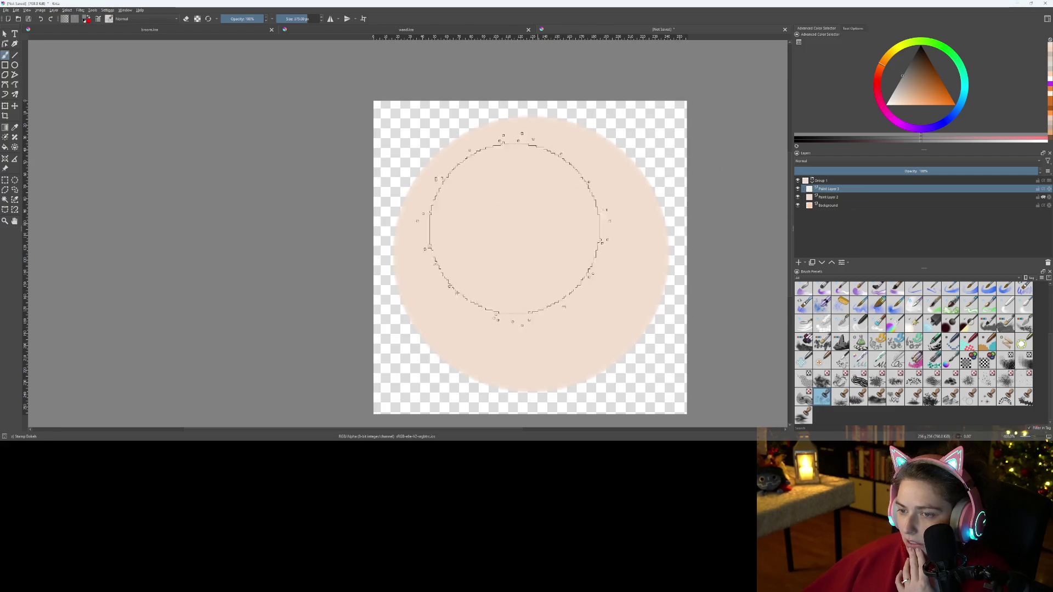
pyautogui.click(293, 18)
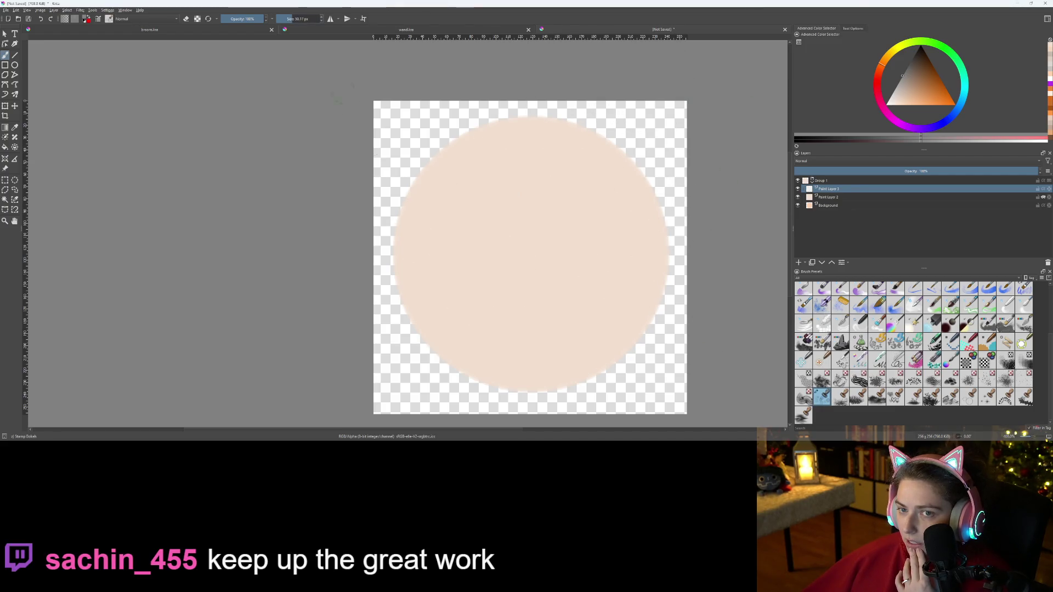
pyautogui.click(296, 19)
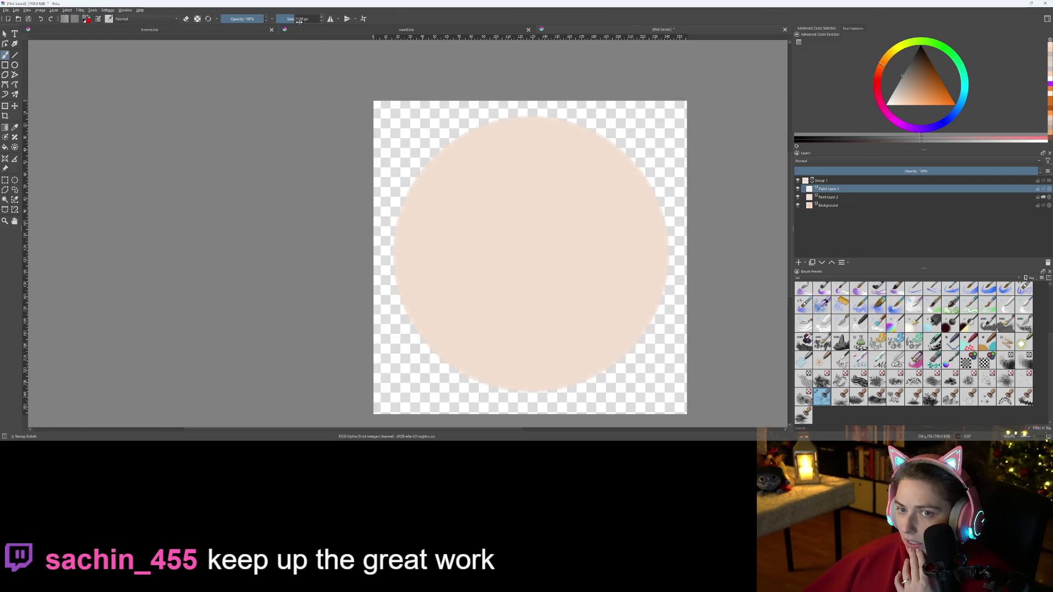
pyautogui.click(465, 171)
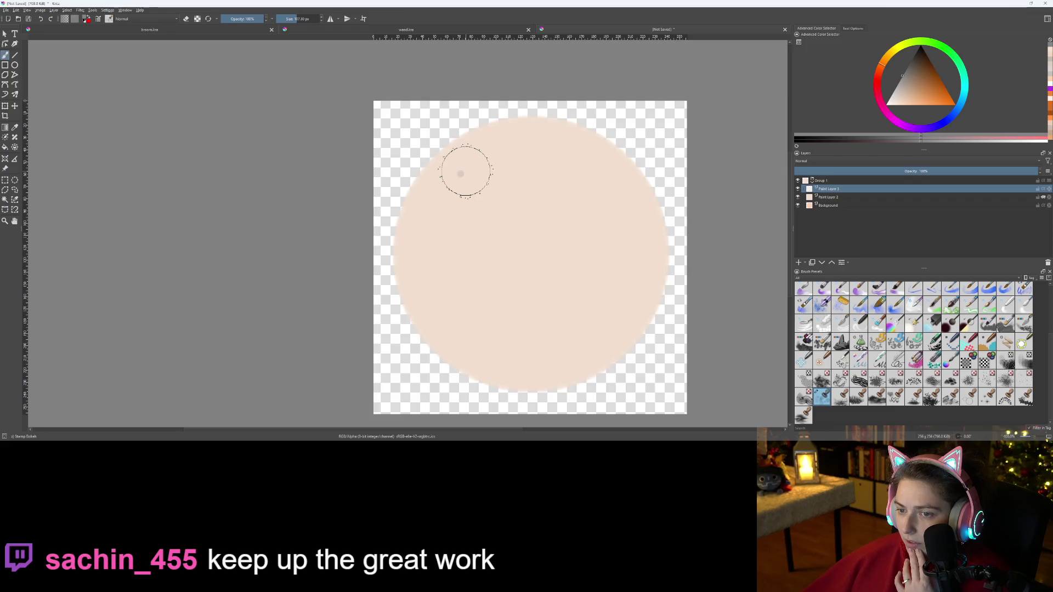
pyautogui.click(466, 171)
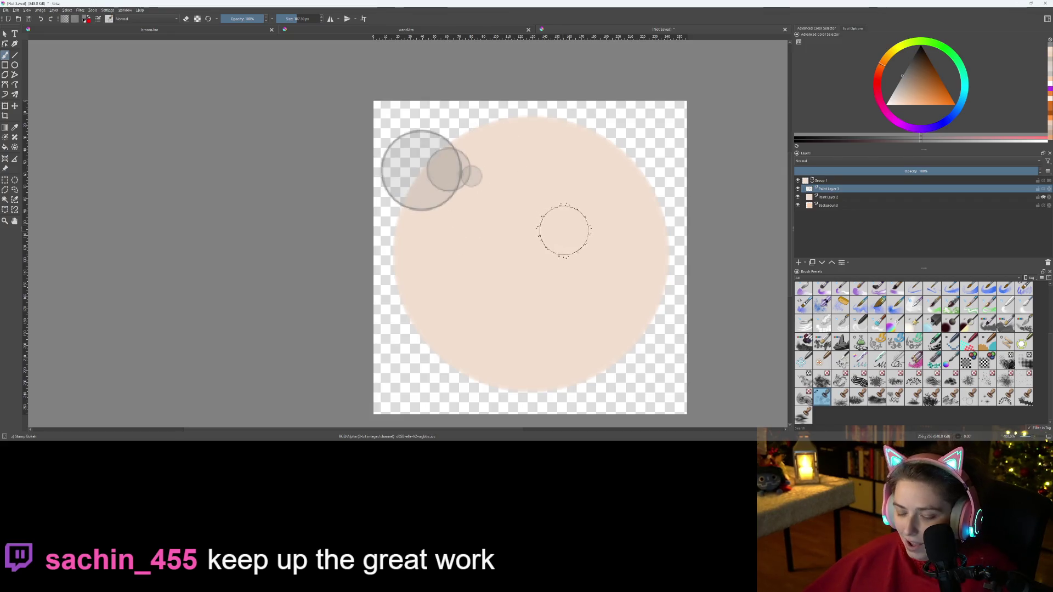
pyautogui.hotkey('ctrl', 'z')
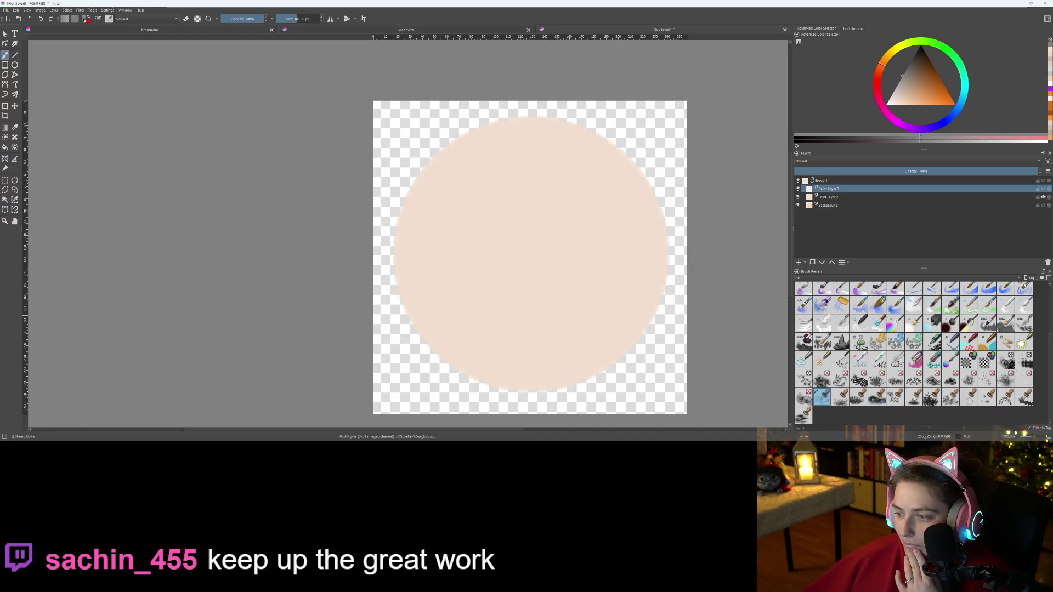
pyautogui.moveTo(803, 400)
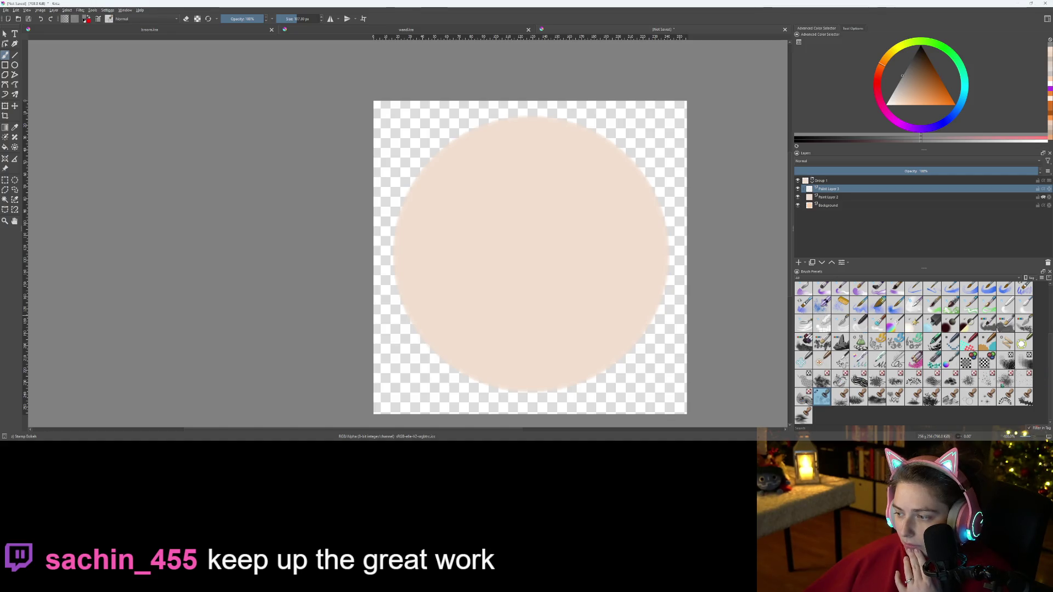
pyautogui.click(950, 380)
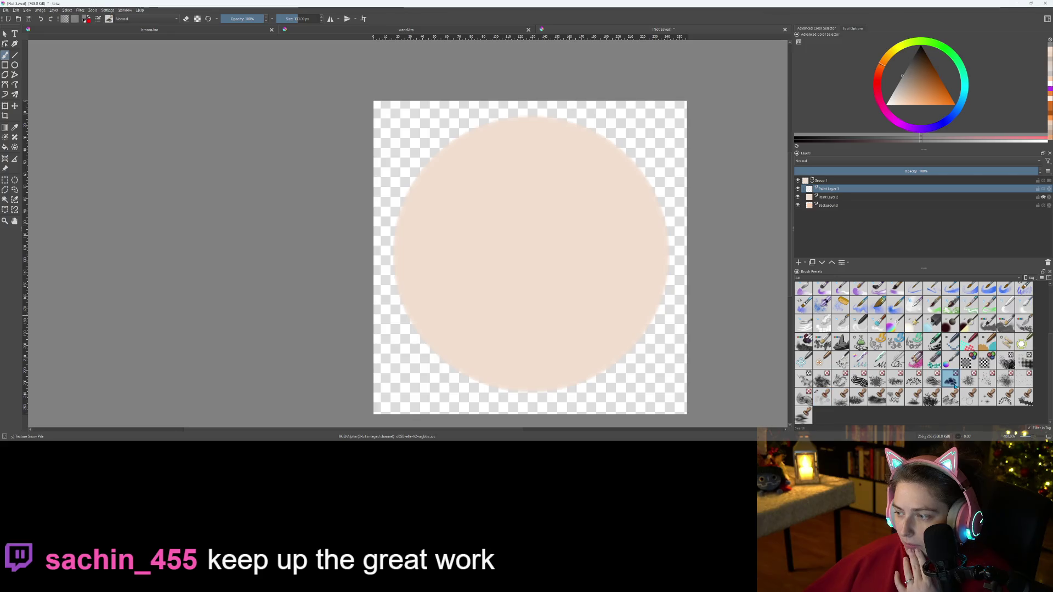
pyautogui.moveTo(536, 147); pyautogui.dragTo(517, 188)
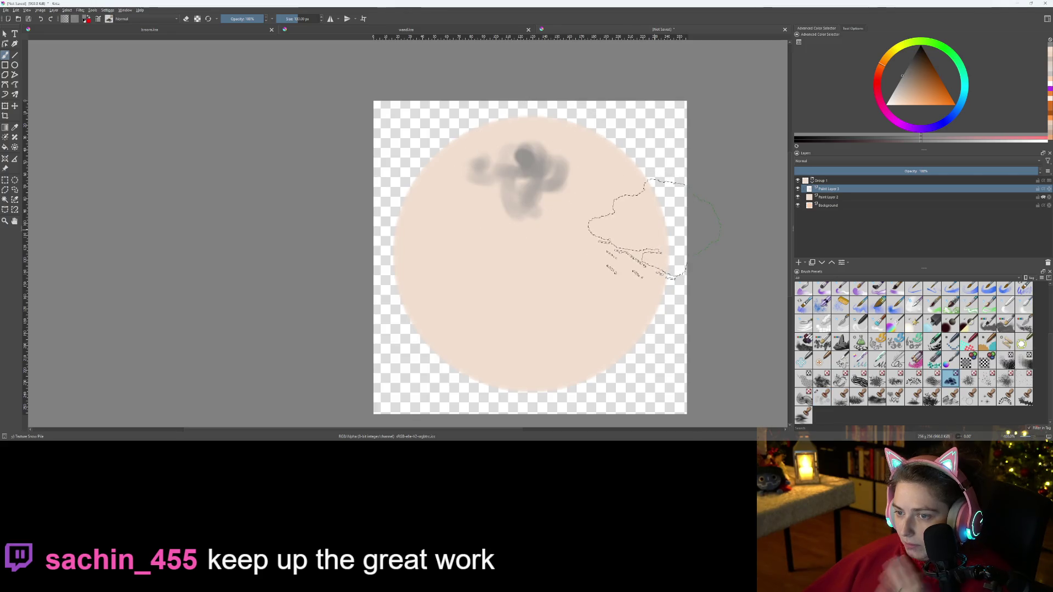
pyautogui.hotkey('ctrl', 'z')
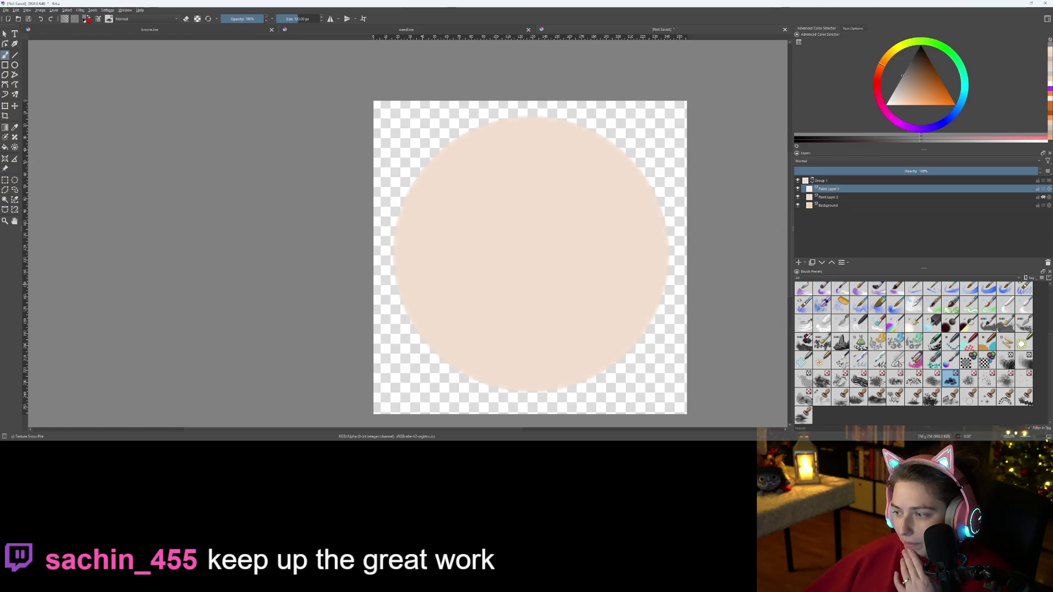
# - With Stamp Shoujo Bubbles, stamp one ring upper-left and a dense ring cluster on the right edge
pyautogui.click(969, 397)
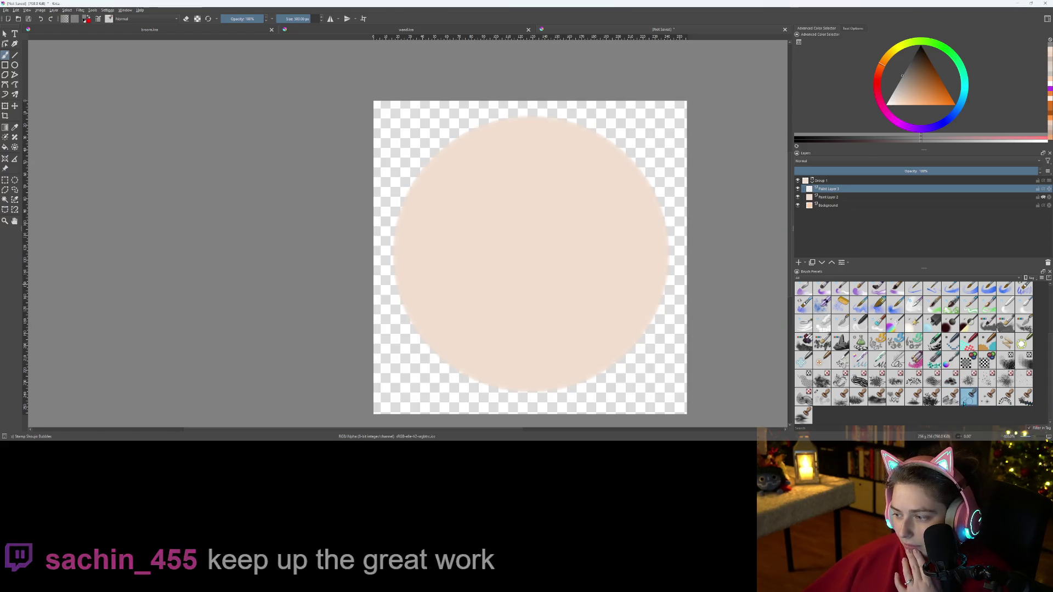
pyautogui.click(479, 204)
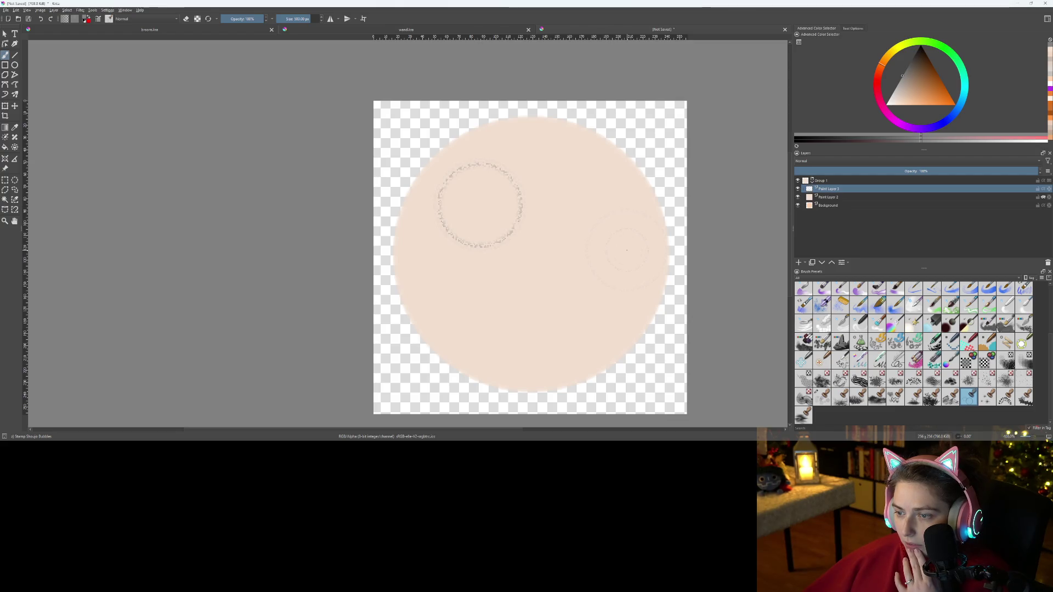
pyautogui.click(627, 250)
pyautogui.click(627, 250)
pyautogui.click(627, 250)
pyautogui.click(627, 251)
pyautogui.click(627, 250)
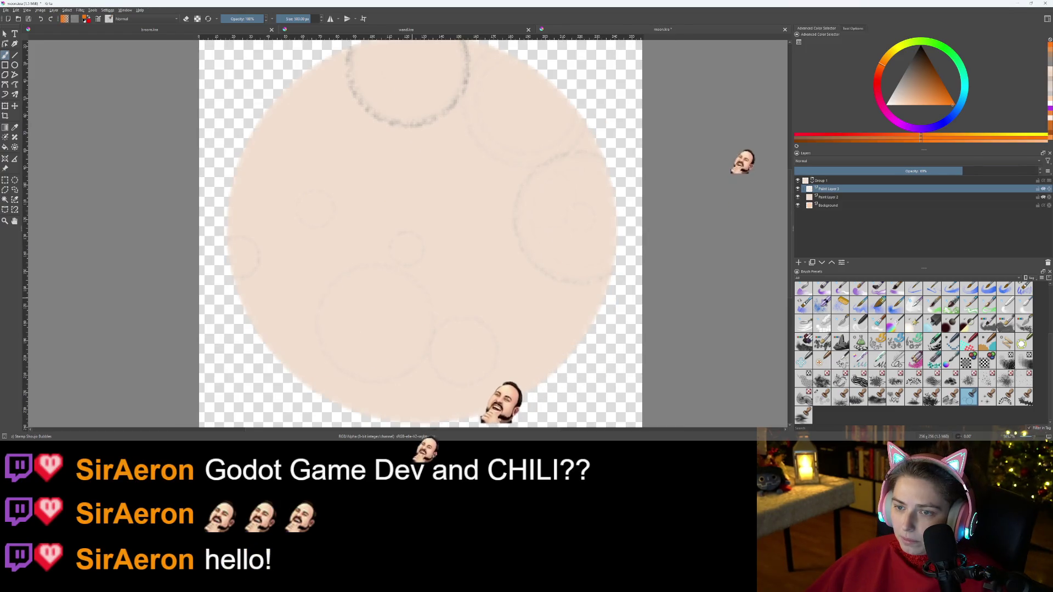
# - Save the painting as moon.kra
pyautogui.press('ctrl')
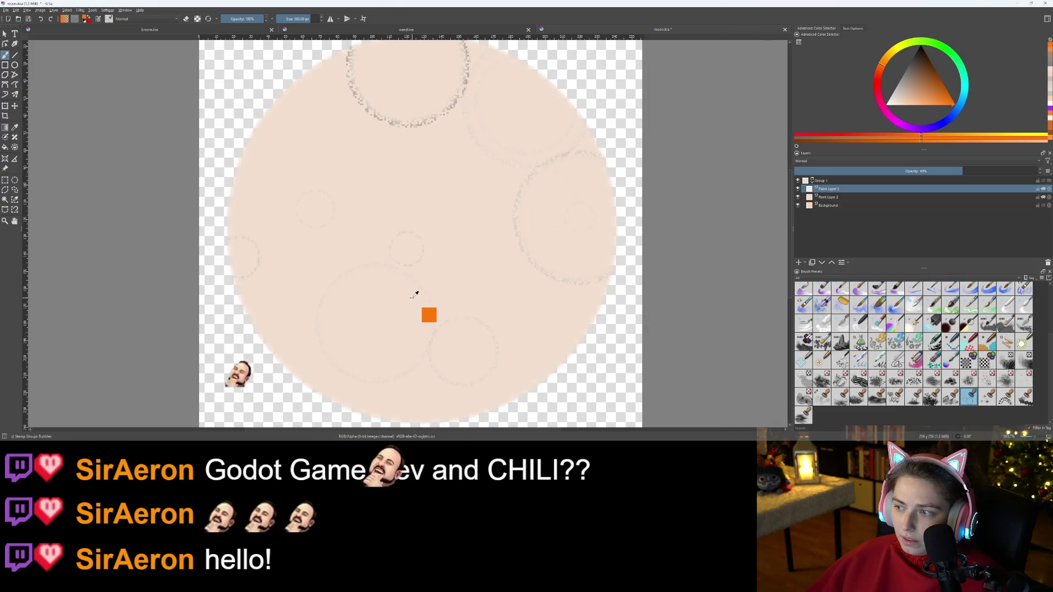
pyautogui.scroll(-2, 453, 302)
pyautogui.scroll(2, 453, 302)
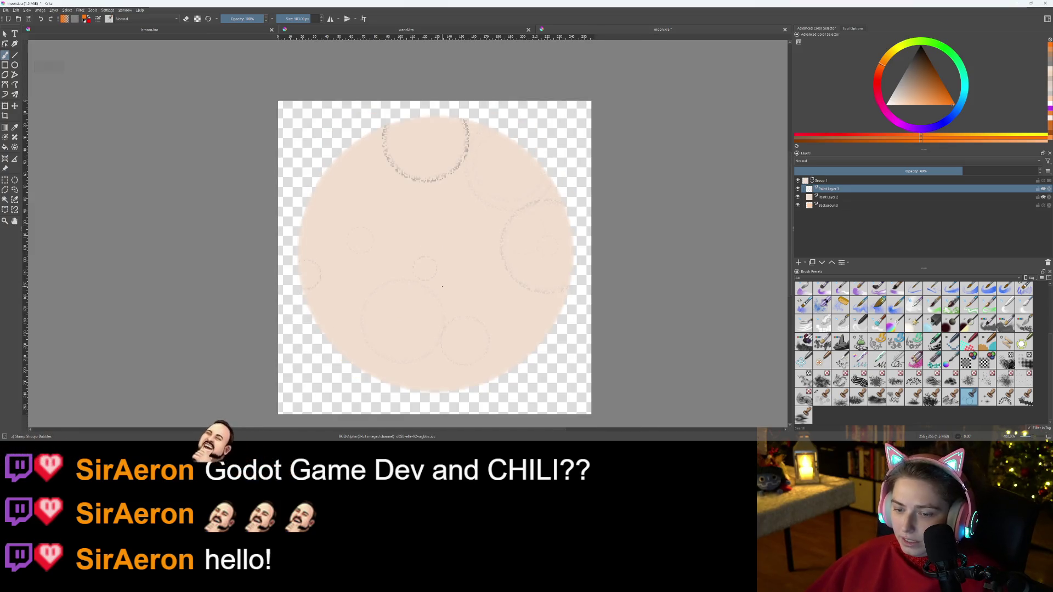
pyautogui.hotkey('ctrl', 's')
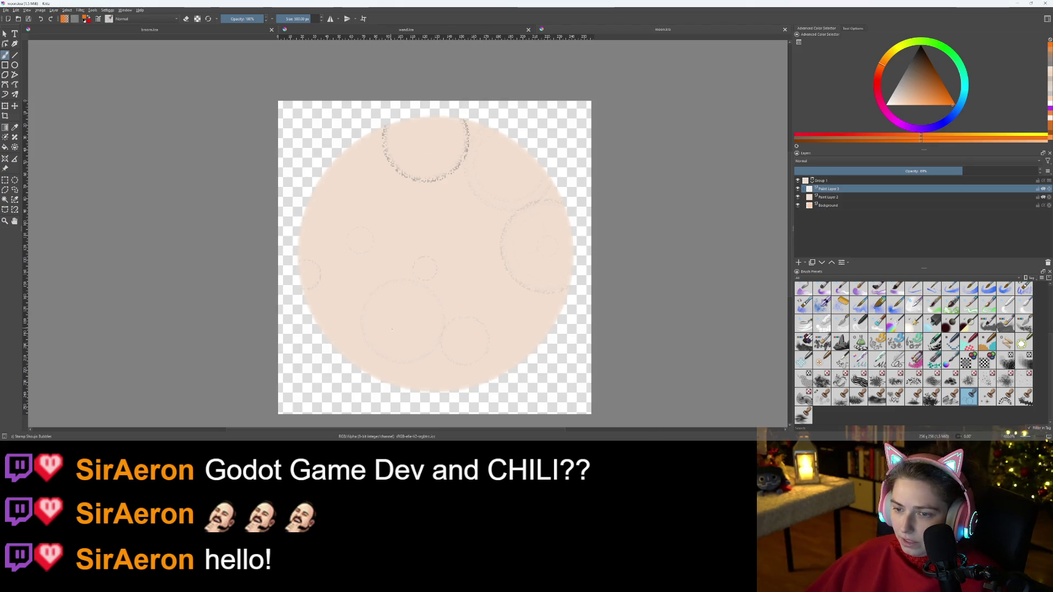
# - Sample the pale beige moon colour and stamp a darker bubble ring on the moon's left side
pyautogui.scroll(1, 389, 326)
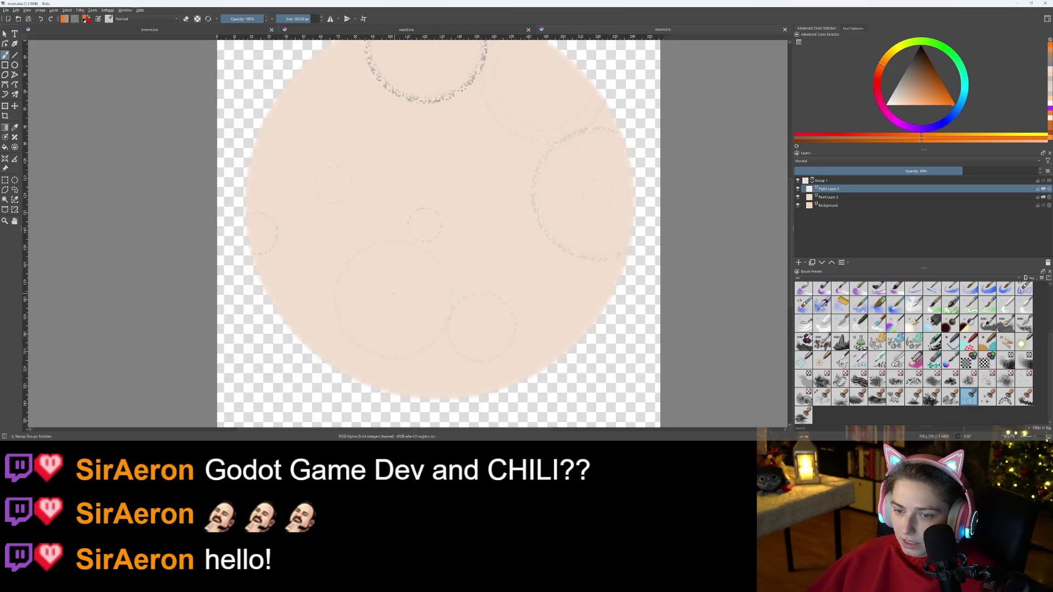
pyautogui.click(391, 302)
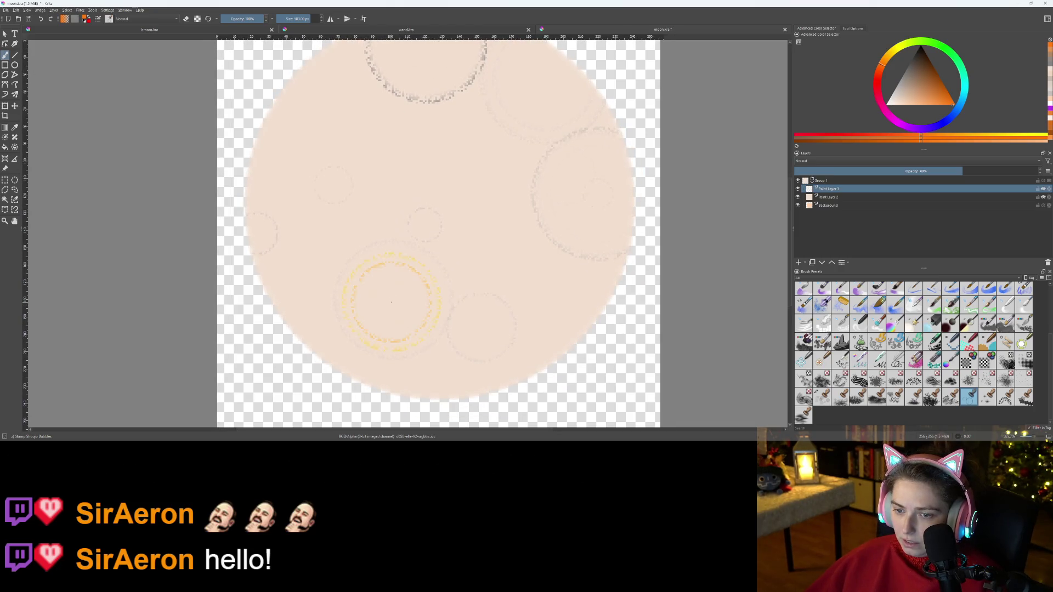
pyautogui.hotkey('ctrl', 'z')
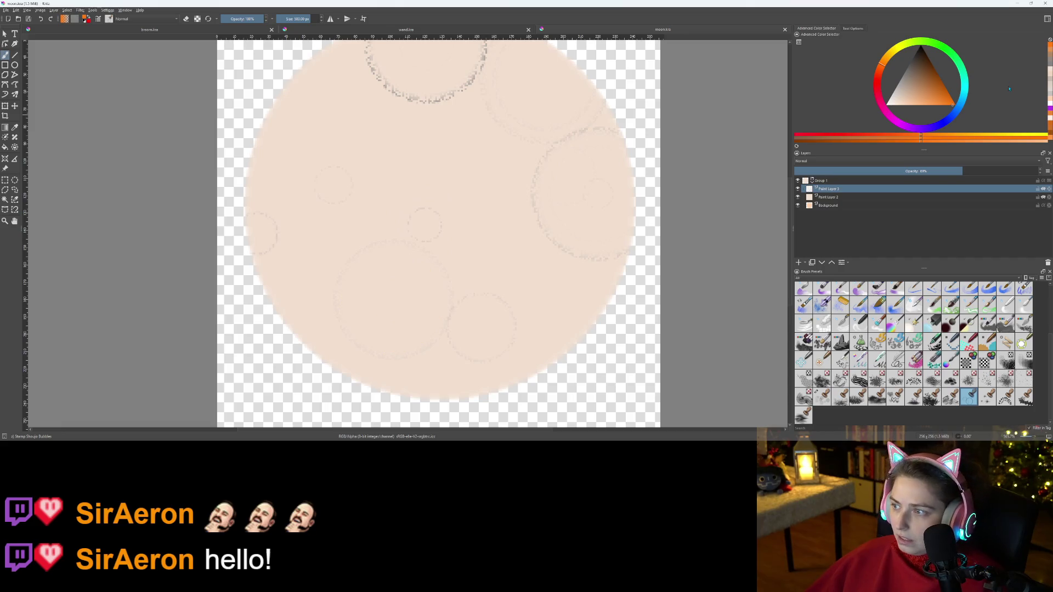
pyautogui.keyDown('ctrl'); pyautogui.click(388, 298); pyautogui.keyUp('ctrl')
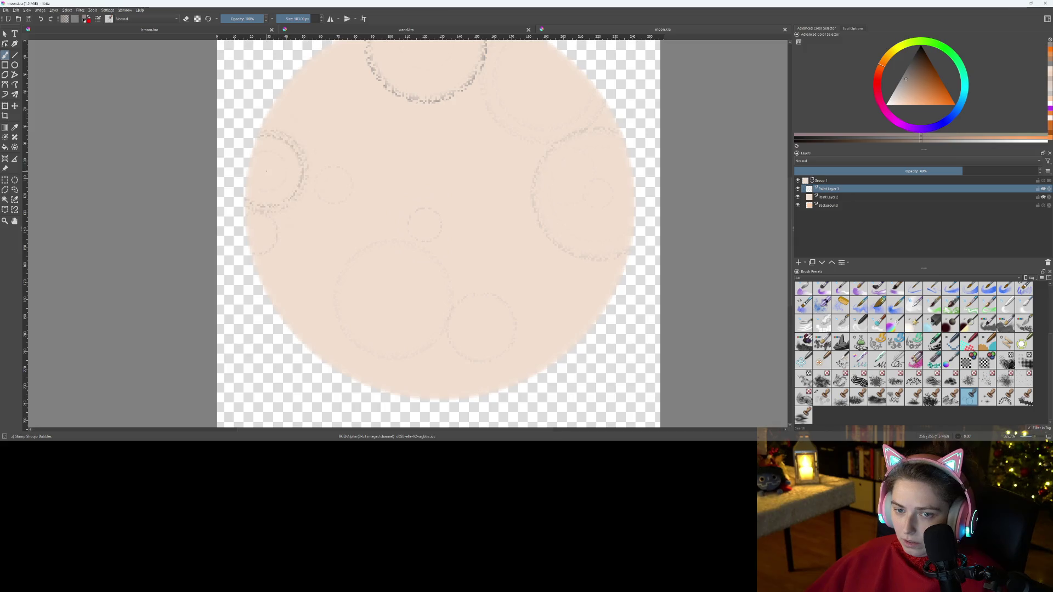
pyautogui.click(266, 171)
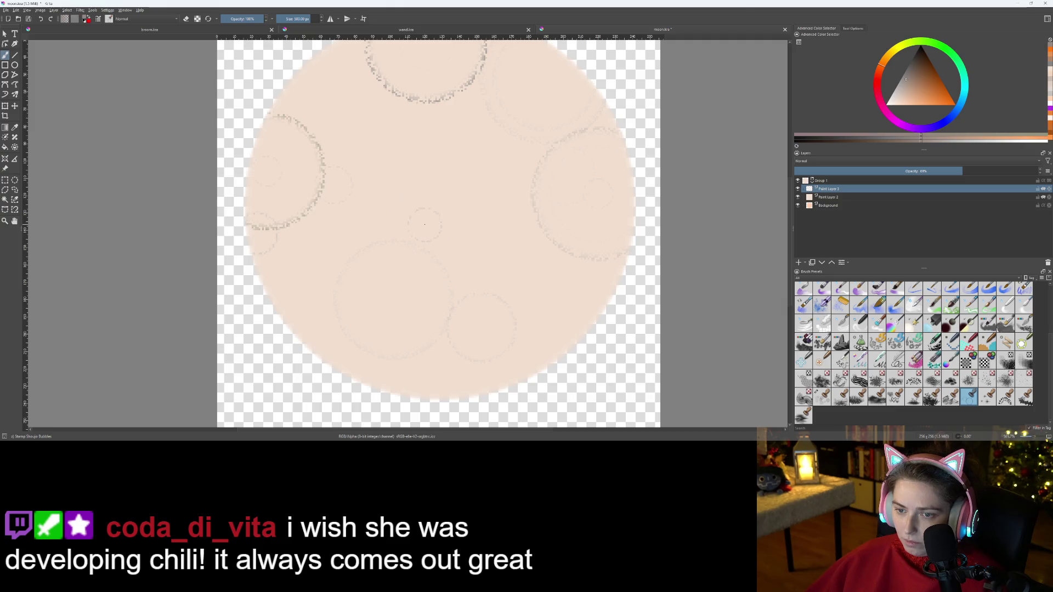
# - Duplicate Paint Layer 3 to darken the crater rings
pyautogui.press('-')
pyautogui.press('-')
pyautogui.press('+')
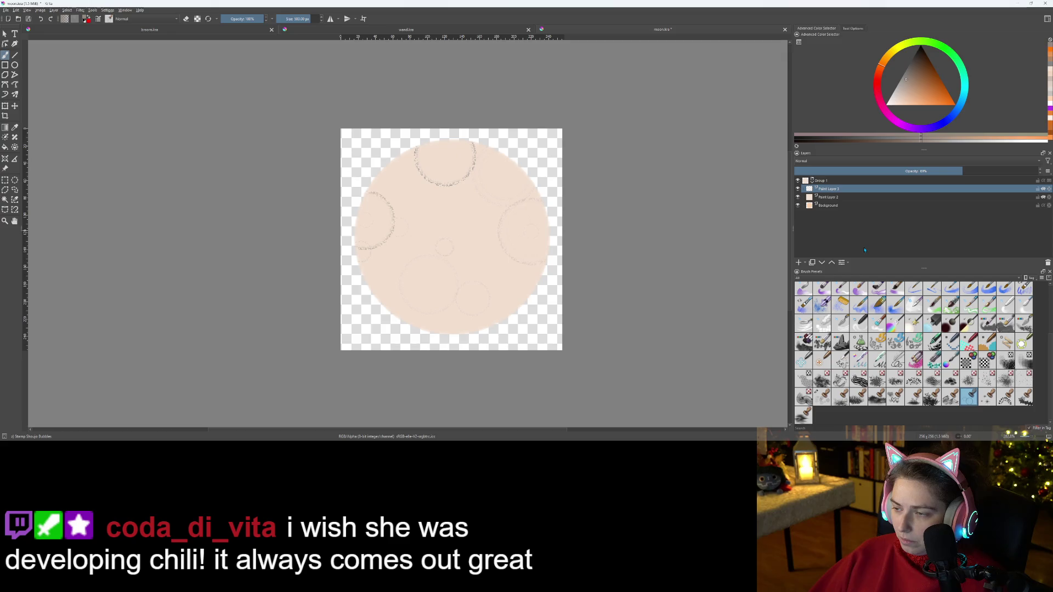
pyautogui.hotkey('ctrl', 'j')
pyautogui.hotkey('ctrl', 'j')
pyautogui.hotkey('ctrl', 'j')
pyautogui.hotkey('ctrl', 'j')
pyautogui.hotkey('ctrl', 'j')
pyautogui.hotkey('ctrl', 'j')
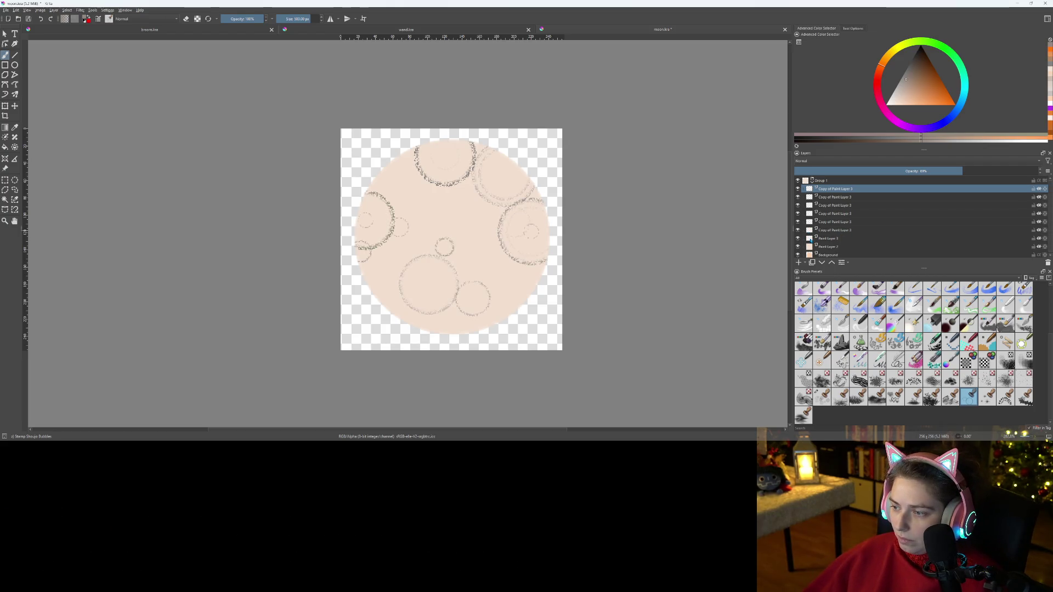
# - Merge Paint Layer 3 and all its copies into one Paint Layer 3 Merged layer
pyautogui.keyDown('shift'); pyautogui.click(833, 239); pyautogui.keyUp('shift')
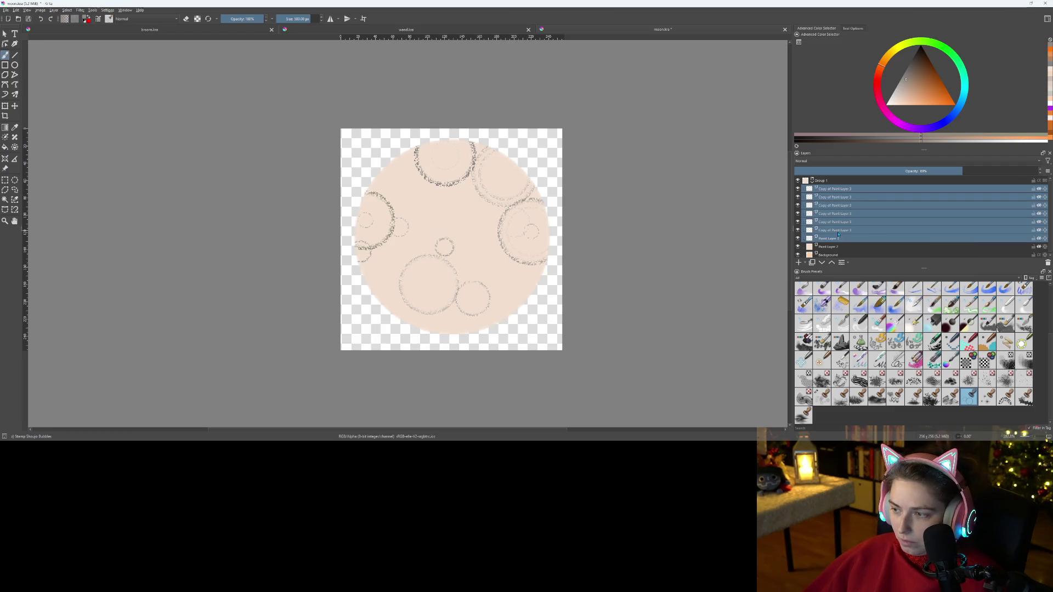
pyautogui.rightClick(838, 234)
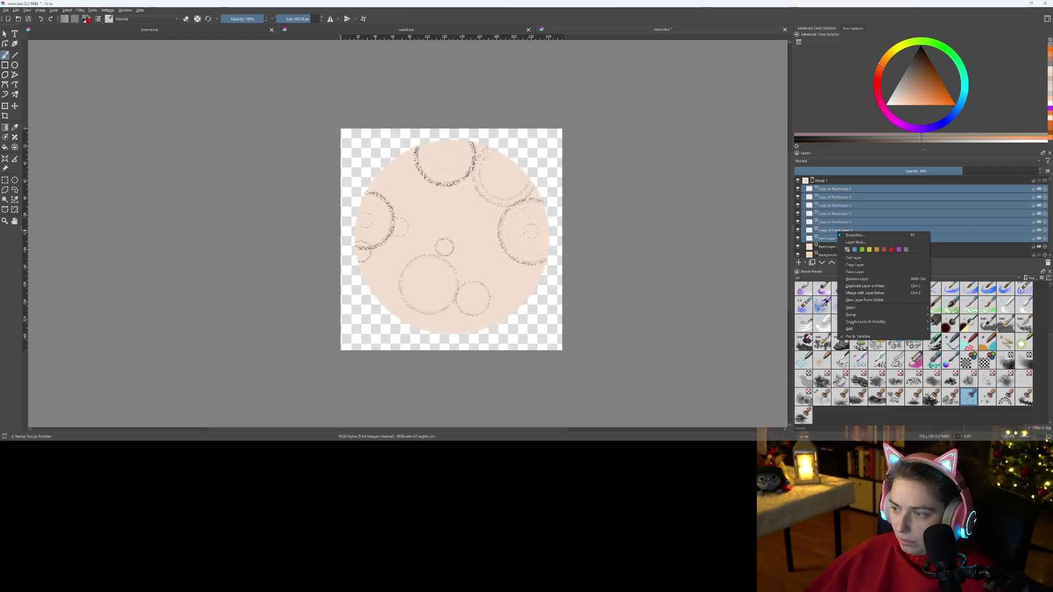
pyautogui.click(871, 293)
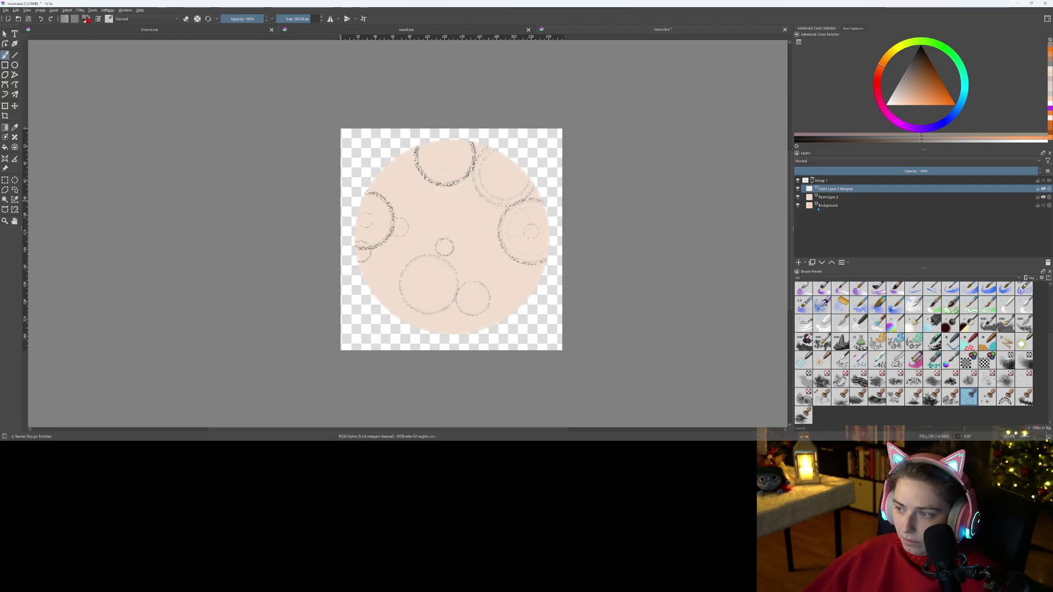
# - Duplicate the merged ring layer twice, then undo the extra copy
pyautogui.hotkey('ctrl', 'j')
pyautogui.hotkey('ctrl', 'j')
pyautogui.hotkey('ctrl', 'j')
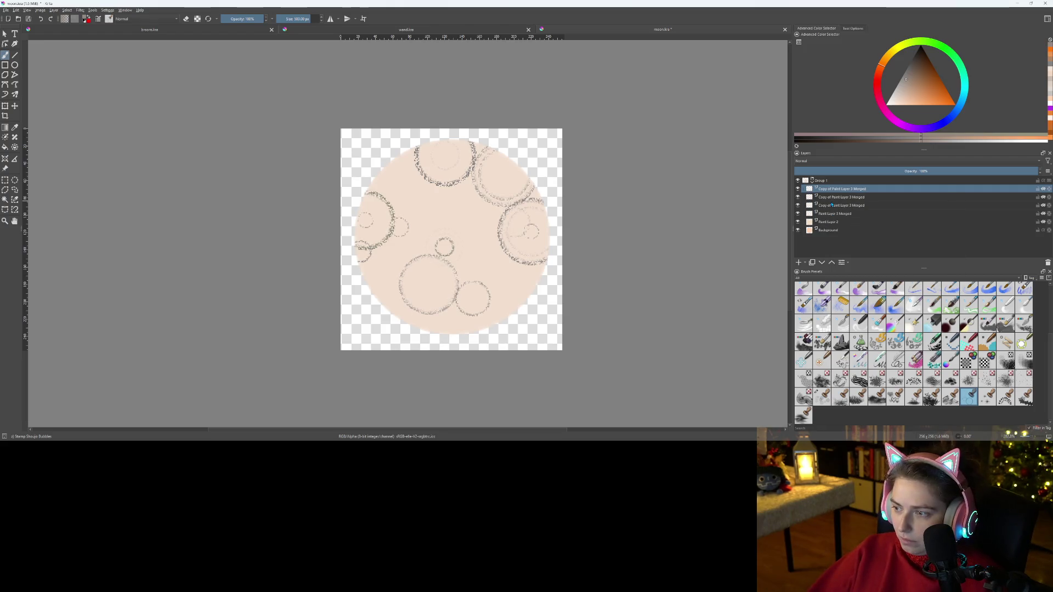
pyautogui.hotkey('ctrl', 'j')
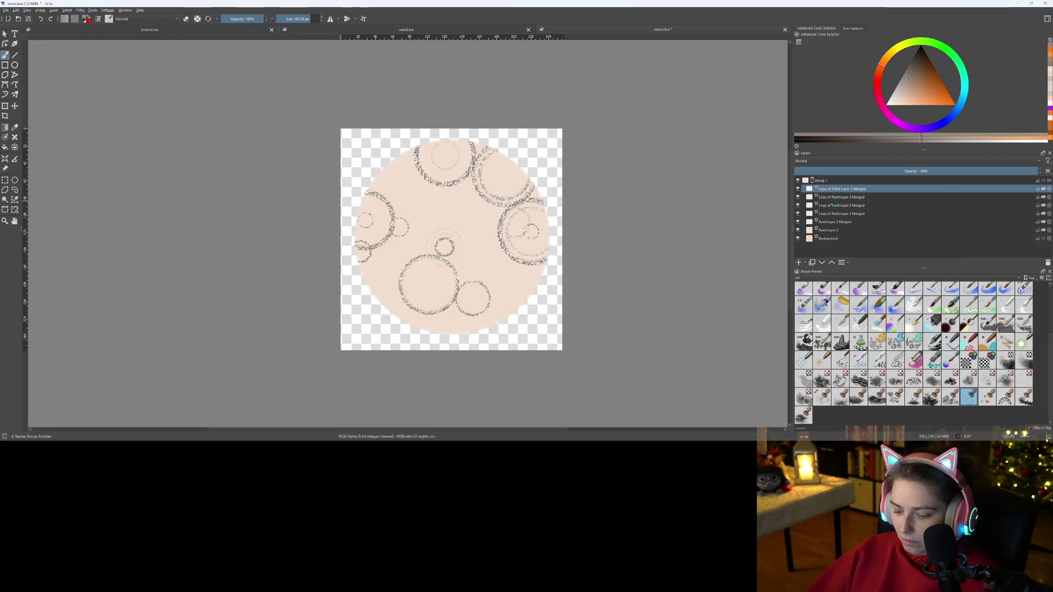
pyautogui.hotkey('ctrl', 'z')
pyautogui.hotkey('ctrl', 'z')
pyautogui.hotkey('ctrl', 'z')
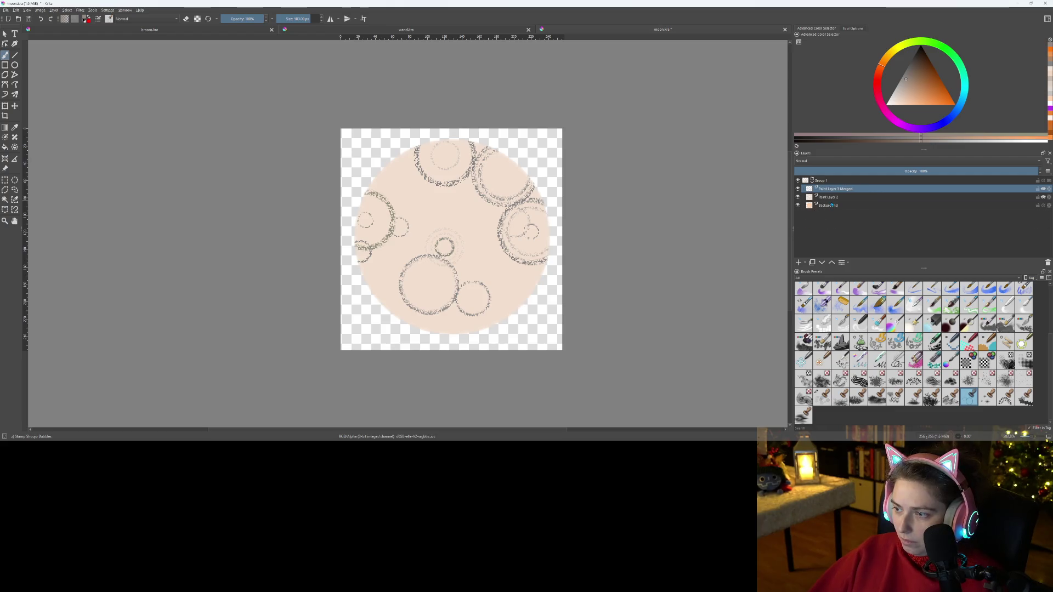
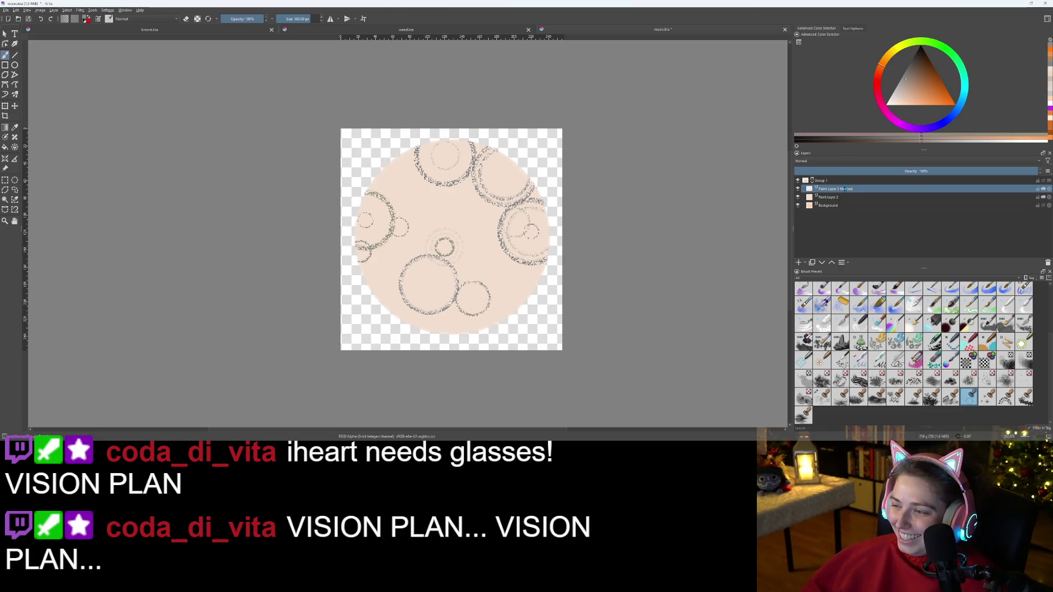
# - Group the merged circle layer, add a new paint layer, and fill the moon's circles orange
pyautogui.hotkey('ctrl', 'g')
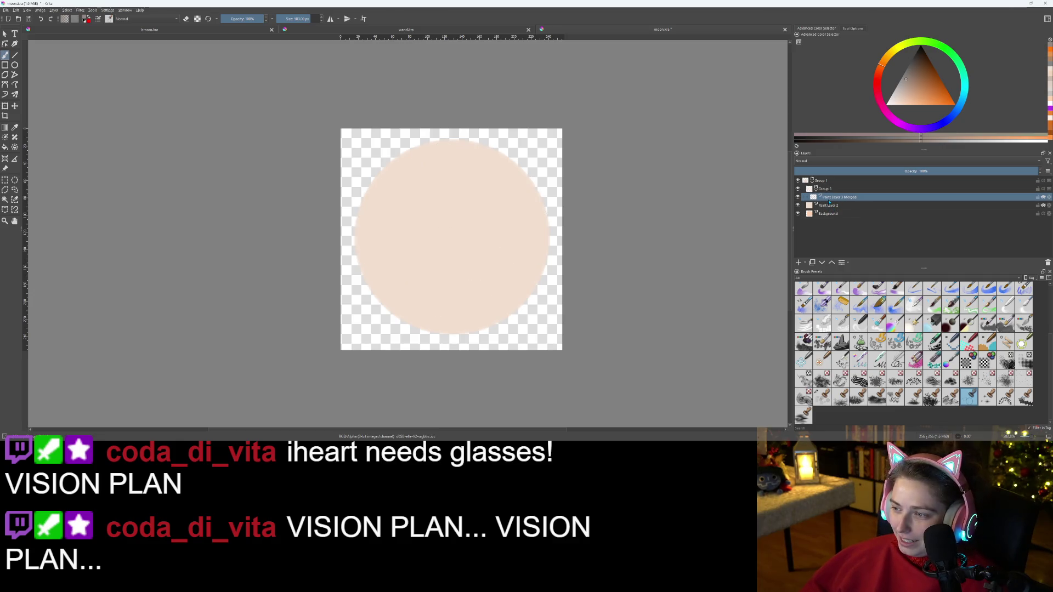
pyautogui.press('Insert')
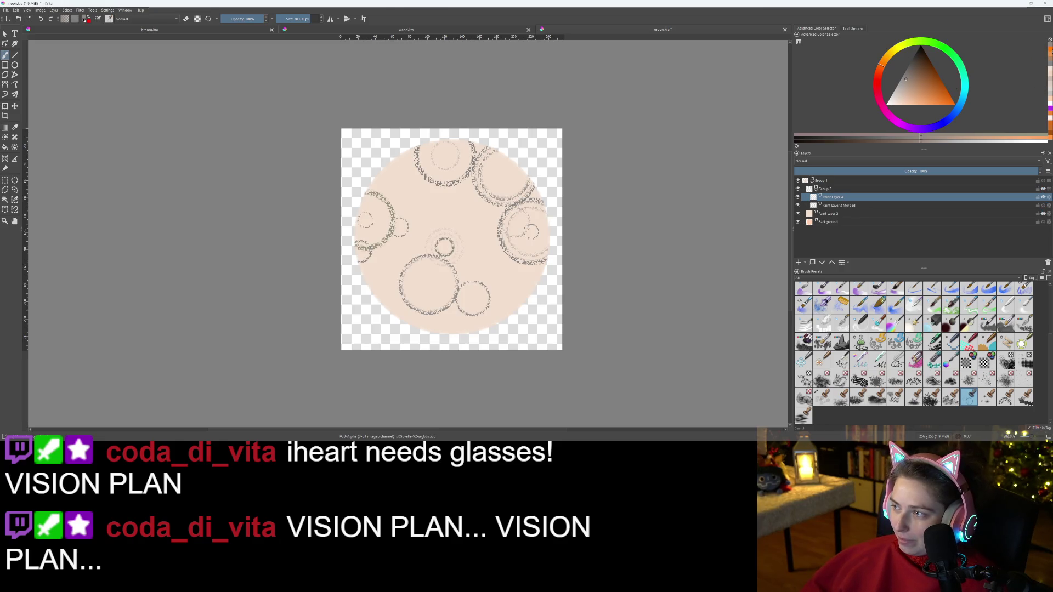
pyautogui.click(953, 104)
pyautogui.press('f')
pyautogui.click(448, 269)
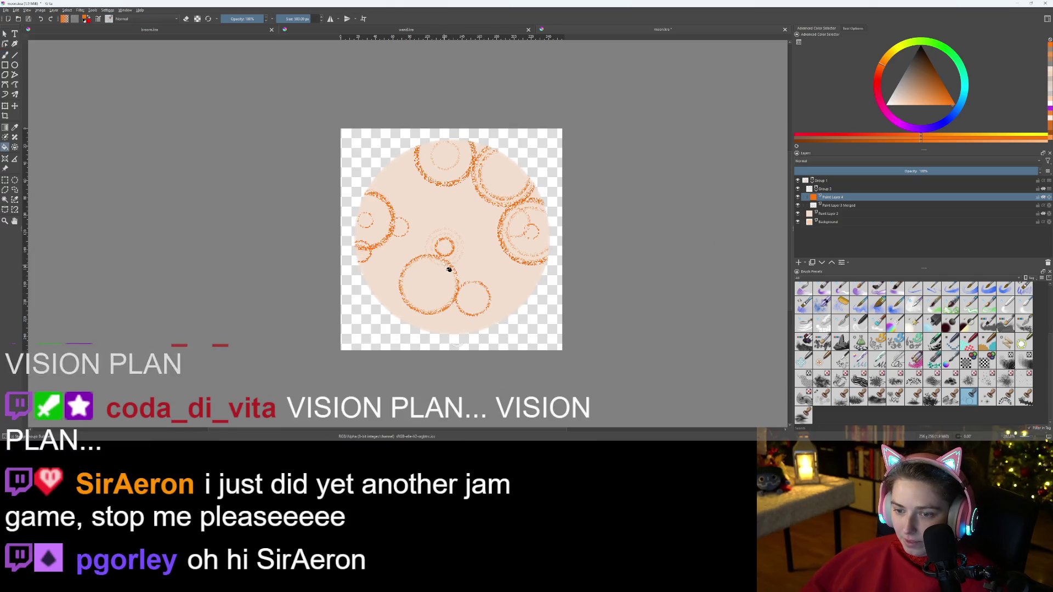
# - Fade the circles group to 77% and refill the circles on the new layer in dark brown
pyautogui.click(885, 189)
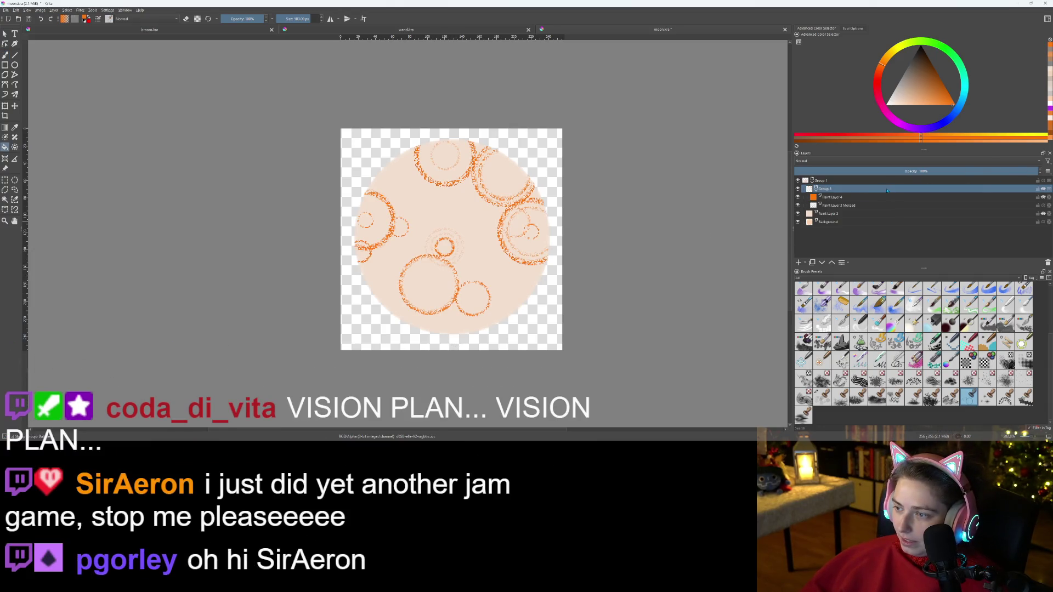
pyautogui.moveTo(975, 173); pyautogui.dragTo(918, 173)
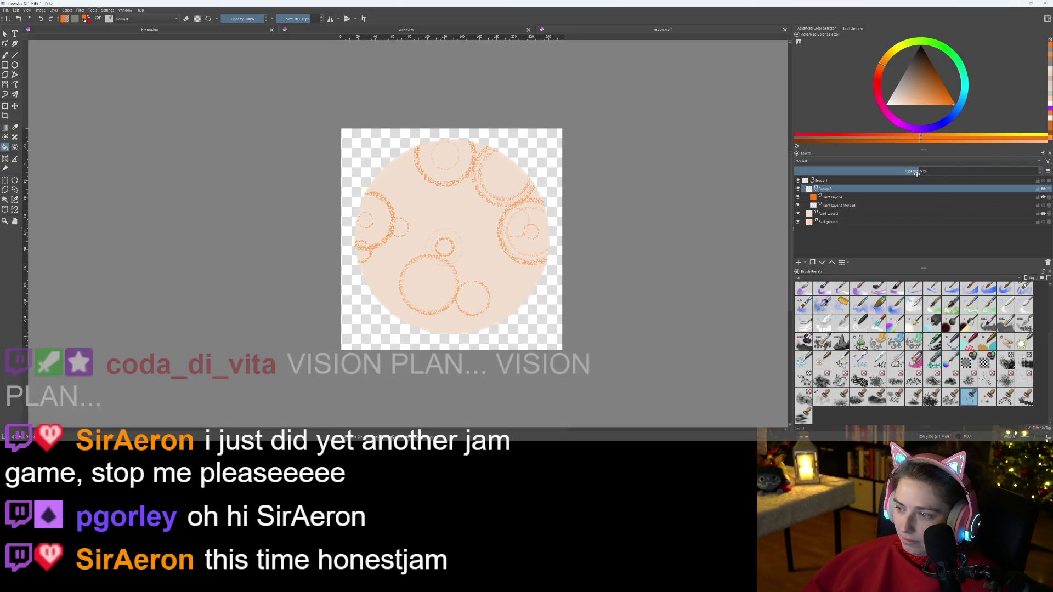
pyautogui.click(844, 198)
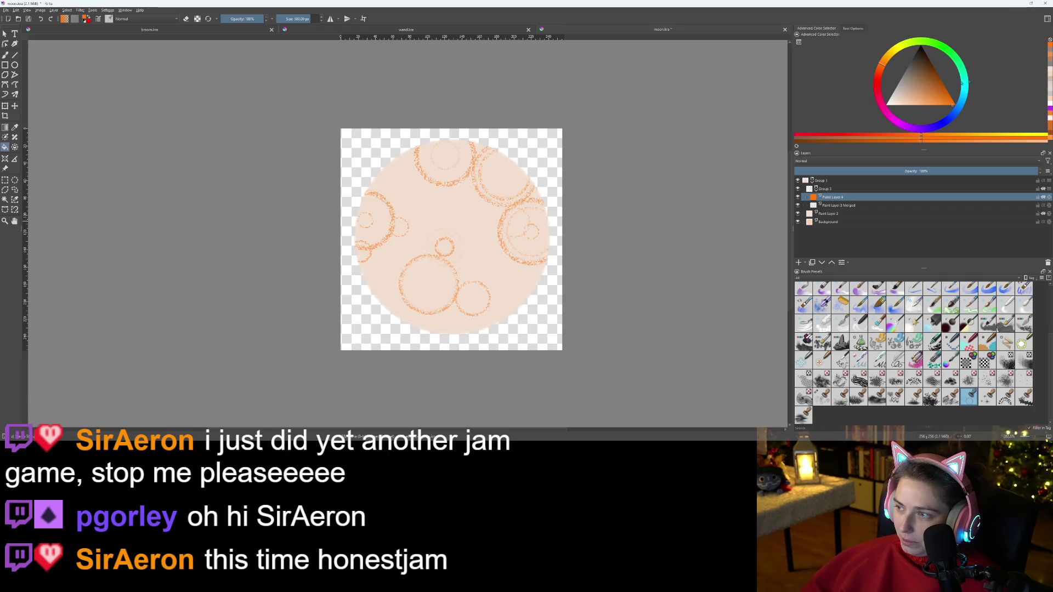
pyautogui.click(926, 76)
pyautogui.click(498, 227)
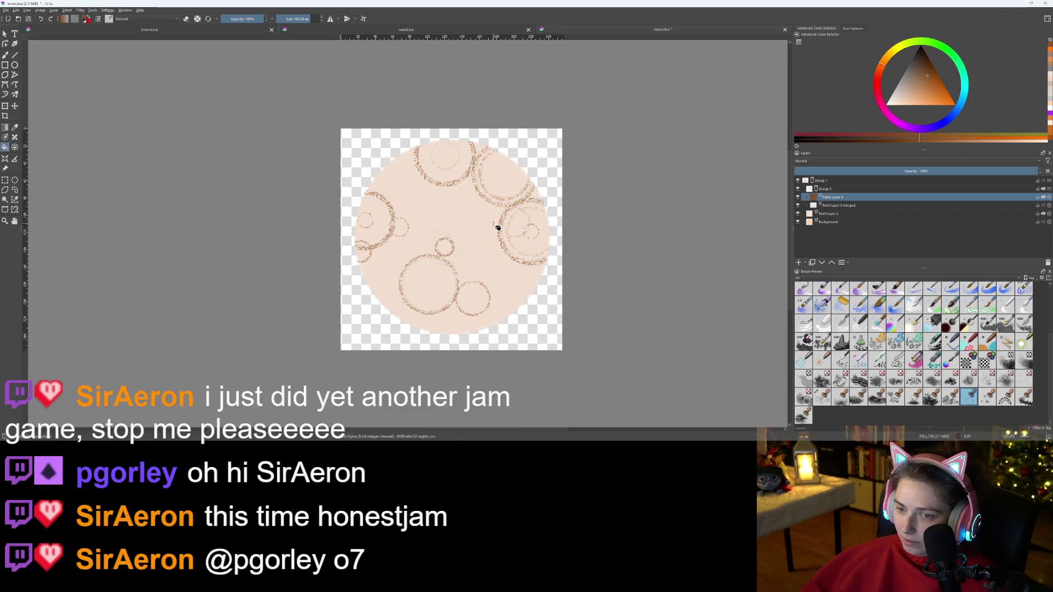
pyautogui.scroll(-5, 559, 230)
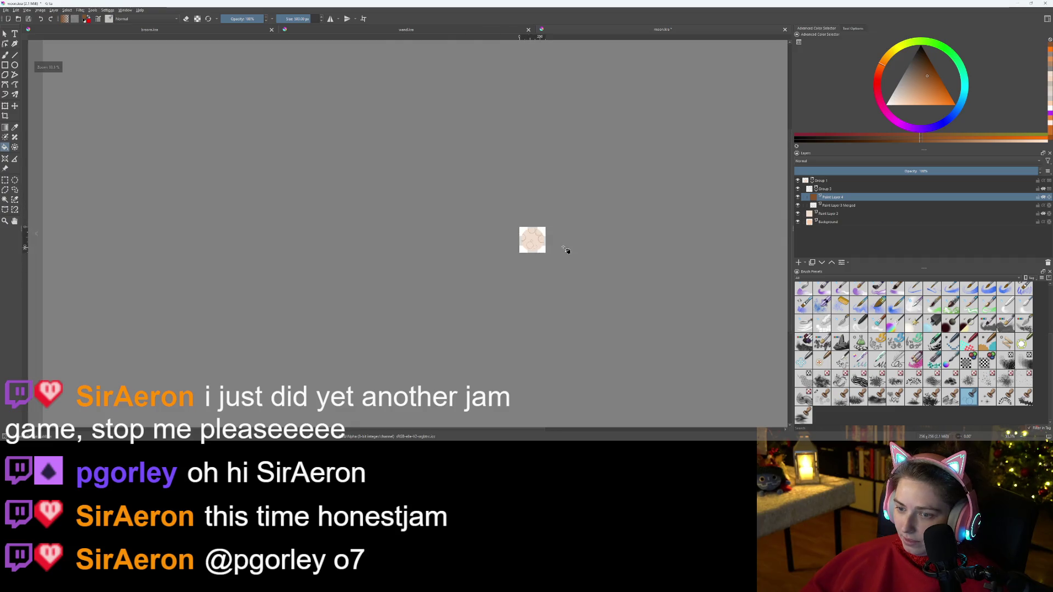
pyautogui.scroll(10, 459, 240)
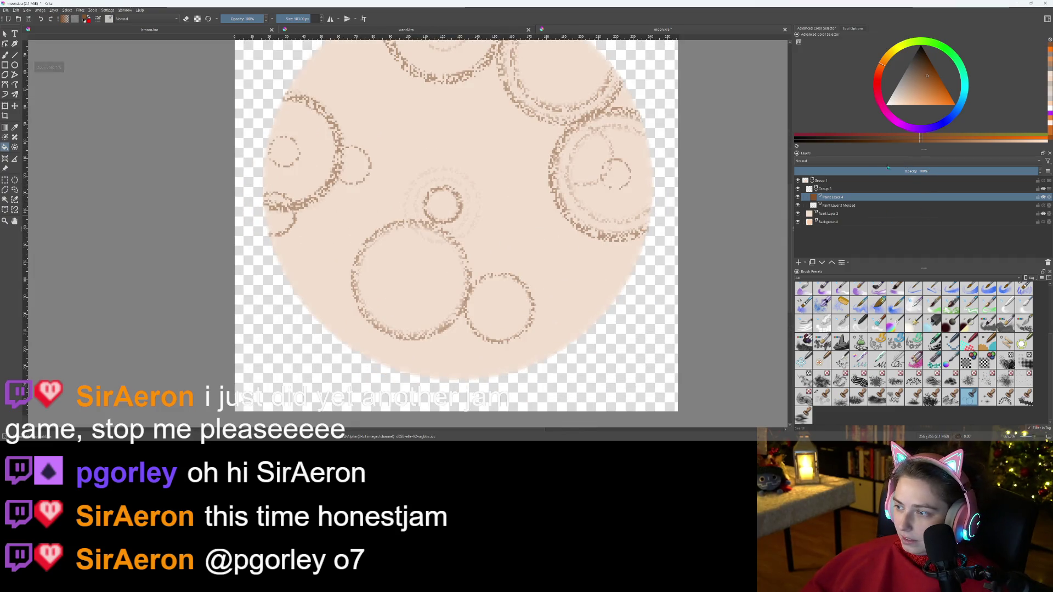
# - Lower the circles group's opacity to 20%, then further to 14%
pyautogui.click(877, 189)
pyautogui.moveTo(910, 171); pyautogui.dragTo(843, 171)
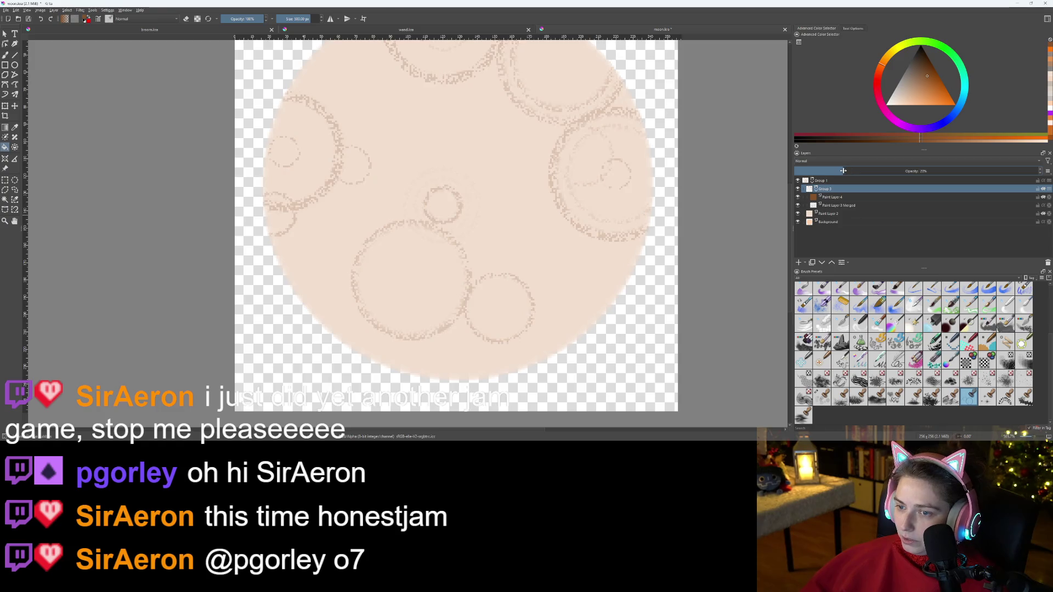
pyautogui.click(829, 172)
pyautogui.scroll(-3, 573, 228)
pyautogui.scroll(1, 630, 235)
pyautogui.scroll(-1, 635, 258)
pyautogui.scroll(1, 585, 251)
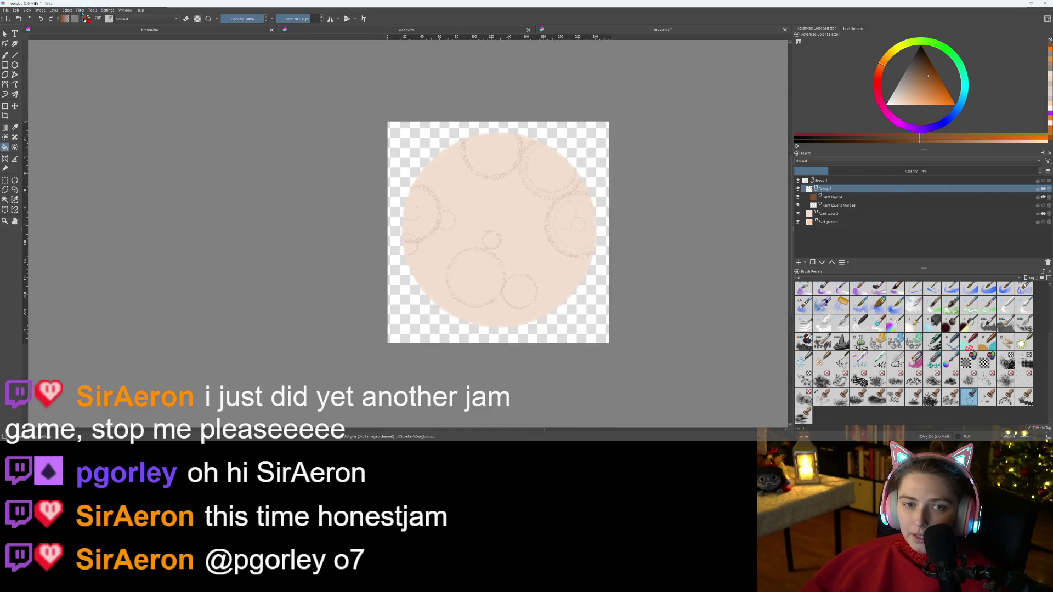
pyautogui.click(80, 11)
pyautogui.moveTo(142, 47)
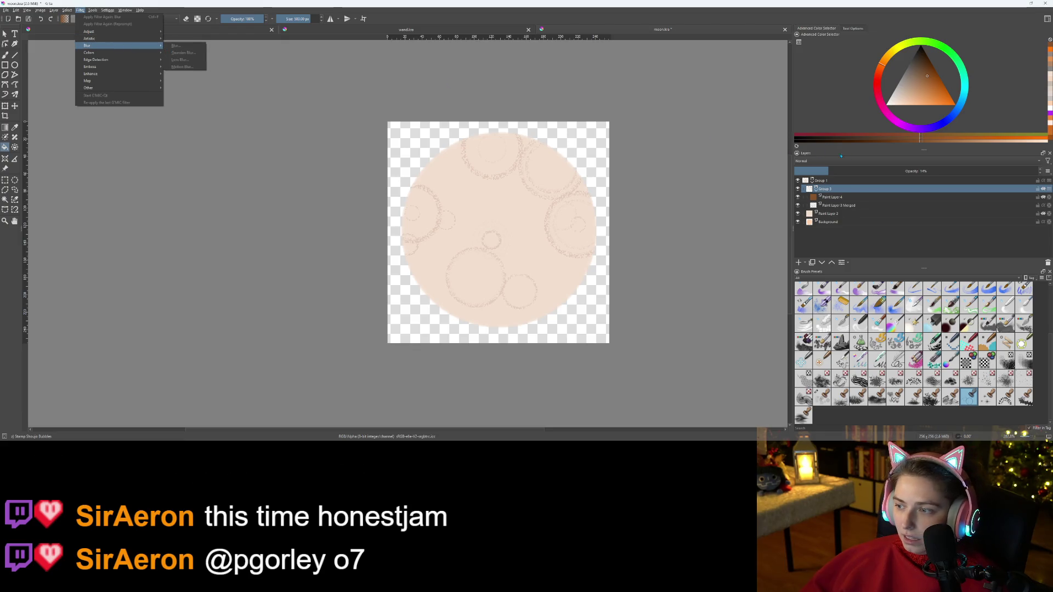
# - Add a Blur filter mask with radius 2 to the merged circle sketch layer
pyautogui.click(829, 155)
pyautogui.click(834, 205)
pyautogui.click(80, 10)
pyautogui.moveTo(142, 46)
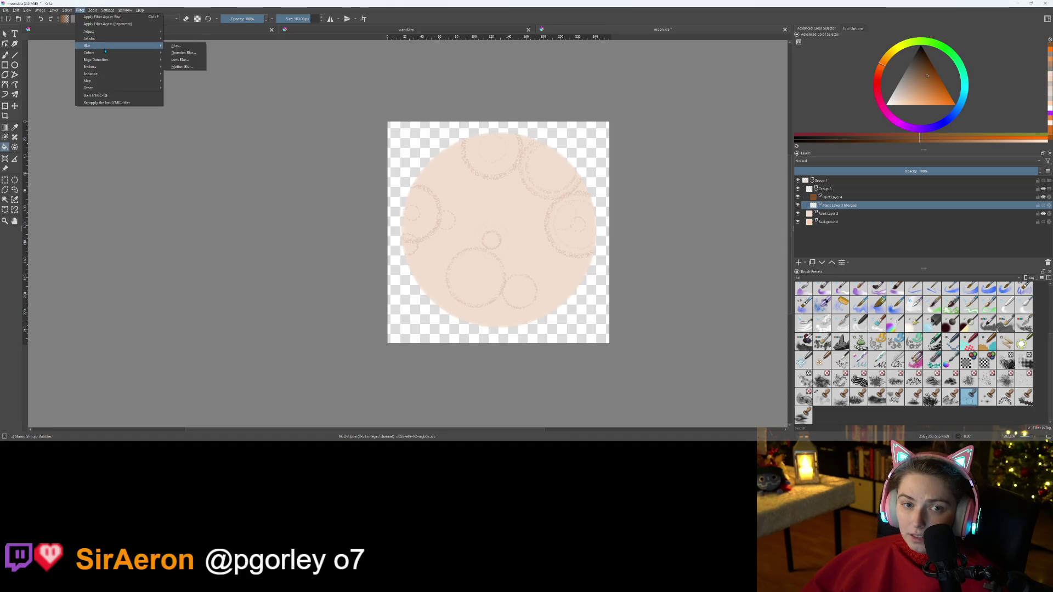
pyautogui.click(188, 49)
pyautogui.moveTo(671, 219); pyautogui.dragTo(666, 220)
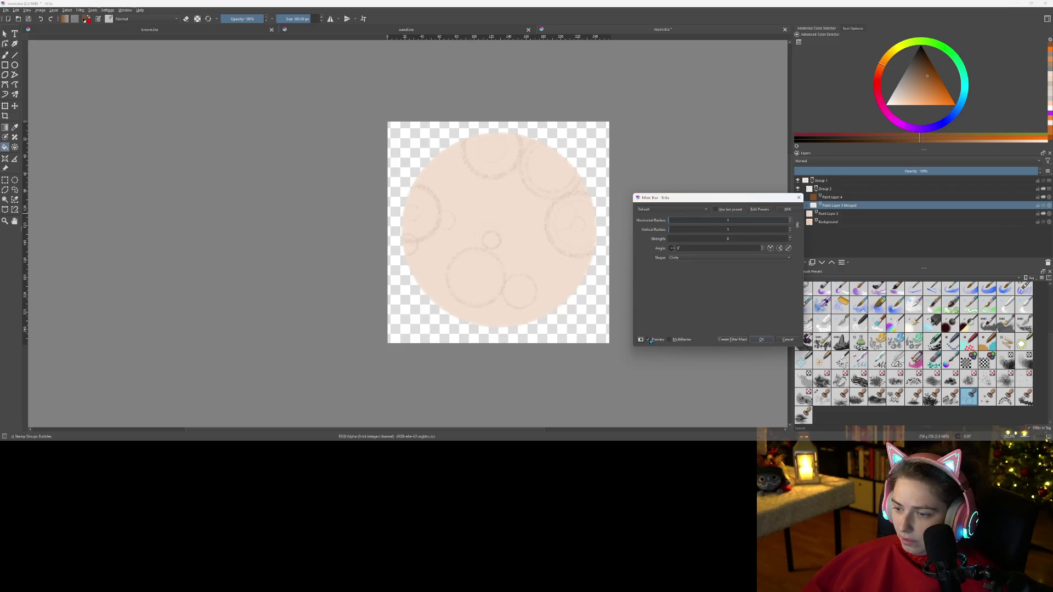
pyautogui.click(733, 339)
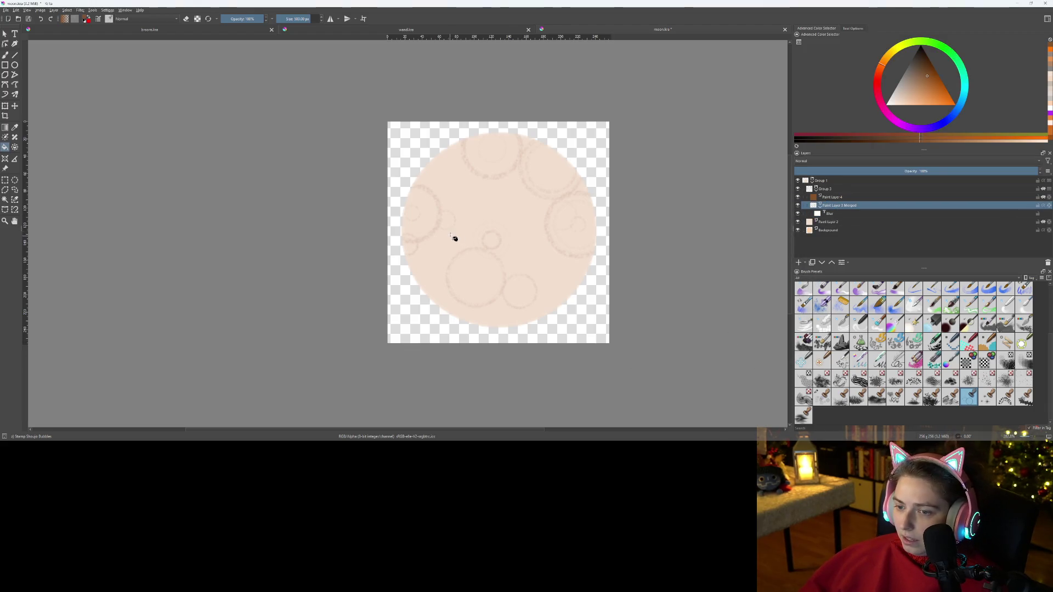
# - Pick the third favourite brush preset and set it to erase at about 25 px
pyautogui.scroll(2, 453, 238)
pyautogui.press('b')
pyautogui.scroll(2, 391, 199)
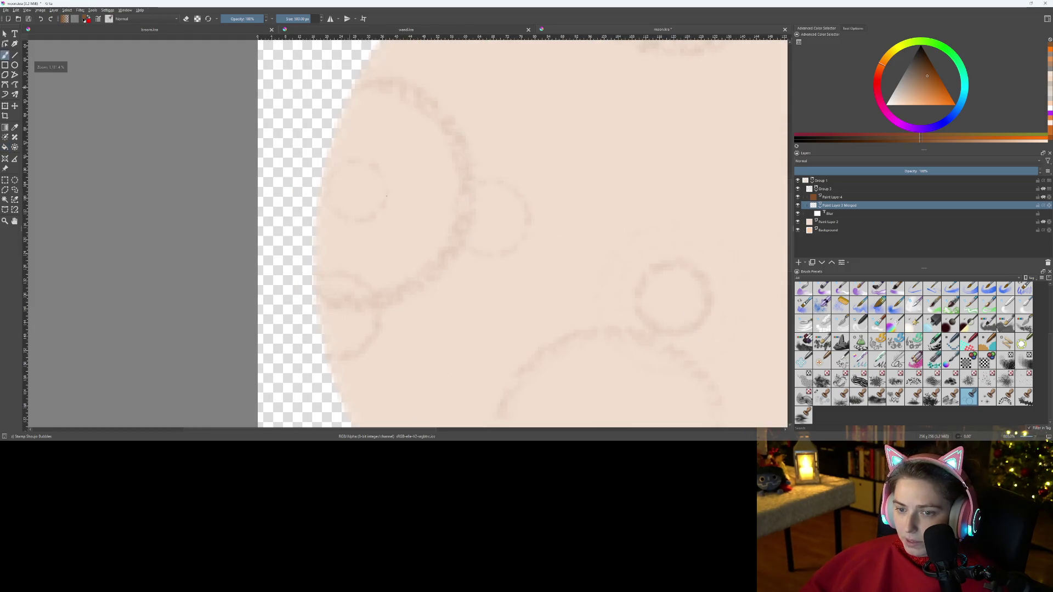
pyautogui.click(288, 19)
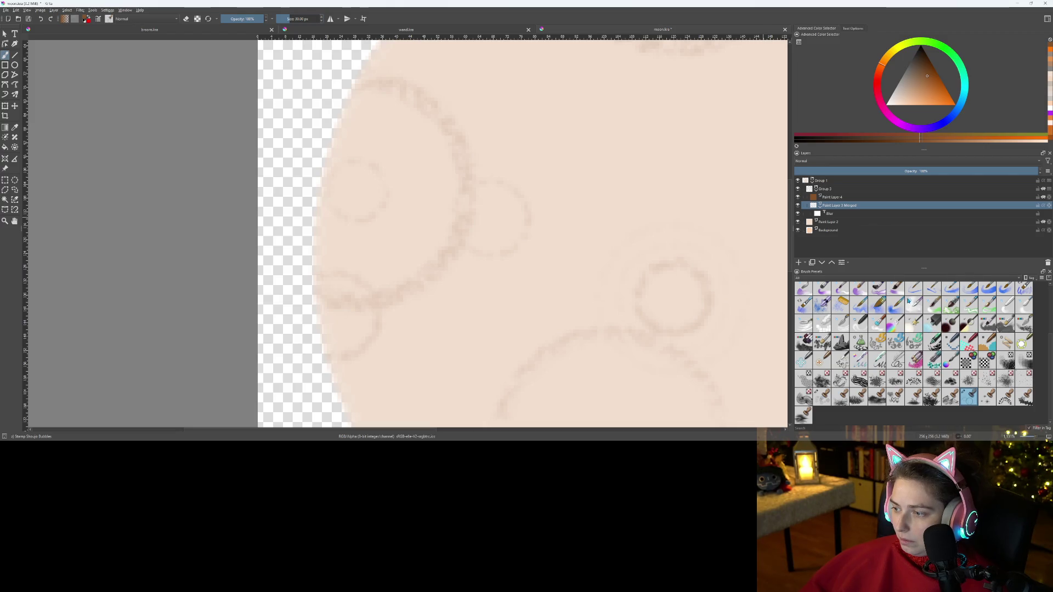
pyautogui.click(835, 277)
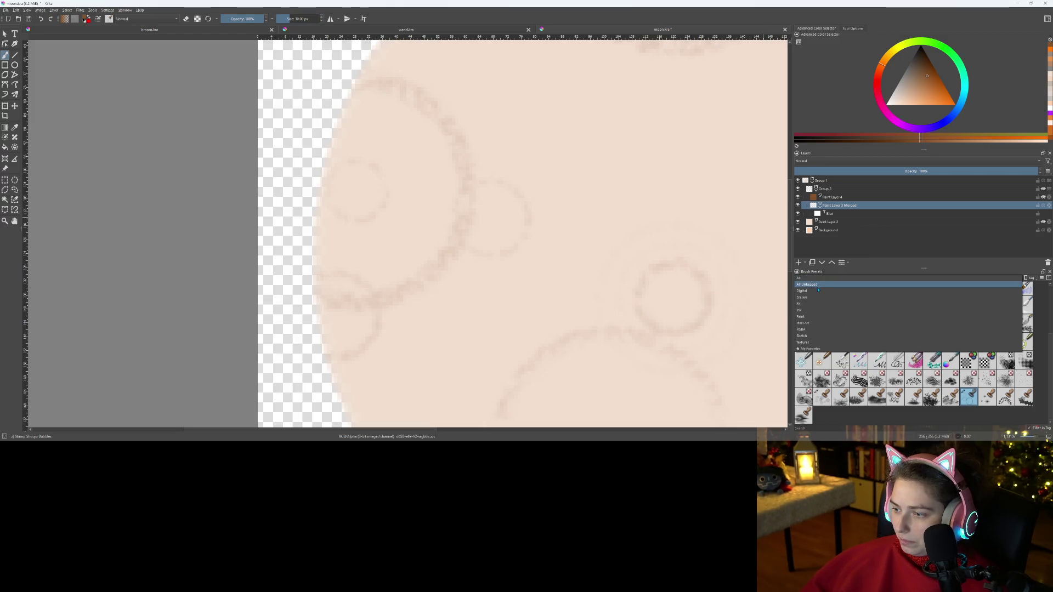
pyautogui.click(812, 349)
pyautogui.click(840, 295)
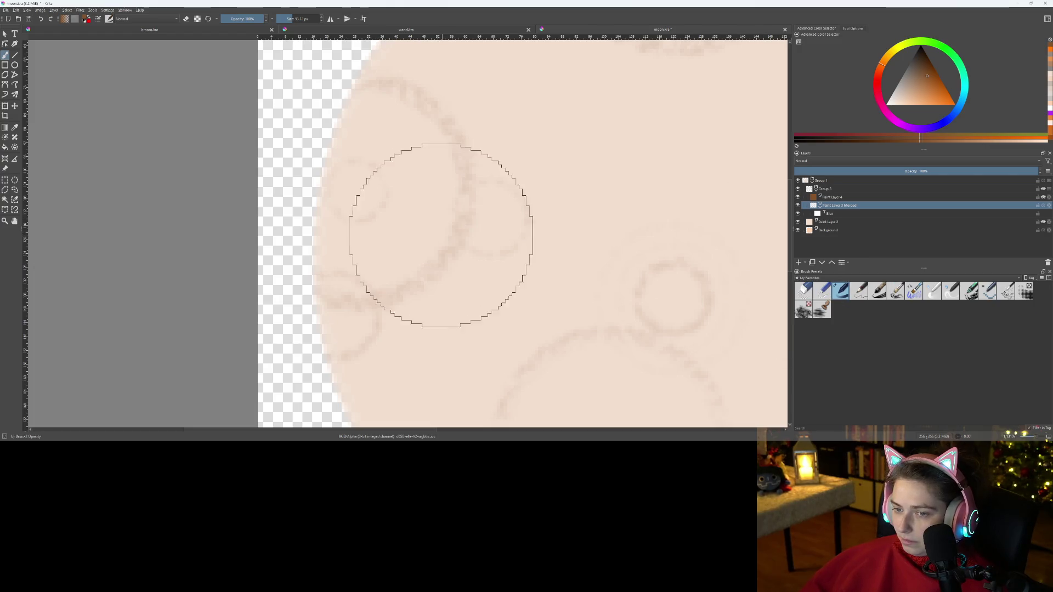
pyautogui.click(286, 19)
pyautogui.press(']')
pyautogui.press('e')
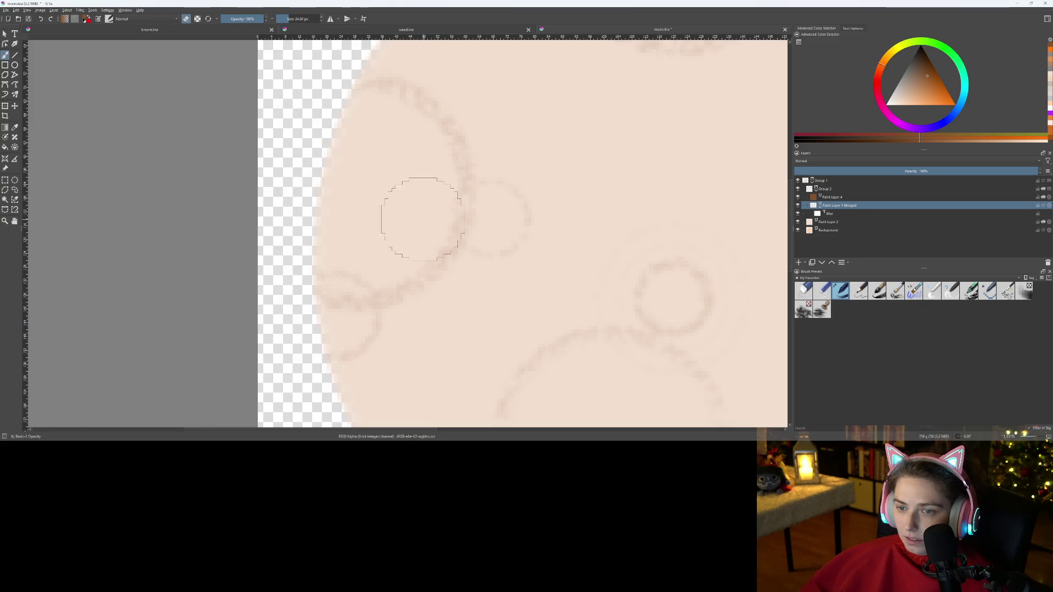
pyautogui.scroll(-2, 439, 302)
pyautogui.scroll(2, 432, 302)
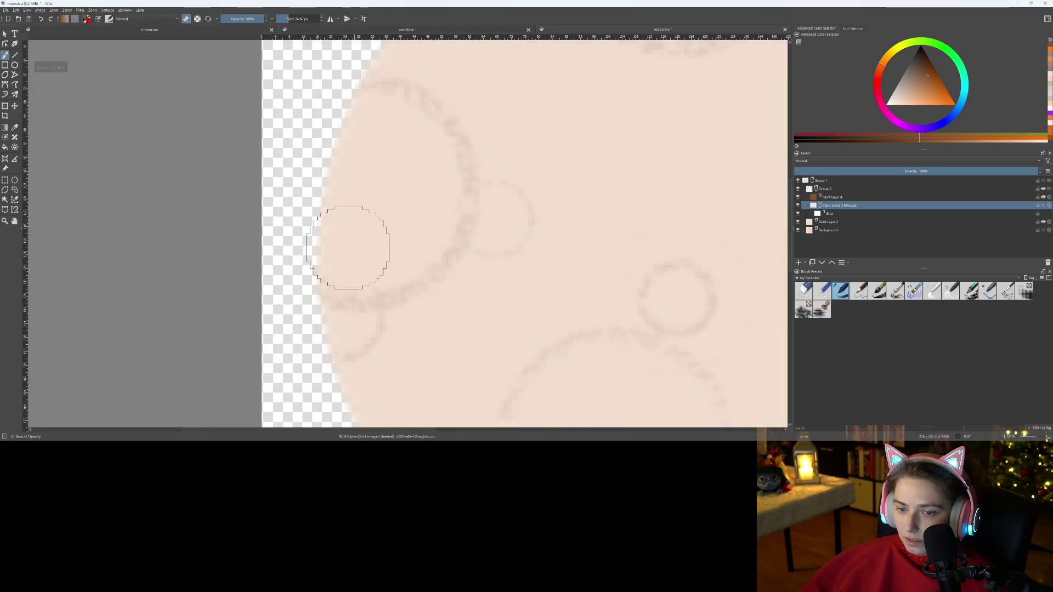
# - Erase the faint small-circle arcs on the left and inside the right crater
pyautogui.moveTo(362, 329)
pyautogui.mouseDown()
pyautogui.moveTo(383, 366)
pyautogui.moveTo(364, 353)
pyautogui.moveTo(379, 352)
pyautogui.mouseUp()
pyautogui.moveTo(502, 227)
pyautogui.mouseDown()
pyautogui.moveTo(526, 206)
pyautogui.moveTo(519, 188)
pyautogui.moveTo(526, 219)
pyautogui.moveTo(504, 265)
pyautogui.mouseUp()
pyautogui.scroll(-3, 505, 264)
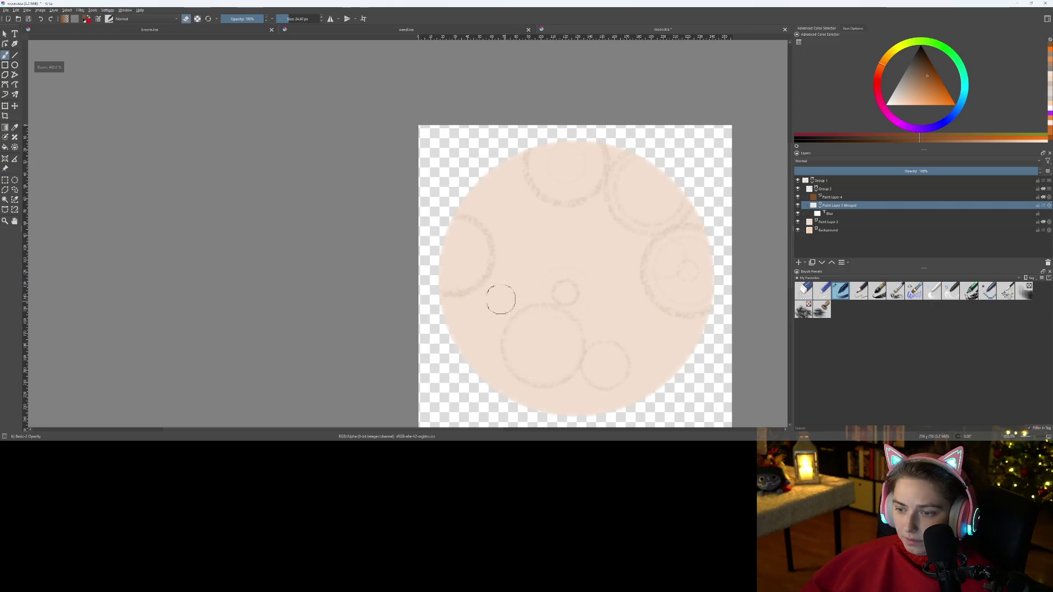
pyautogui.scroll(2, 599, 287)
pyautogui.moveTo(600, 287); pyautogui.dragTo(402, 339)
pyautogui.moveTo(587, 270)
pyautogui.mouseDown()
pyautogui.moveTo(535, 258)
pyautogui.moveTo(536, 324)
pyautogui.moveTo(584, 327)
pyautogui.mouseUp()
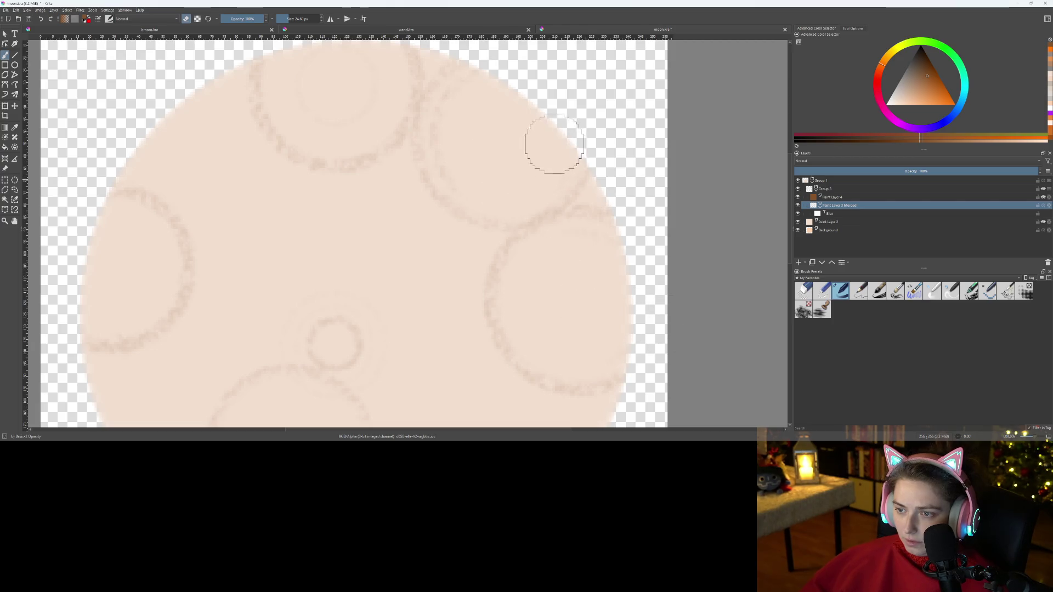
# - Erase the faint inner circle in the top crater and sketch lines where two circles meet
pyautogui.moveTo(313, 103)
pyautogui.mouseDown()
pyautogui.moveTo(345, 77)
pyautogui.moveTo(388, 138)
pyautogui.mouseUp()
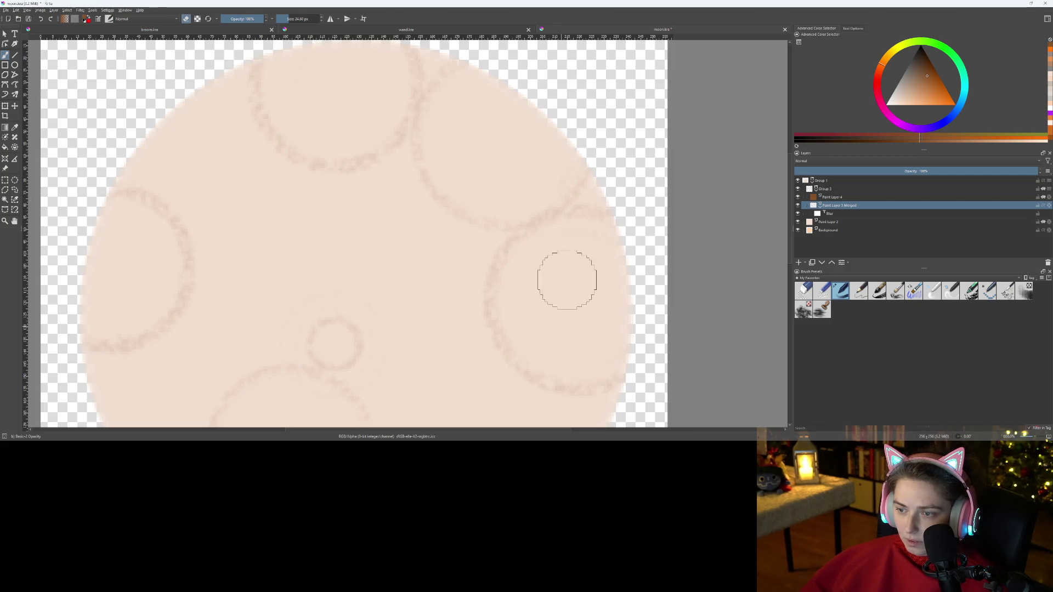
pyautogui.scroll(-4, 600, 329)
pyautogui.scroll(2, 597, 339)
pyautogui.scroll(2, 515, 174)
pyautogui.moveTo(491, 110)
pyautogui.mouseDown()
pyautogui.moveTo(466, 176)
pyautogui.moveTo(484, 252)
pyautogui.moveTo(547, 266)
pyautogui.moveTo(663, 219)
pyautogui.mouseUp()
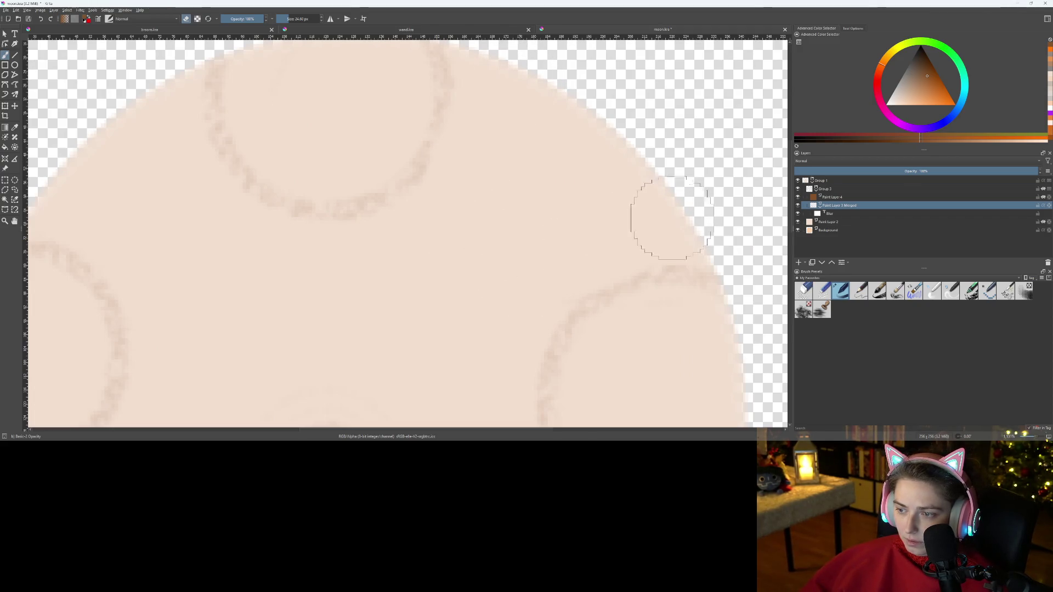
pyautogui.scroll(-5, 454, 287)
pyautogui.scroll(3, 452, 334)
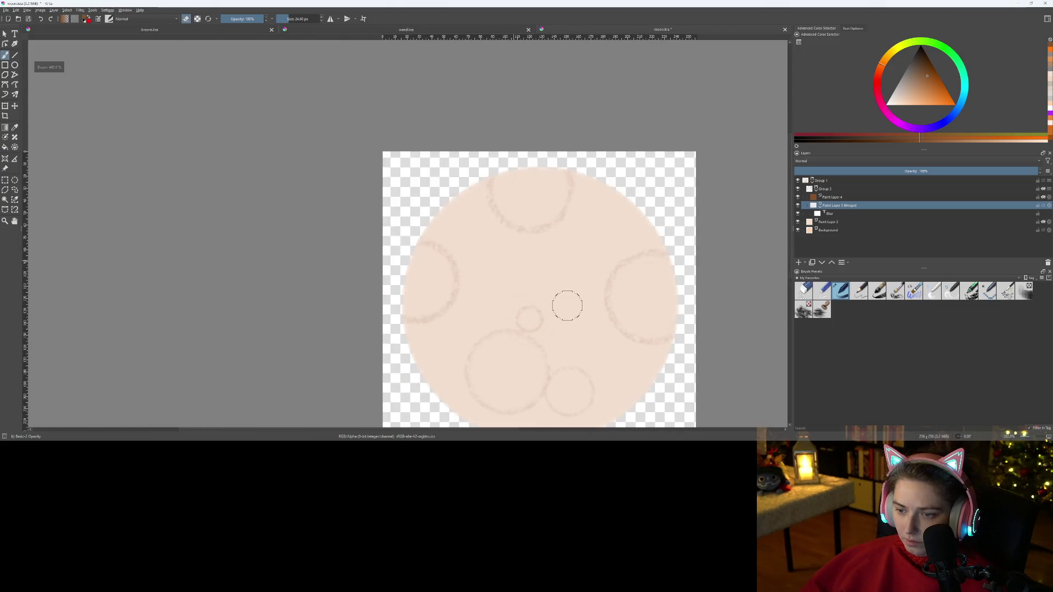
pyautogui.scroll(2, 566, 305)
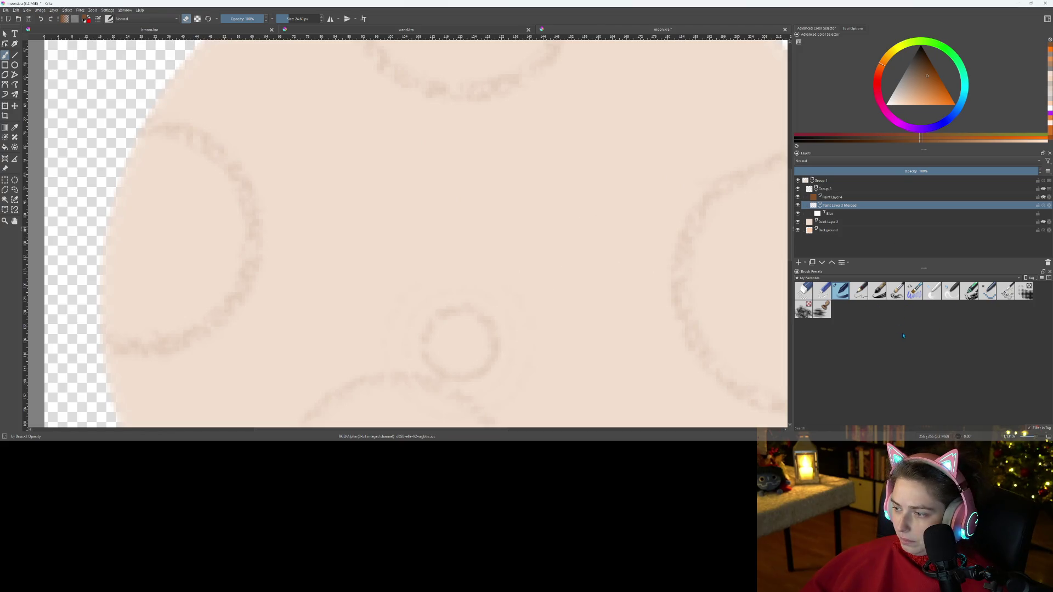
# - Choose the Stamp Shoujo Bubbles brush from all presets
pyautogui.click(820, 278)
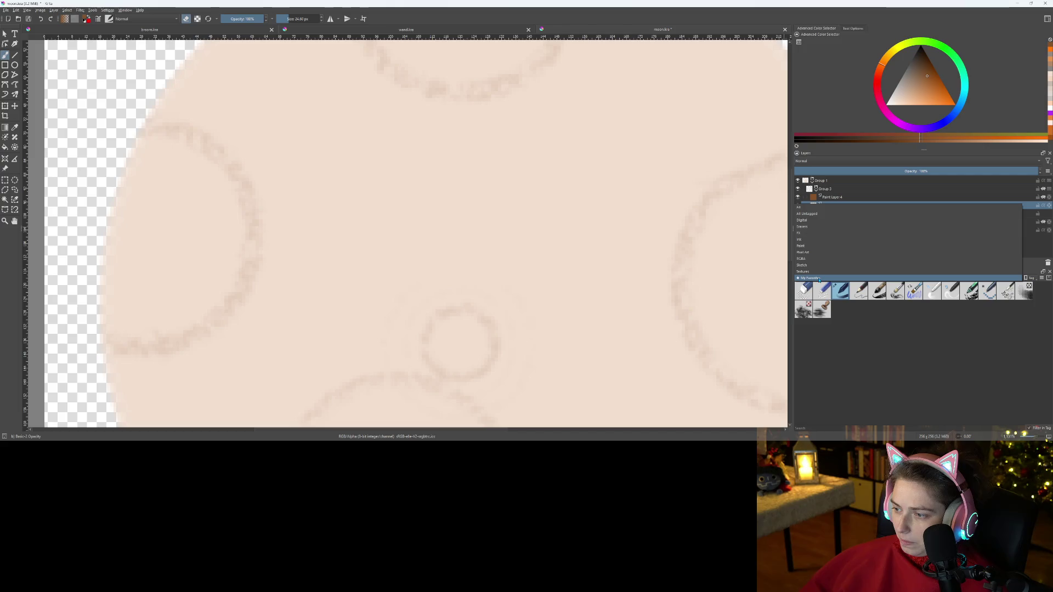
pyautogui.click(799, 206)
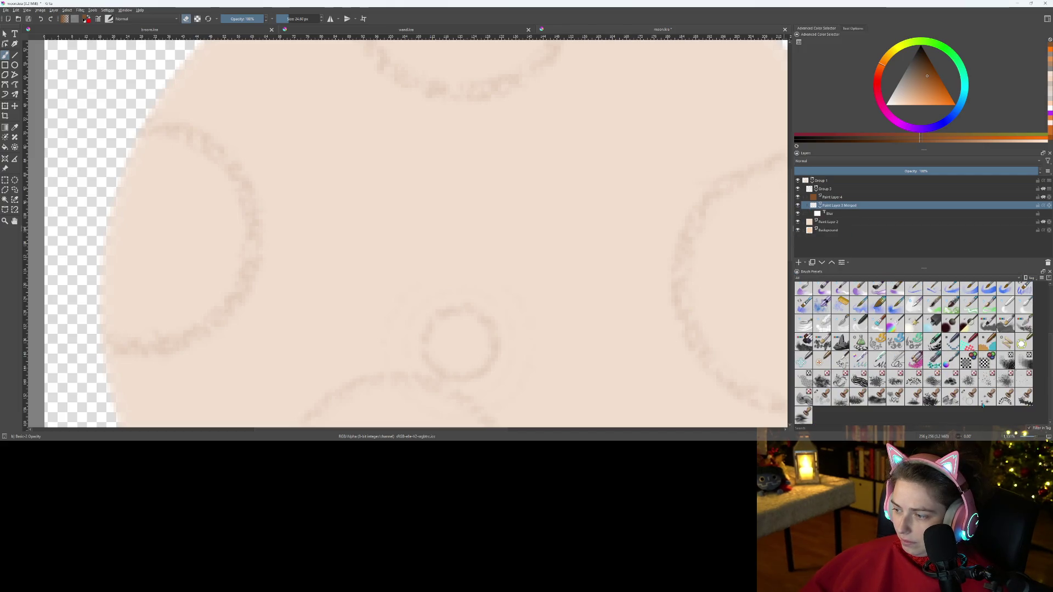
pyautogui.click(968, 396)
pyautogui.scroll(-1, 546, 192)
pyautogui.moveTo(546, 192); pyautogui.dragTo(516, 190)
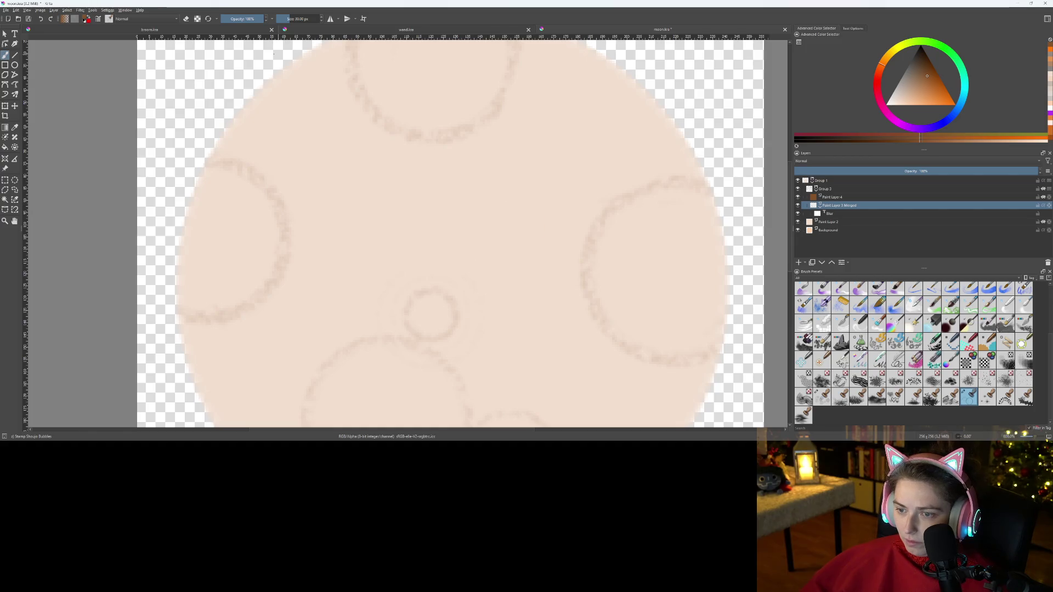
# - Stamp faint crater rings at 150 px brush size, undoing the last ring
pyautogui.moveTo(299, 20); pyautogui.dragTo(307, 21)
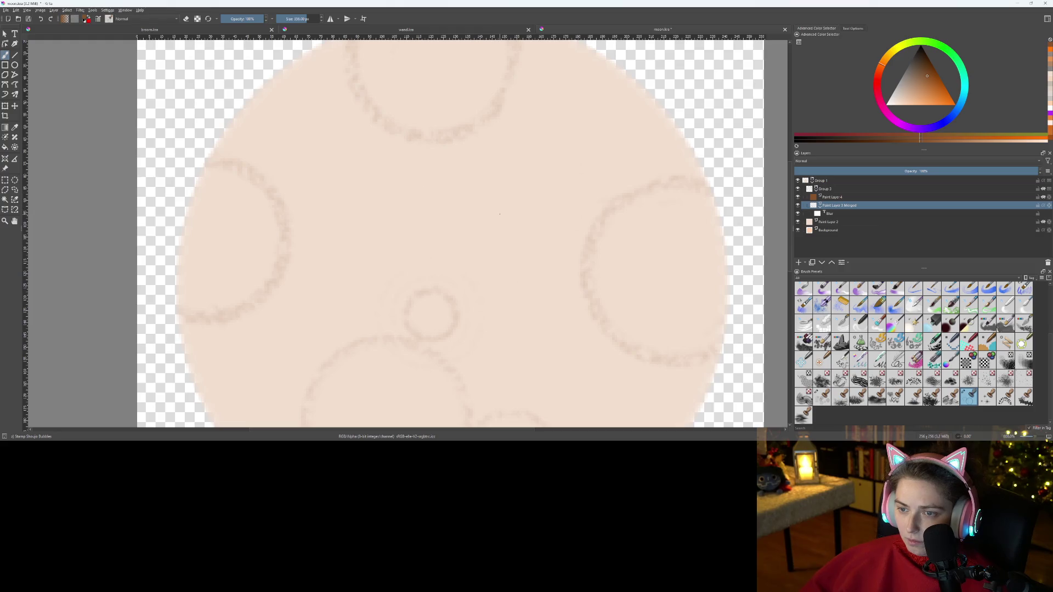
pyautogui.click(296, 20)
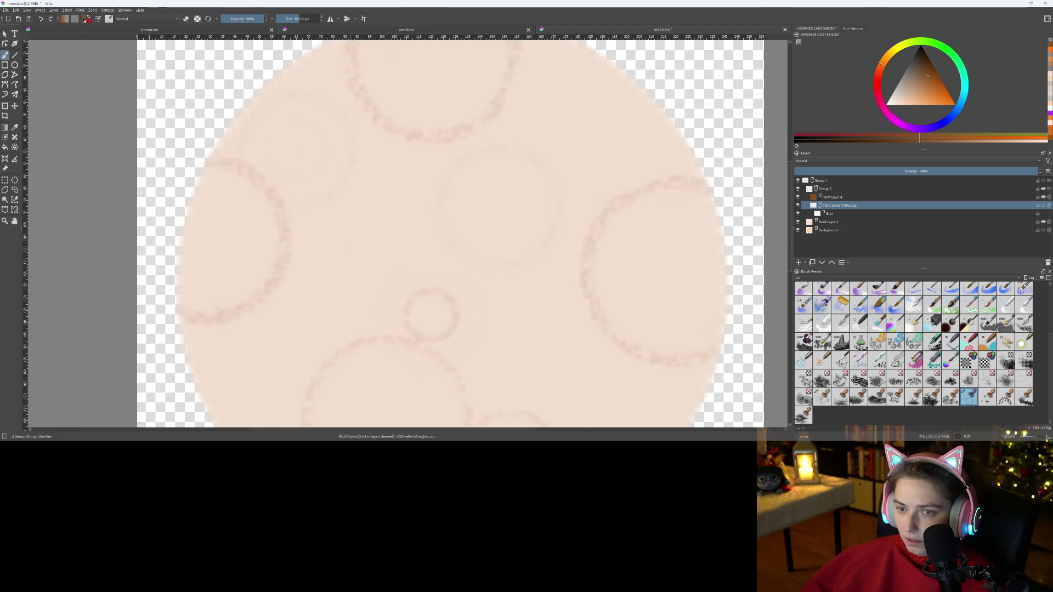
pyautogui.scroll(-2, 350, 247)
pyautogui.scroll(-1, 472, 291)
pyautogui.scroll(1, 479, 252)
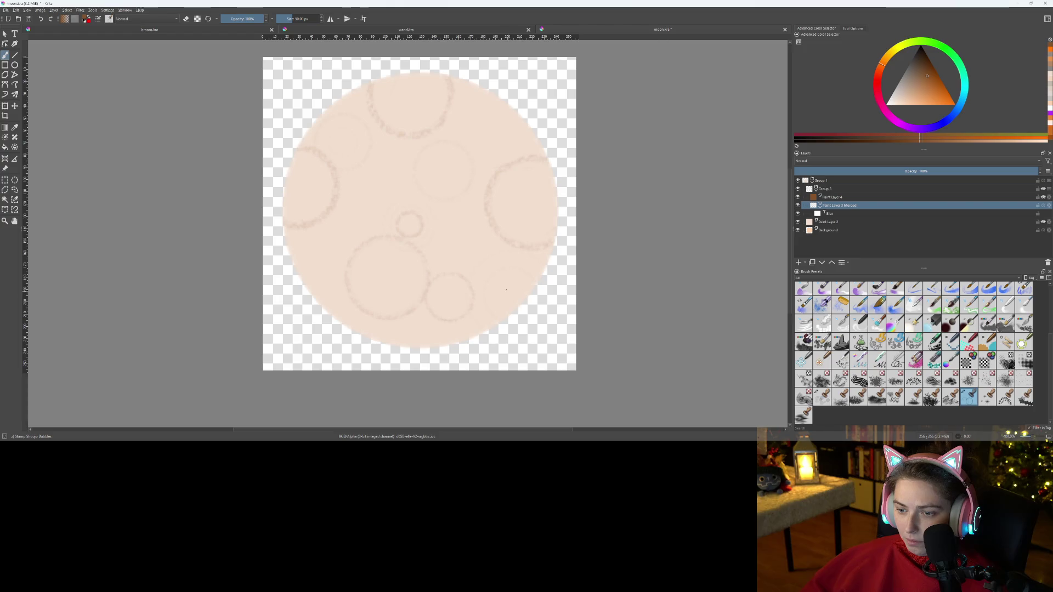
pyautogui.hotkey('ctrl', 'z')
# - Set the brush to 32 px and shift the crater markings about 20 px right
pyautogui.moveTo(287, 20); pyautogui.dragTo(287, 20)
pyautogui.scroll(5, 499, 272)
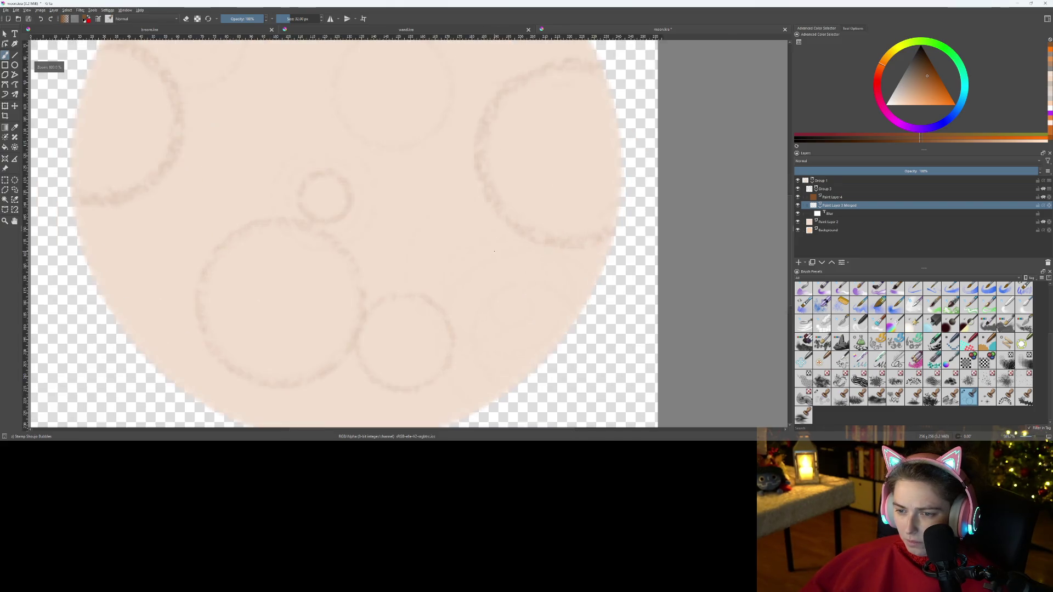
pyautogui.scroll(-8, 525, 323)
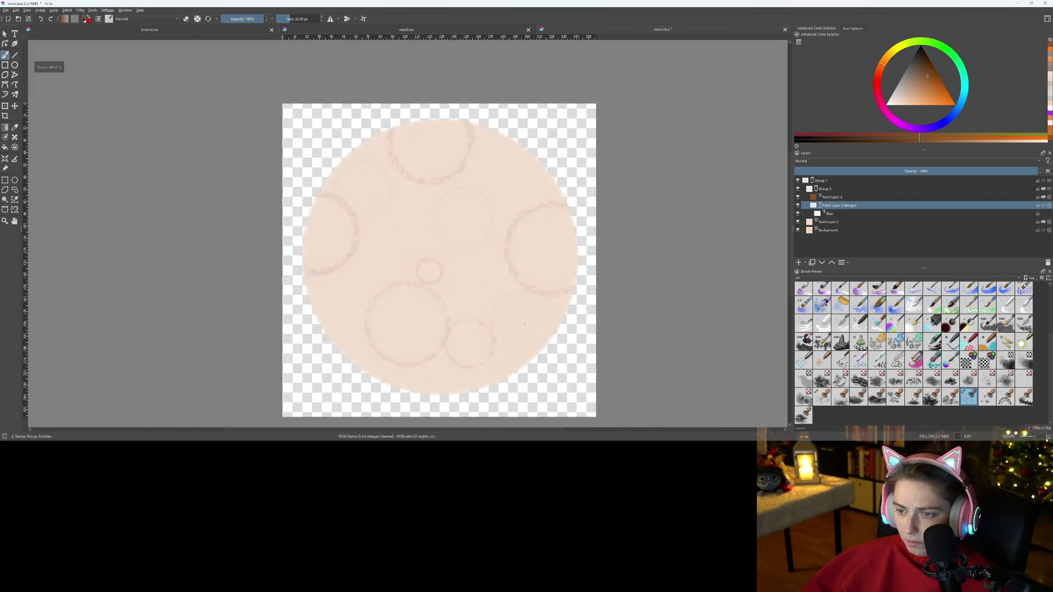
pyautogui.scroll(5, 530, 268)
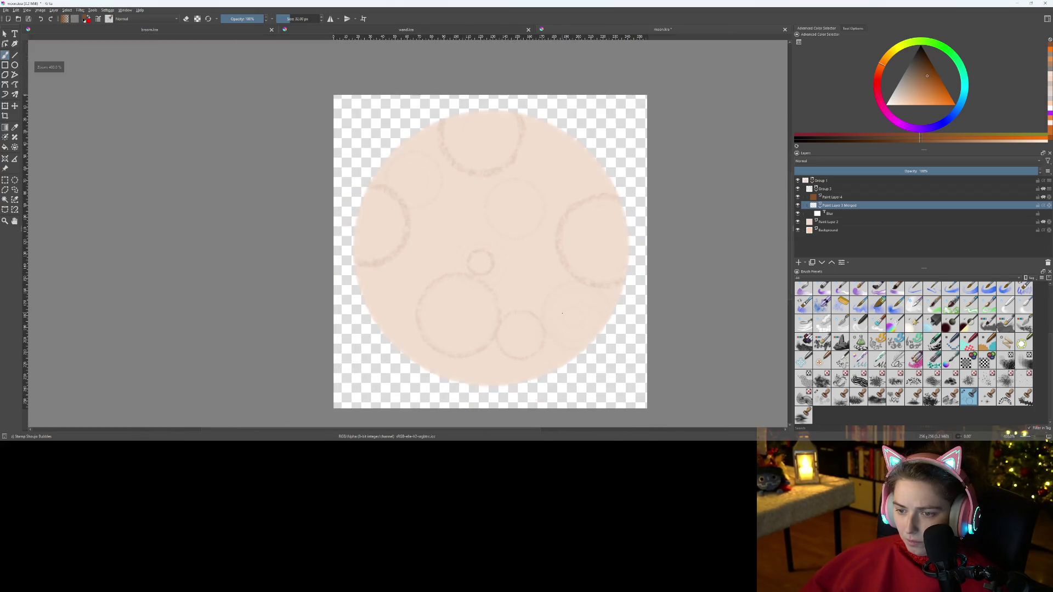
pyautogui.scroll(-3, 565, 305)
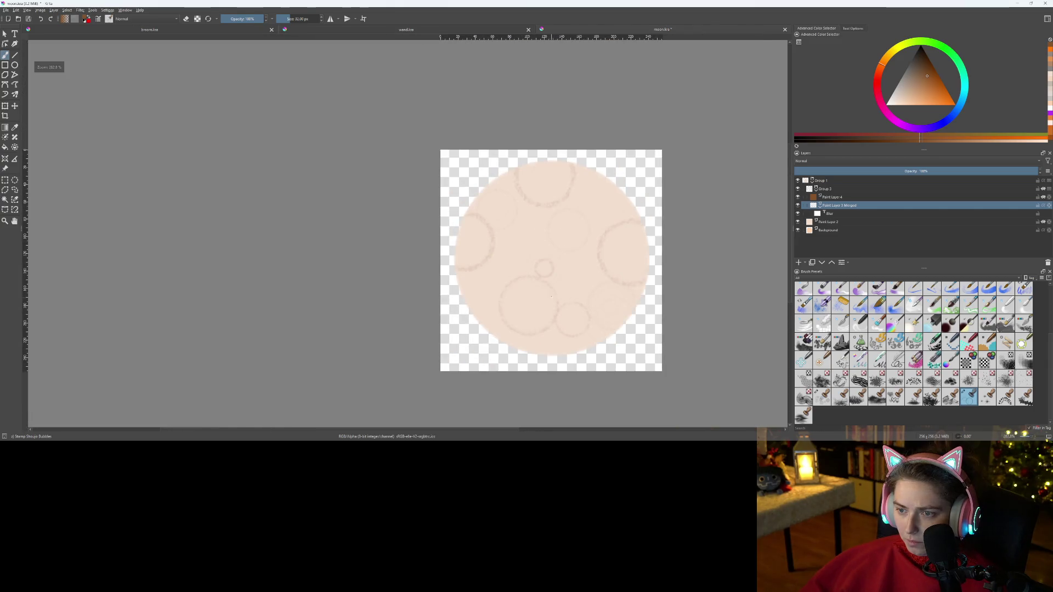
pyautogui.press('t')
pyautogui.moveTo(533, 259)
pyautogui.mouseDown()
pyautogui.moveTo(550, 273)
pyautogui.moveTo(545, 256)
pyautogui.moveTo(514, 262)
pyautogui.mouseUp()
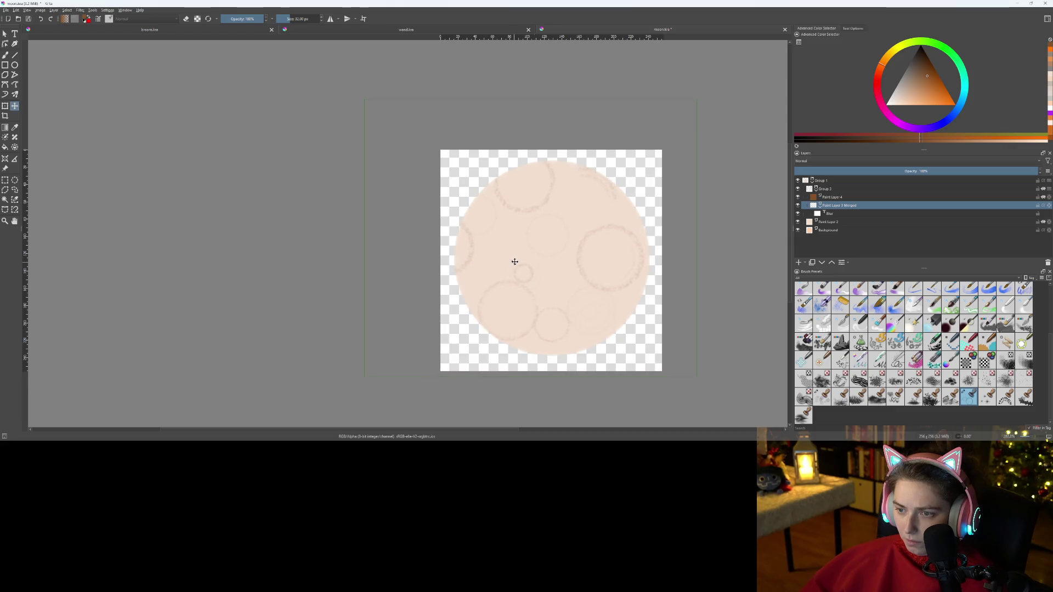
# - Switch to the Basic-2 Opacity brush in eraser mode
pyautogui.press('b')
pyautogui.scroll(8, 637, 218)
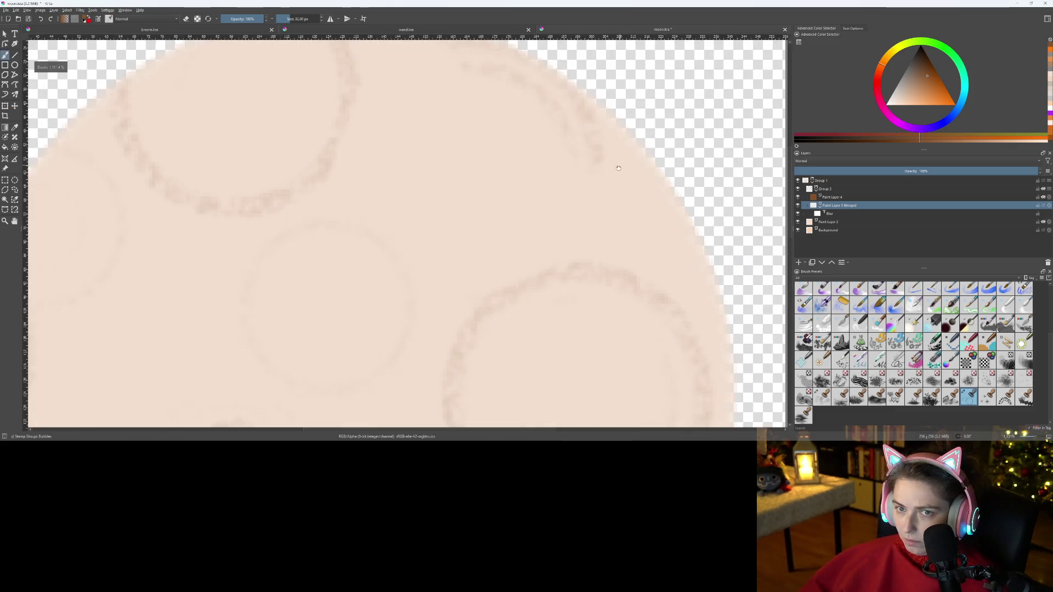
pyautogui.scroll(3, 968, 396)
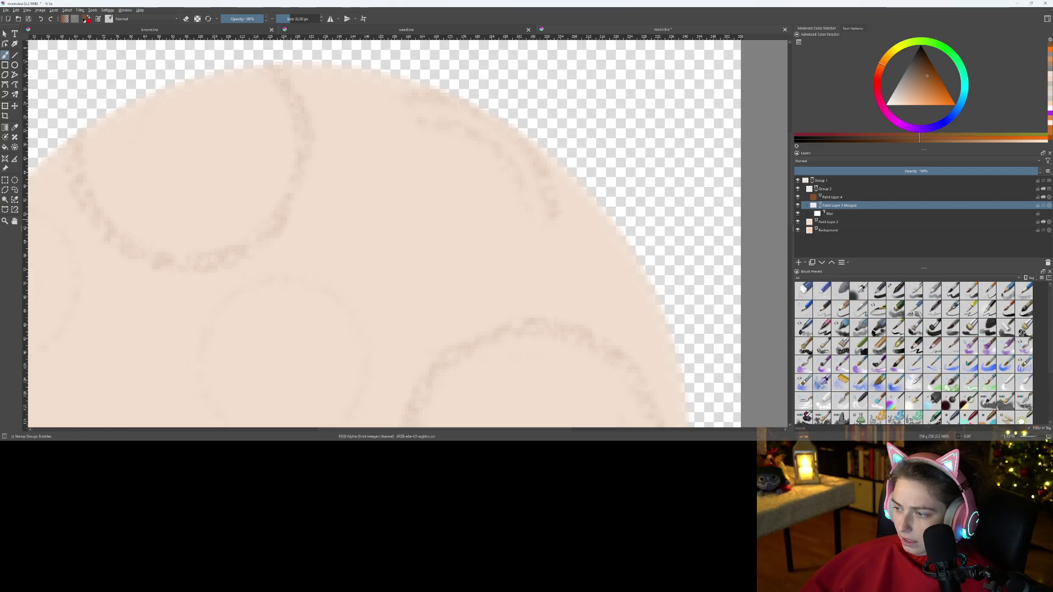
pyautogui.click(895, 290)
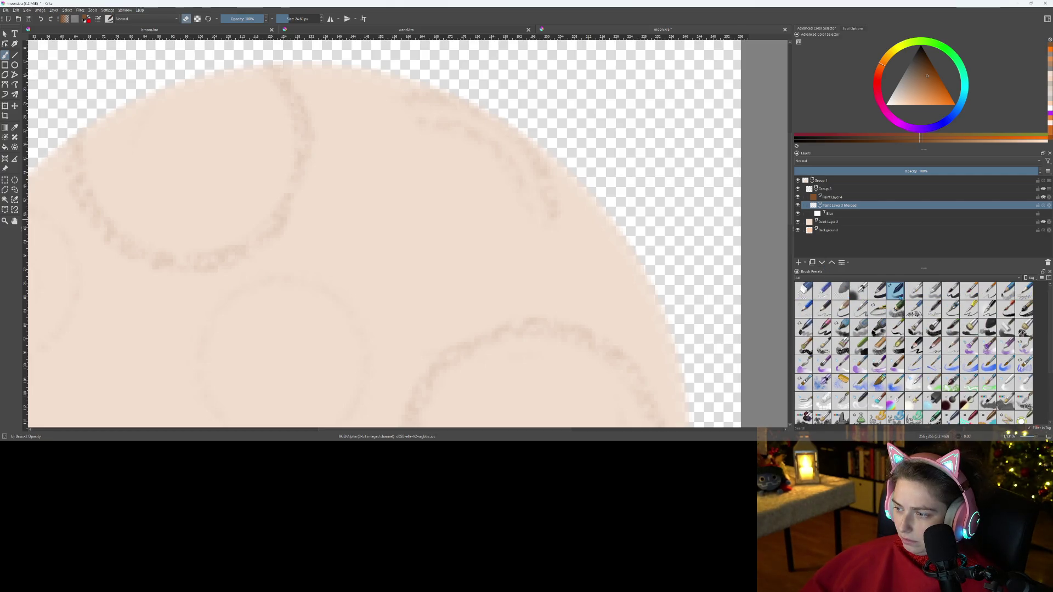
pyautogui.press('e')
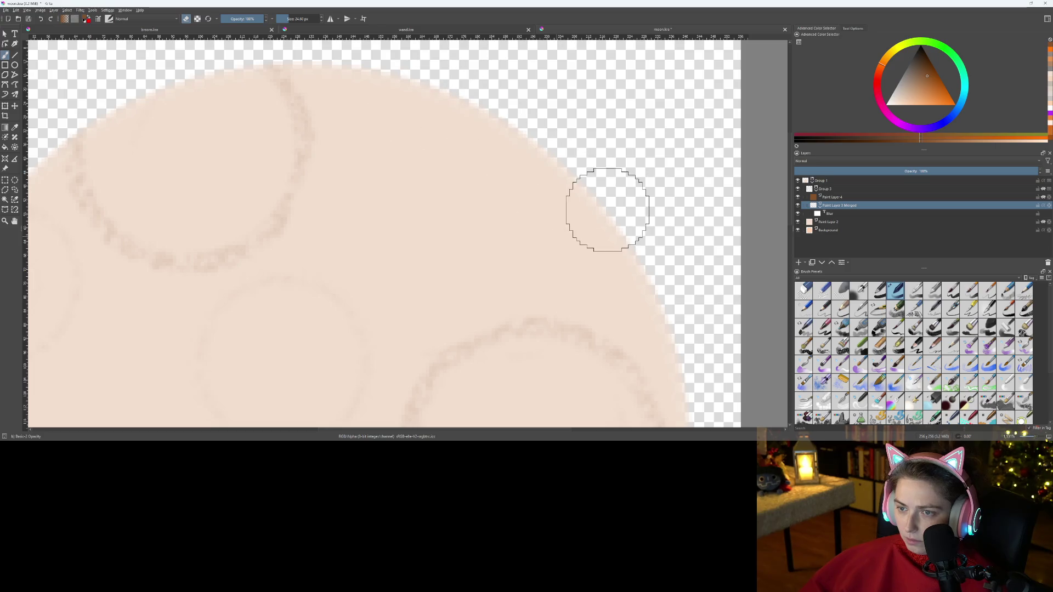
pyautogui.scroll(-10, 527, 252)
pyautogui.scroll(2, 573, 273)
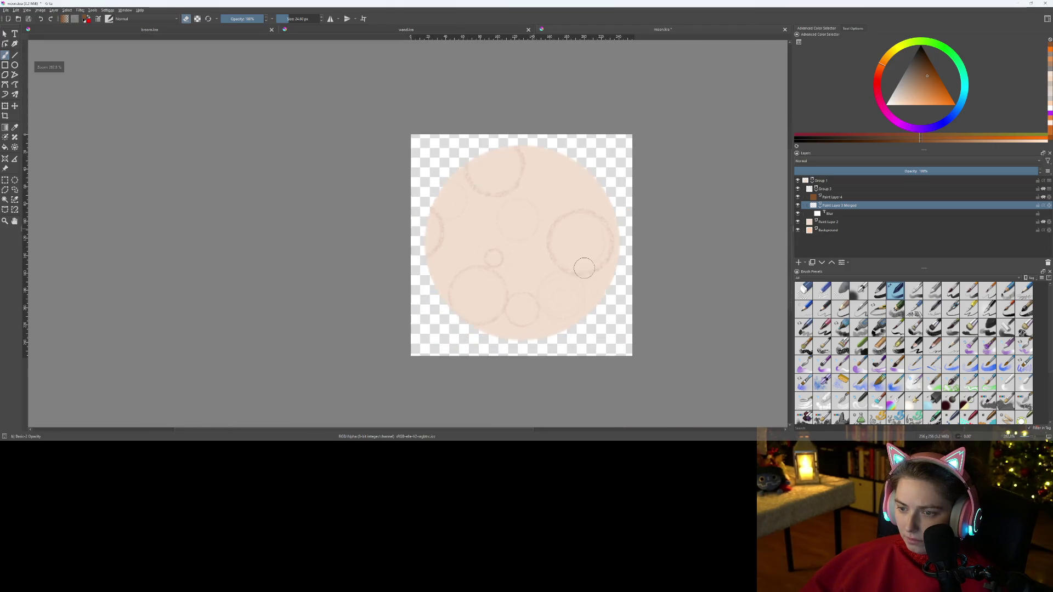
pyautogui.click(882, 189)
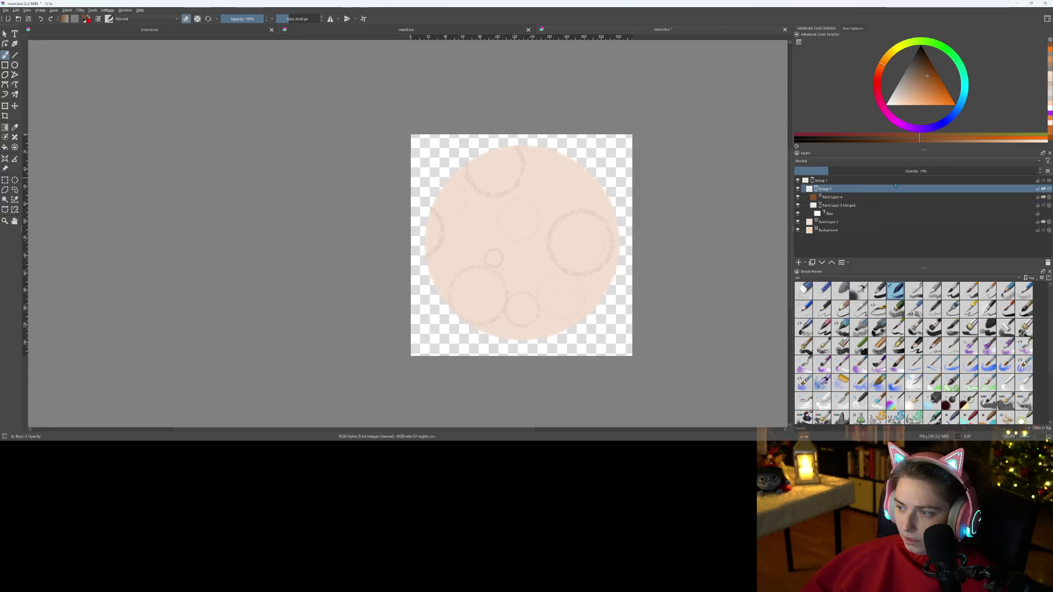
# - Fade Group 3 to 9% opacity and save moon.kra
pyautogui.moveTo(815, 175); pyautogui.dragTo(814, 172)
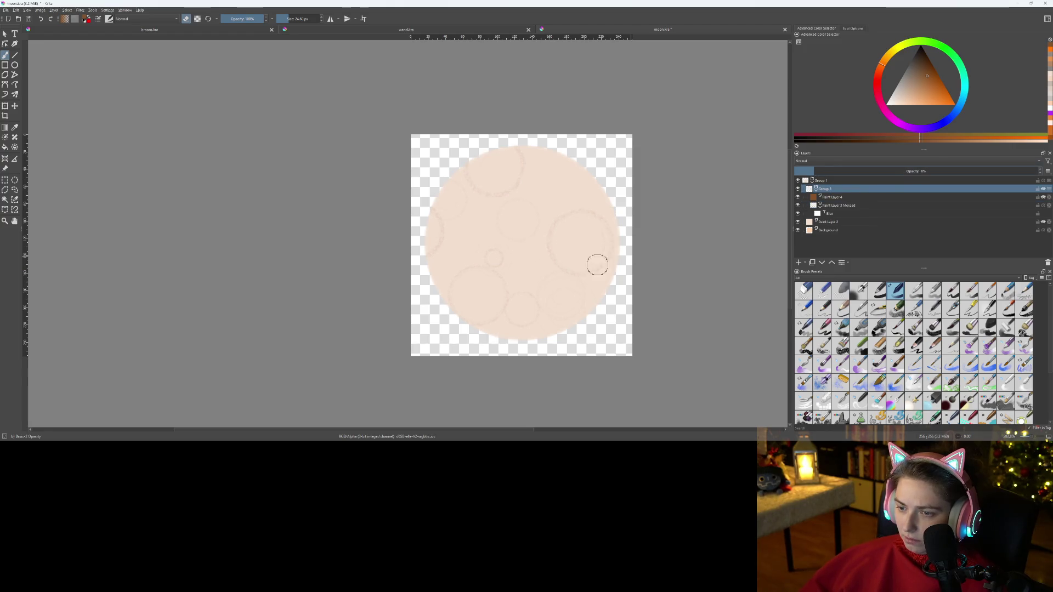
pyautogui.scroll(-5, 578, 265)
pyautogui.scroll(5, 597, 264)
pyautogui.moveTo(816, 170); pyautogui.dragTo(818, 171)
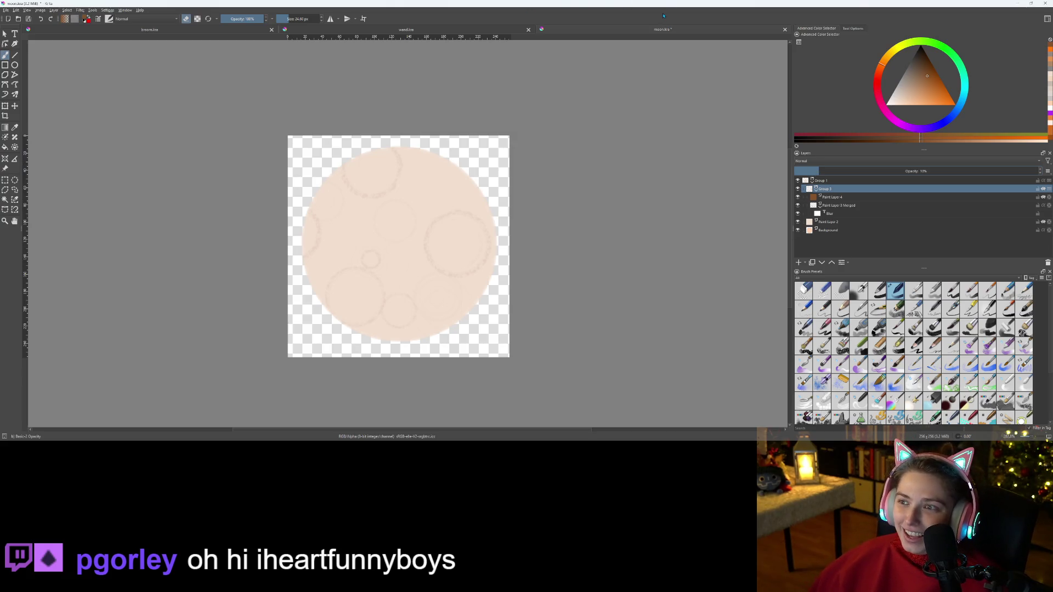
pyautogui.hotkey('ctrl', 's')
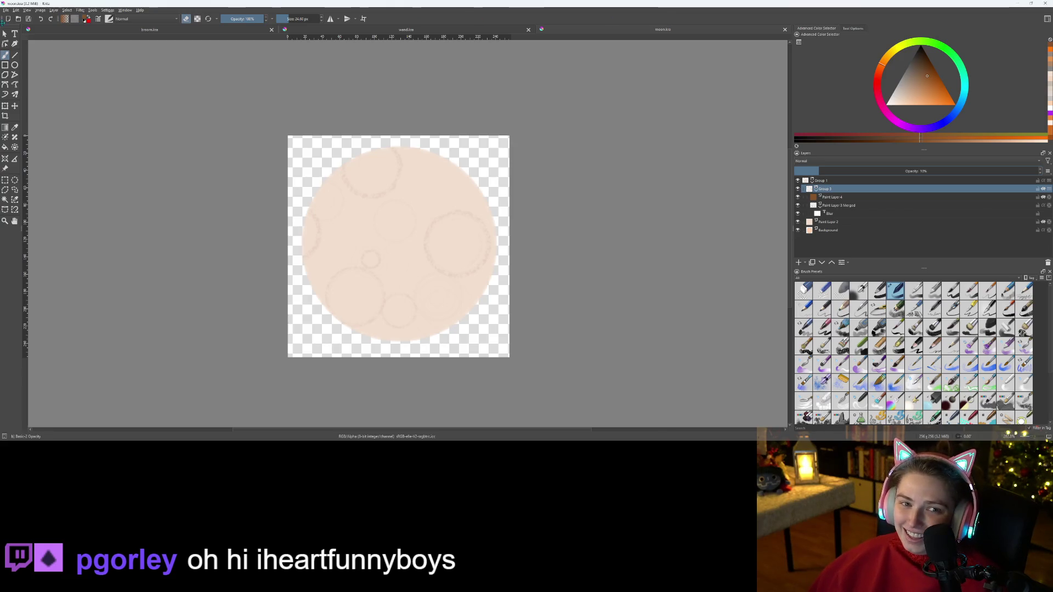
pyautogui.click(6, 10)
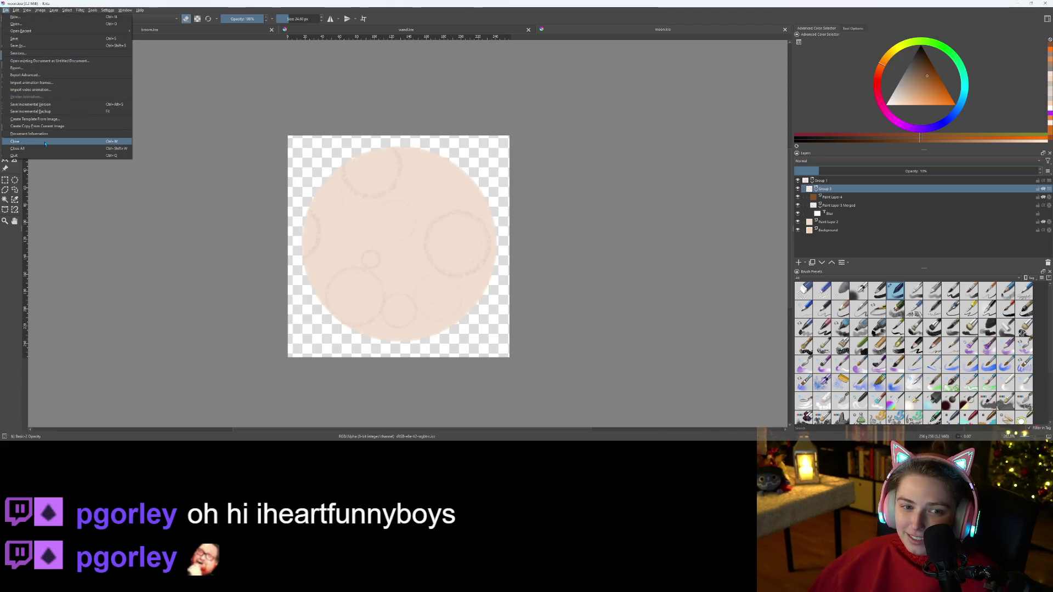
# - Export the moon artwork as moon.png, accepting the default PNG options
pyautogui.click(507, 222)
pyautogui.hotkey('ctrl', 'shift', 'e')
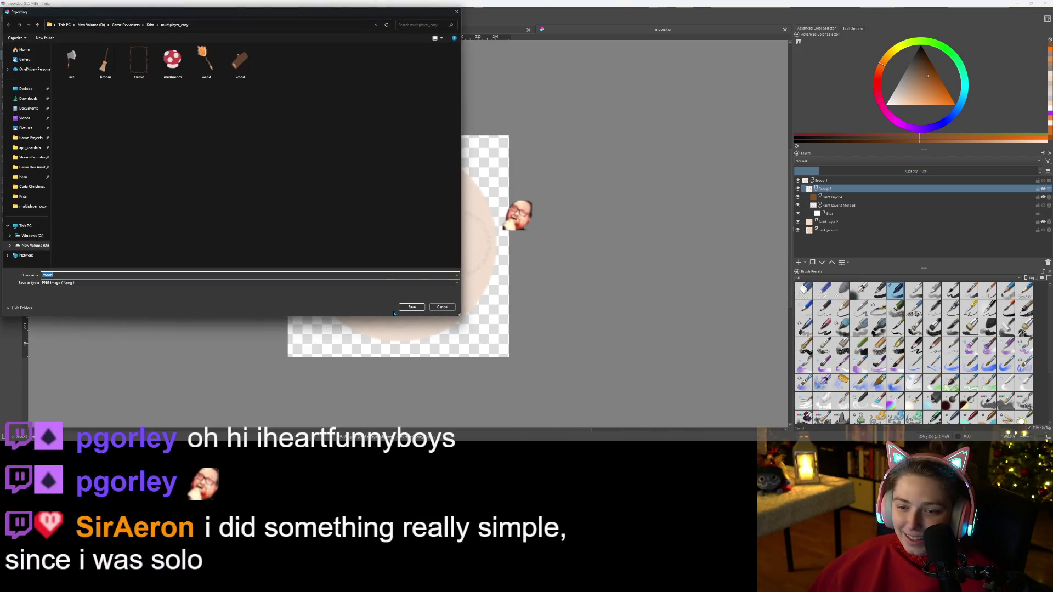
pyautogui.click(413, 307)
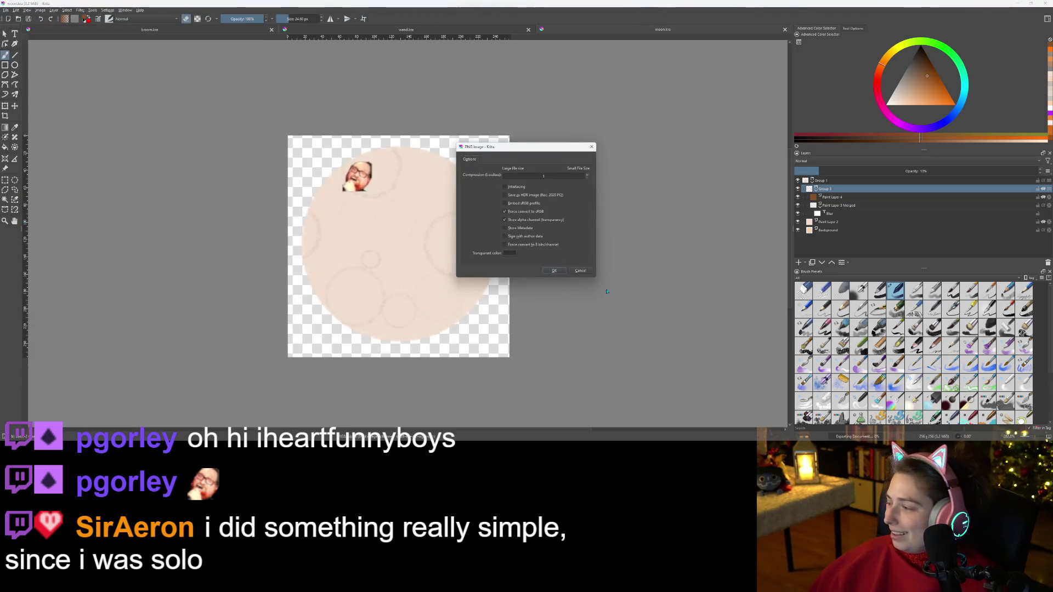
pyautogui.click(554, 270)
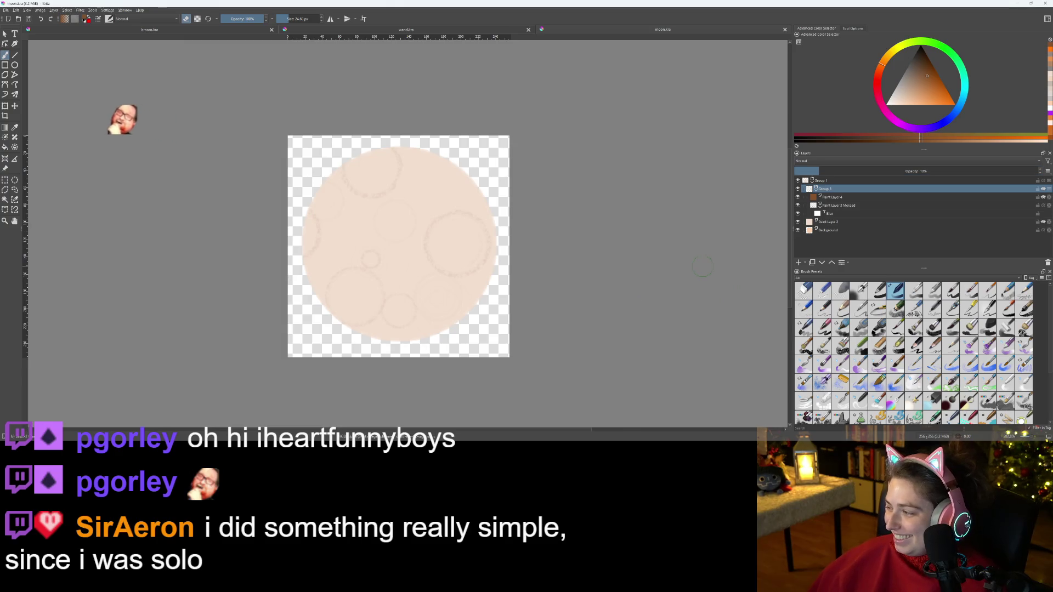
pyautogui.click(1017, 4)
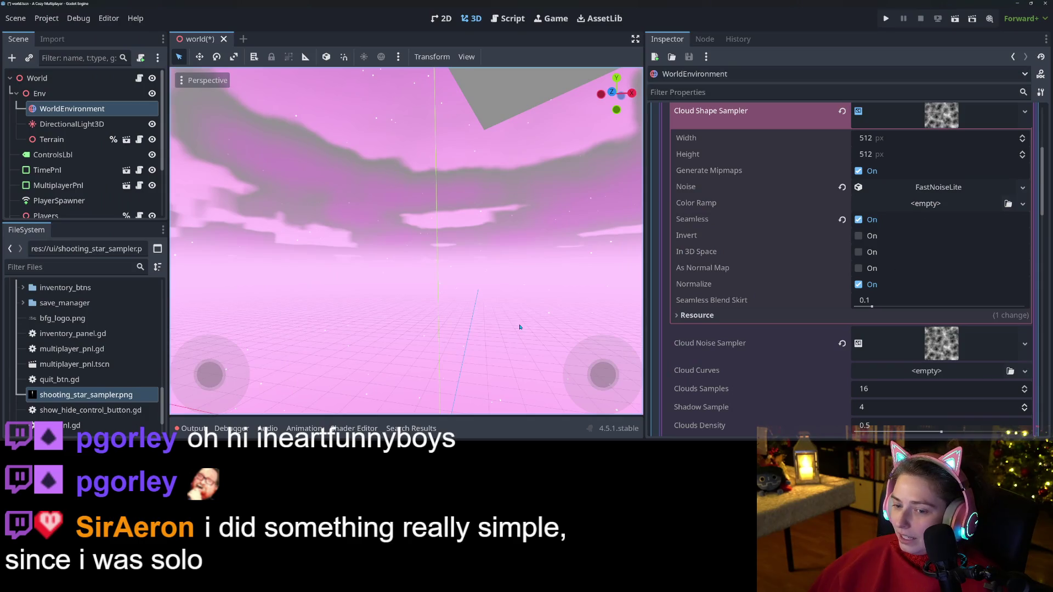
# - Copy the moon image from the multiplayer_cozy assets folder into the project's ui folder
pyautogui.scroll(3, 99, 392)
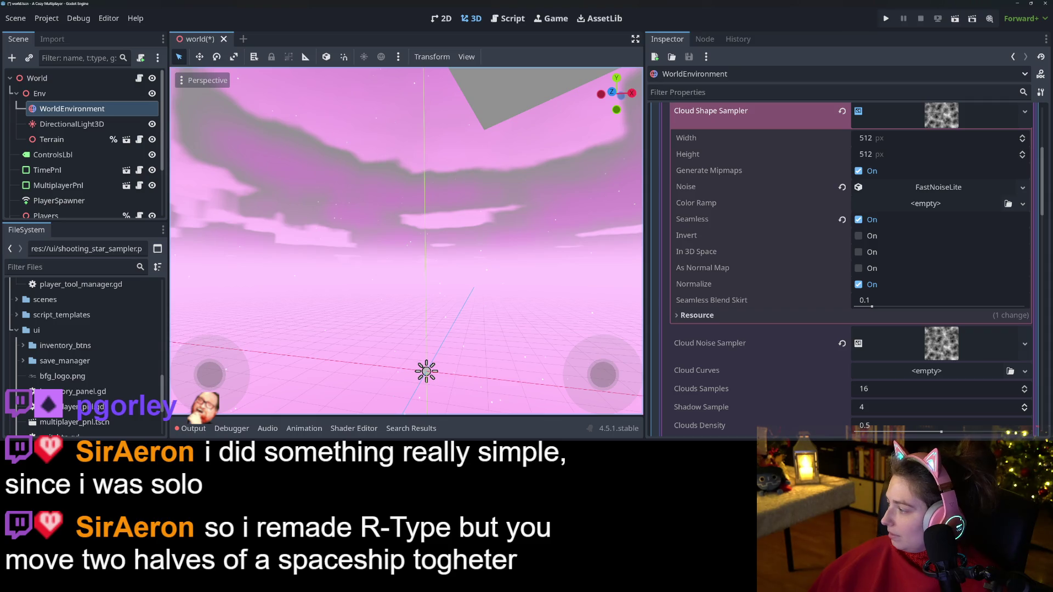
pyautogui.press('super+Down')
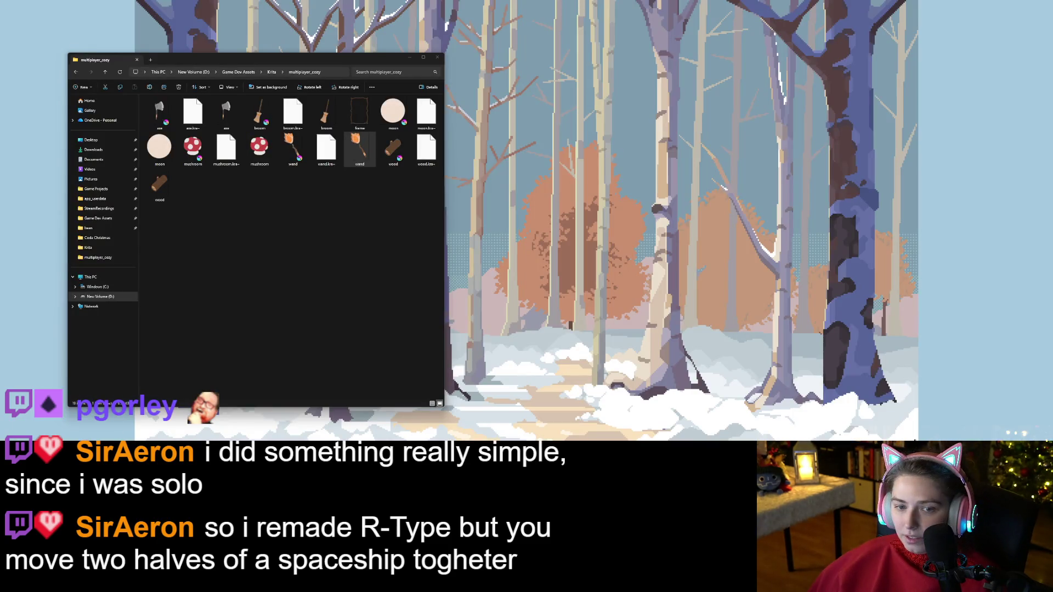
pyautogui.click(359, 150)
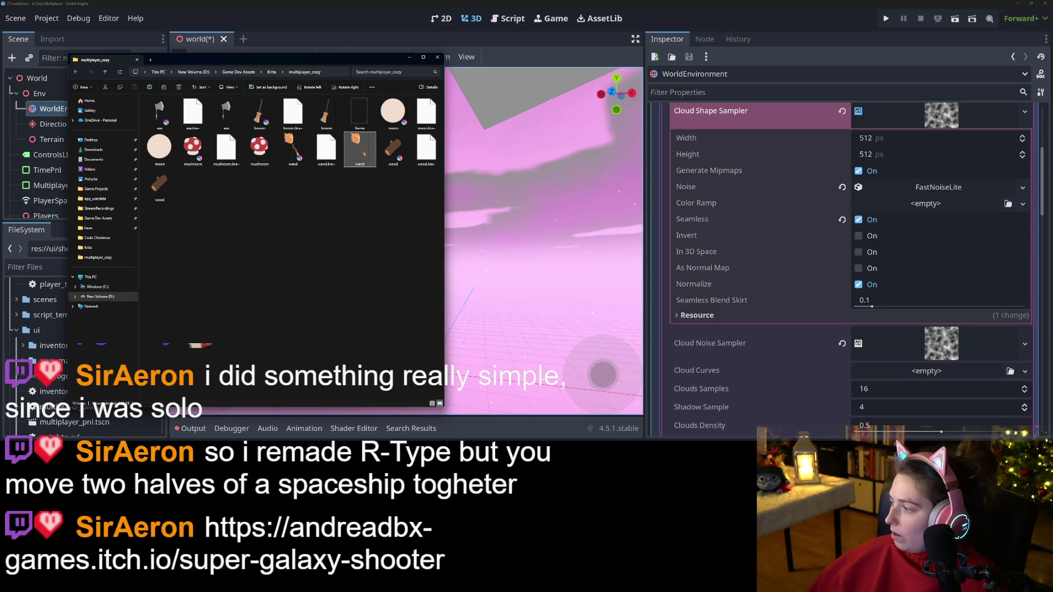
pyautogui.press('super+Down')
pyautogui.hotkey('alt', 'Tab')
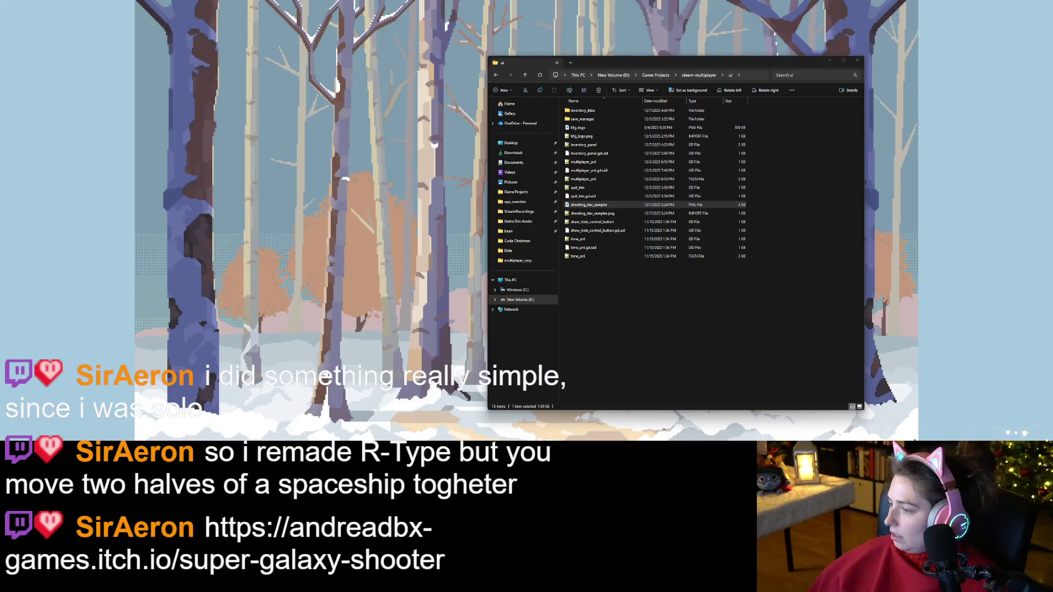
pyautogui.press('super+d')
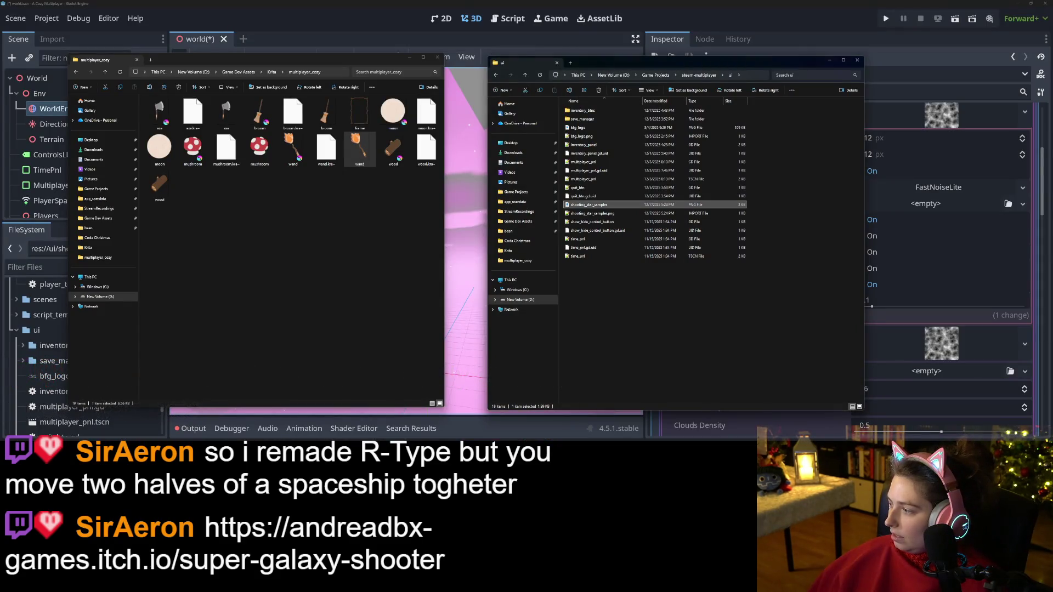
pyautogui.click(281, 178)
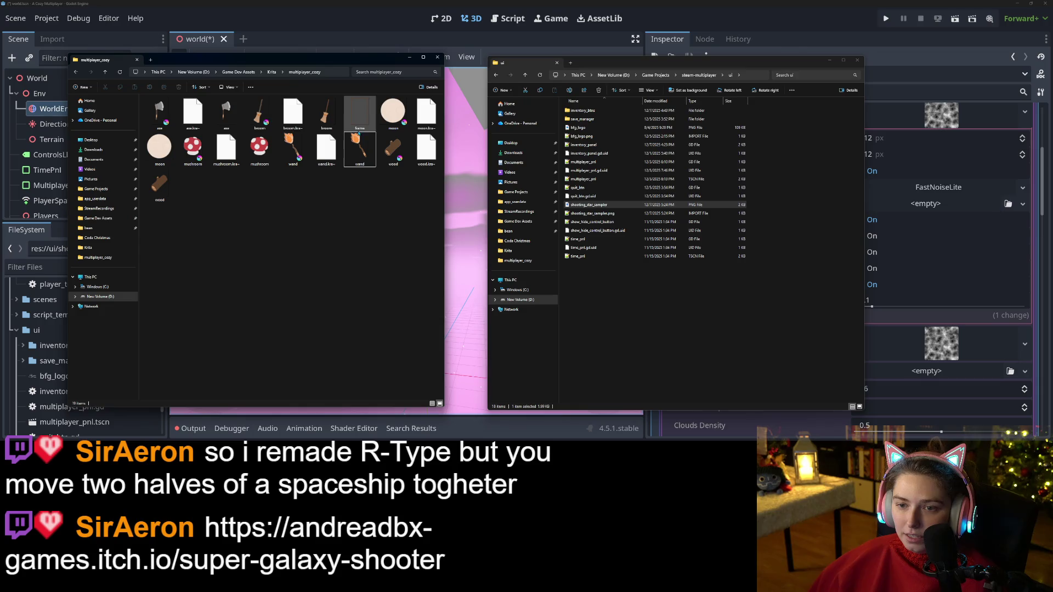
pyautogui.click(166, 153)
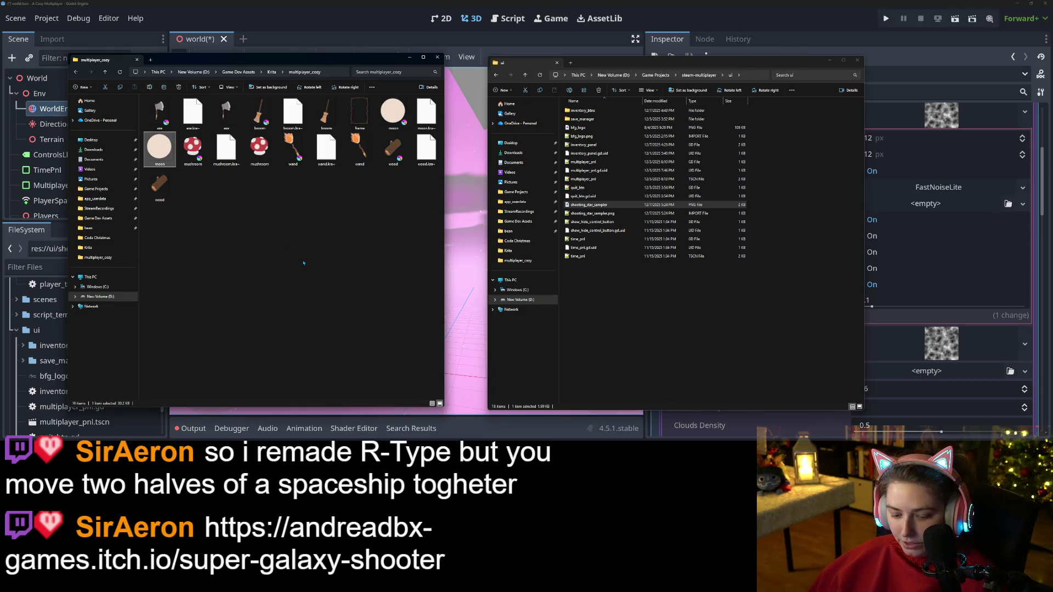
pyautogui.click(653, 309)
pyautogui.hotkey('ctrl', 'v')
pyautogui.click(548, 33)
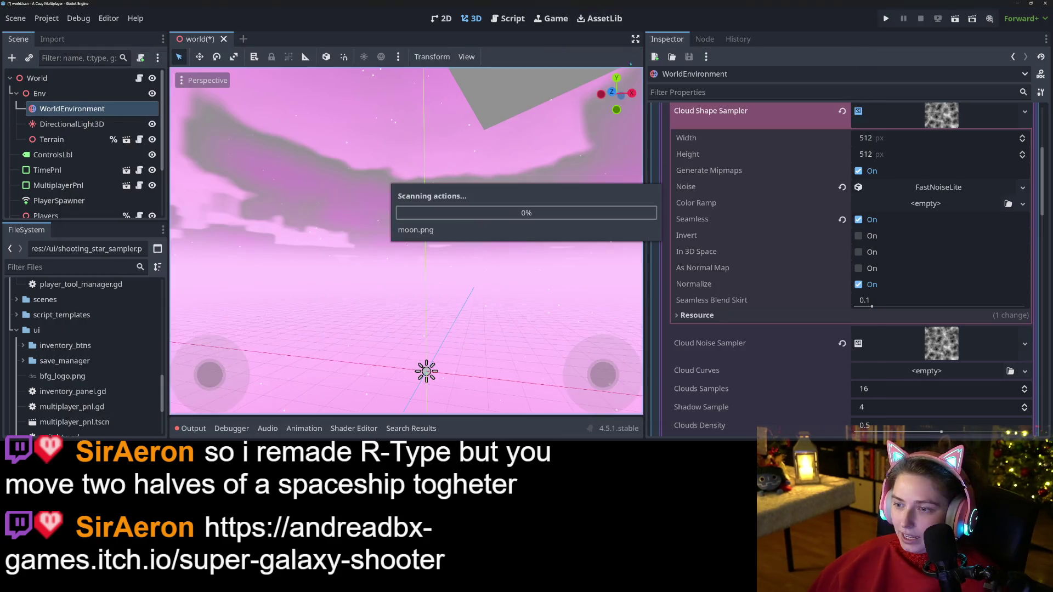
# - Assign moon.png as the WorldEnvironment sky's Astro Sampler texture and tilt the view skyward
pyautogui.moveTo(58, 407)
pyautogui.mouseDown()
pyautogui.moveTo(817, 376)
pyautogui.moveTo(867, 345)
pyautogui.moveTo(883, 373)
pyautogui.moveTo(900, 349)
pyautogui.moveTo(880, 373)
pyautogui.moveTo(913, 251)
pyautogui.moveTo(904, 257)
pyautogui.moveTo(912, 199)
pyautogui.moveTo(924, 186)
pyautogui.mouseUp()
pyautogui.scroll(3, 901, 349)
pyautogui.scroll(-10, 883, 365)
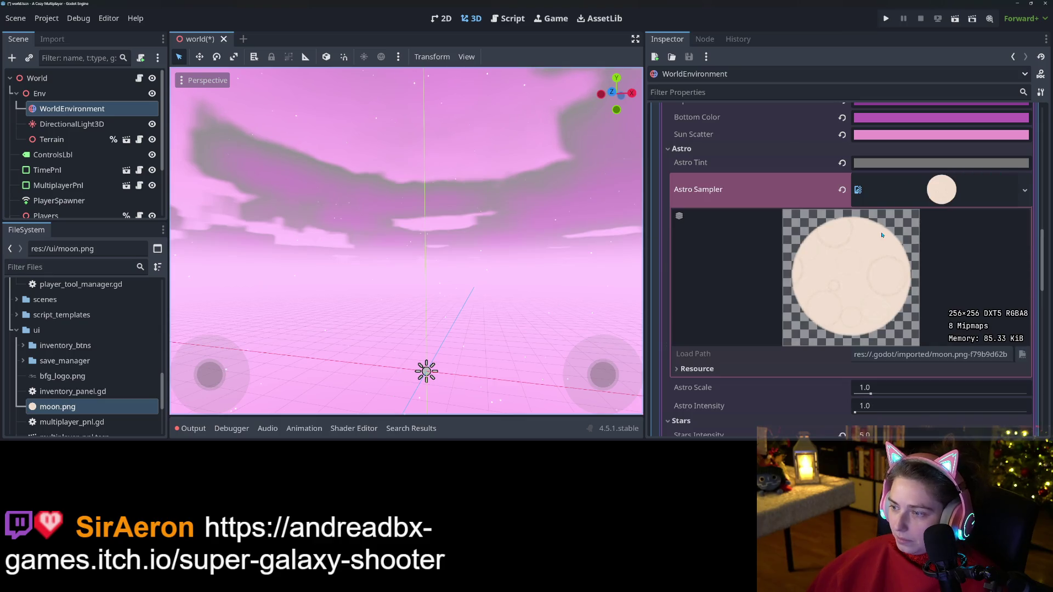
pyautogui.moveTo(549, 192); pyautogui.dragTo(611, 321)
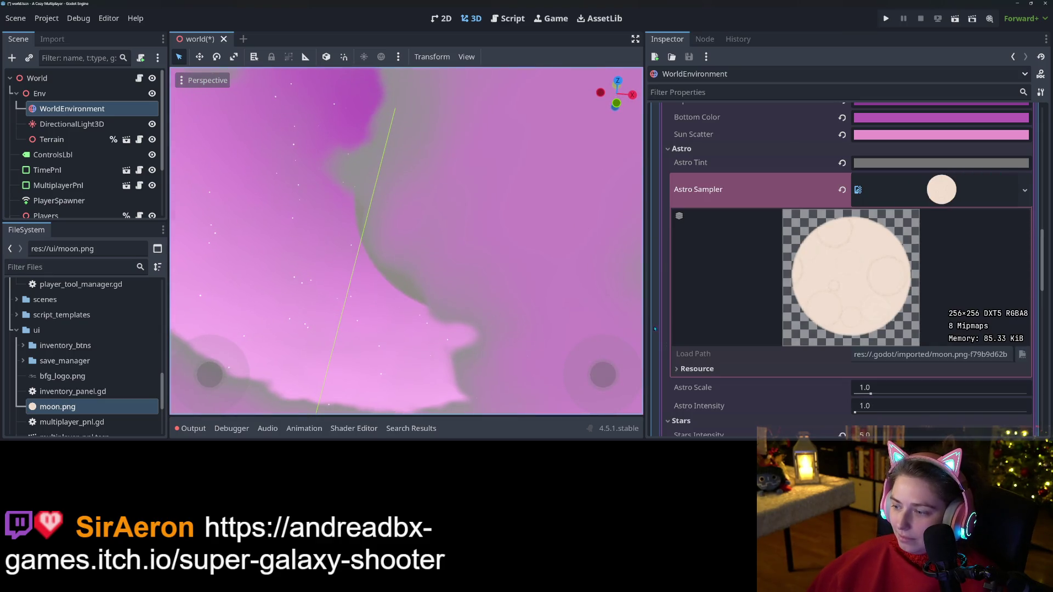
pyautogui.scroll(-5, 776, 411)
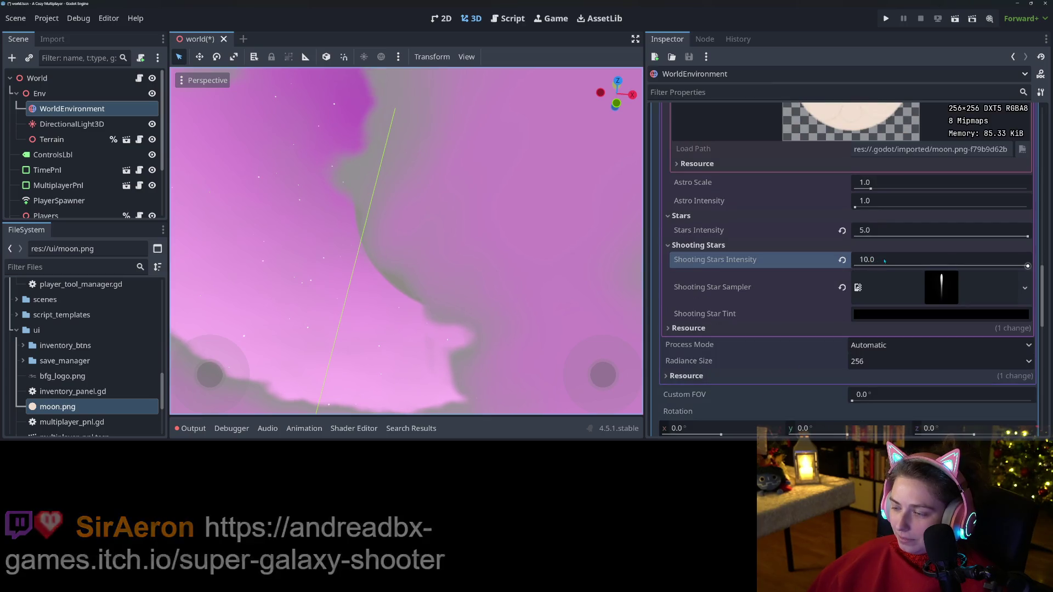
pyautogui.scroll(1, 860, 263)
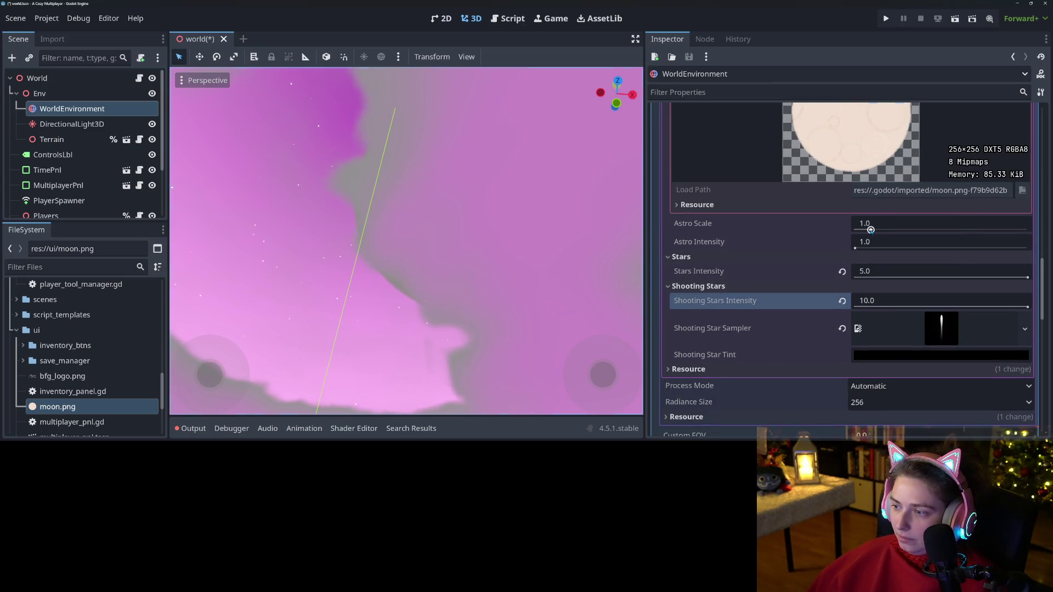
# - Keep Astro Scale at 1.0 and set Astro Intensity to 2.0
pyautogui.moveTo(870, 230); pyautogui.dragTo(860, 229)
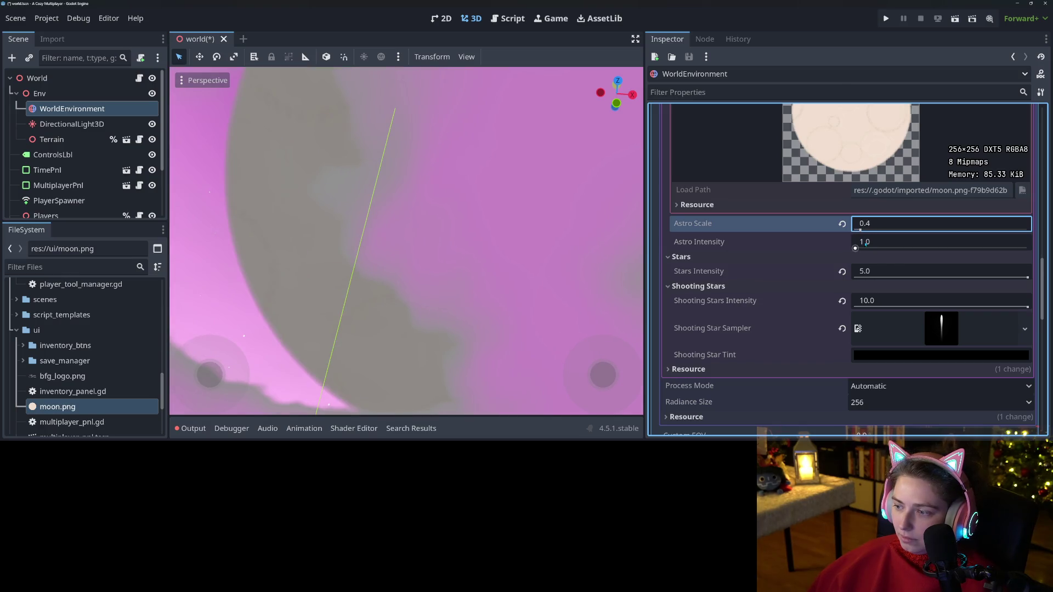
pyautogui.scroll(-2, 865, 242)
pyautogui.moveTo(861, 165)
pyautogui.mouseDown()
pyautogui.moveTo(982, 180)
pyautogui.moveTo(945, 176)
pyautogui.mouseUp()
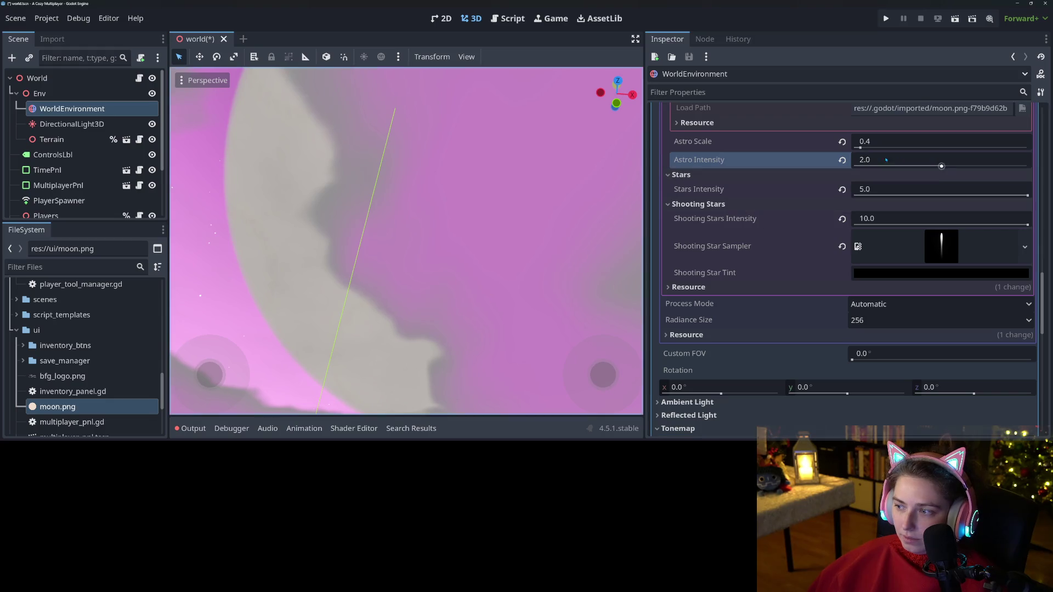
pyautogui.moveTo(860, 148); pyautogui.dragTo(871, 148)
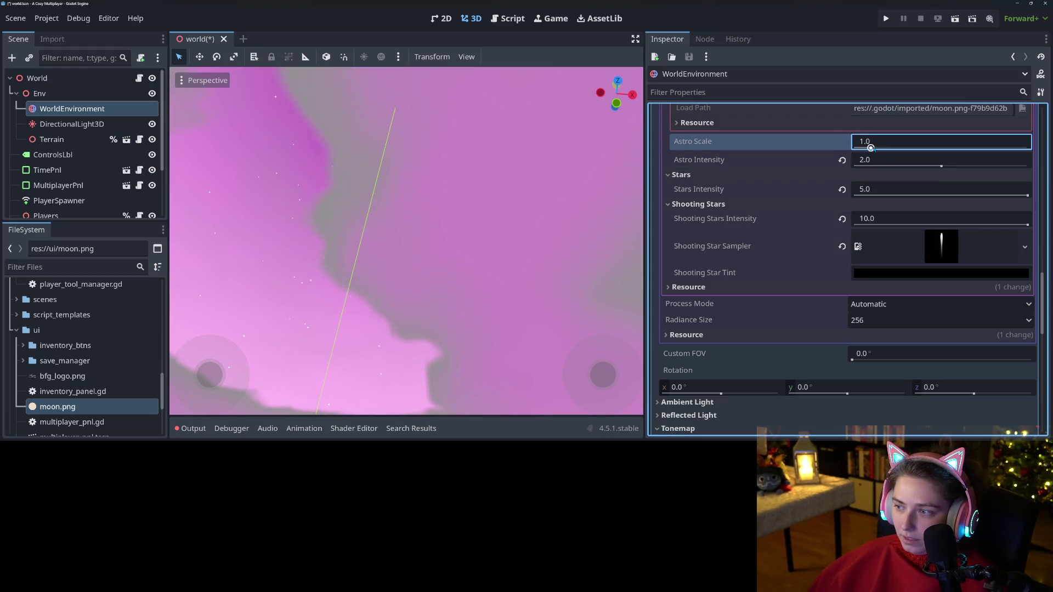
pyautogui.scroll(-5, 377, 286)
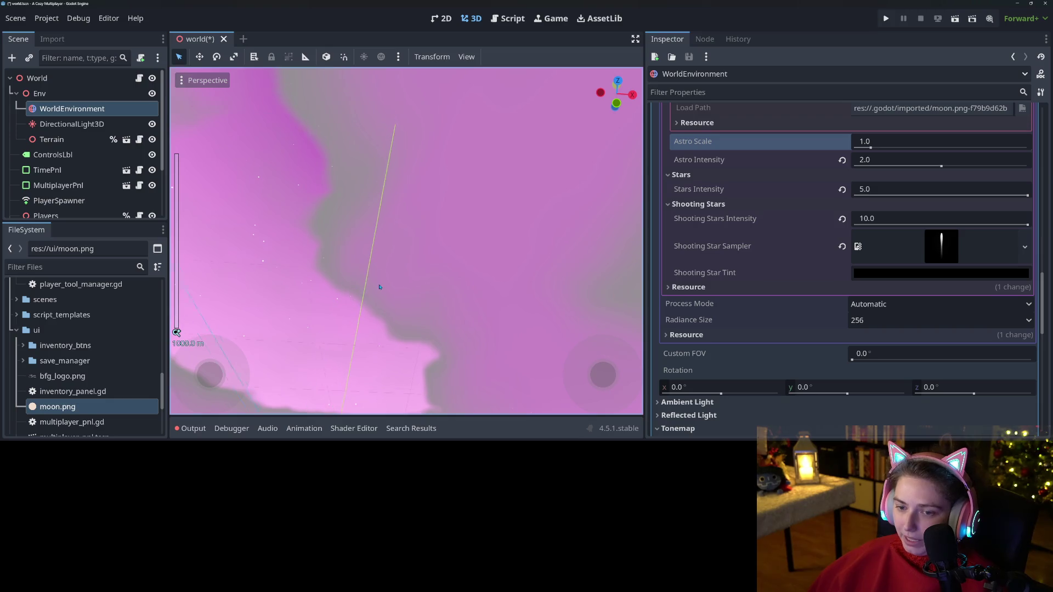
pyautogui.moveTo(421, 289)
pyautogui.mouseDown()
pyautogui.moveTo(475, 285)
pyautogui.moveTo(462, 312)
pyautogui.moveTo(421, 330)
pyautogui.moveTo(571, 288)
pyautogui.mouseUp()
pyautogui.scroll(10, 874, 342)
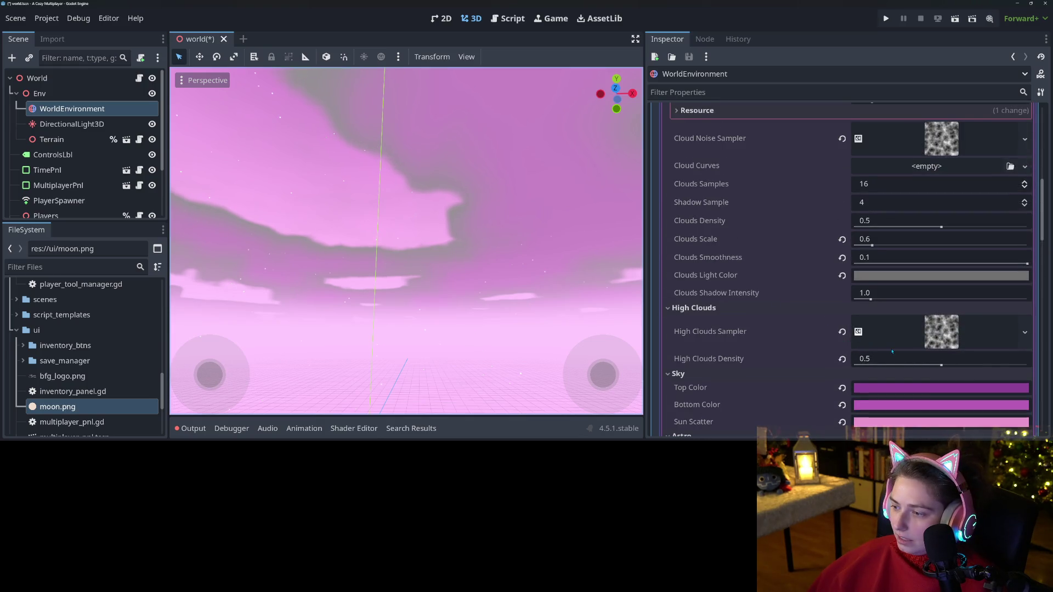
# - Set High Clouds Density and Clouds Density both to 0
pyautogui.click(886, 359)
pyautogui.write('0')
pyautogui.press('Return')
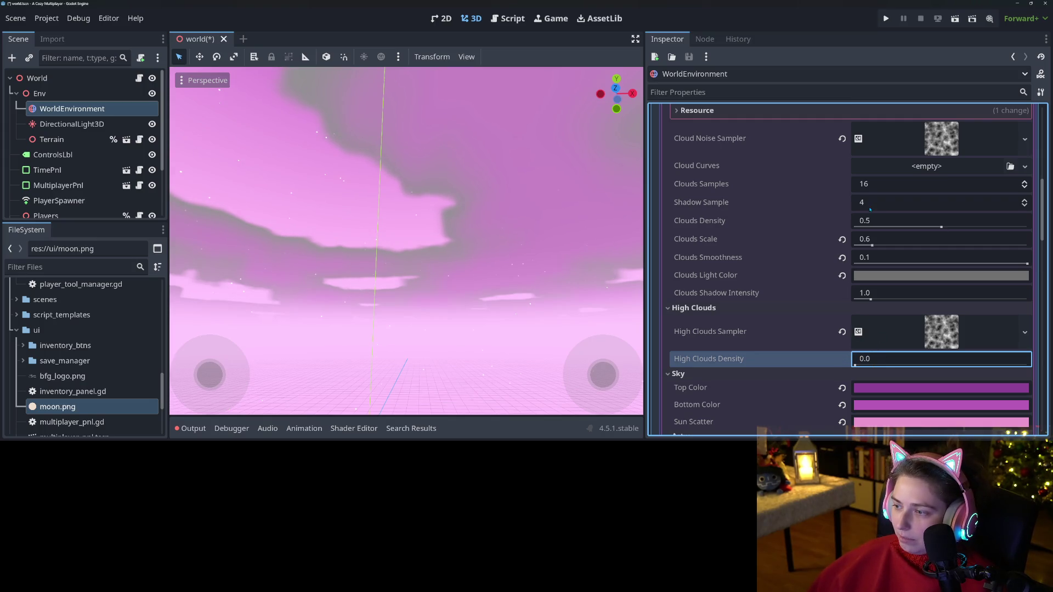
pyautogui.click(887, 221)
pyautogui.write('0')
pyautogui.press('Return')
# - Raise the moon's Astro Intensity to 2.4
pyautogui.moveTo(416, 329)
pyautogui.mouseDown()
pyautogui.moveTo(434, 274)
pyautogui.moveTo(444, 310)
pyautogui.mouseUp()
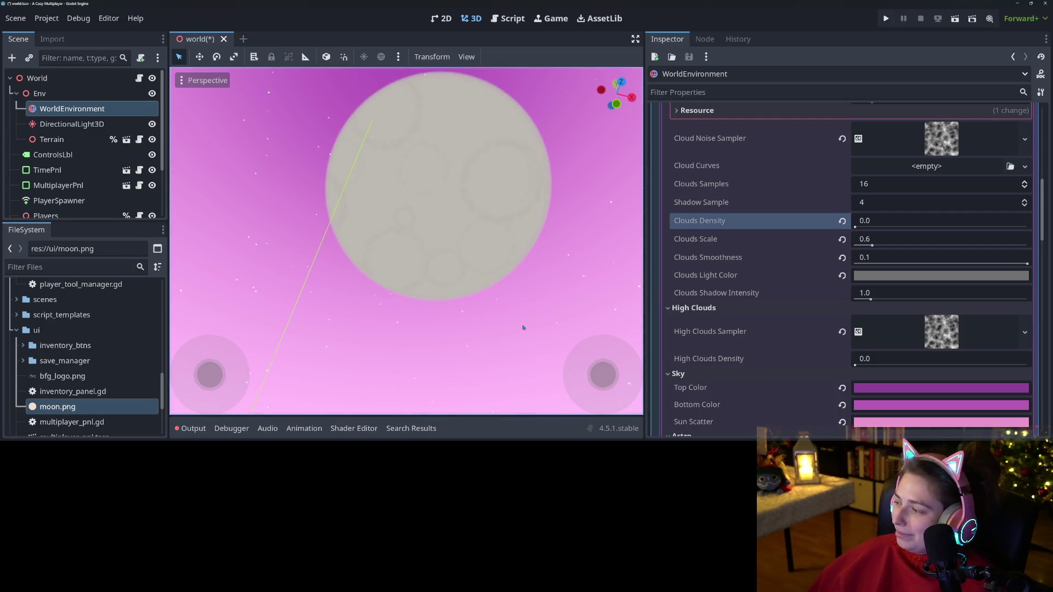
pyautogui.scroll(-3, 790, 329)
pyautogui.click(942, 393)
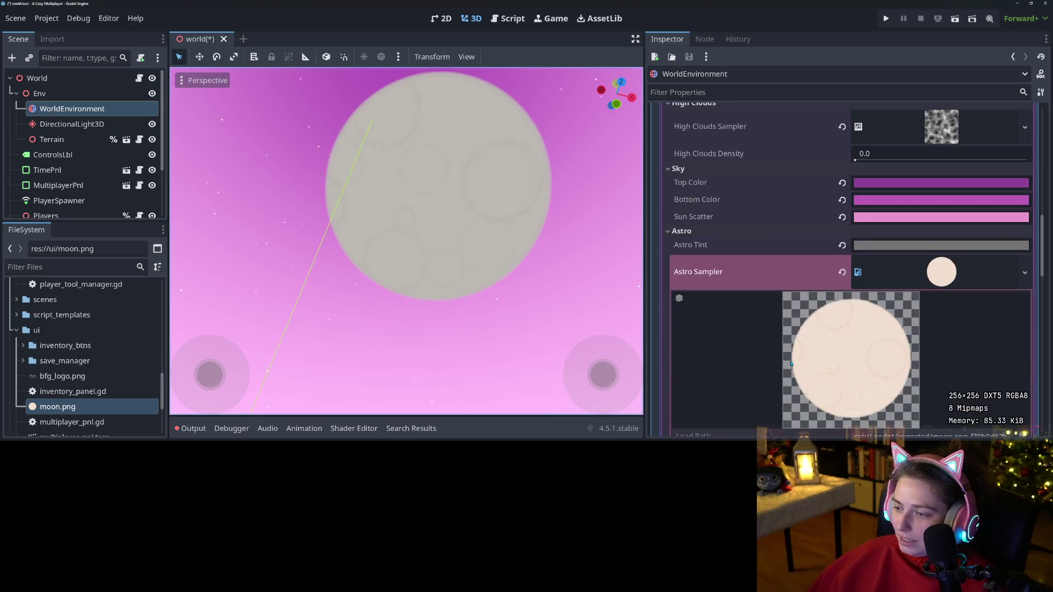
pyautogui.scroll(-8, 791, 363)
pyautogui.scroll(2, 680, 269)
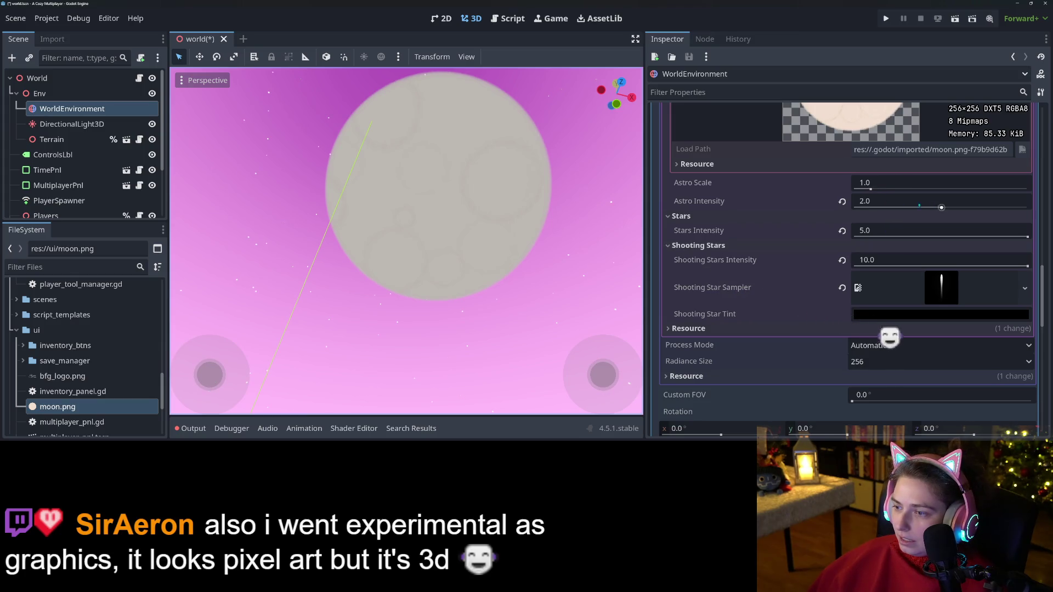
pyautogui.moveTo(941, 208); pyautogui.dragTo(958, 207)
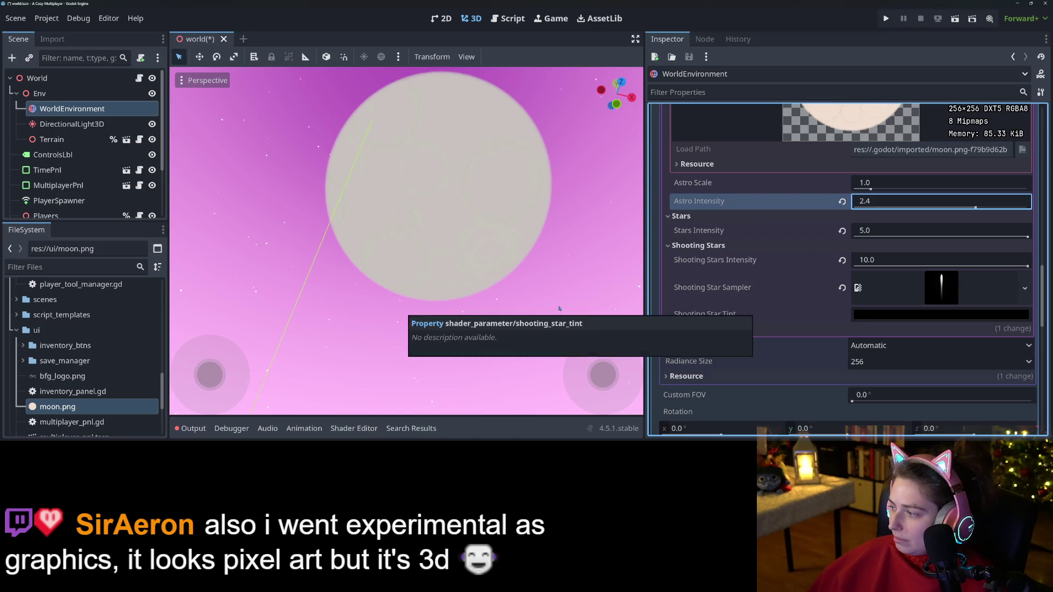
pyautogui.scroll(-5, 694, 372)
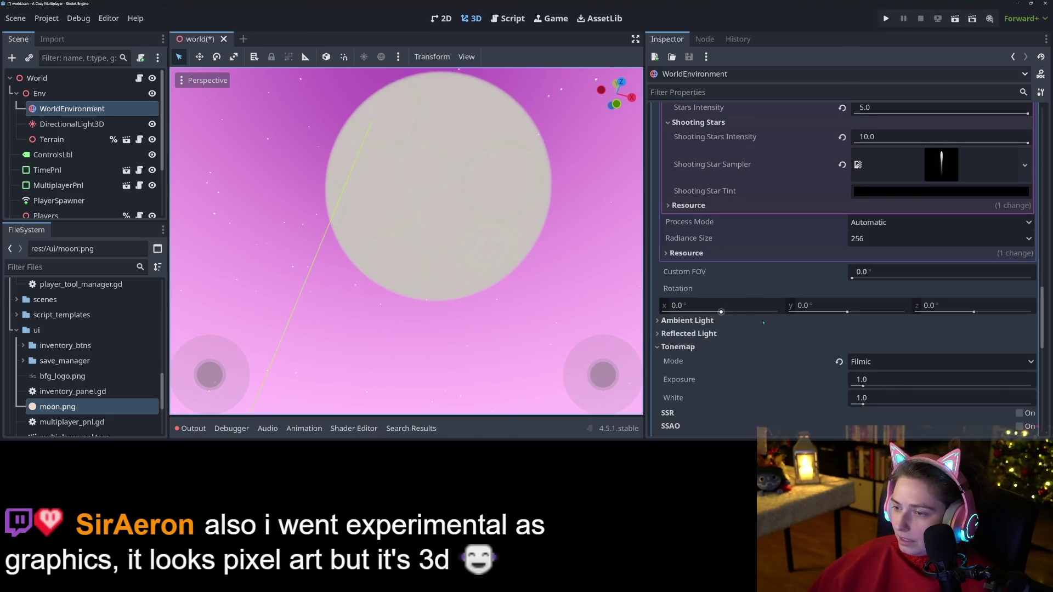
# - Set the Sky Rotation to X -17.1° and Y -66.7° with the moon centred, save the world scene, and go to the browser
pyautogui.moveTo(847, 312); pyautogui.dragTo(836, 313)
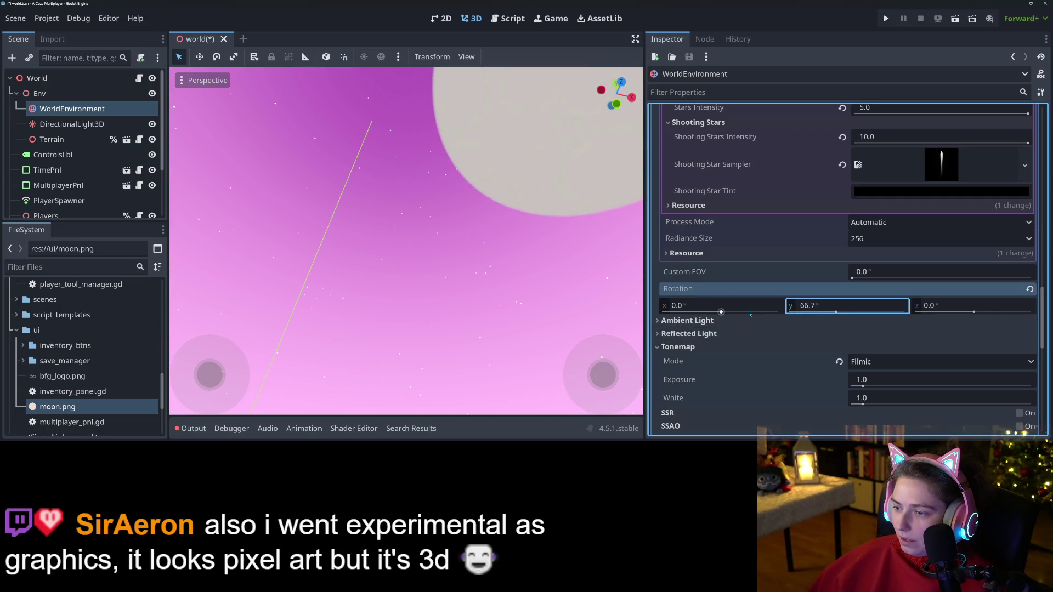
pyautogui.moveTo(720, 312); pyautogui.dragTo(711, 311)
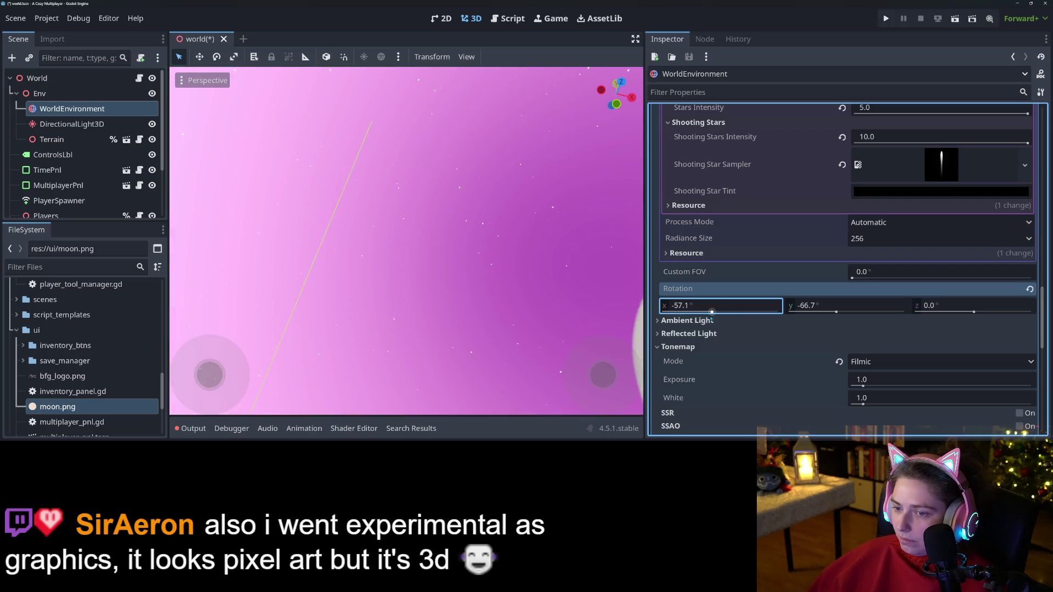
pyautogui.moveTo(406, 241); pyautogui.dragTo(466, 230)
pyautogui.moveTo(711, 311); pyautogui.dragTo(717, 311)
pyautogui.moveTo(406, 246)
pyautogui.mouseDown()
pyautogui.moveTo(406, 211)
pyautogui.moveTo(384, 230)
pyautogui.moveTo(417, 208)
pyautogui.moveTo(416, 192)
pyautogui.moveTo(384, 170)
pyautogui.moveTo(406, 176)
pyautogui.moveTo(406, 209)
pyautogui.moveTo(512, 298)
pyautogui.mouseUp()
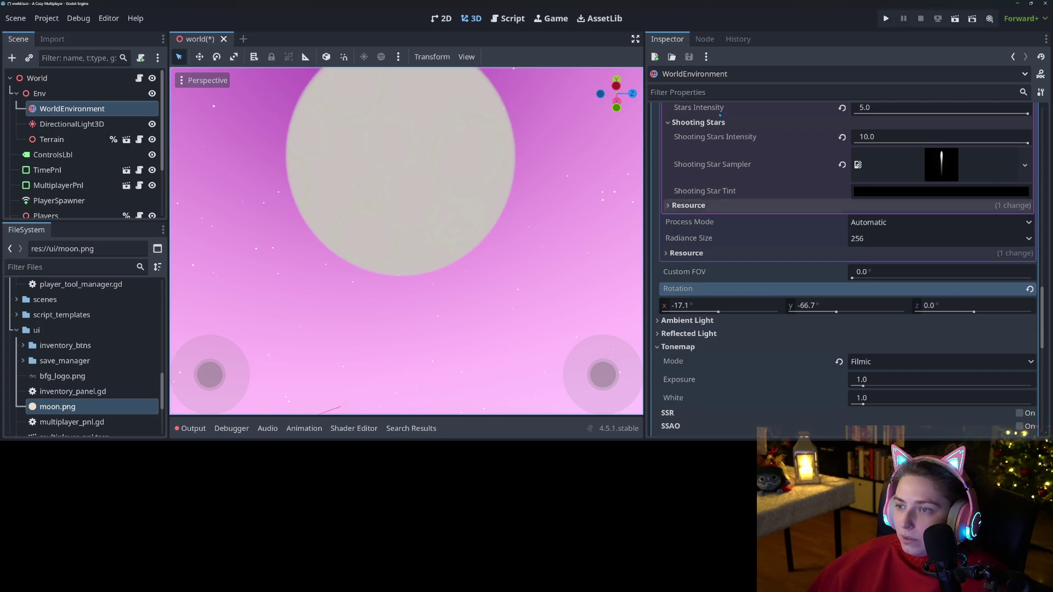
pyautogui.hotkey('ctrl', 's')
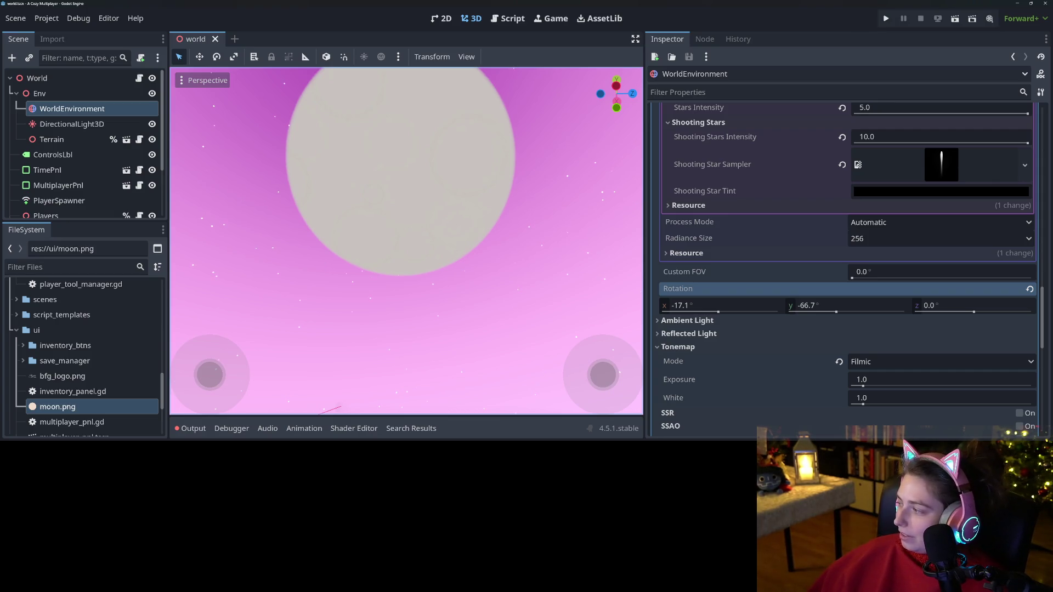
pyautogui.hotkey('alt', 'Tab')
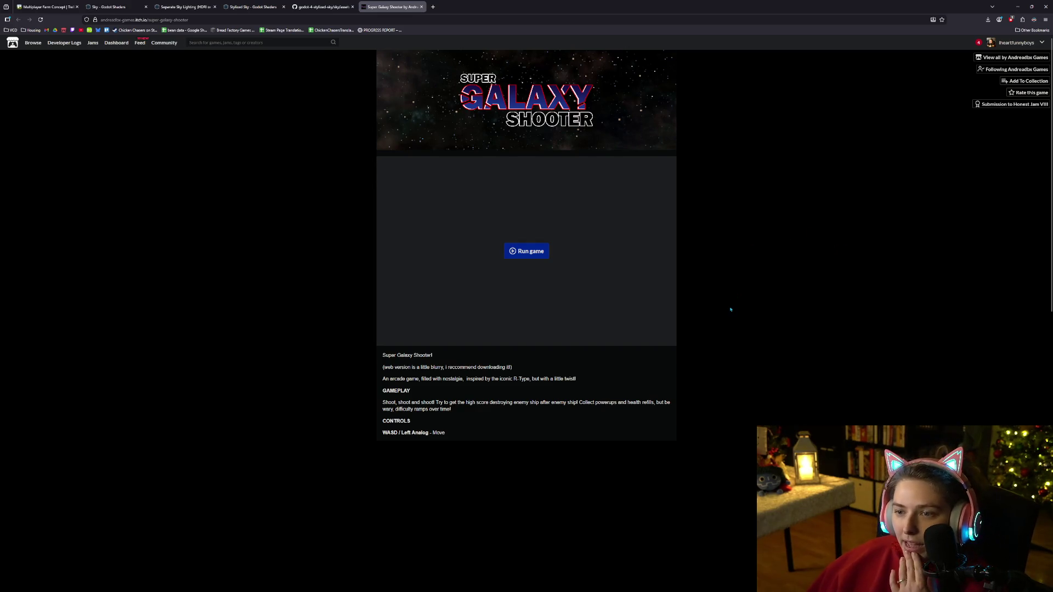
# - Scroll to the game embed on itch.io and launch Super Galaxy Shooter in fullscreen
pyautogui.scroll(-2, 709, 354)
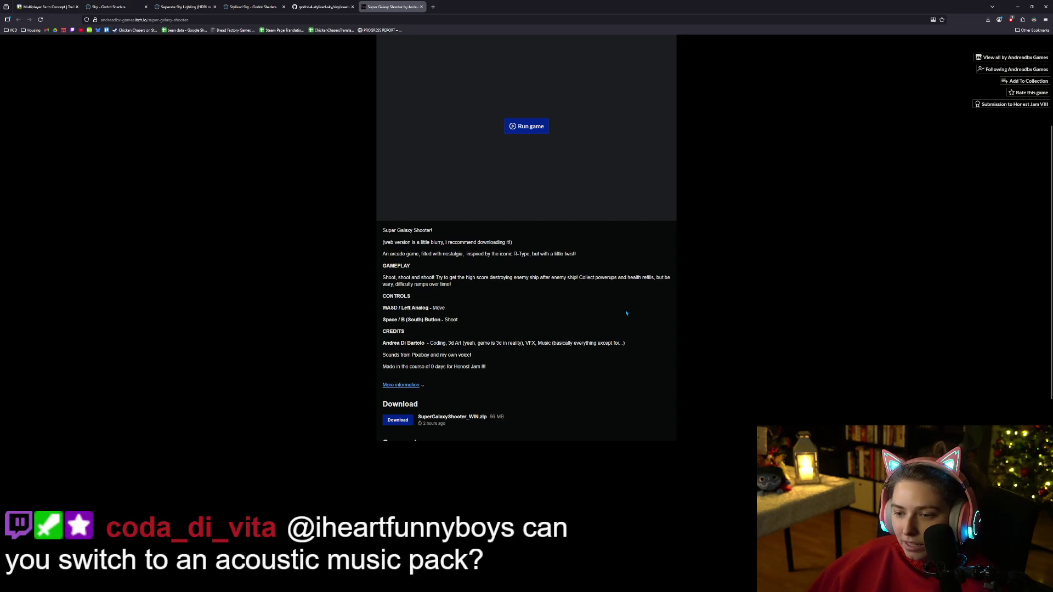
pyautogui.keyDown('ctrl'); pyautogui.scroll(4, 736, 357); pyautogui.keyUp('ctrl')
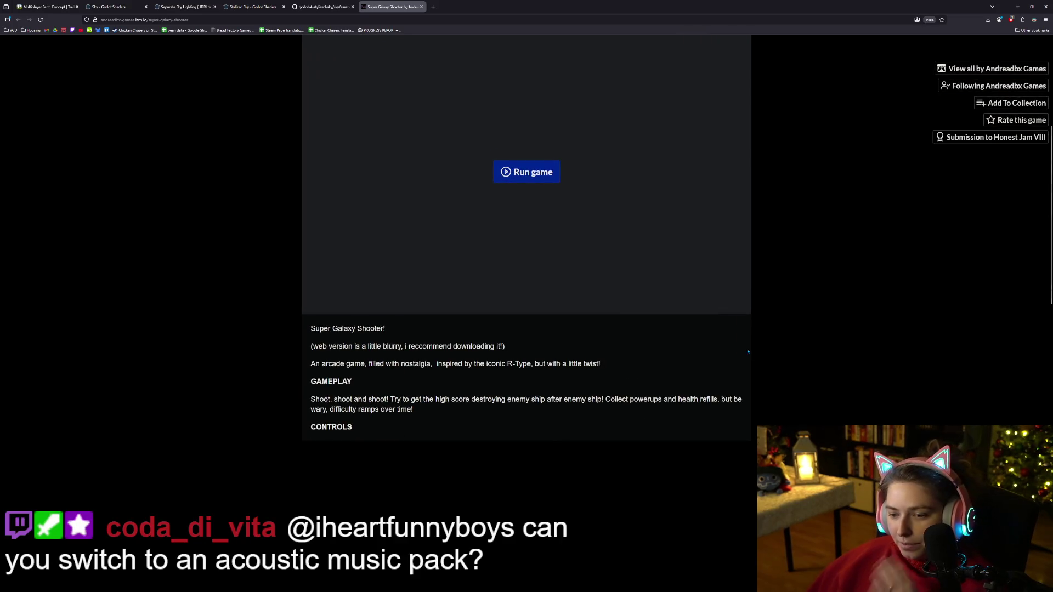
pyautogui.scroll(-3, 860, 271)
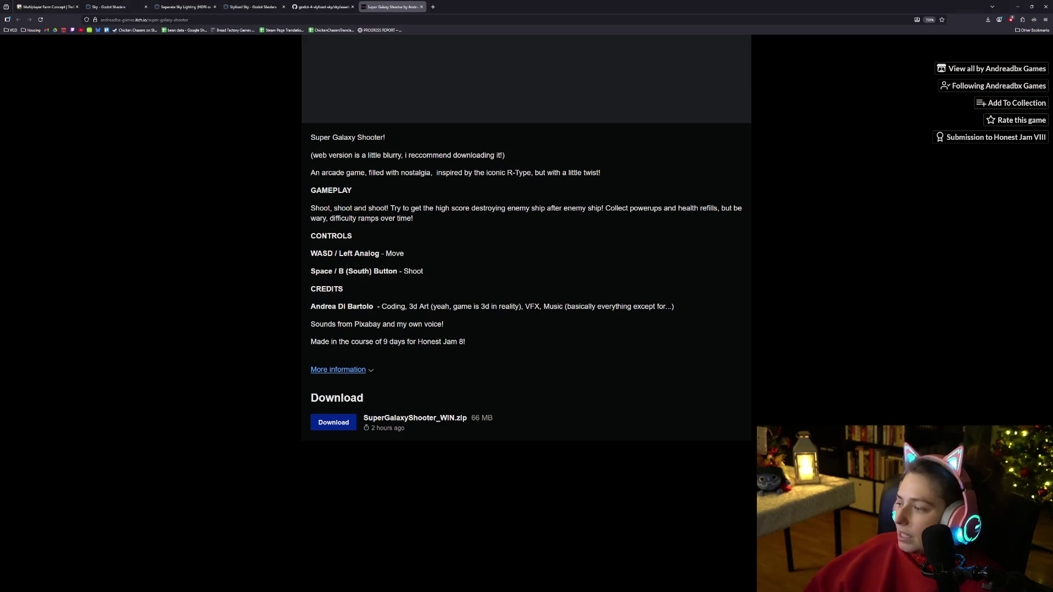
pyautogui.scroll(5, 587, 270)
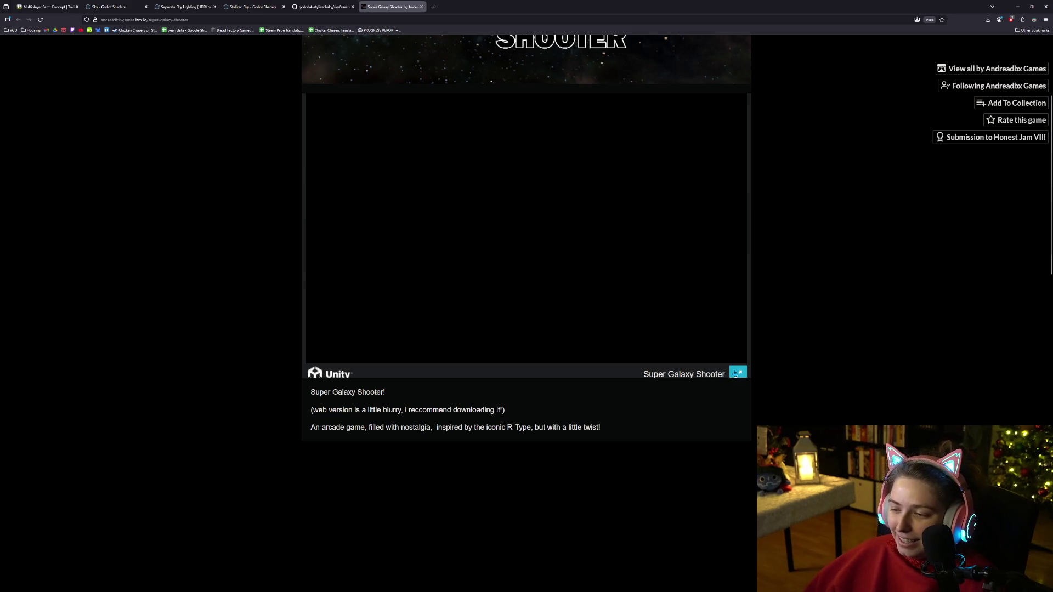
pyautogui.click(734, 373)
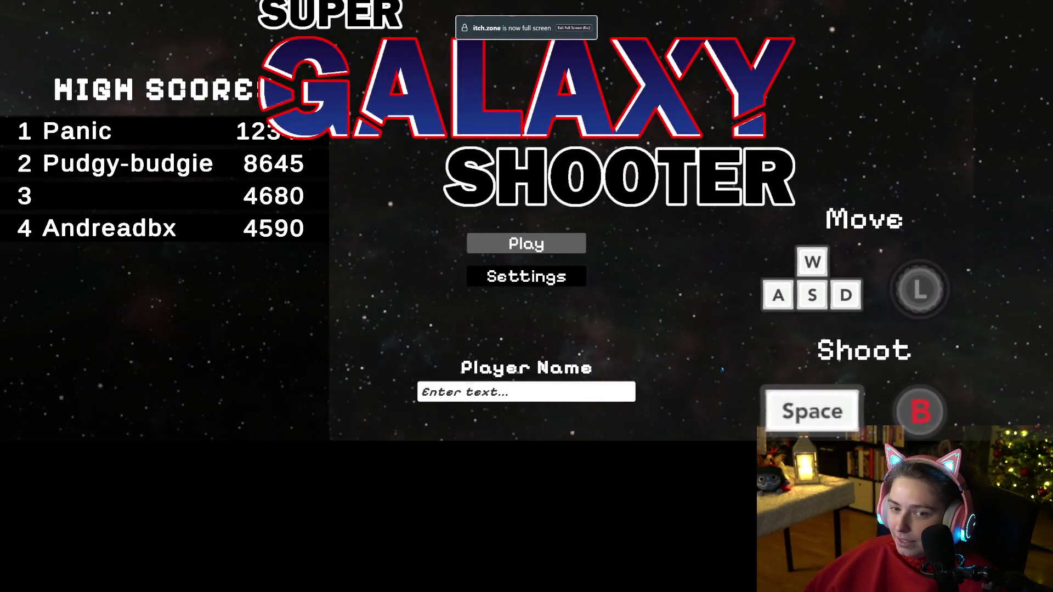
# - Start the game from the main menu and weave the twin ships apart and together, grabbing the B power-up
pyautogui.click(567, 246)
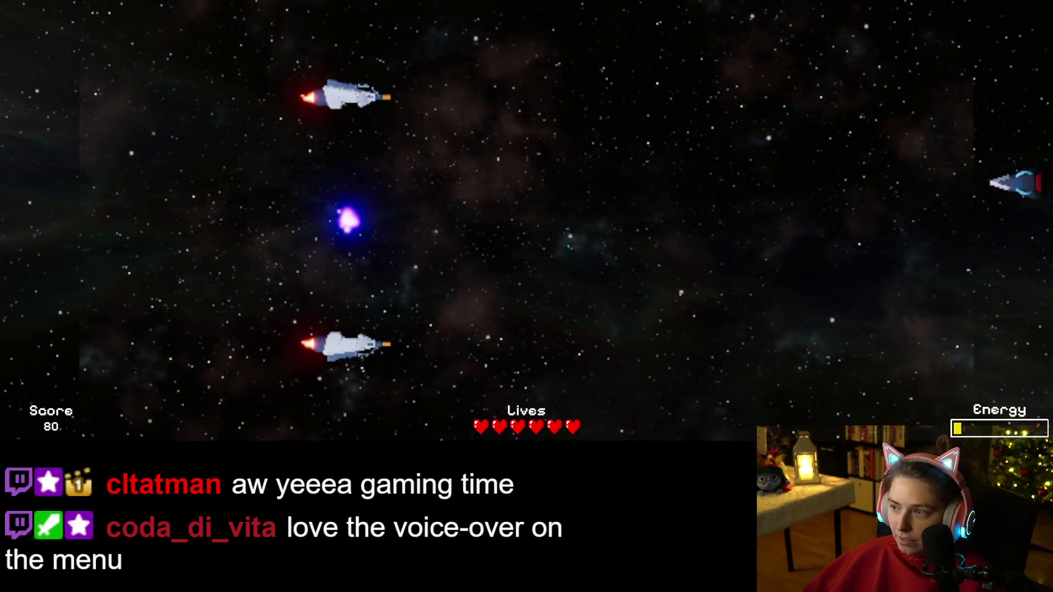
pyautogui.press('Right')
pyautogui.press('Up')
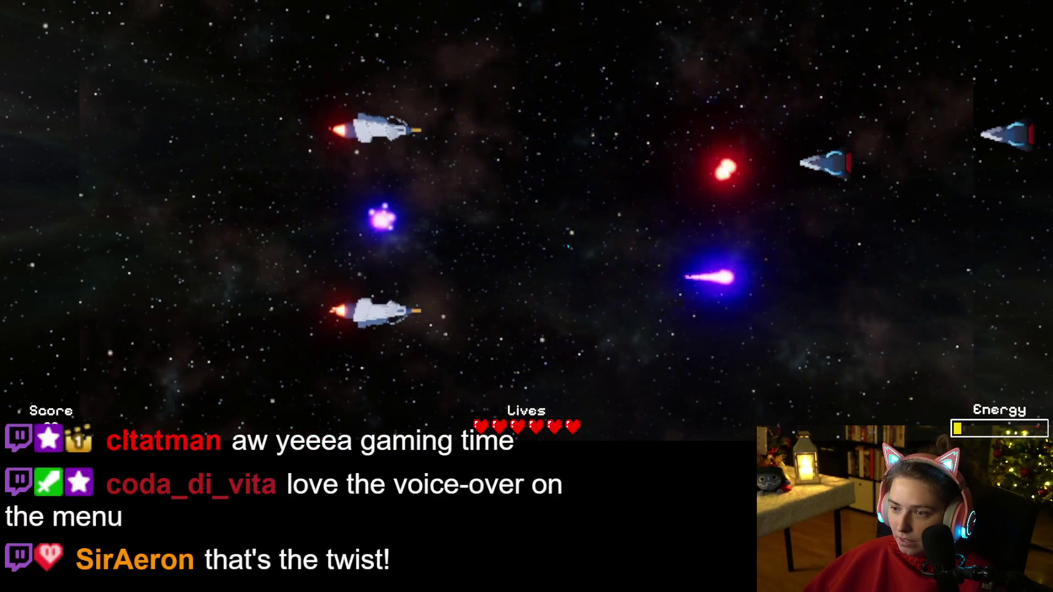
pyautogui.press('Down')
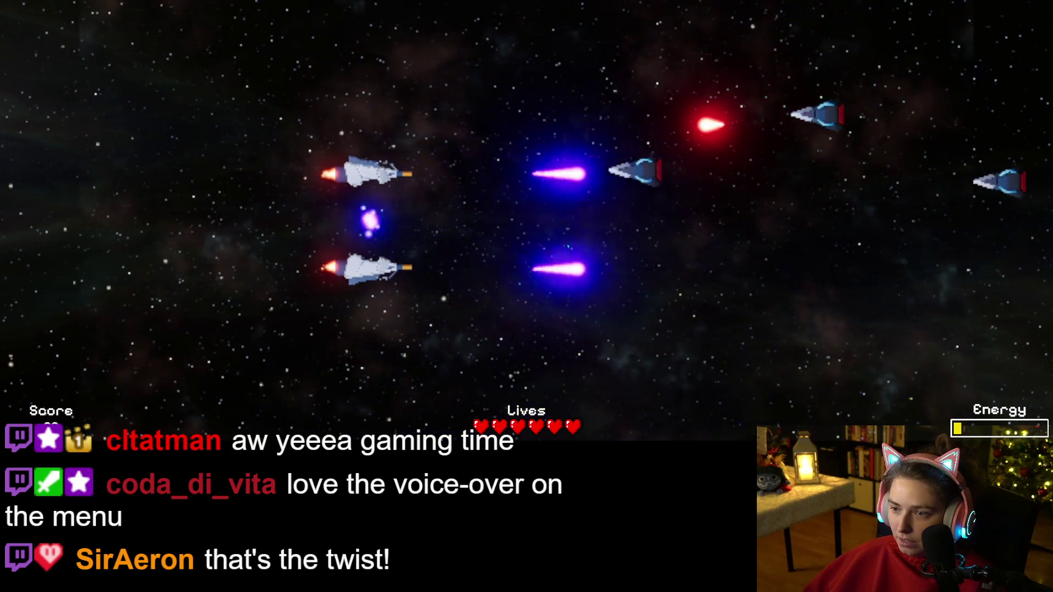
pyautogui.press('Up')
pyautogui.press('Down')
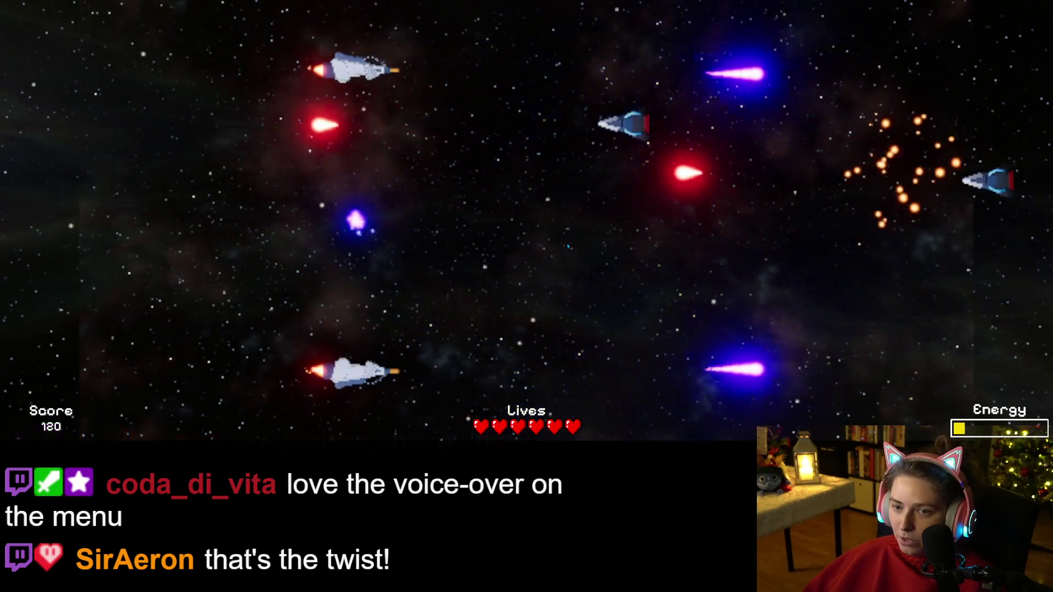
pyautogui.press('Up')
pyautogui.press('Down')
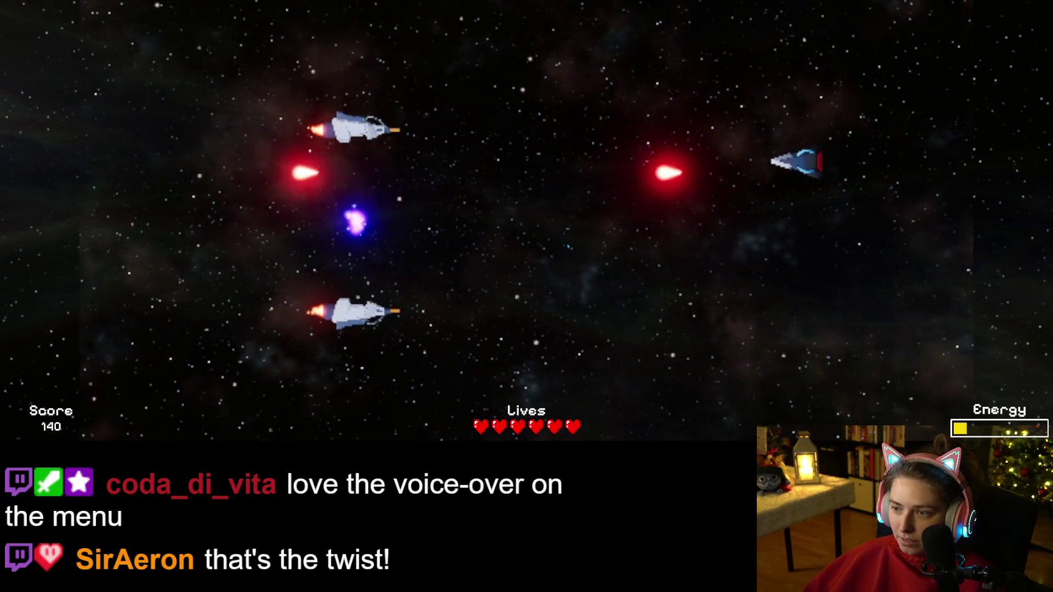
pyautogui.press('Down')
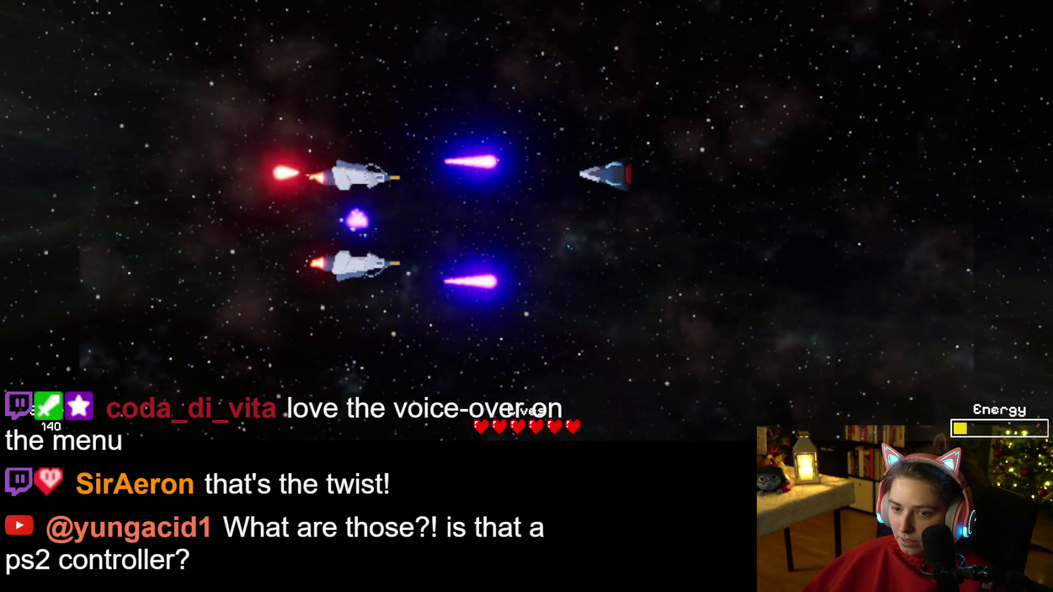
pyautogui.press('Up')
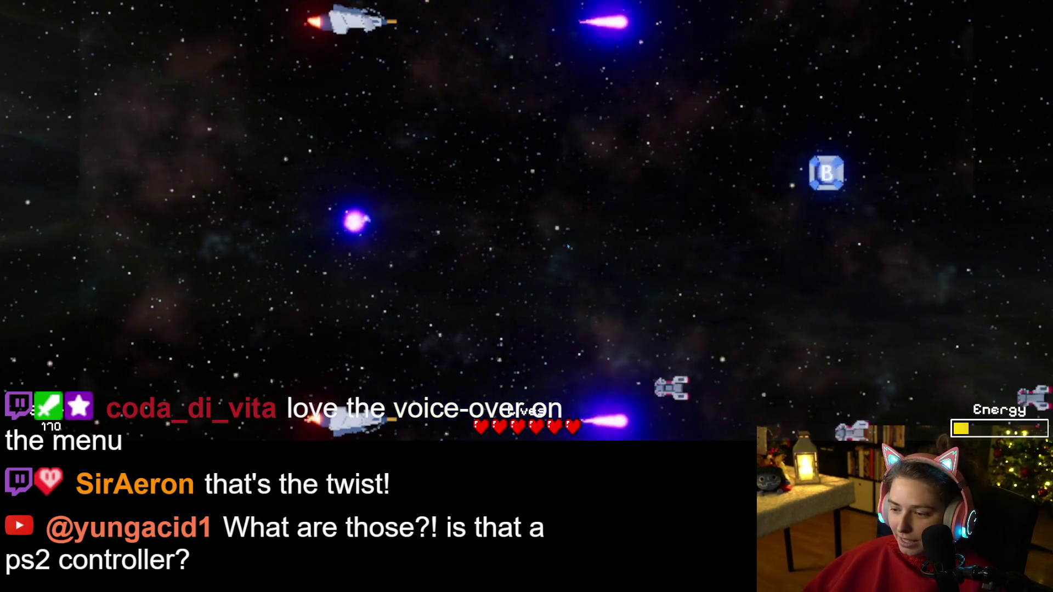
pyautogui.press('Down')
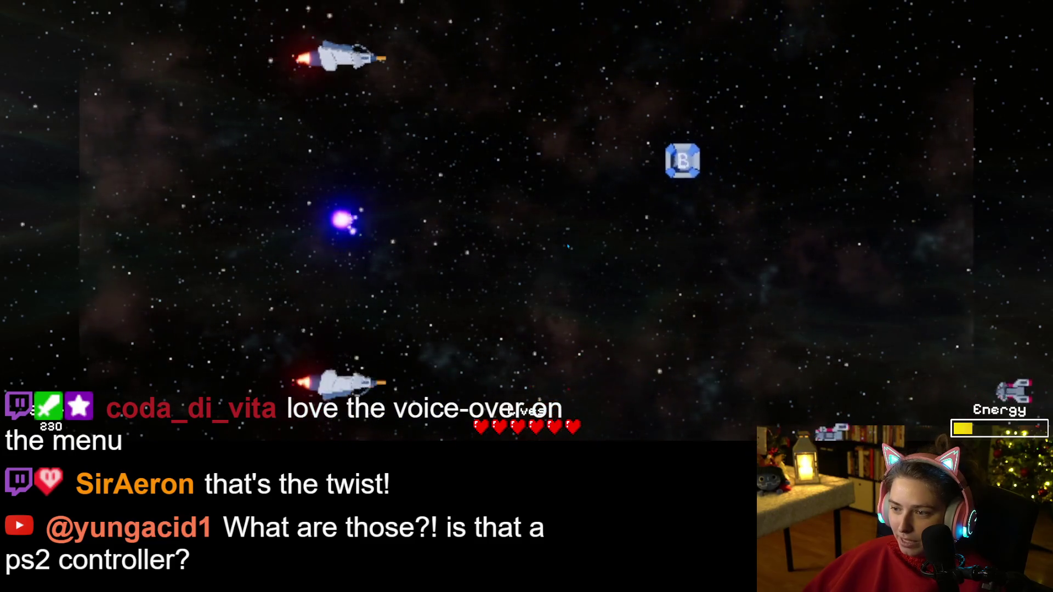
pyautogui.press('Up')
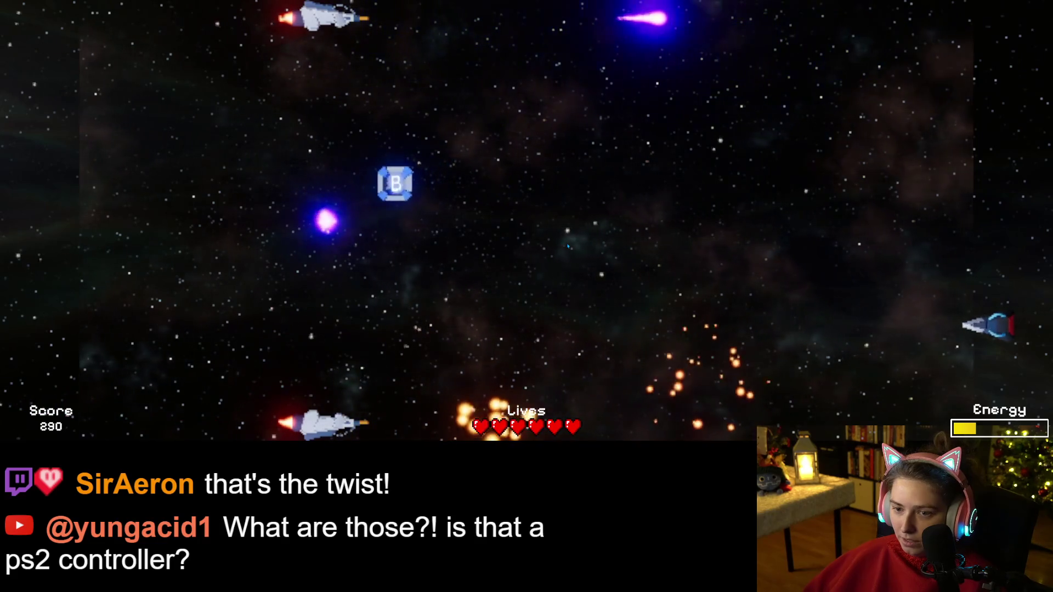
pyautogui.press('Down')
pyautogui.press('Down')
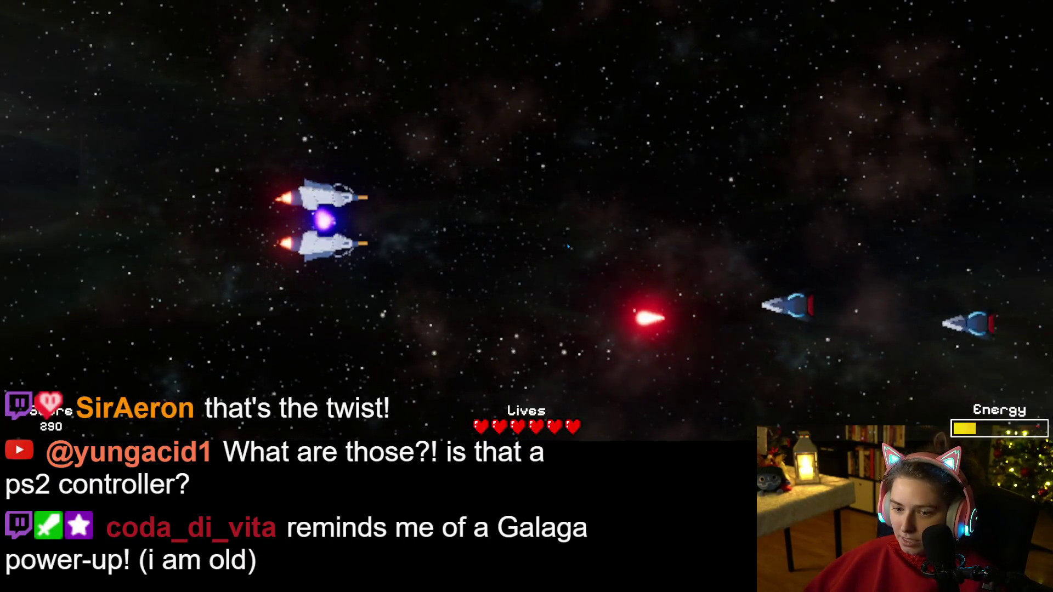
pyautogui.press('Up')
pyautogui.press('Down')
pyautogui.press('Up')
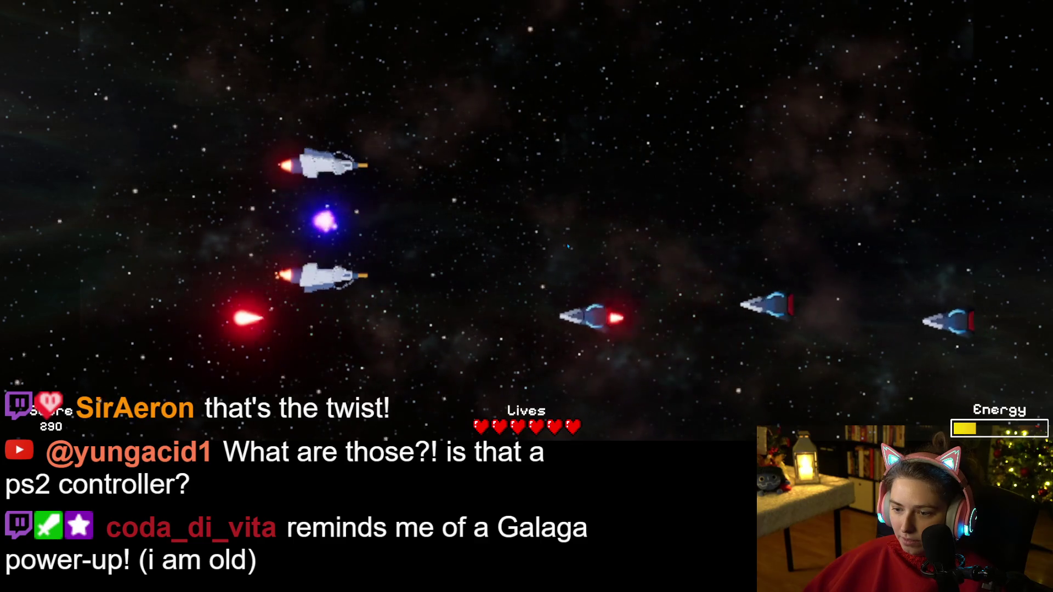
# - Fire green and then purple shots at enemies while spreading and closing the ships, collecting a heart
pyautogui.press('space')
pyautogui.press('Down')
pyautogui.press('space')
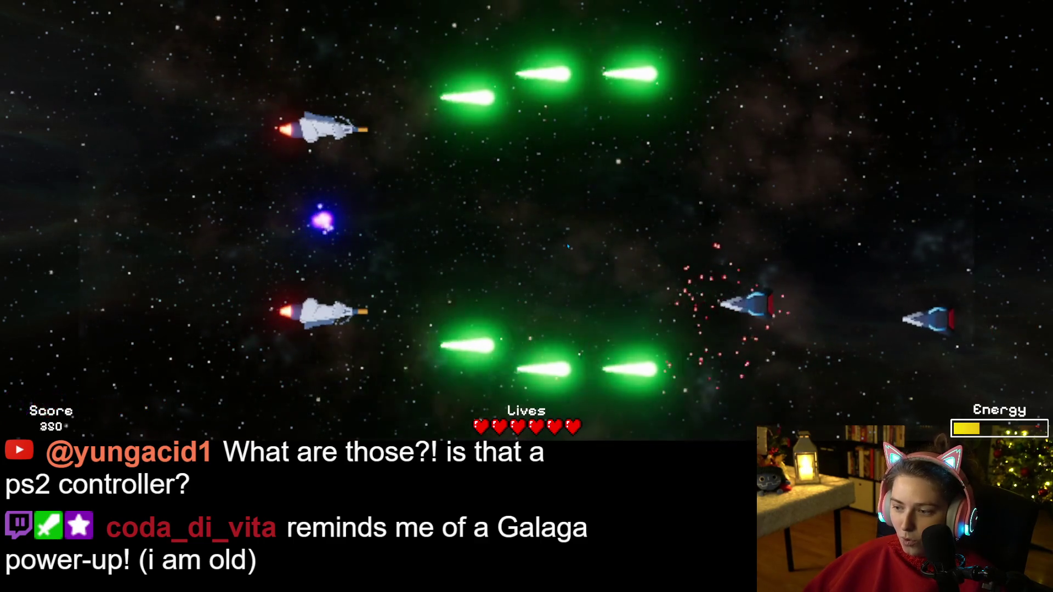
pyautogui.press('Down')
pyautogui.press('Up')
pyautogui.press('space')
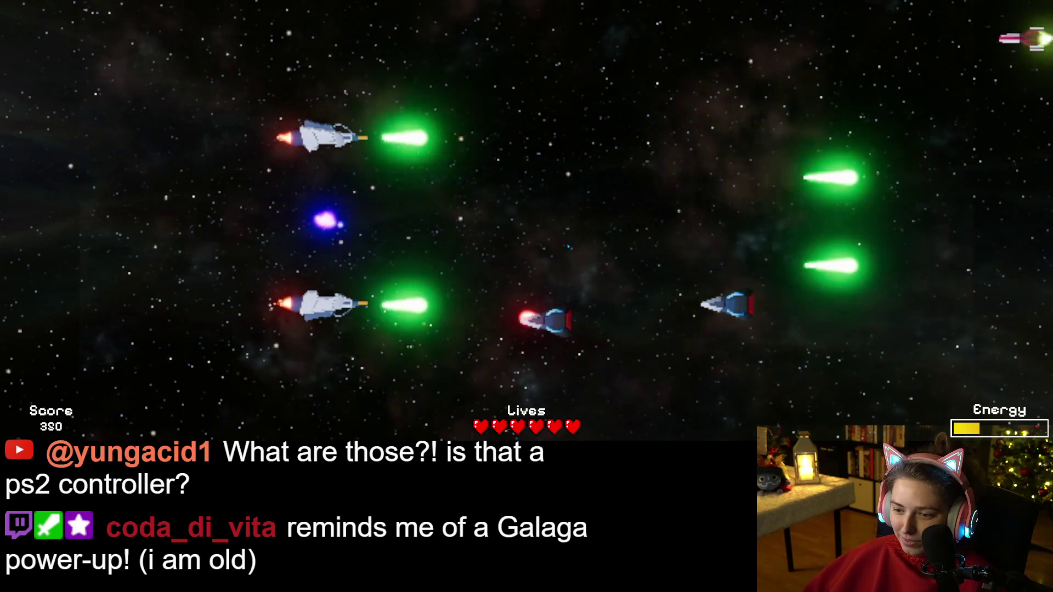
pyautogui.press('space')
pyautogui.press('Up')
pyautogui.press('Down')
pyautogui.press('space')
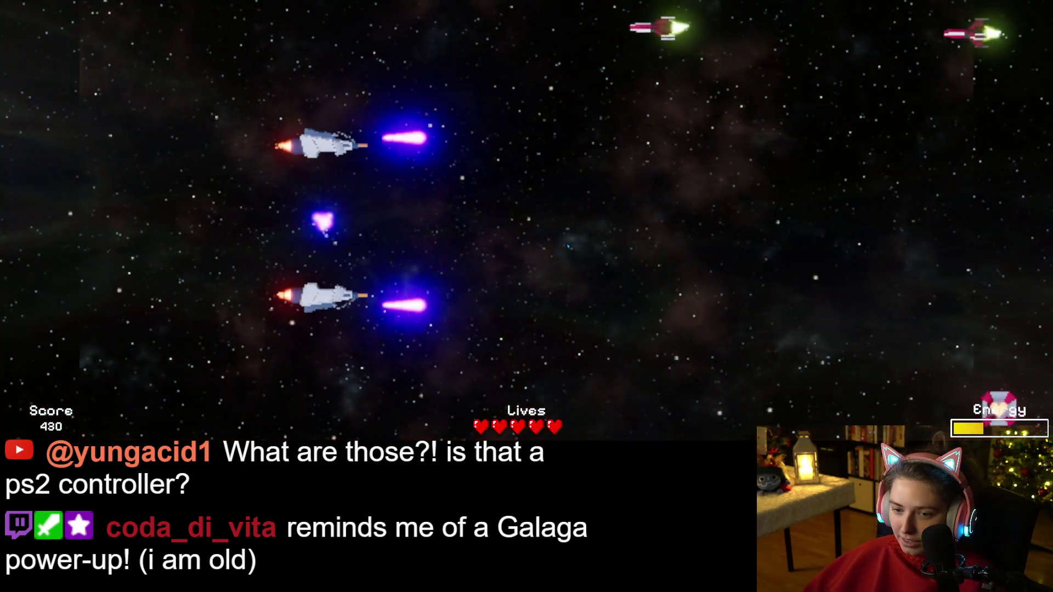
pyautogui.press('Up')
pyautogui.press('space')
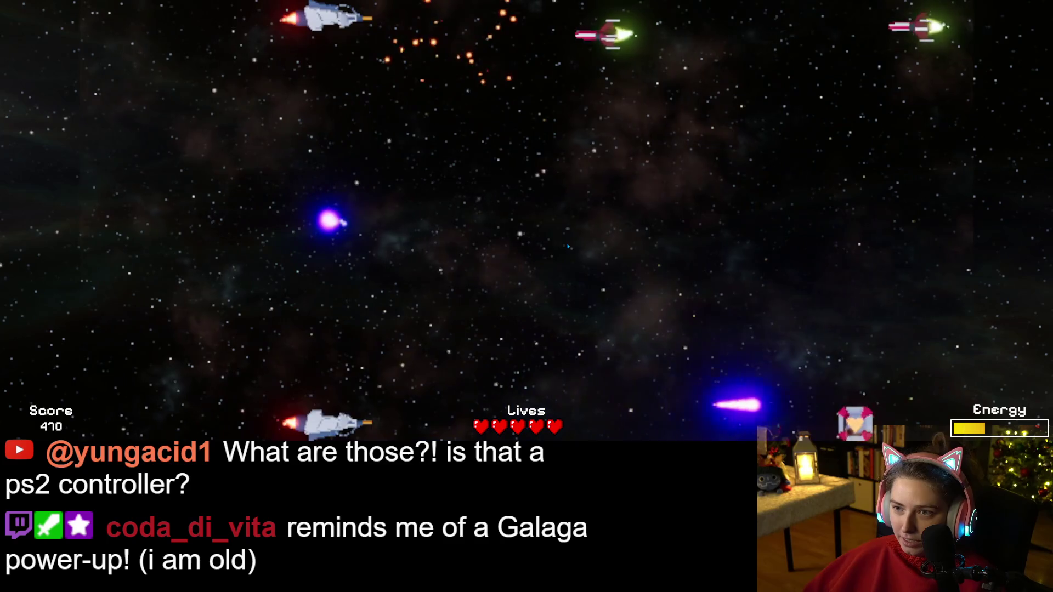
pyautogui.press('space')
pyautogui.press('Down')
pyautogui.press('Up')
pyautogui.press('space')
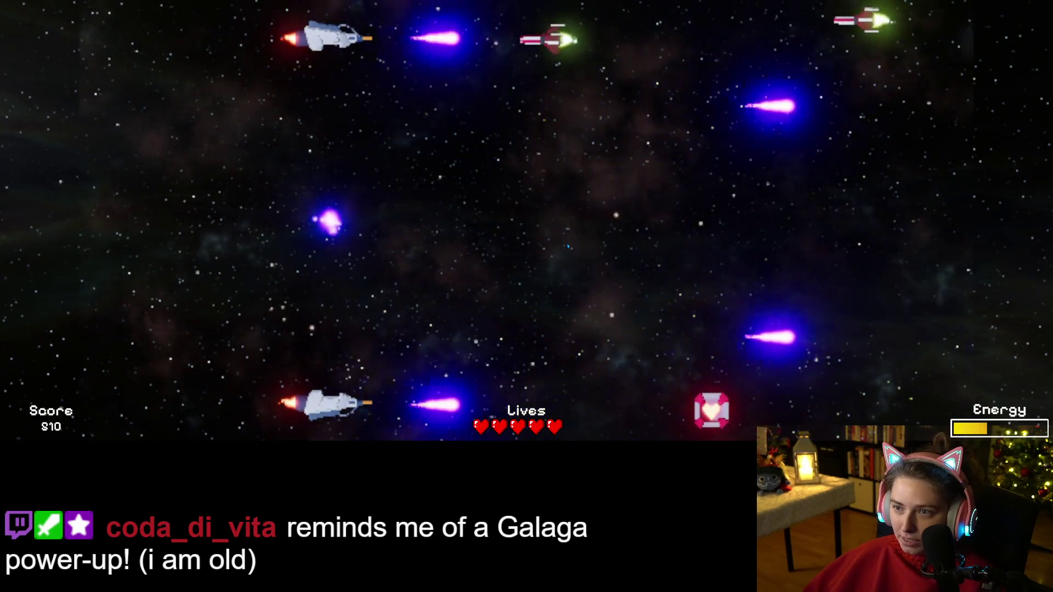
pyautogui.press('space')
pyautogui.press('Down')
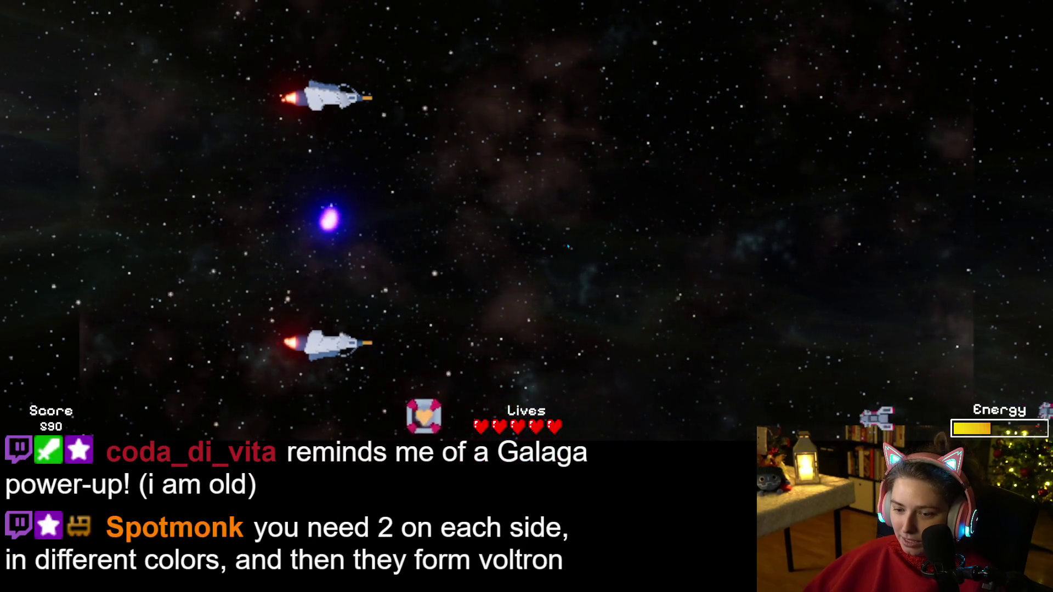
pyautogui.press('Up')
pyautogui.press('space')
pyautogui.press('Down')
pyautogui.press('space')
pyautogui.press('Up')
pyautogui.press('space')
pyautogui.press('Up')
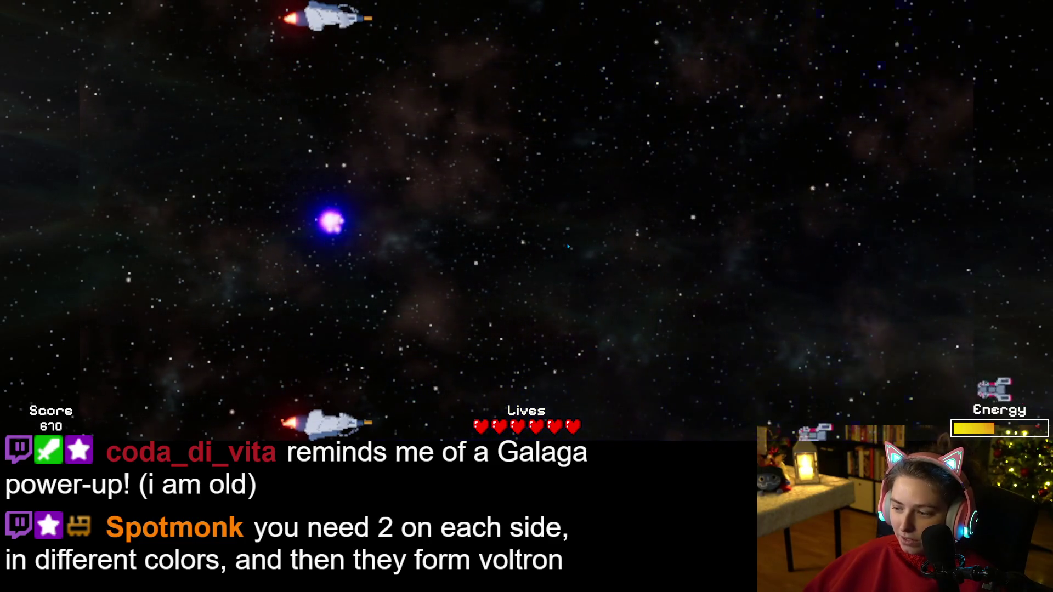
pyautogui.press('space')
pyautogui.press('space')
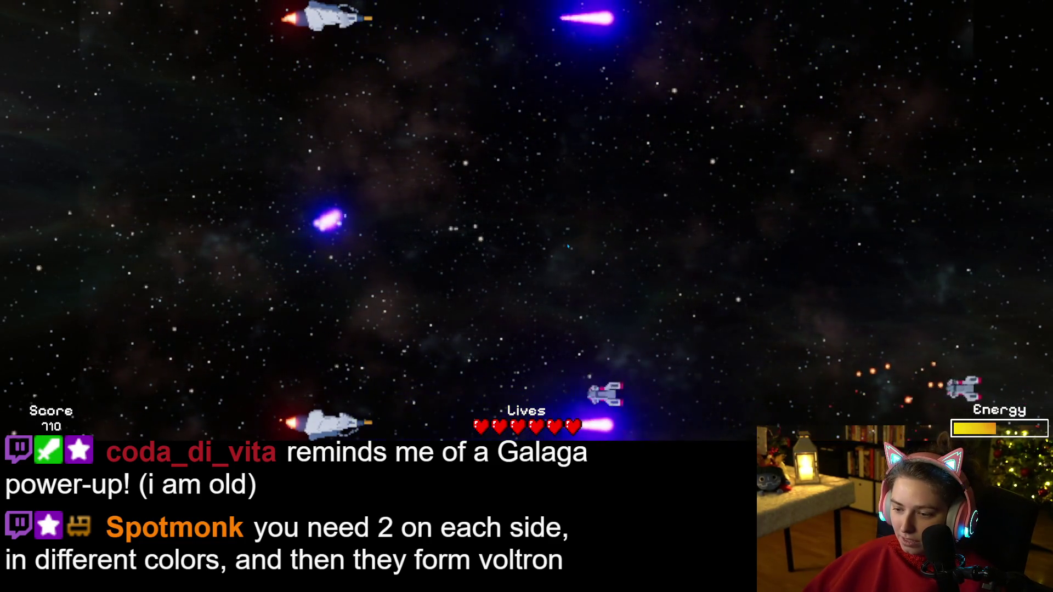
pyautogui.press('Down')
pyautogui.press('space')
pyautogui.press('space')
pyautogui.press('Up')
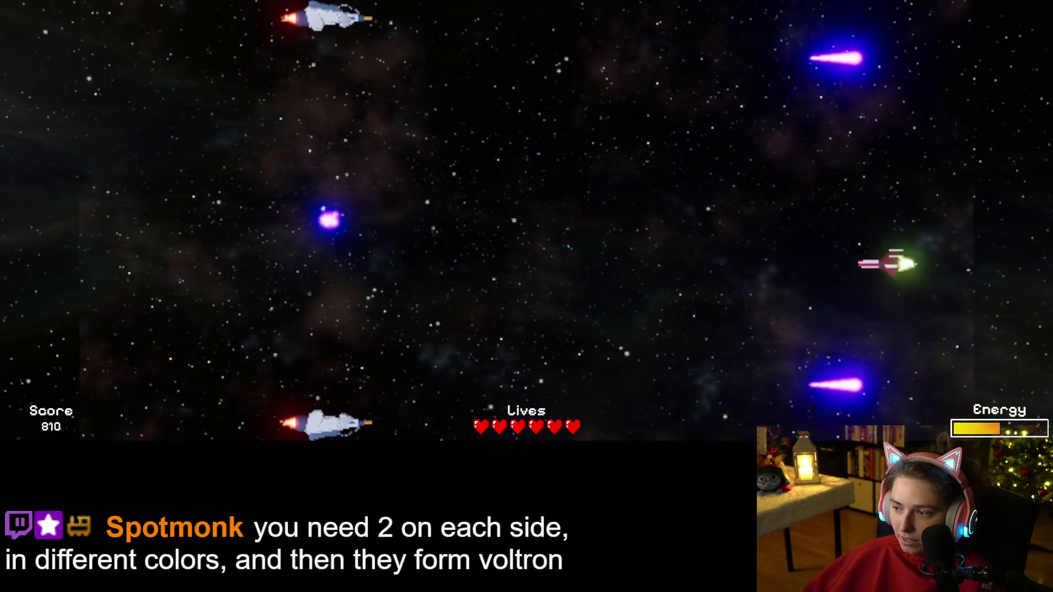
pyautogui.press('Down')
pyautogui.press('space')
pyautogui.press('space')
pyautogui.press('space')
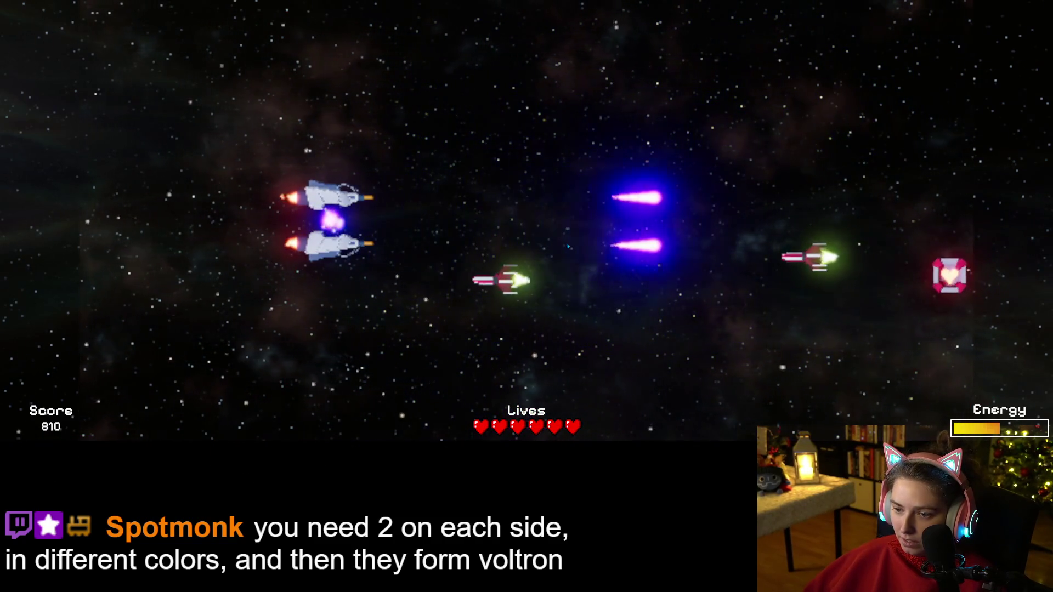
pyautogui.press('space')
pyautogui.press('Up')
pyautogui.press('Down')
pyautogui.press('space')
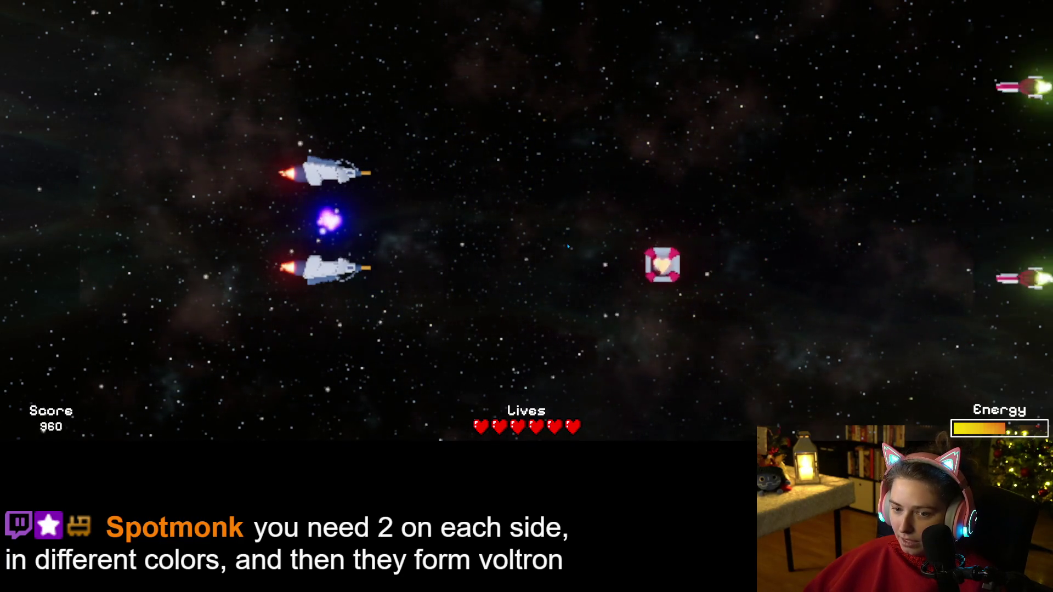
# - Keep firing purple shot pairs at the red enemy waves, dodging them and collecting another heart
pyautogui.press('space')
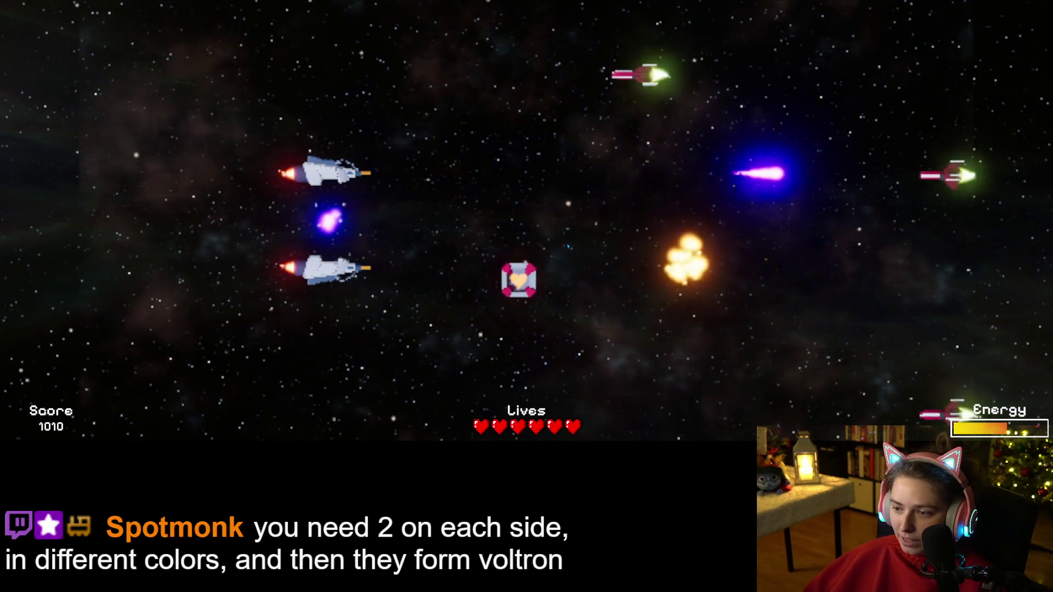
pyautogui.press('Up')
pyautogui.press('space')
pyautogui.press('Down')
pyautogui.press('Up')
pyautogui.press('space')
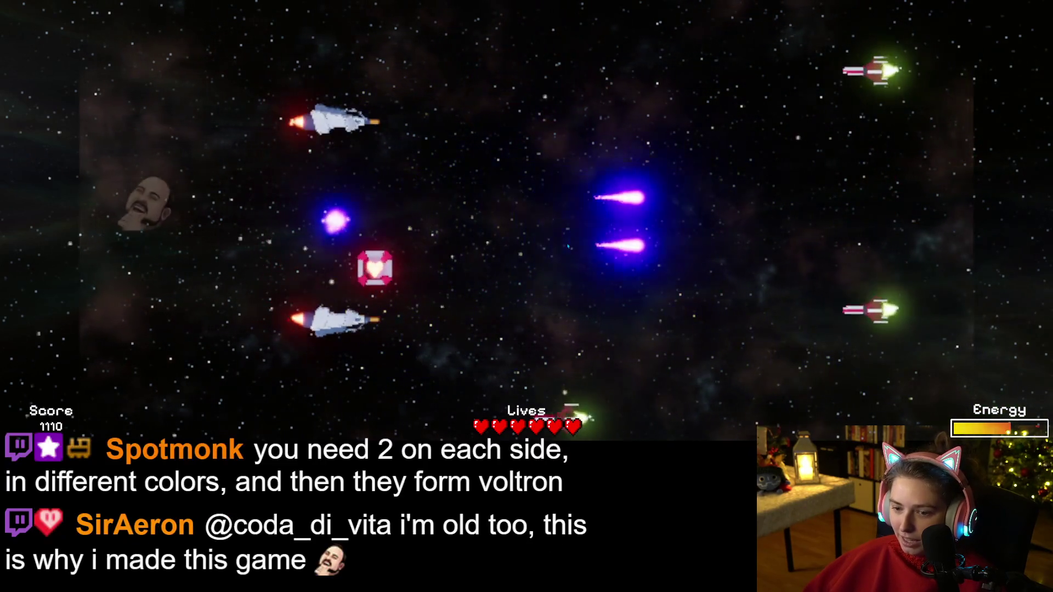
pyautogui.press('space')
pyautogui.press('Down')
pyautogui.press('space')
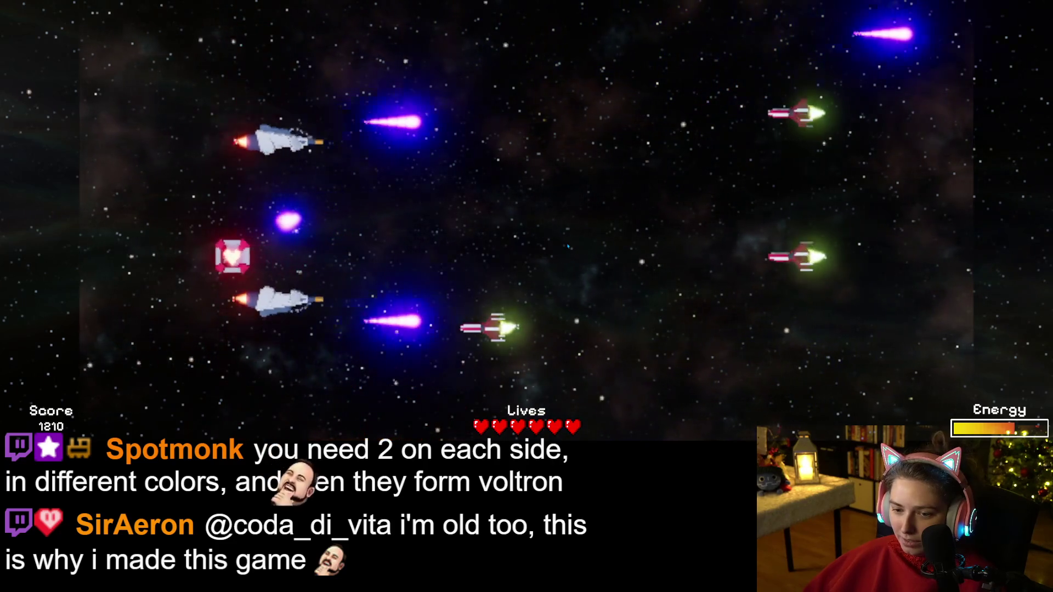
pyautogui.press('Up')
pyautogui.press('Down')
pyautogui.press('Down')
pyautogui.press('space')
pyautogui.press('Up')
pyautogui.press('space')
pyautogui.press('Up')
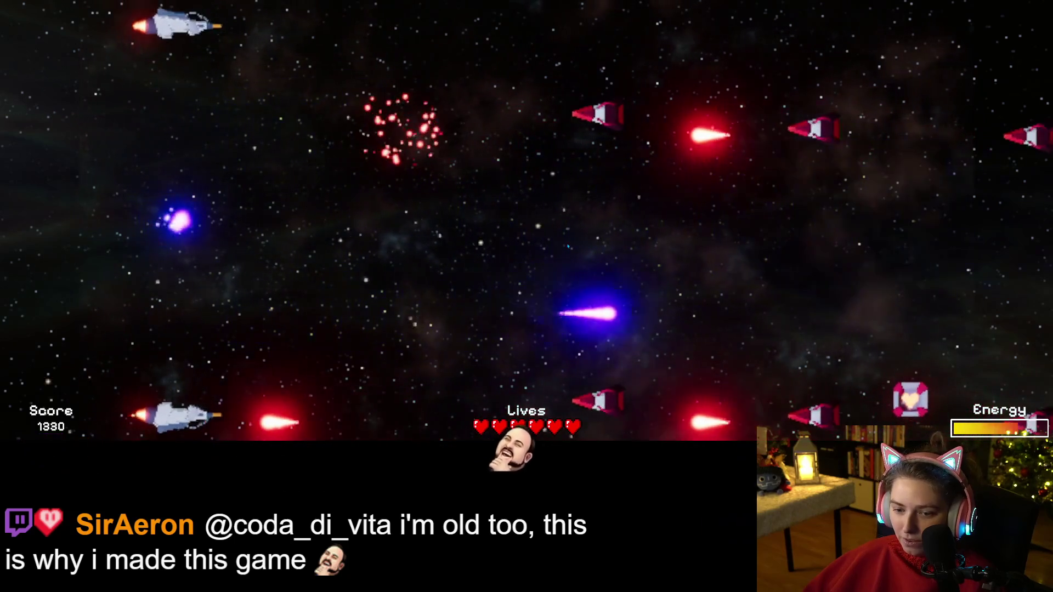
pyautogui.press('space')
pyautogui.press('space')
pyautogui.press('Down')
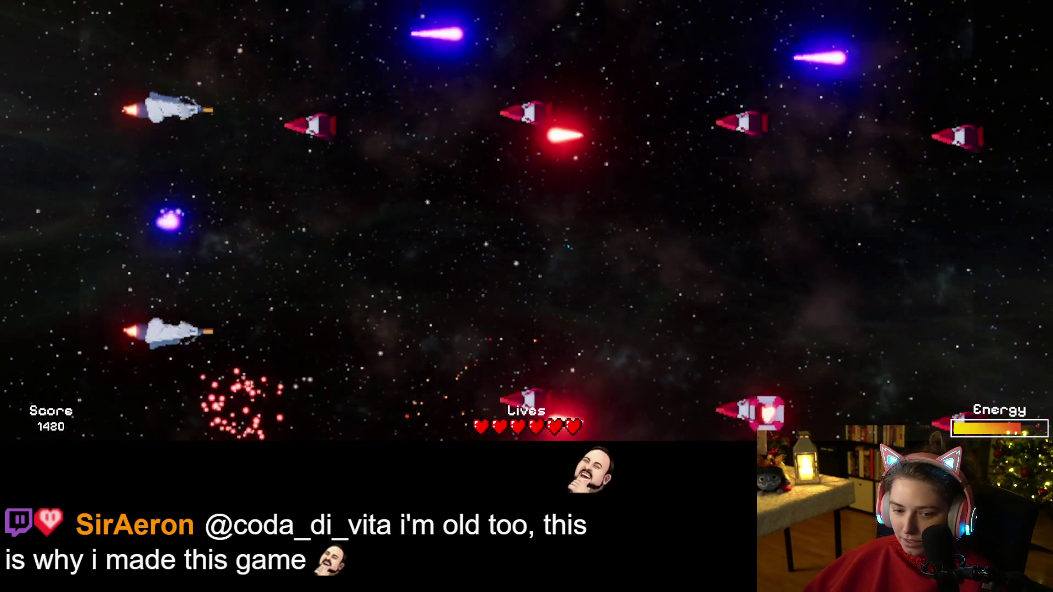
pyautogui.press('Up')
pyautogui.press('space')
pyautogui.press('Down')
pyautogui.press('space')
pyautogui.press('Down')
pyautogui.press('space')
pyautogui.press('Up')
pyautogui.press('space')
pyautogui.press('Down')
pyautogui.press('Down')
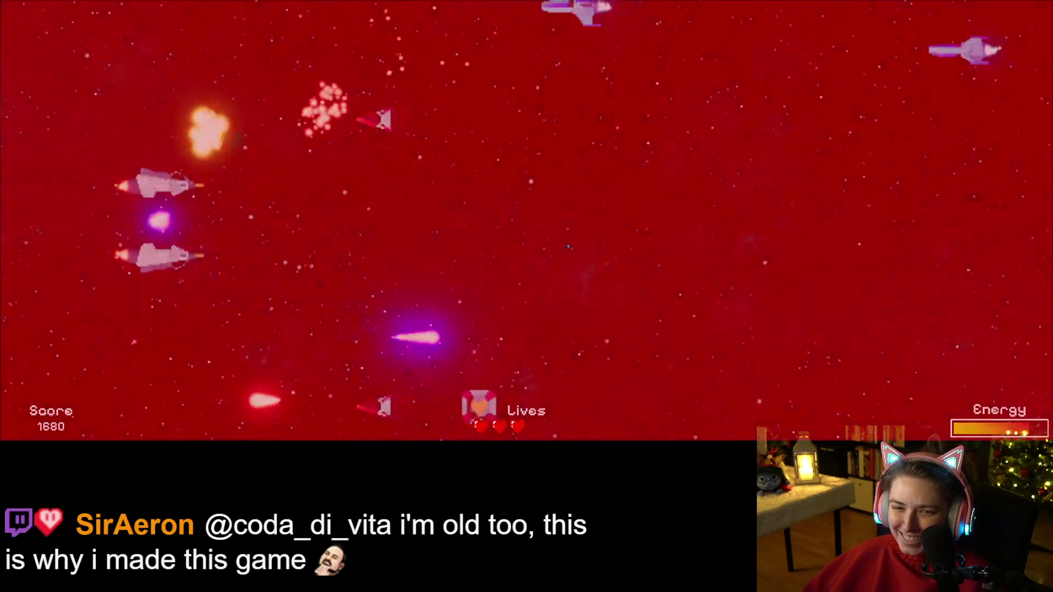
pyautogui.press('space')
pyautogui.press('Down')
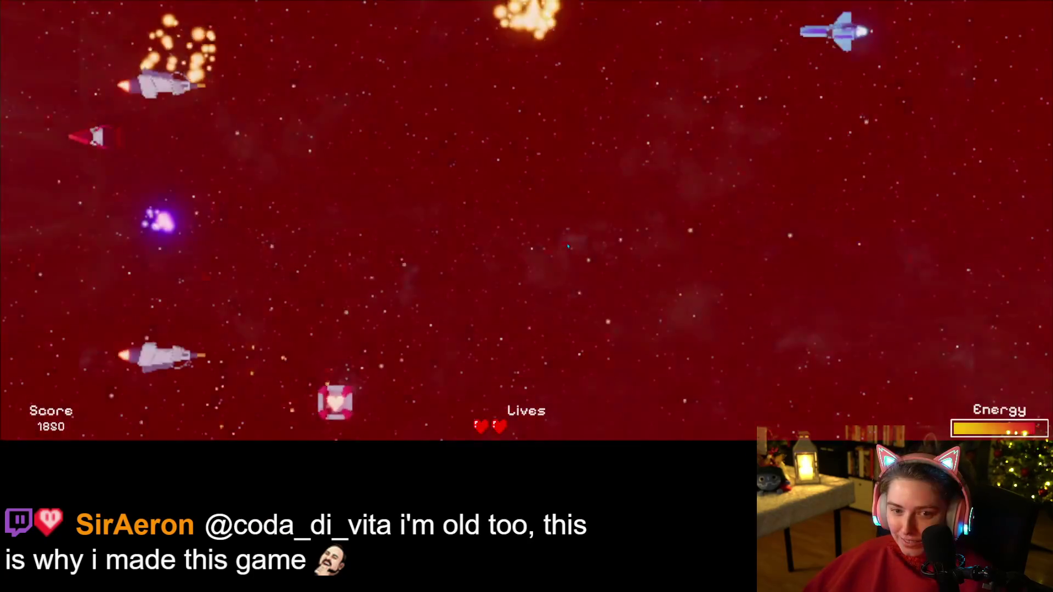
pyautogui.press('Up')
pyautogui.press('Down')
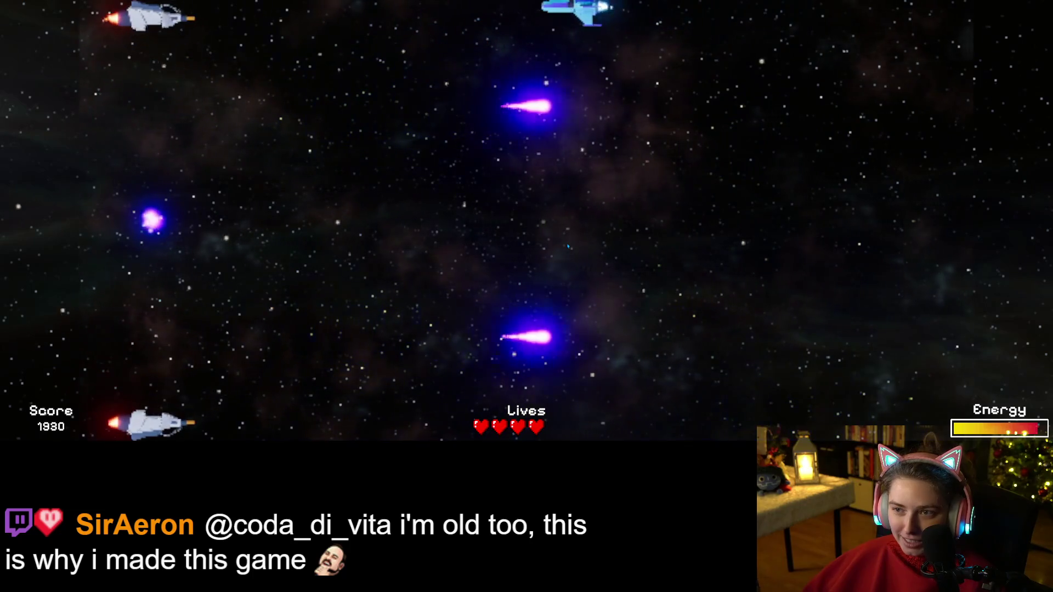
pyautogui.press('Up')
pyautogui.press('space')
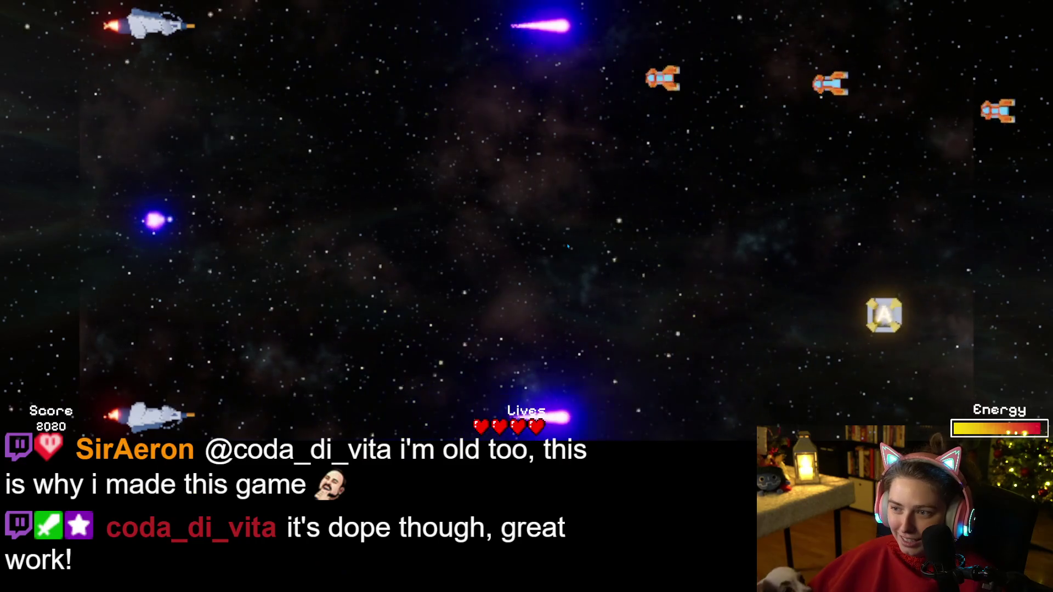
# - Advance and retreat the ships toward the A power-up through the enemy wave until Game Over at 2208
pyautogui.press('Down')
pyautogui.press('Right')
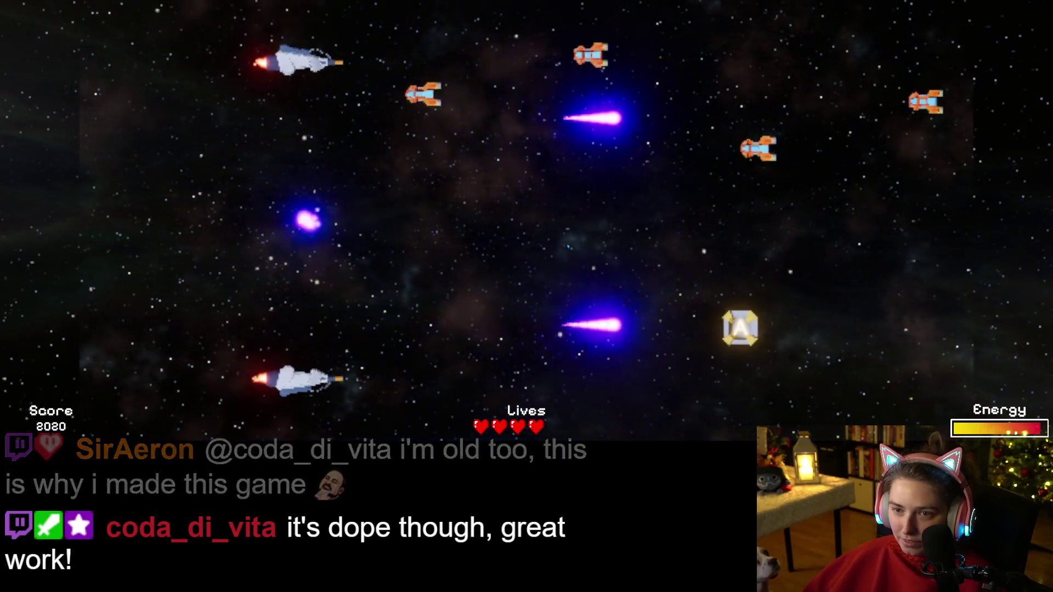
pyautogui.press('Left')
pyautogui.press('Up')
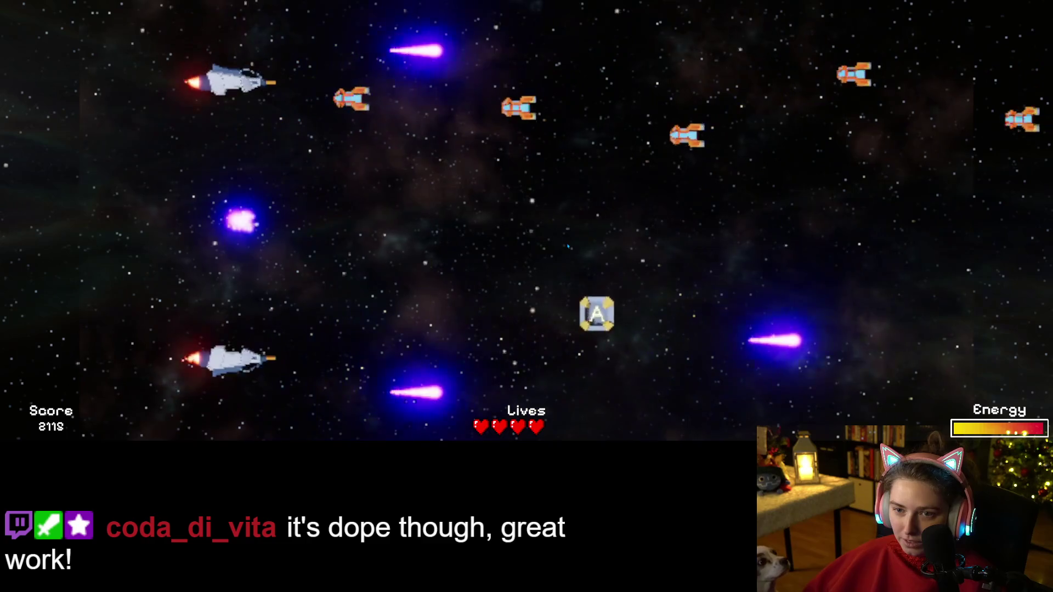
pyautogui.press('Down')
pyautogui.press('Left')
pyautogui.press('Up')
pyautogui.press('Down')
pyautogui.press('Down')
pyautogui.press('Right')
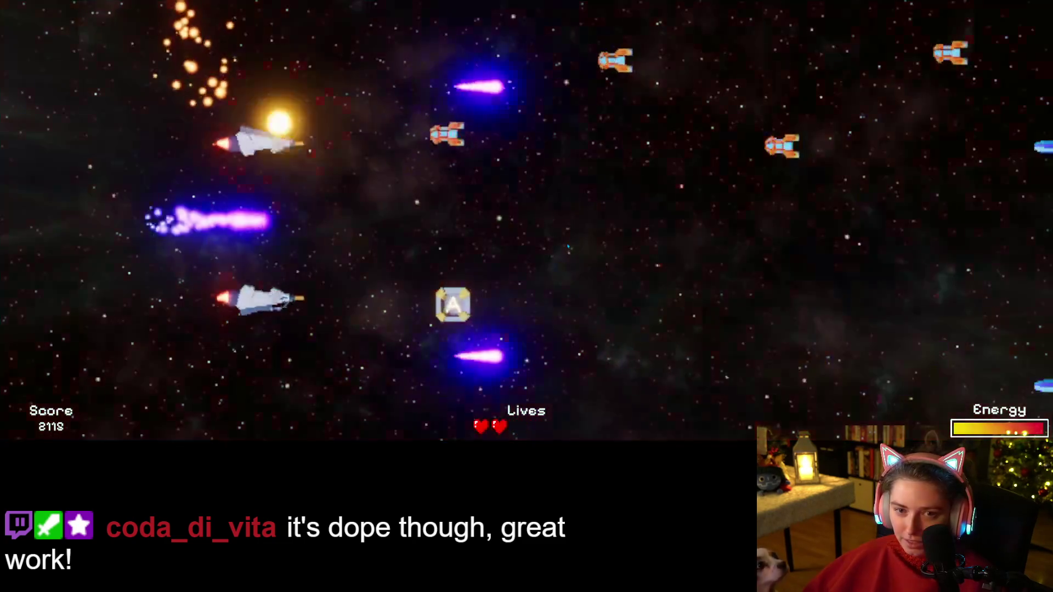
pyautogui.press('Up')
pyautogui.press('Left')
pyautogui.press('Down')
pyautogui.press('Right')
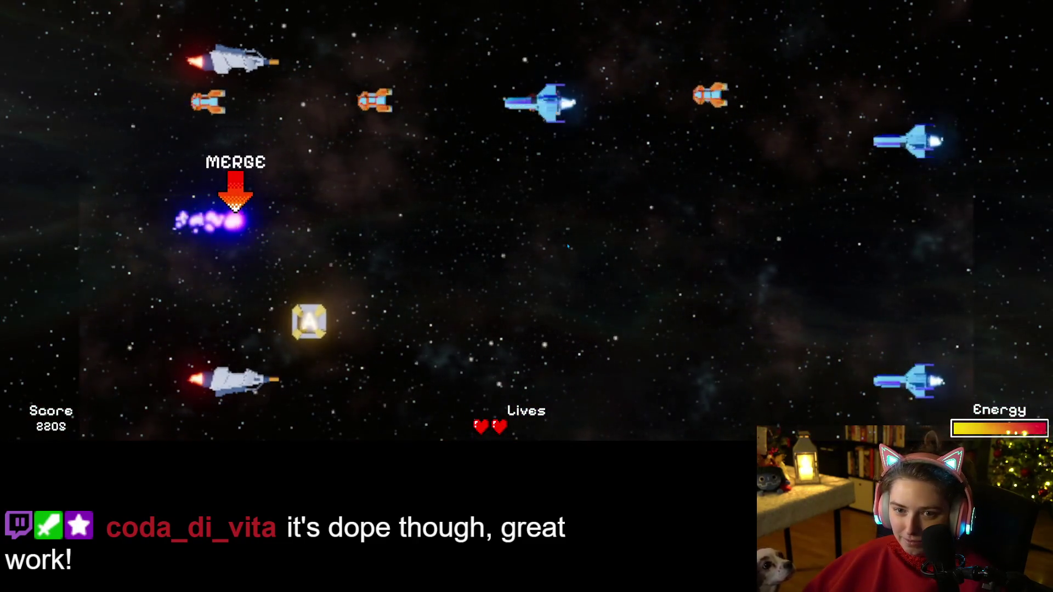
pyautogui.press('Up')
pyautogui.press('Left')
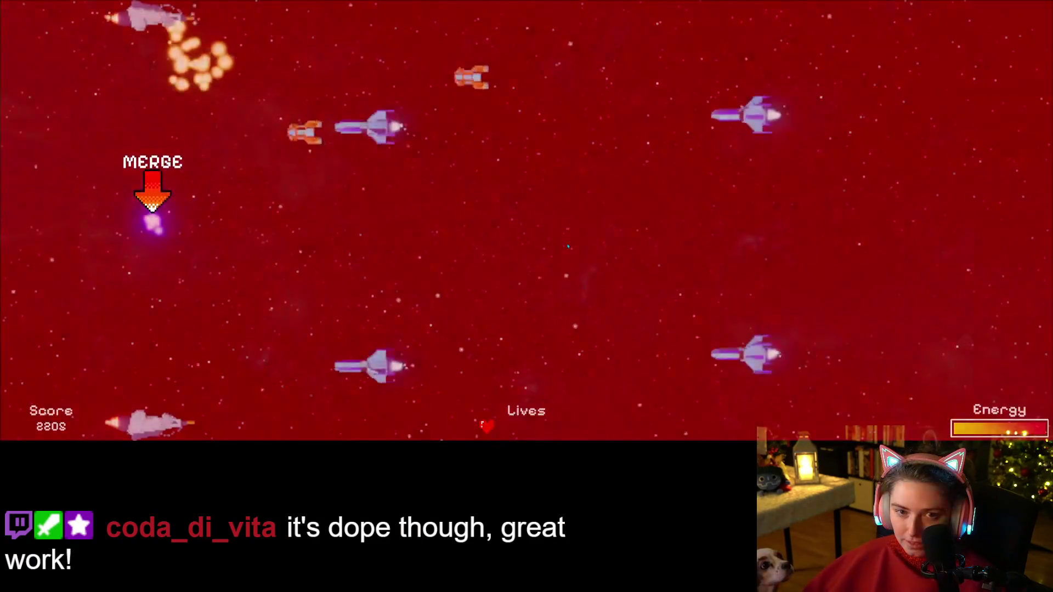
pyautogui.press('Right')
pyautogui.press('Down')
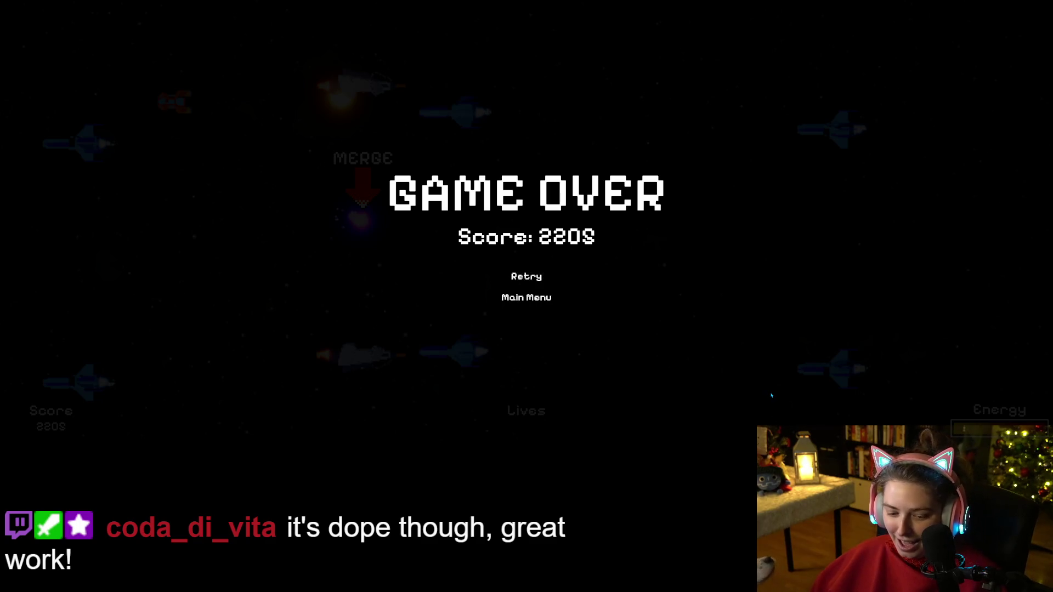
# - Leave fullscreen, go from Game Over to the main menu showing the 2205 high score, and return to Godot
pyautogui.press('Escape')
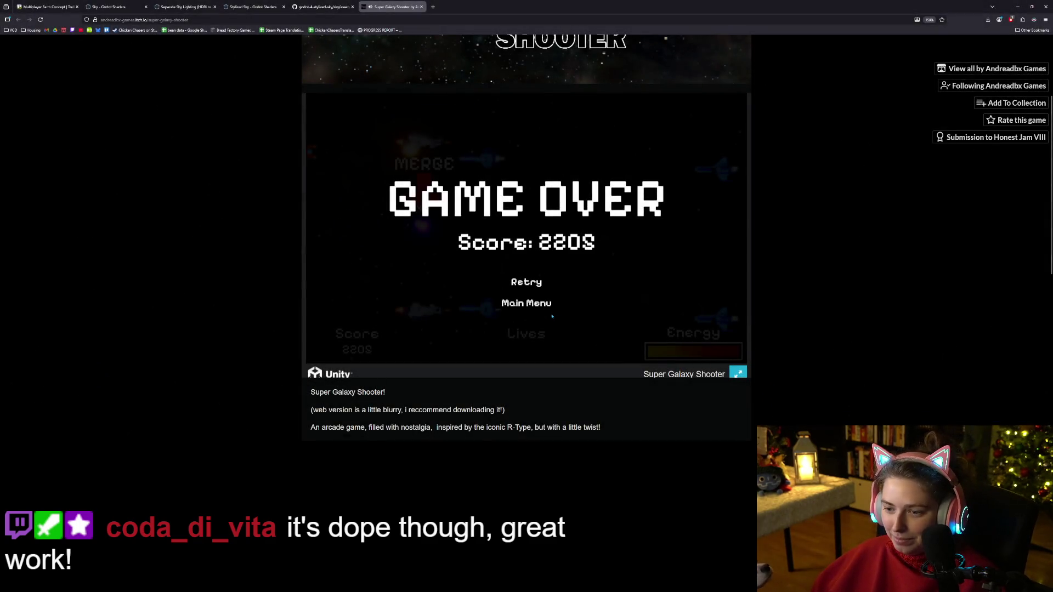
pyautogui.click(542, 308)
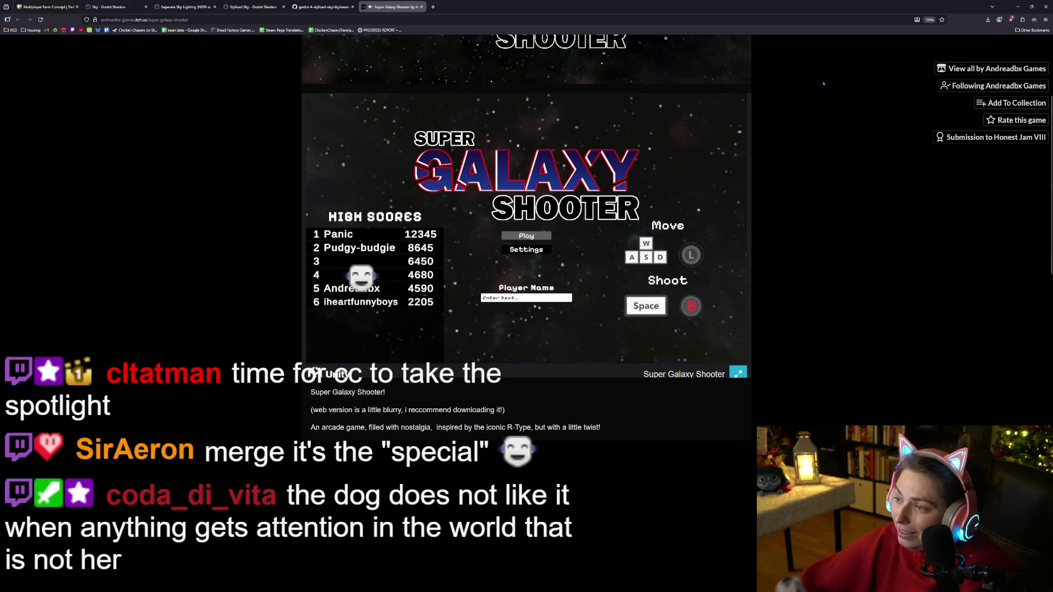
pyautogui.hotkey('alt', 'Tab')
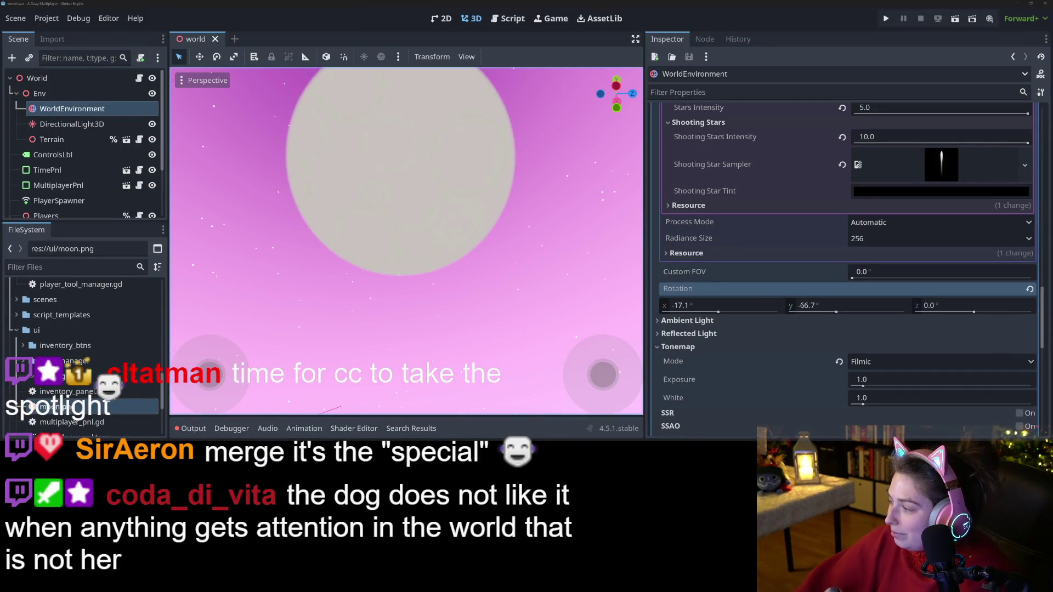
# - Browse ineedmusic > Acoustic Guitar > Acoustic Guitar > Loop, select all ten loop files, and minimise the window
pyautogui.hotkey('alt', 'Tab')
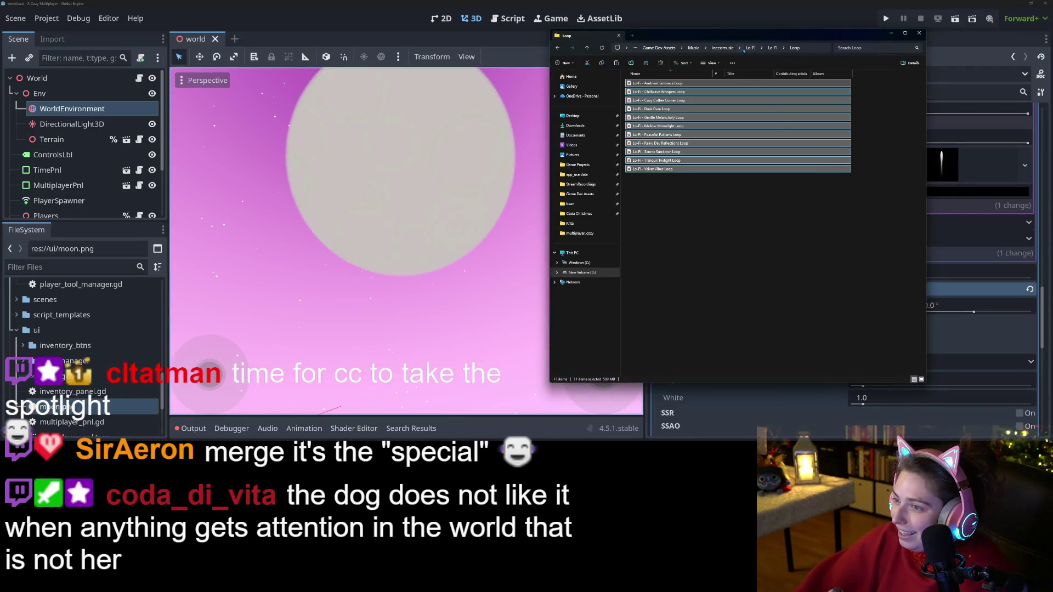
pyautogui.click(723, 48)
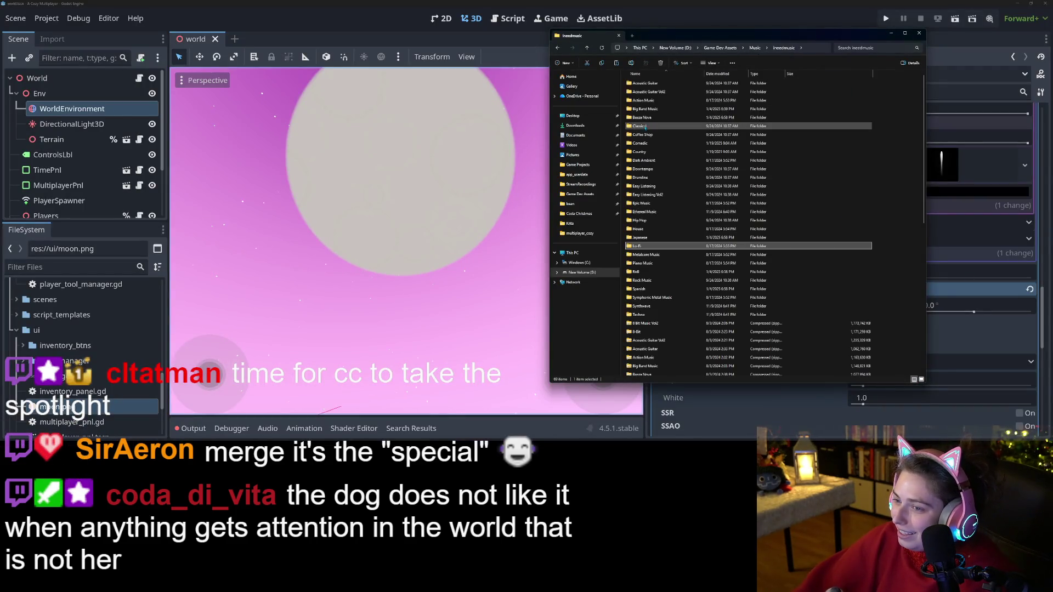
pyautogui.doubleClick(655, 83)
pyautogui.doubleClick(658, 83)
pyautogui.doubleClick(659, 84)
pyautogui.moveTo(677, 286); pyautogui.dragTo(669, 68)
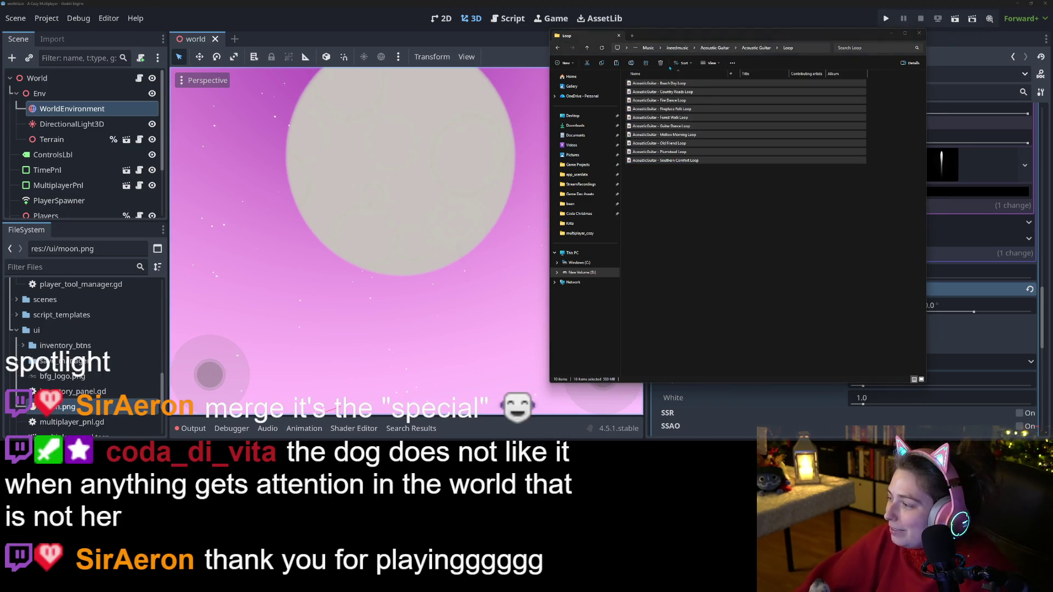
pyautogui.click(890, 33)
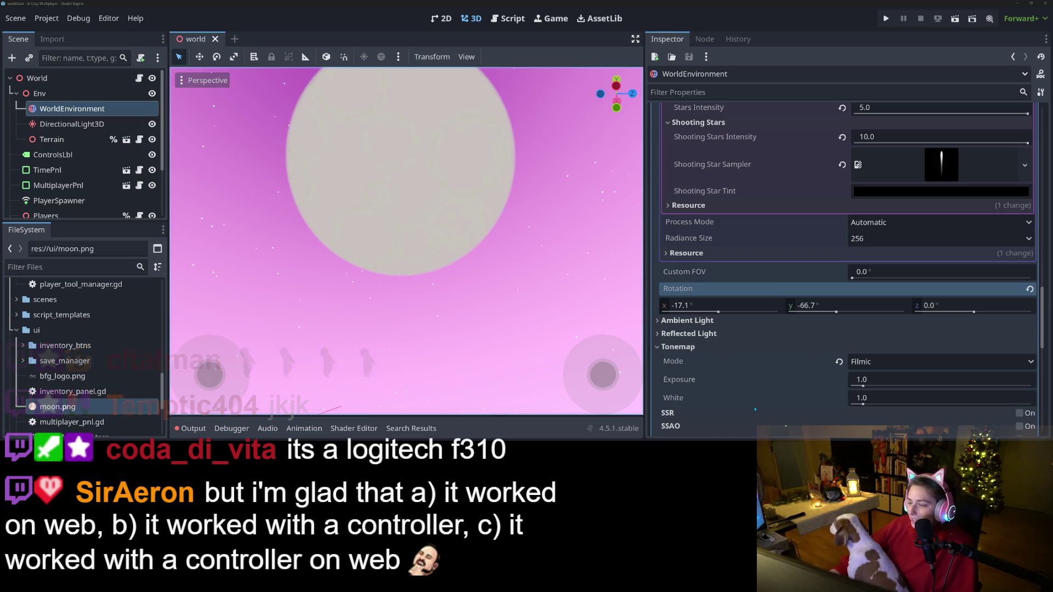
# - Clear the node selection and tilt the viewport to show the ground grid
pyautogui.scroll(-3, 513, 314)
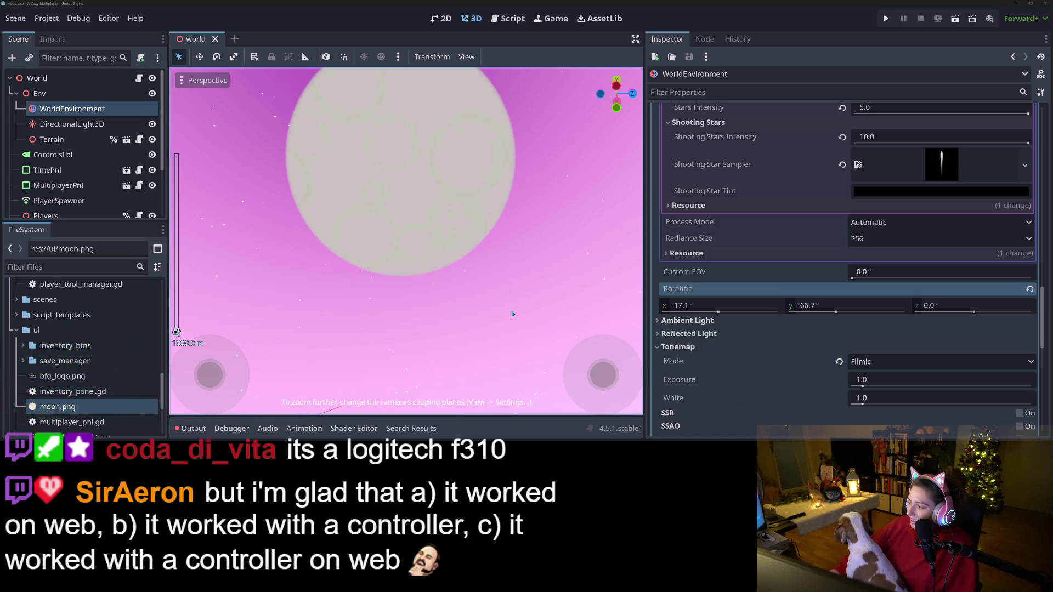
pyautogui.scroll(6, 504, 300)
pyautogui.scroll(-2, 504, 300)
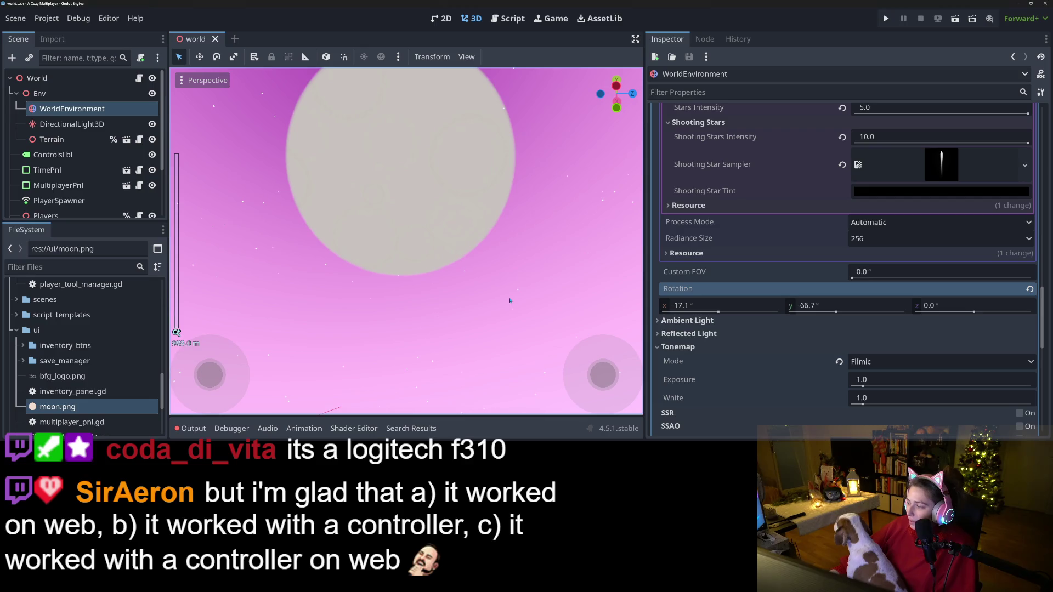
pyautogui.click(505, 298)
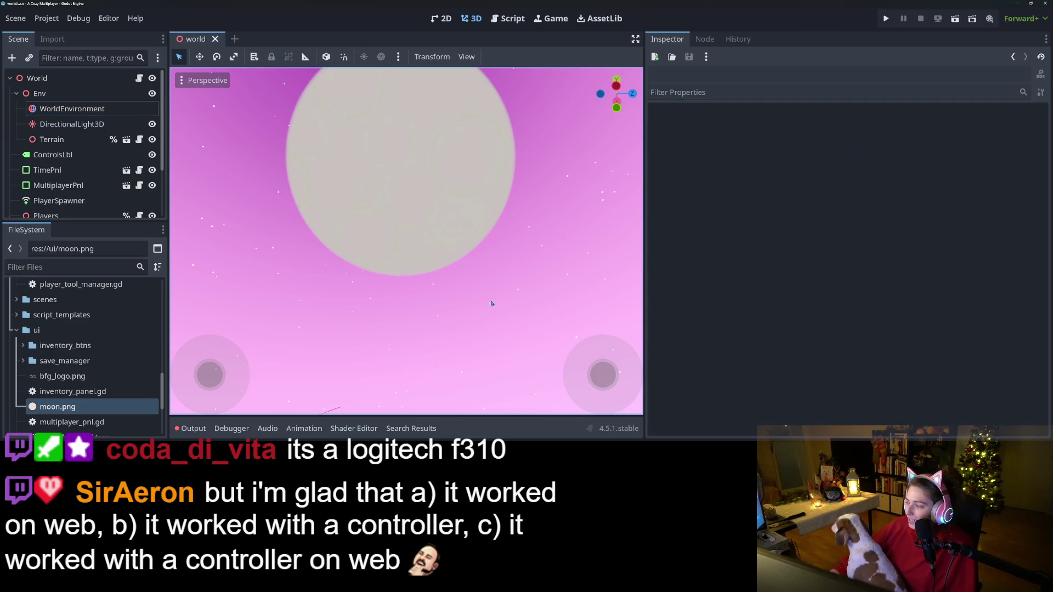
pyautogui.scroll(-2, 487, 283)
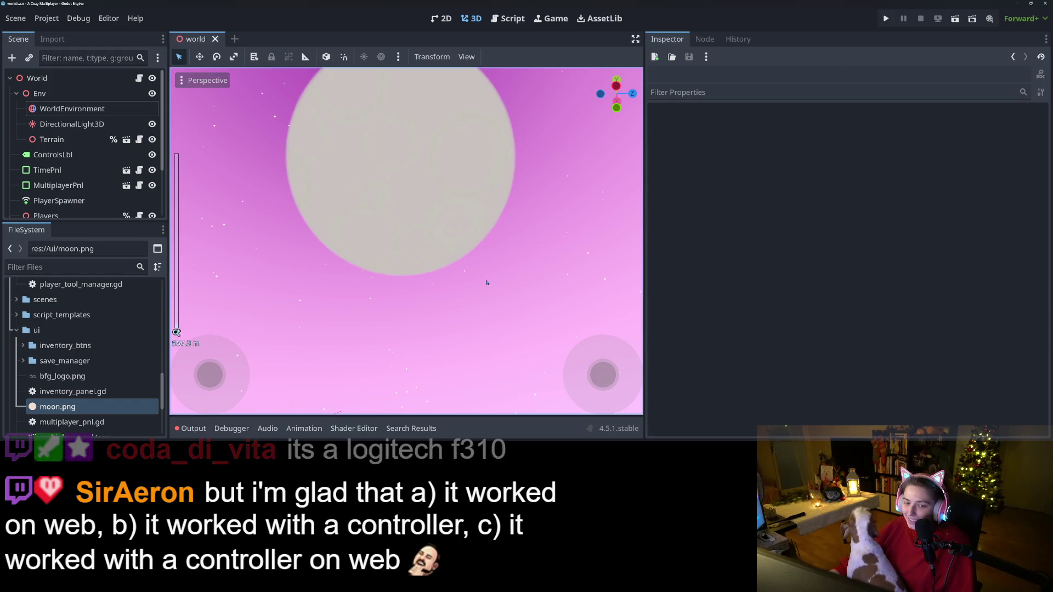
pyautogui.moveTo(486, 283)
pyautogui.mouseDown()
pyautogui.moveTo(496, 247)
pyautogui.moveTo(498, 319)
pyautogui.moveTo(453, 336)
pyautogui.moveTo(439, 364)
pyautogui.moveTo(354, 357)
pyautogui.mouseUp()
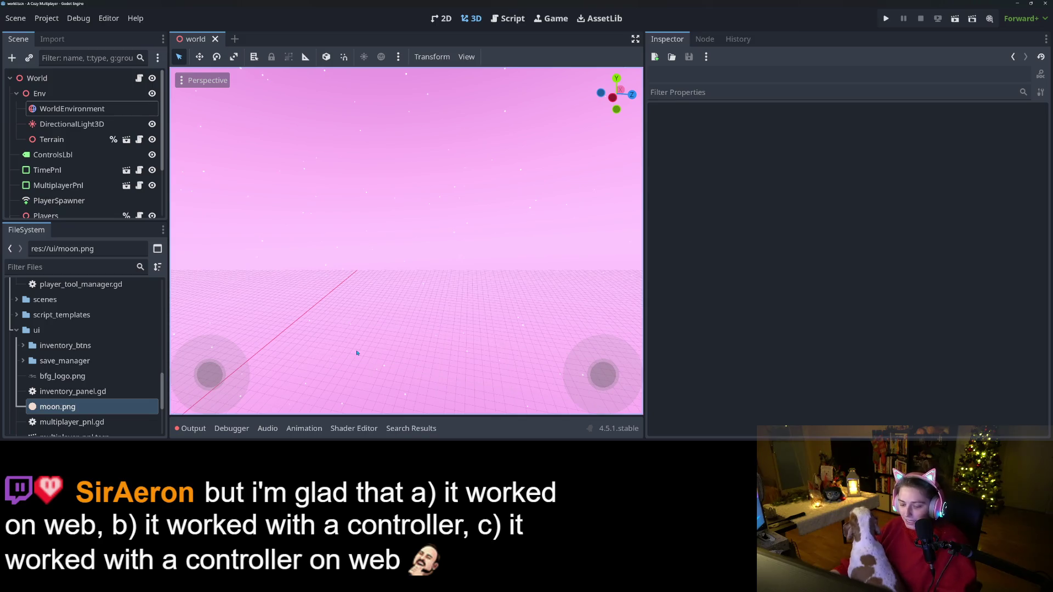
# - Focus on the Env node, frame the moon above the tree and mushrooms, then select WorldEnvironment
pyautogui.click(39, 93)
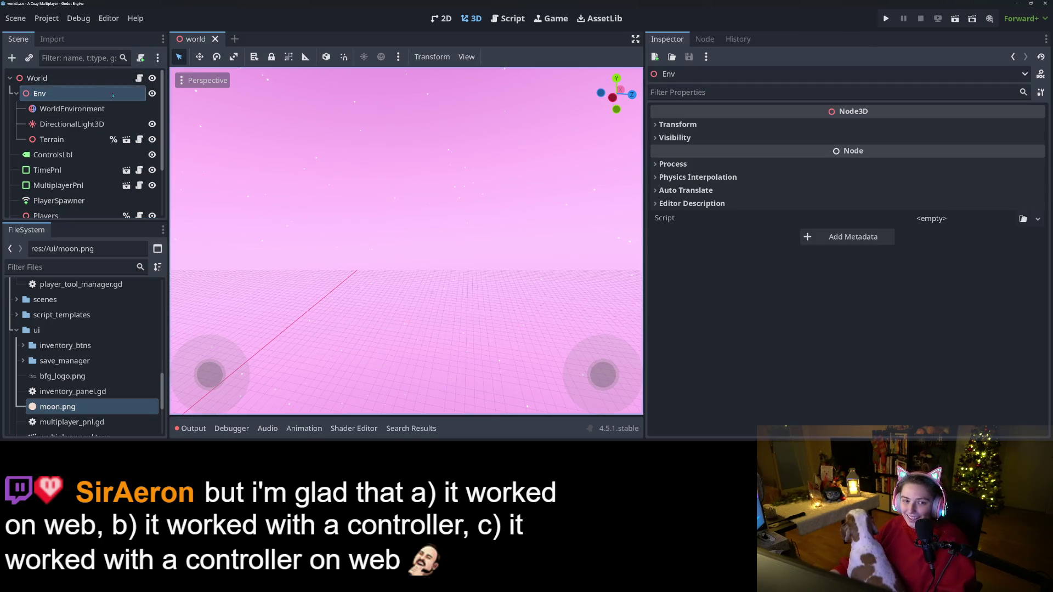
pyautogui.press('f')
pyautogui.moveTo(444, 322); pyautogui.dragTo(444, 264)
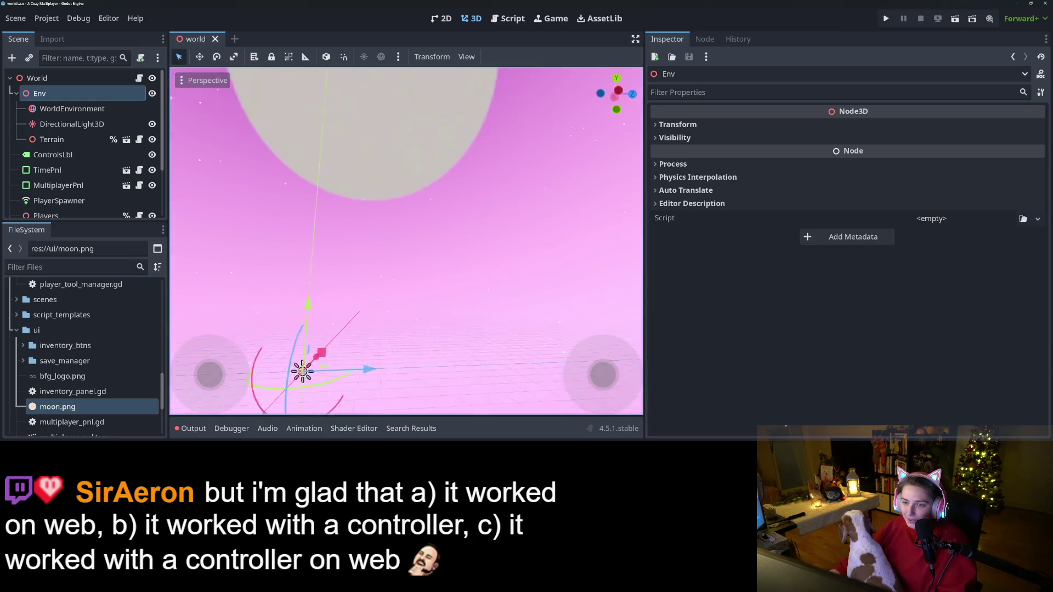
pyautogui.scroll(-5, 439, 274)
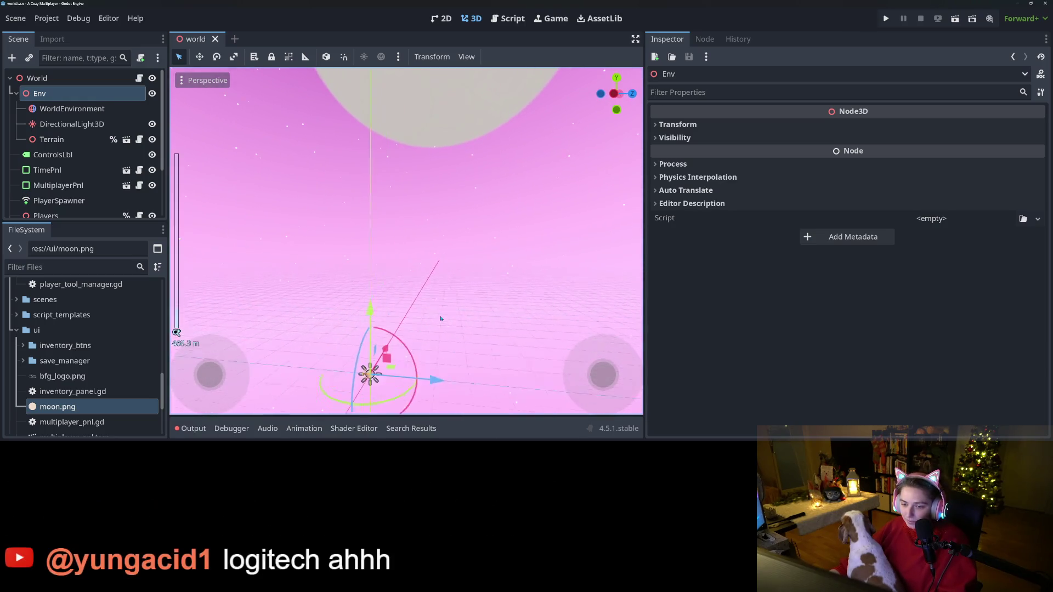
pyautogui.moveTo(439, 274); pyautogui.dragTo(439, 343)
pyautogui.scroll(10, 438, 343)
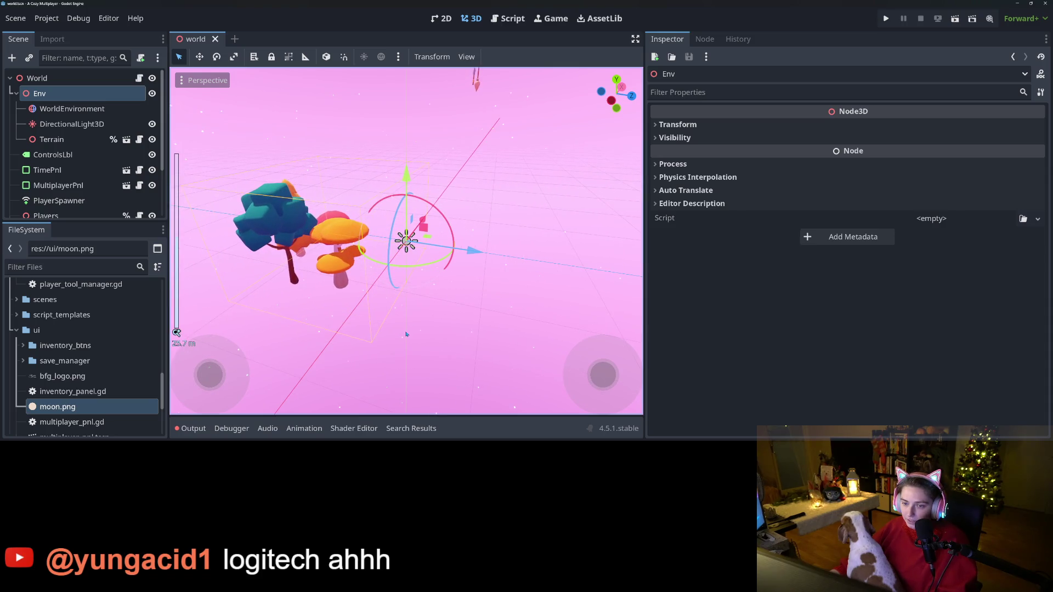
pyautogui.moveTo(406, 331)
pyautogui.mouseDown()
pyautogui.moveTo(407, 263)
pyautogui.moveTo(406, 318)
pyautogui.moveTo(406, 264)
pyautogui.moveTo(384, 241)
pyautogui.moveTo(384, 274)
pyautogui.moveTo(416, 242)
pyautogui.moveTo(384, 231)
pyautogui.moveTo(370, 290)
pyautogui.mouseUp()
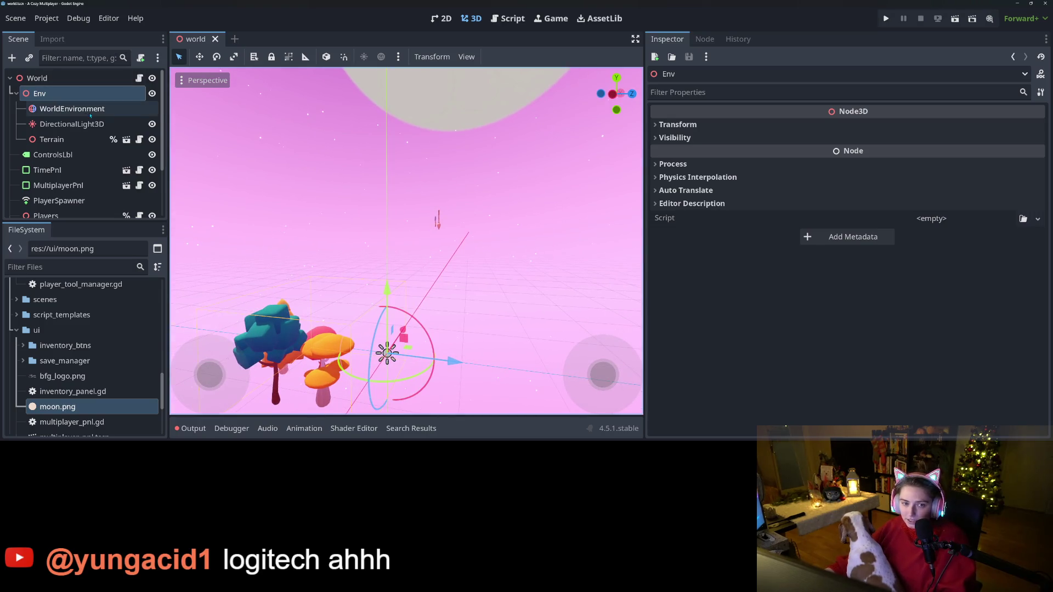
pyautogui.click(72, 109)
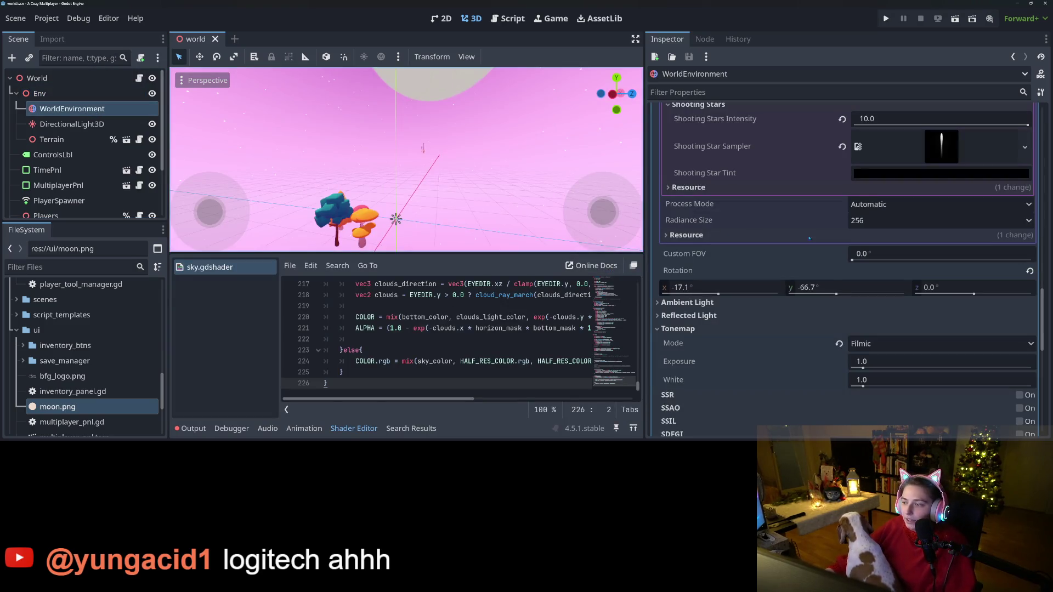
# - Set the Stars Intensity to 2.0
pyautogui.scroll(5, 848, 348)
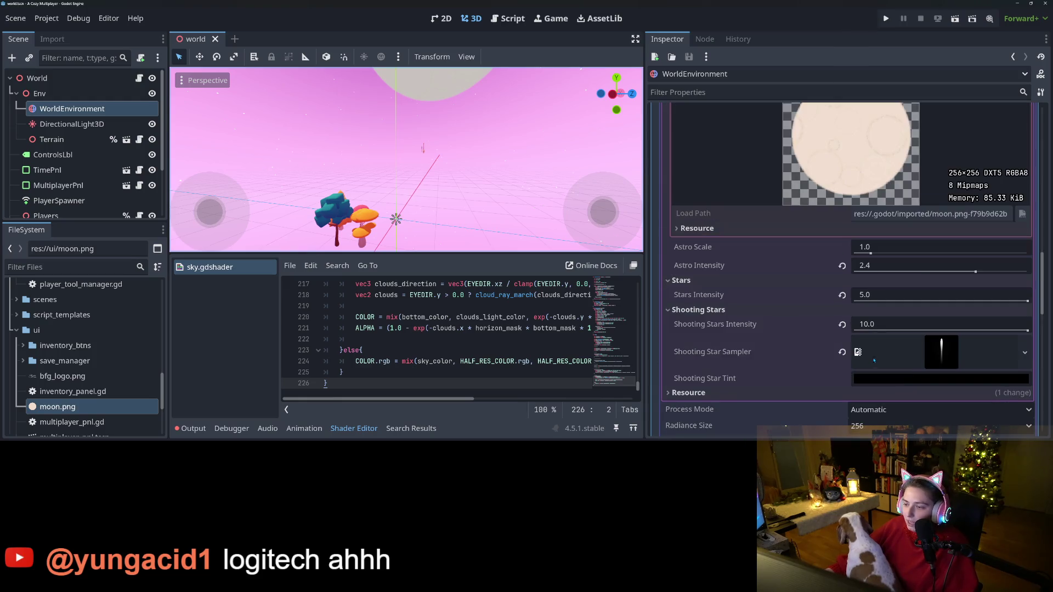
pyautogui.click(884, 294)
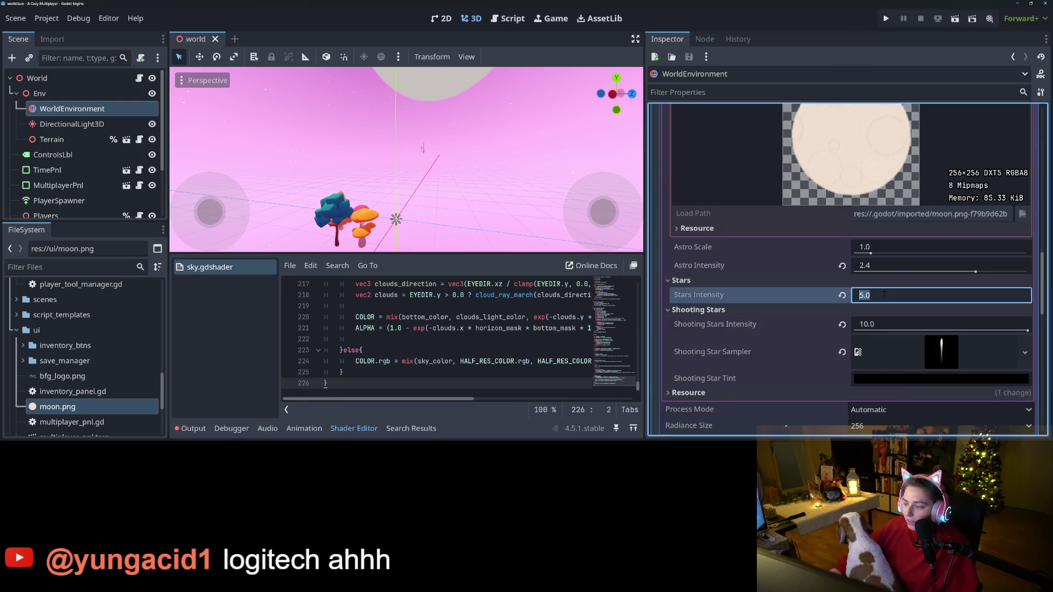
pyautogui.write('3')
pyautogui.press('Return')
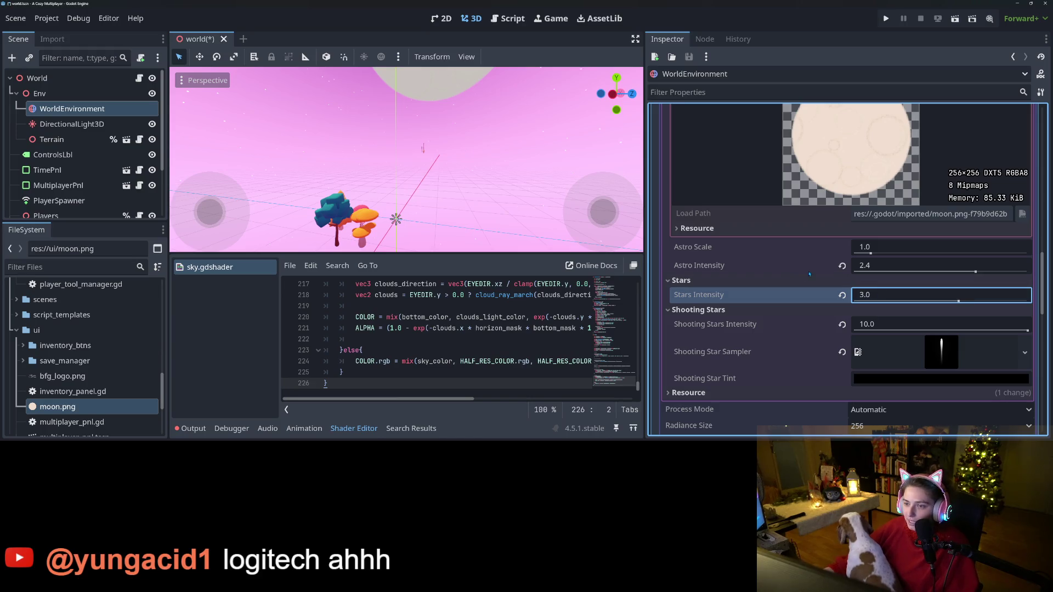
pyautogui.click(906, 295)
pyautogui.write('2')
pyautogui.press('Return')
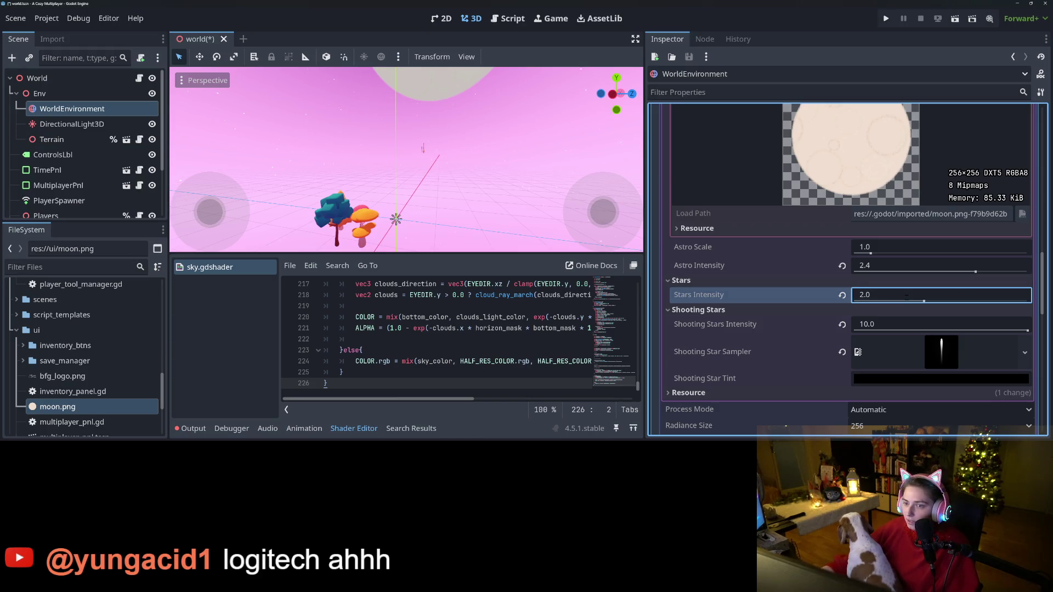
# - Collapse the moon texture preview and make the Astro Tint pure white
pyautogui.scroll(3, 780, 300)
pyautogui.scroll(-1, 845, 379)
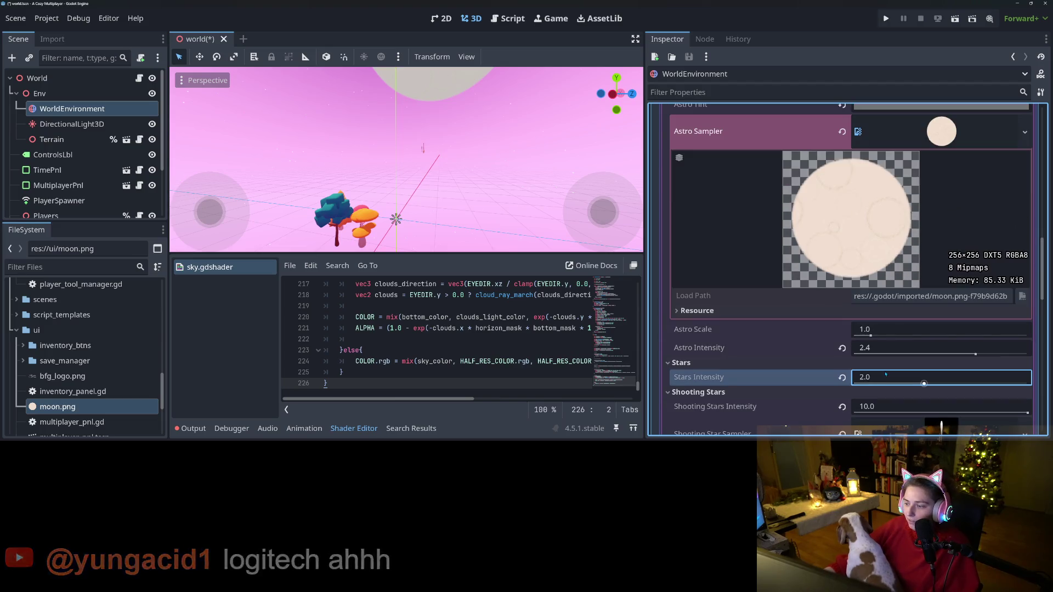
pyautogui.scroll(1, 830, 361)
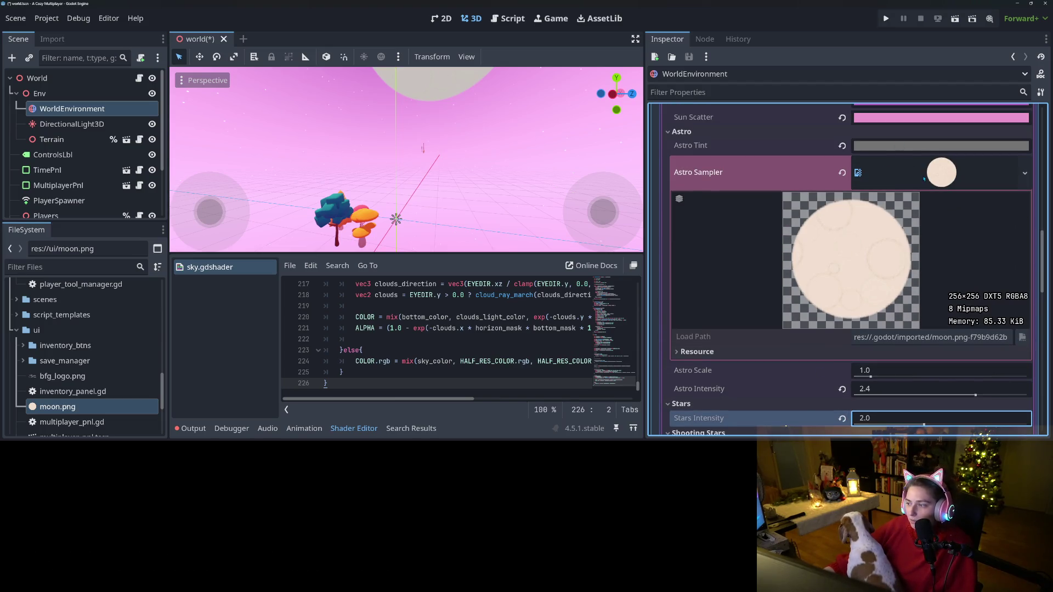
pyautogui.click(923, 179)
pyautogui.scroll(1, 926, 181)
pyautogui.click(936, 187)
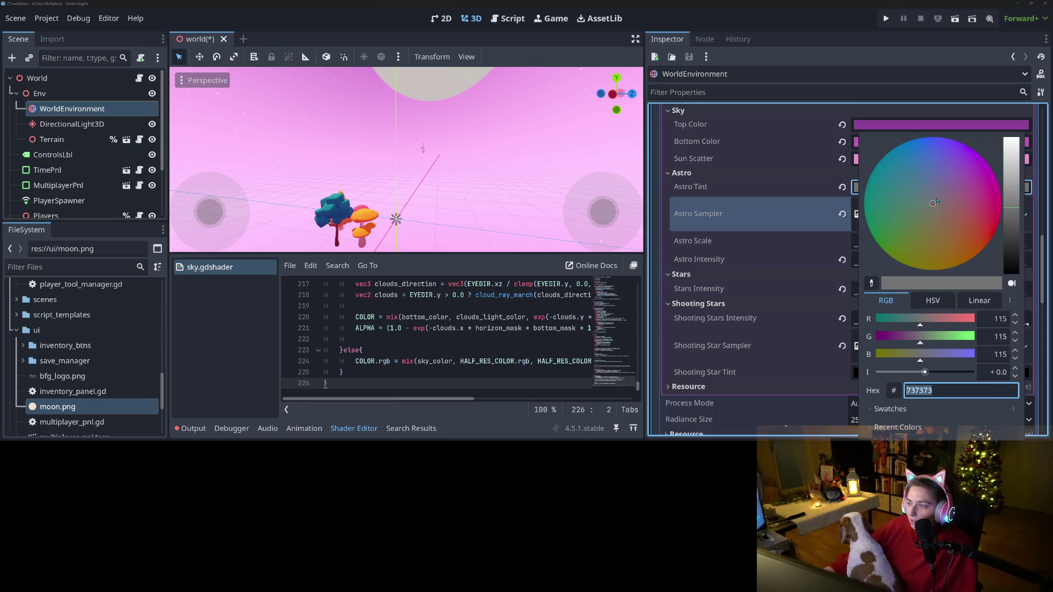
pyautogui.moveTo(1014, 190); pyautogui.dragTo(1017, 133)
pyautogui.click(406, 164)
pyautogui.moveTo(406, 165); pyautogui.dragTo(406, 120)
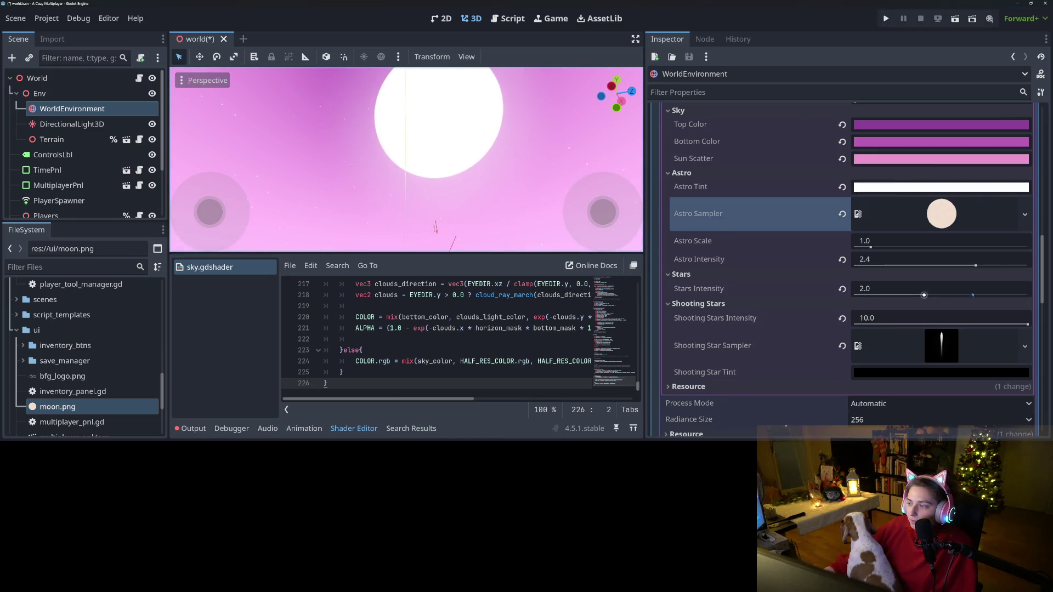
# - Set Astro Intensity to 2.4 and change the Astro Tint to a light grey near #9f9f9f
pyautogui.moveTo(938, 263); pyautogui.dragTo(936, 260)
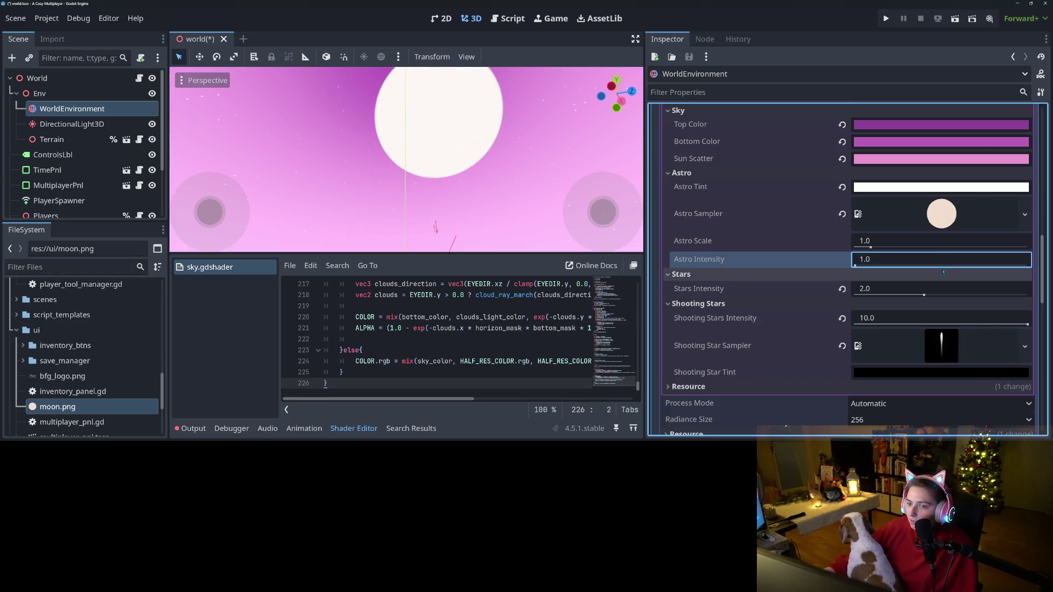
pyautogui.doubleClick(952, 258)
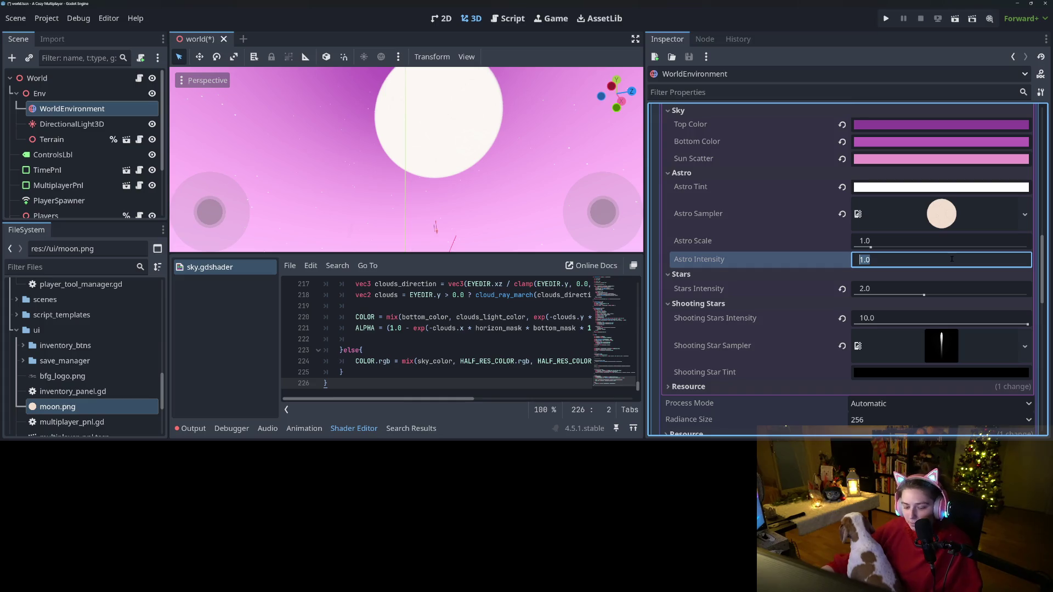
pyautogui.write('2.4')
pyautogui.press('Return')
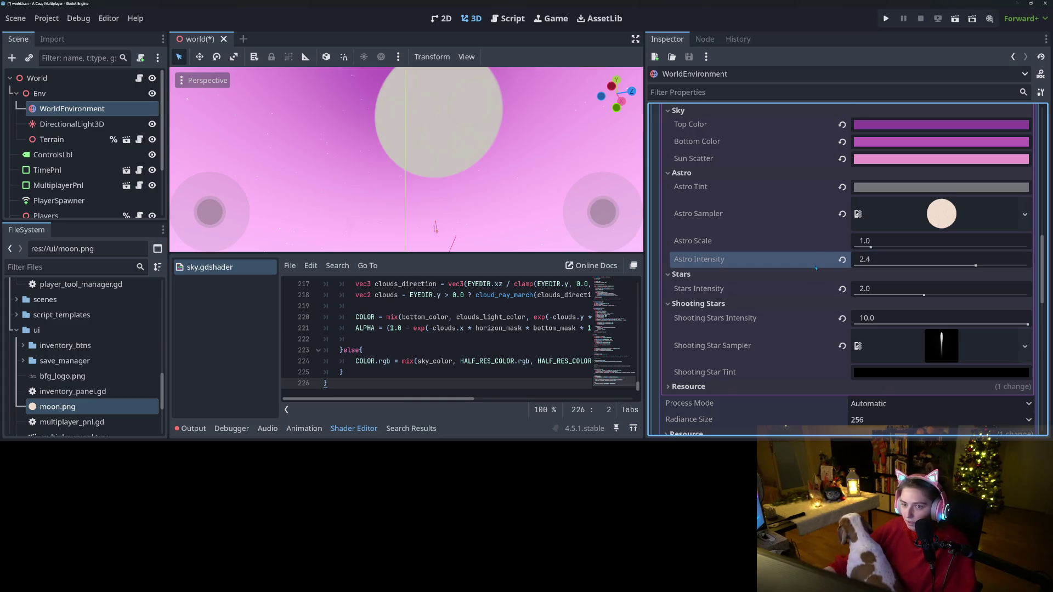
pyautogui.click(1013, 187)
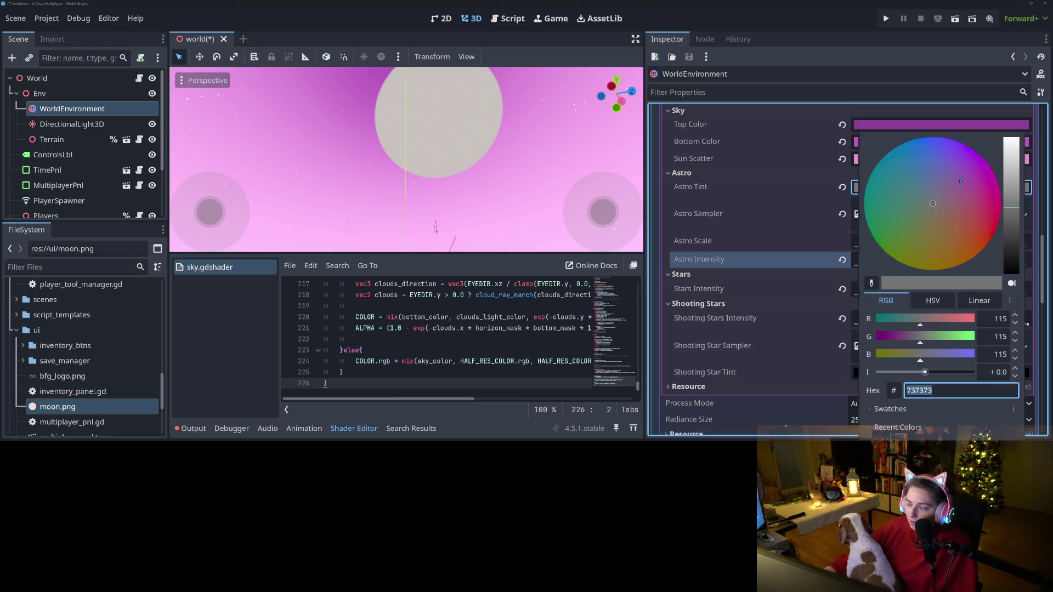
pyautogui.moveTo(1014, 191); pyautogui.dragTo(1014, 190)
pyautogui.click(789, 263)
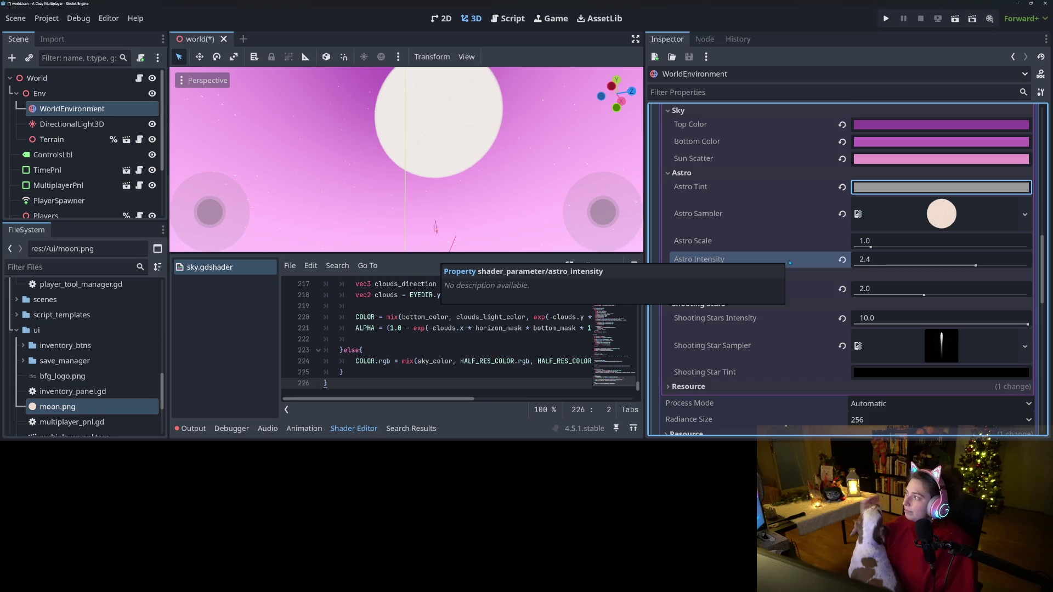
pyautogui.scroll(3, 825, 279)
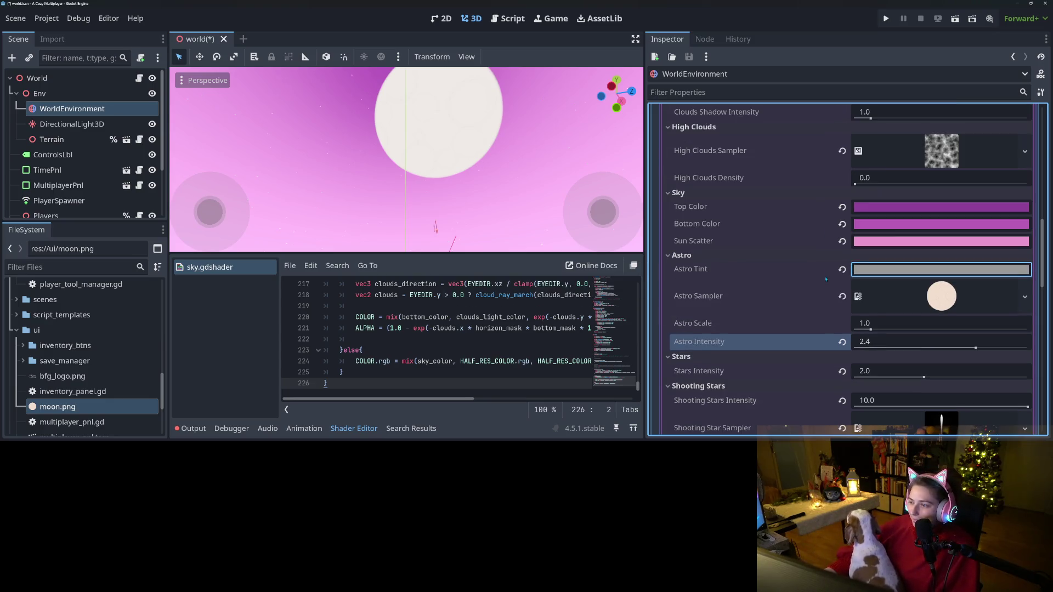
# - Darken the Sun Scatter to a deeper magenta and hide the shader editor panel
pyautogui.click(889, 243)
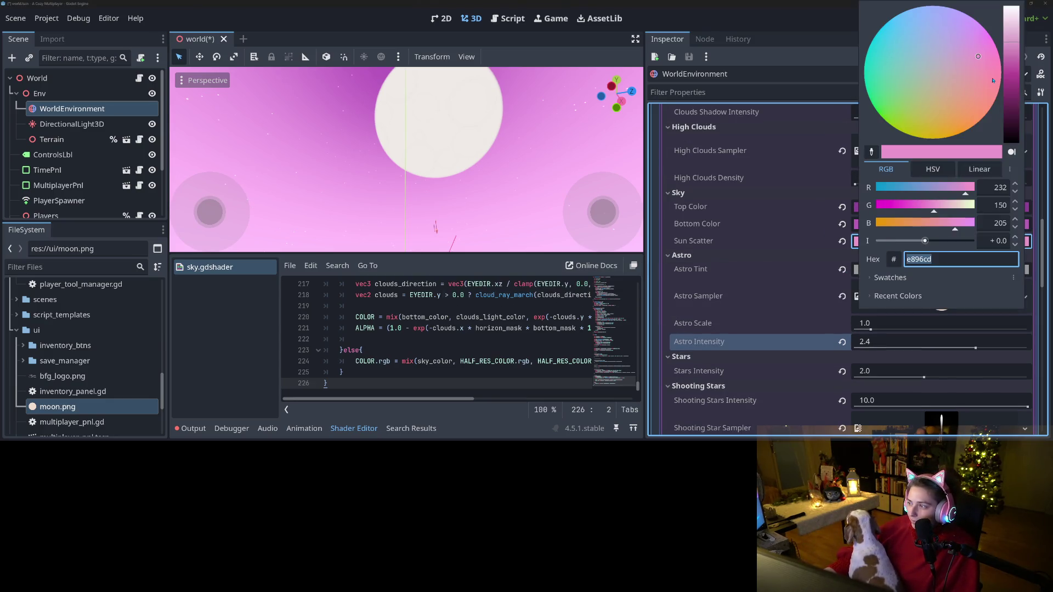
pyautogui.moveTo(1010, 72); pyautogui.dragTo(1014, 74)
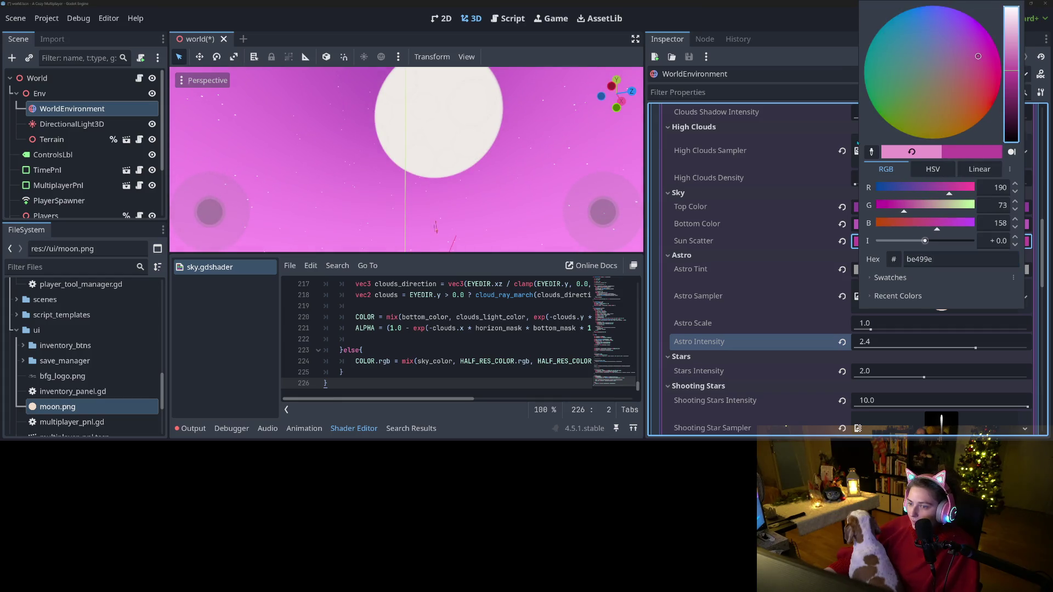
pyautogui.click(549, 165)
pyautogui.moveTo(548, 165)
pyautogui.mouseDown()
pyautogui.moveTo(535, 156)
pyautogui.moveTo(546, 143)
pyautogui.moveTo(545, 156)
pyautogui.mouseUp()
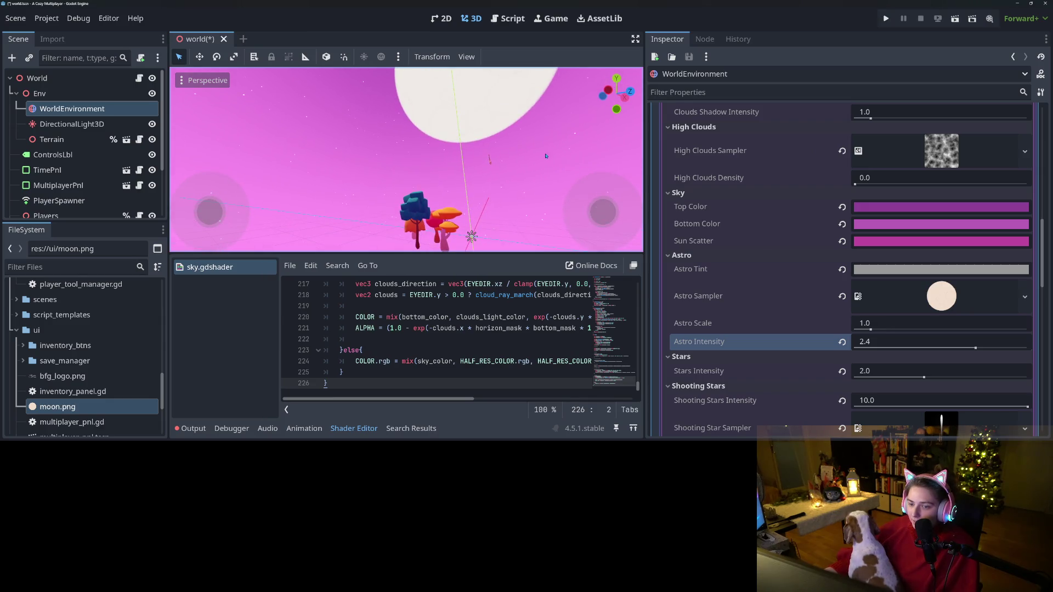
pyautogui.click(353, 428)
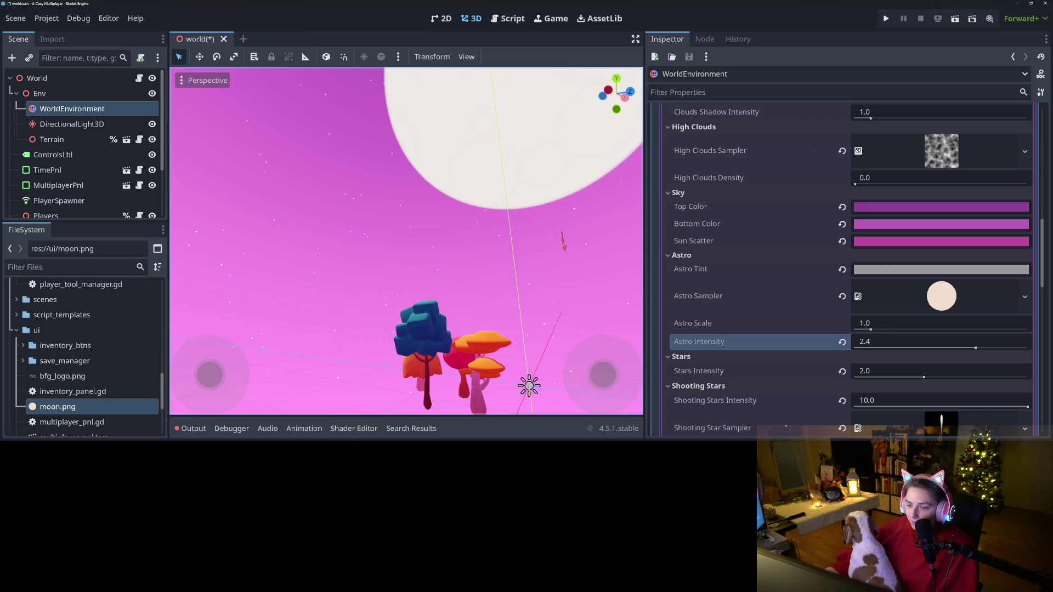
pyautogui.moveTo(543, 296)
pyautogui.mouseDown()
pyautogui.moveTo(446, 312)
pyautogui.moveTo(516, 303)
pyautogui.mouseUp()
# - Try an Astro Scale of 0.5, then settle on 2.0
pyautogui.click(896, 323)
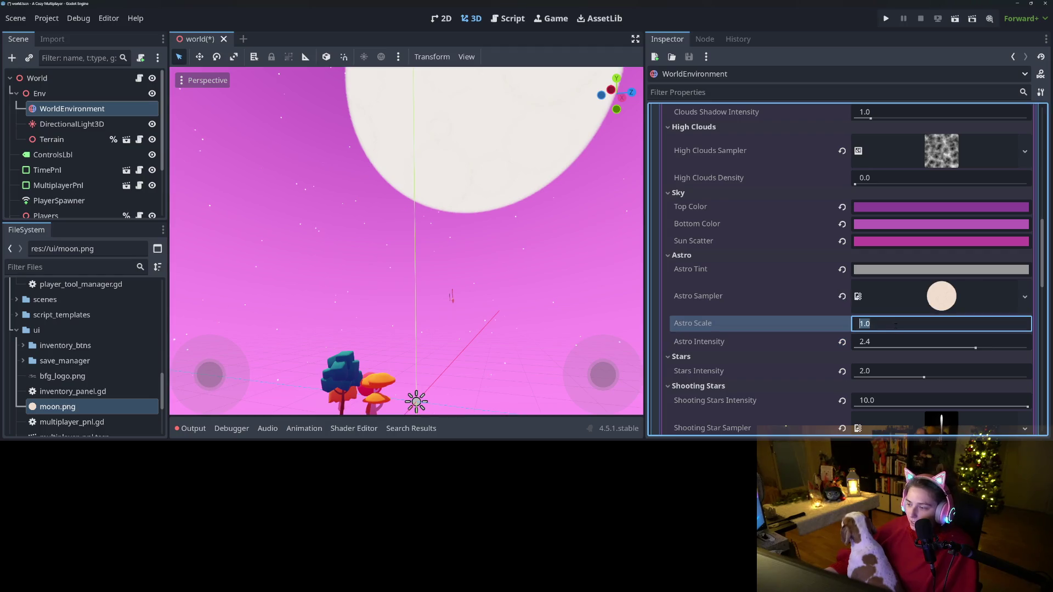
pyautogui.write('0.5')
pyautogui.press('Return')
pyautogui.hotkey('ctrl', 'a')
pyautogui.write('2')
pyautogui.press('Return')
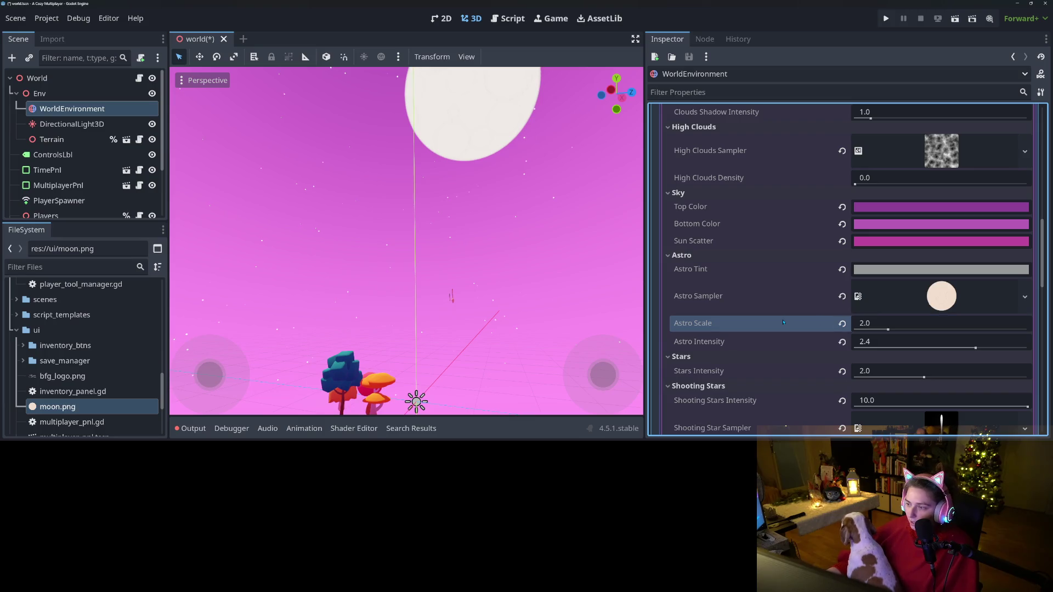
pyautogui.scroll(10, 785, 318)
pyautogui.scroll(3, 787, 321)
pyautogui.scroll(-8, 788, 322)
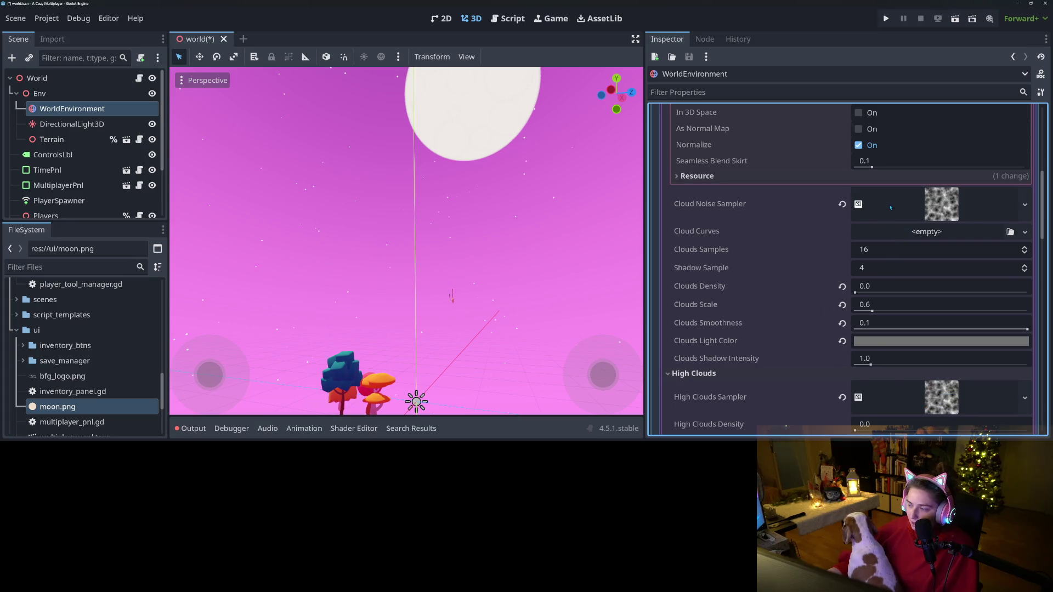
# - Collapse the cloud noise settings and set High Clouds Density to 0.2
pyautogui.scroll(6, 762, 236)
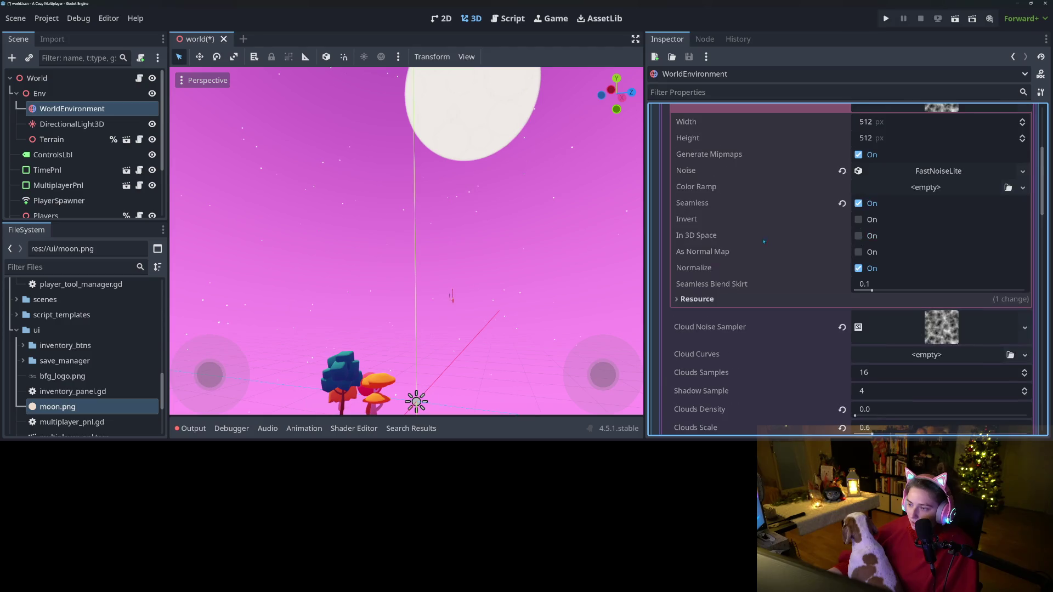
pyautogui.click(939, 211)
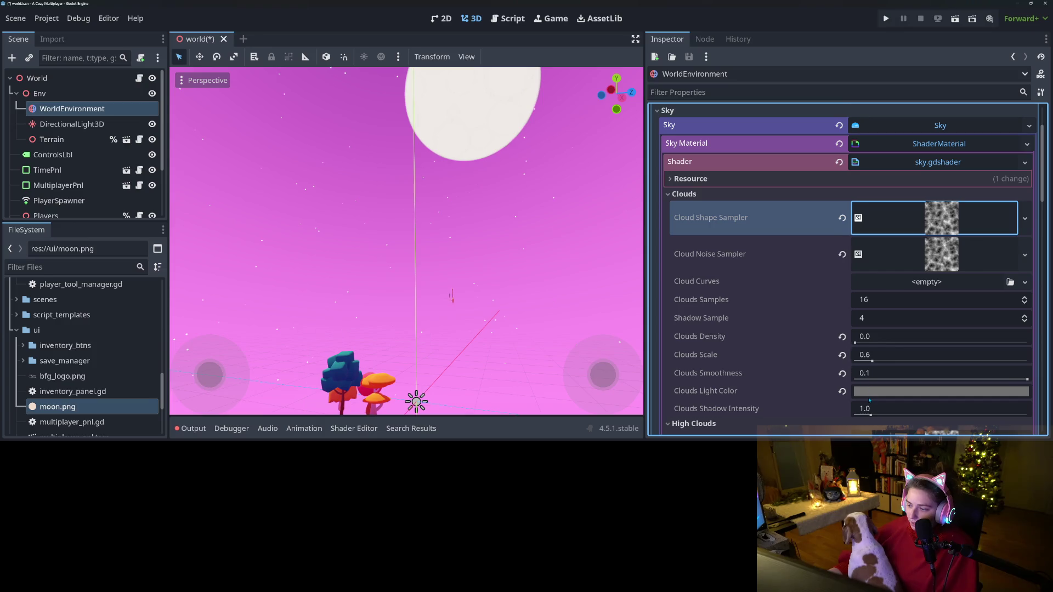
pyautogui.scroll(-5, 870, 401)
pyautogui.click(876, 310)
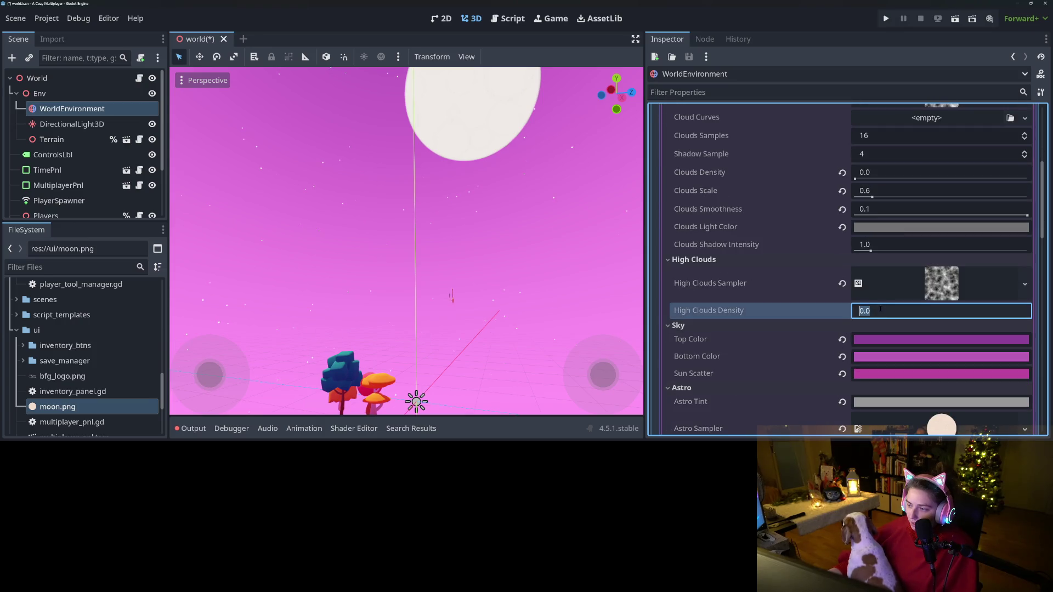
pyautogui.write('1')
pyautogui.press('Return')
pyautogui.click(880, 309)
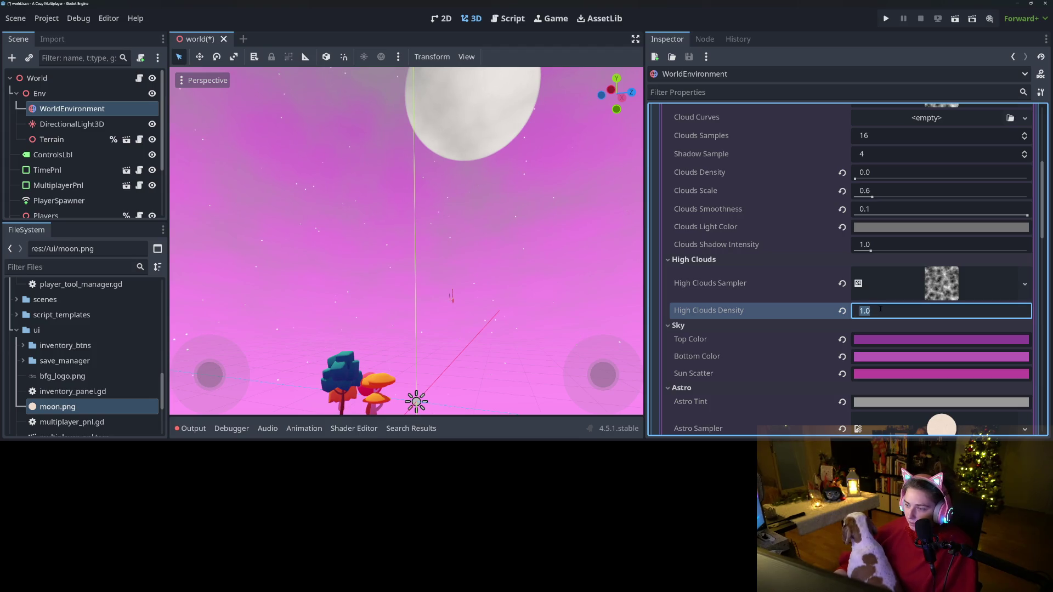
pyautogui.write('0.2')
pyautogui.press('Return')
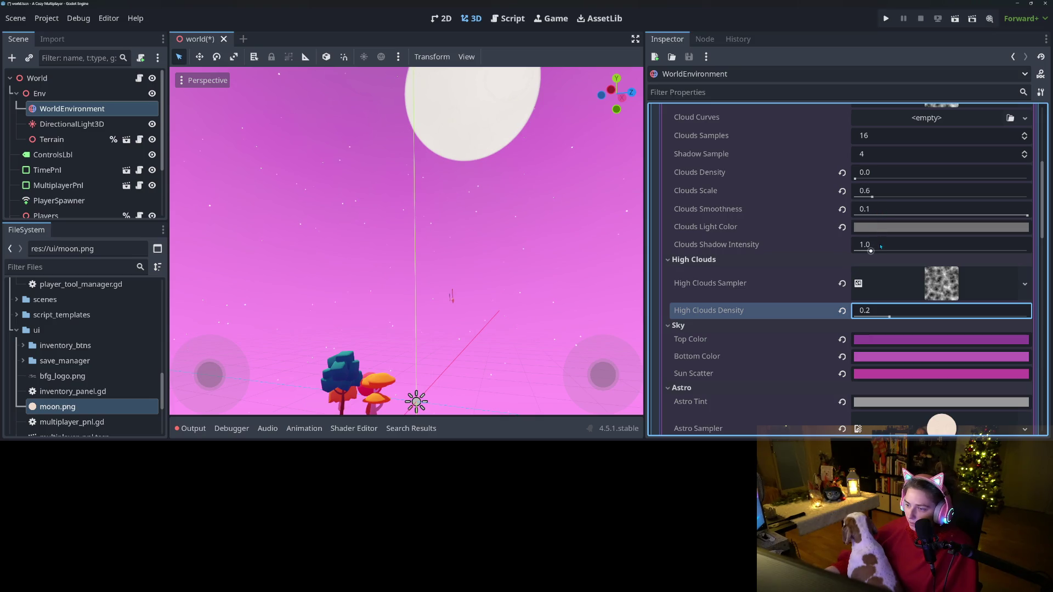
# - Try Clouds Density values of 0.5 and then 0.2
pyautogui.scroll(3, 823, 257)
pyautogui.click(876, 254)
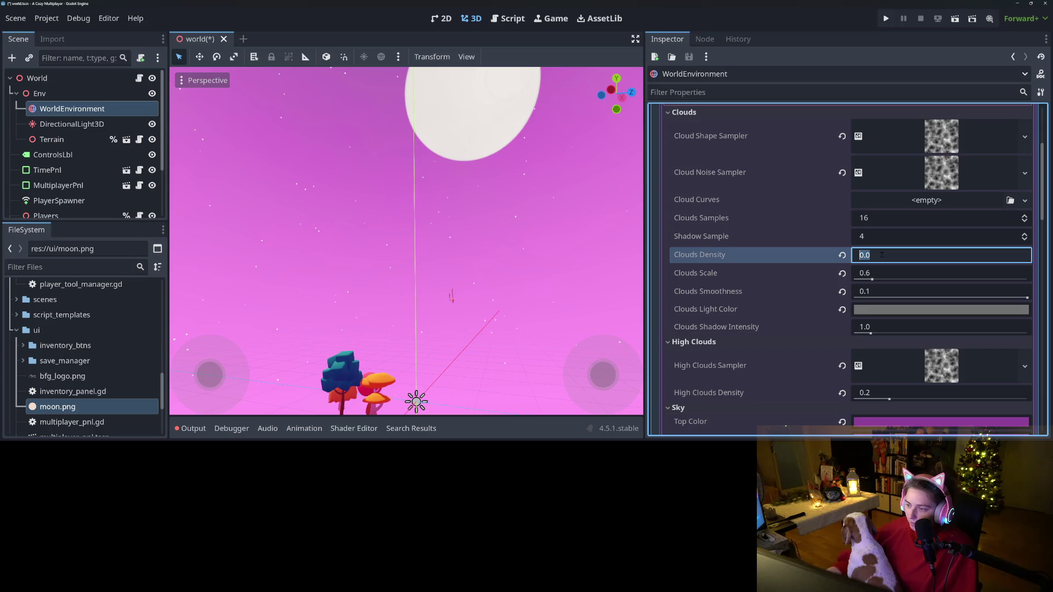
pyautogui.write('0.5')
pyautogui.press('Return')
pyautogui.moveTo(417, 246); pyautogui.dragTo(460, 273)
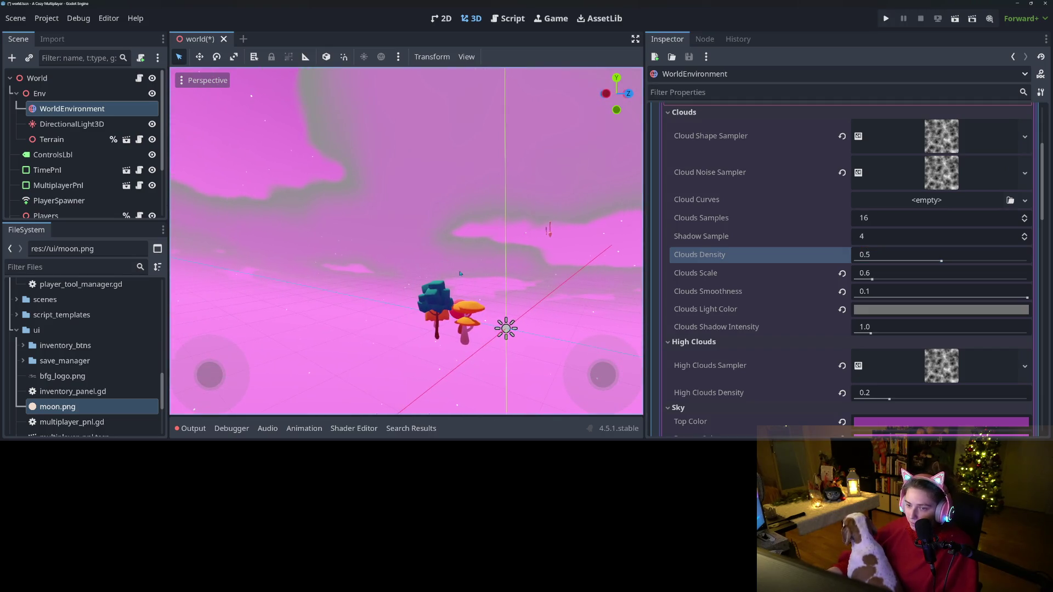
pyautogui.click(875, 258)
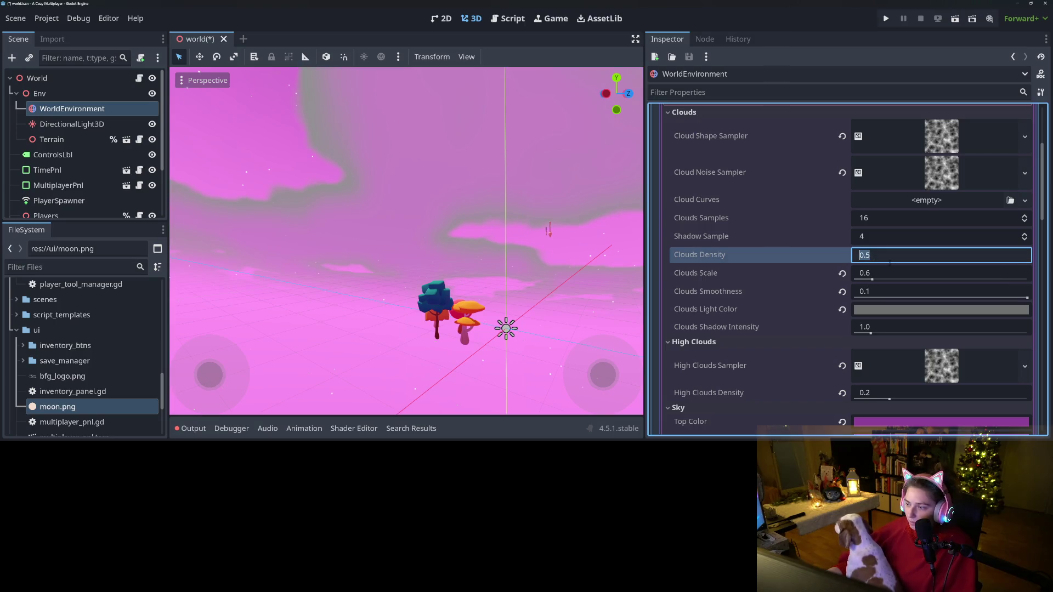
pyautogui.write('0.2')
pyautogui.press('Return')
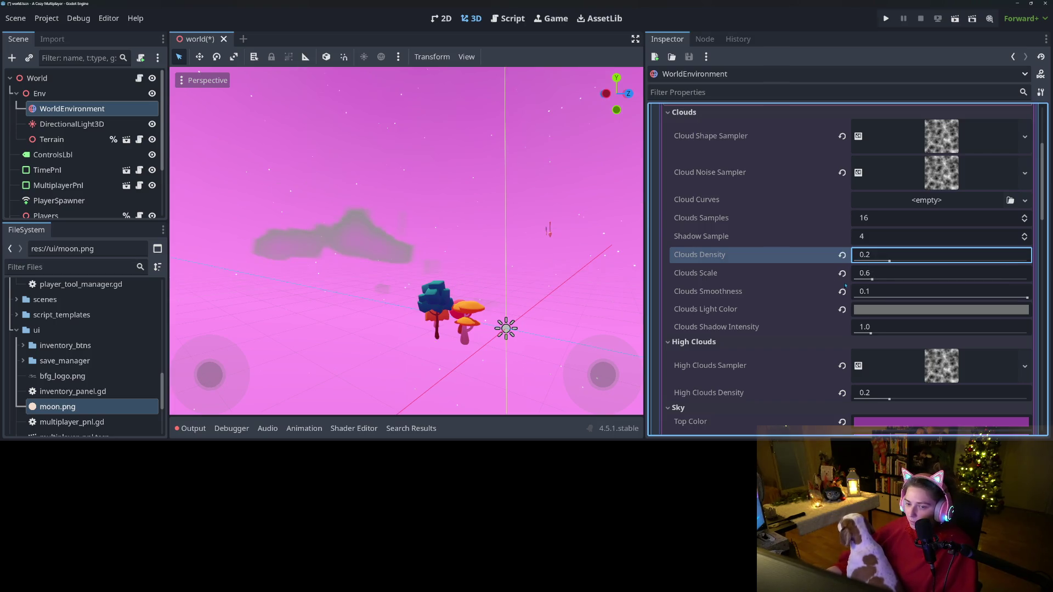
# - Keep Shadow Sample at 4, raise Clouds Density to 0.4 and set Clouds Scale to 0.6
pyautogui.moveTo(483, 329); pyautogui.dragTo(506, 311)
pyautogui.scroll(-5, 406, 241)
pyautogui.click(885, 239)
pyautogui.write('1')
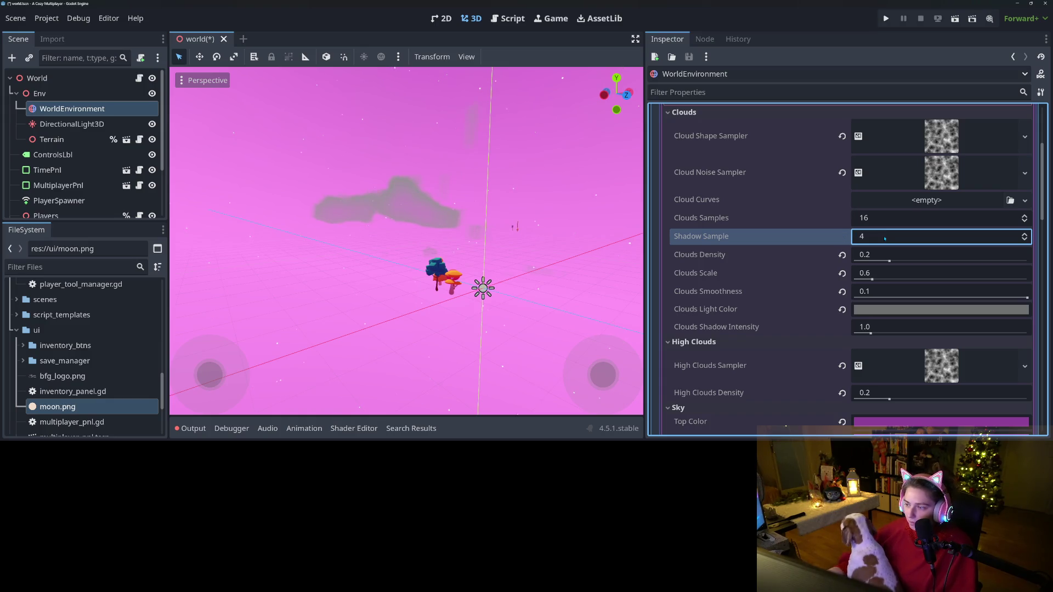
pyautogui.click(883, 236)
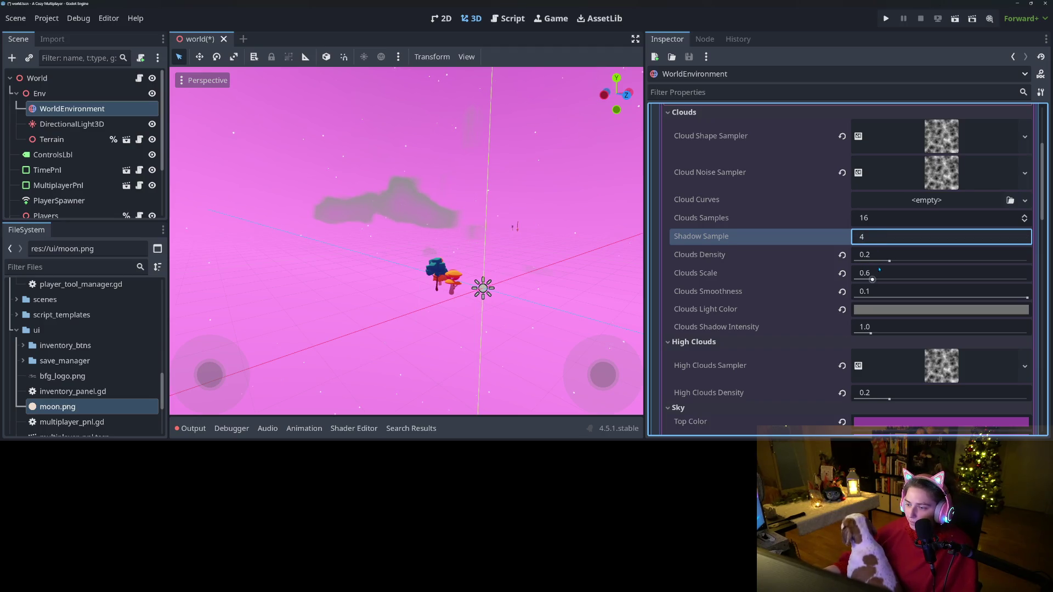
pyautogui.click(888, 261)
pyautogui.moveTo(888, 261); pyautogui.dragTo(931, 265)
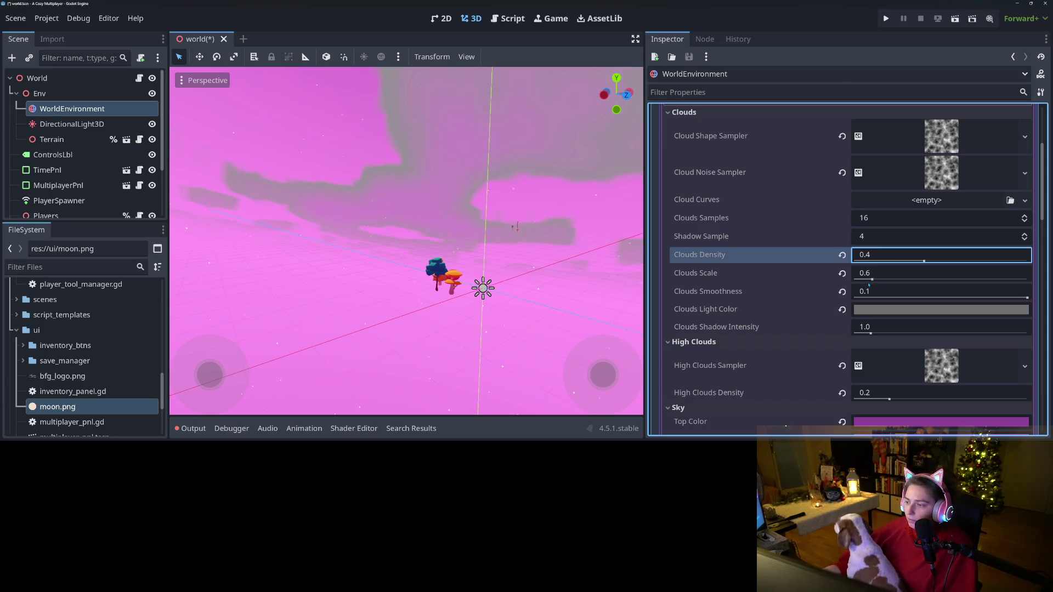
pyautogui.moveTo(872, 279); pyautogui.dragTo(884, 280)
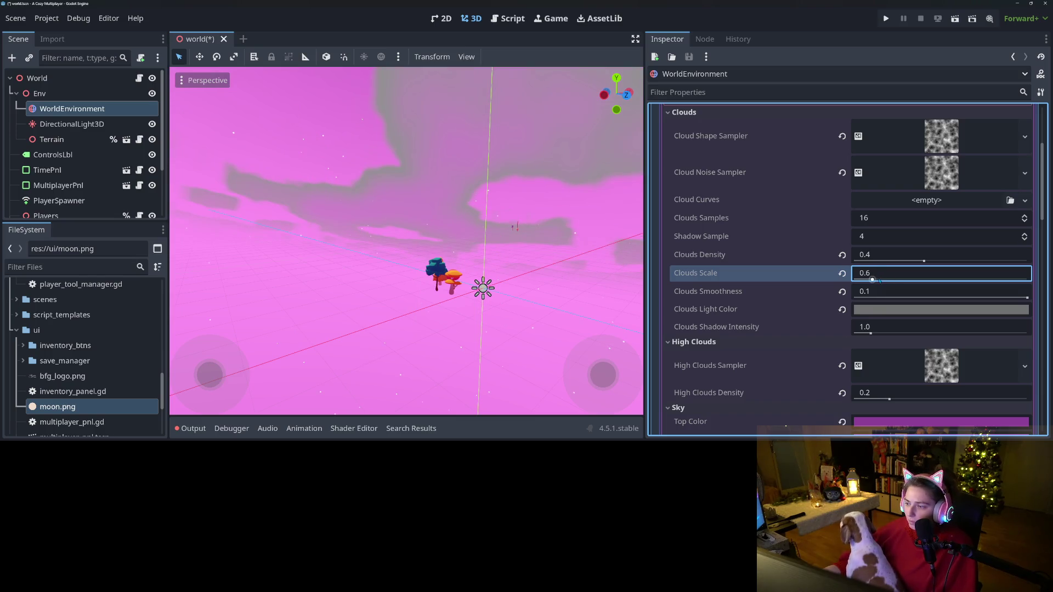
# - Set the Clouds Light Color to purple (#7f62a4)
pyautogui.click(872, 311)
pyautogui.click(964, 75)
pyautogui.moveTo(968, 66); pyautogui.dragTo(952, 49)
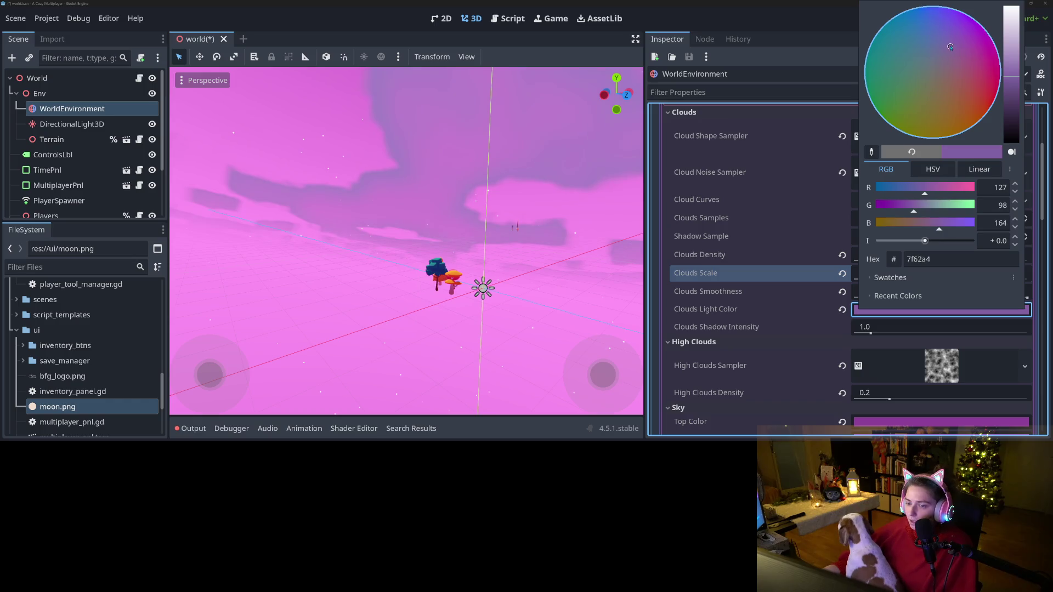
pyautogui.click(747, 271)
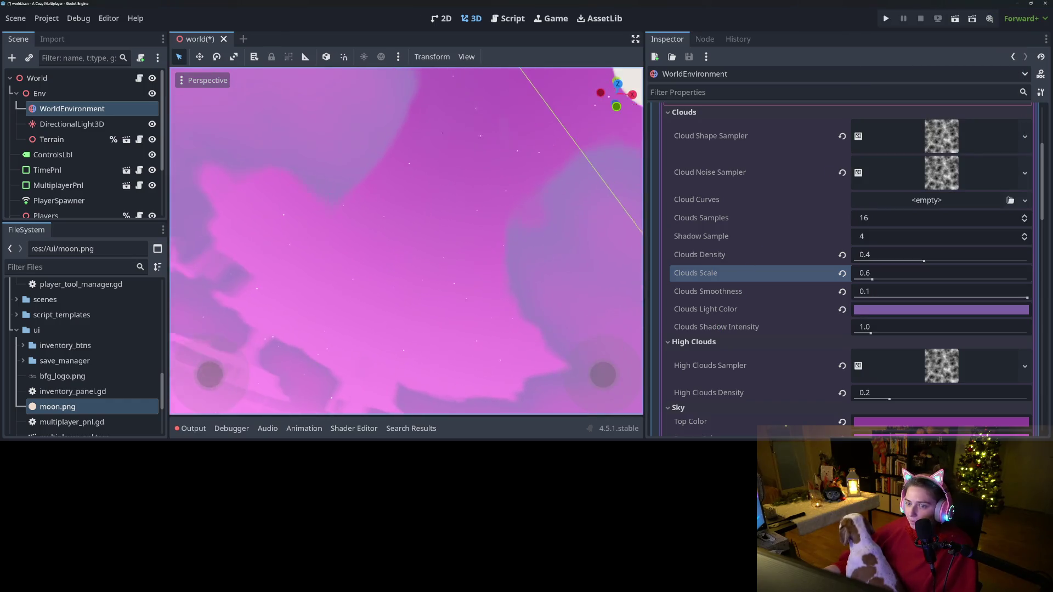
# - Save the world scene and run the game
pyautogui.moveTo(469, 259); pyautogui.dragTo(468, 260)
pyautogui.scroll(5, 468, 259)
pyautogui.hotkey('ctrl', 's')
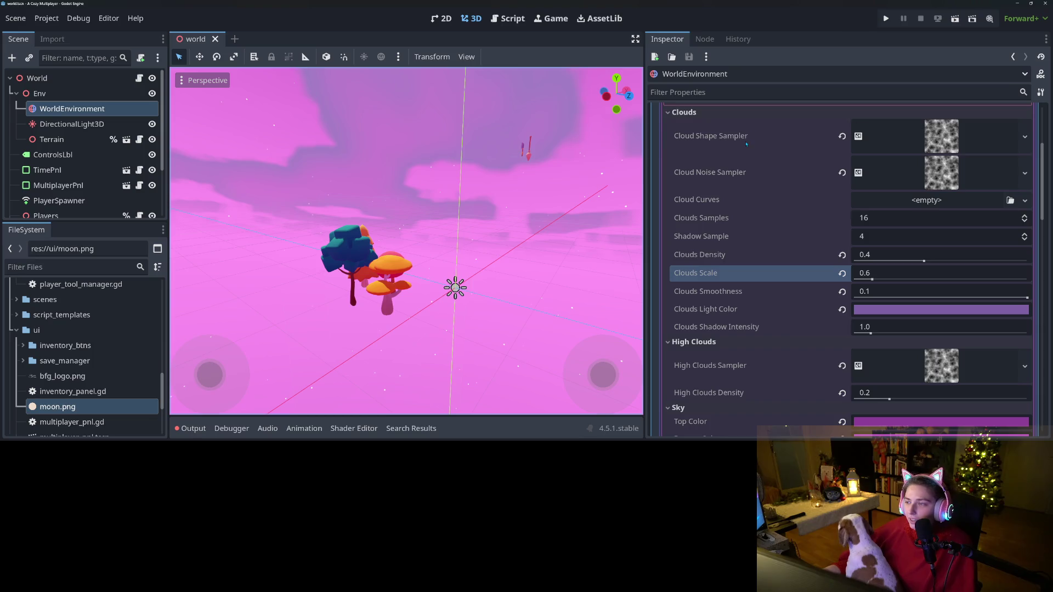
pyautogui.click(886, 19)
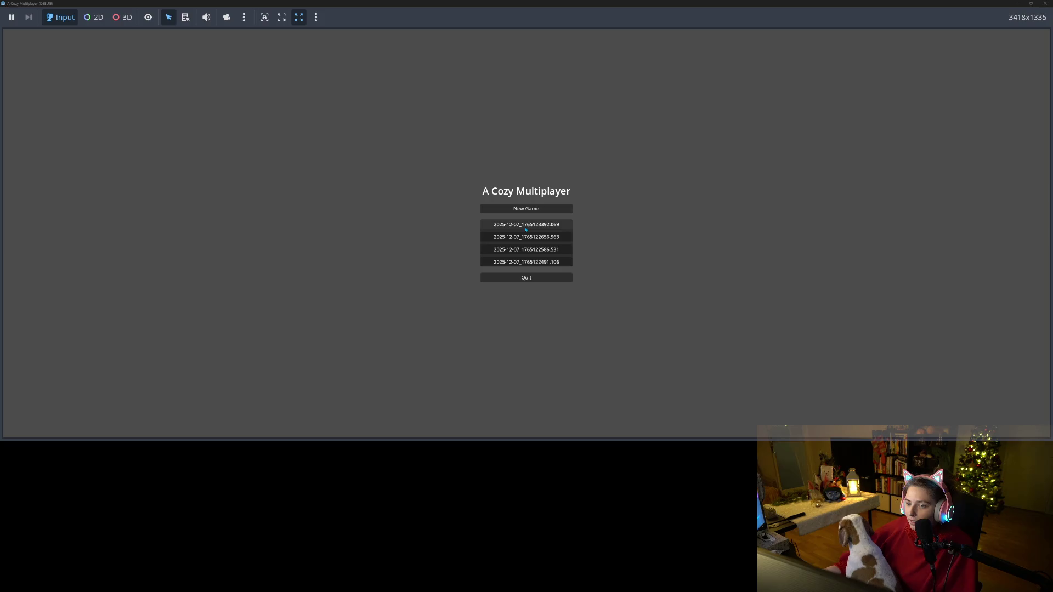
# - Start a New Game, jump off the platform and walk the witch onto the next platform
pyautogui.click(537, 210)
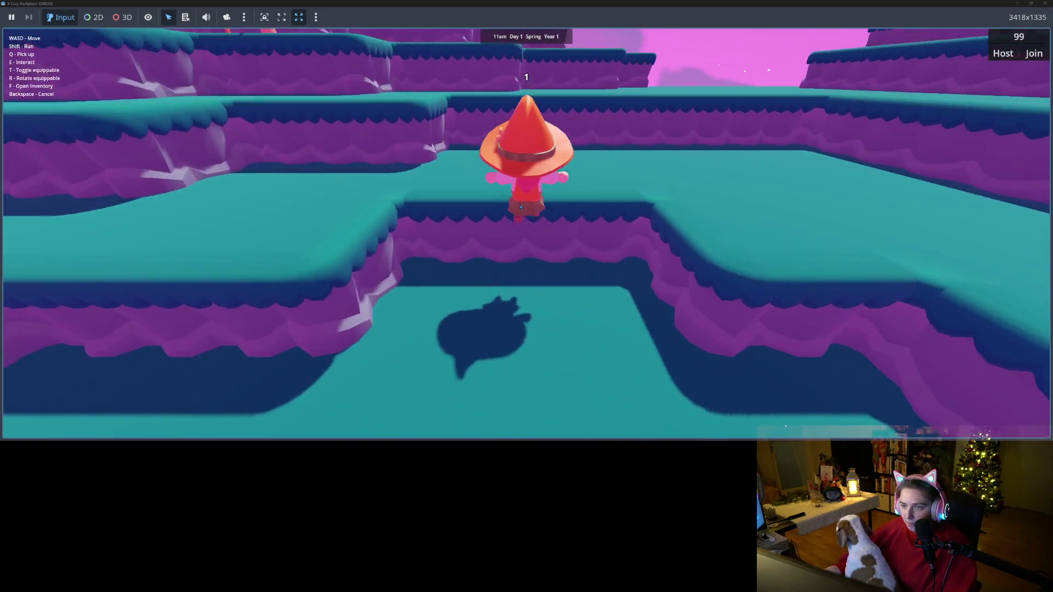
pyautogui.press('a')
pyautogui.press('space')
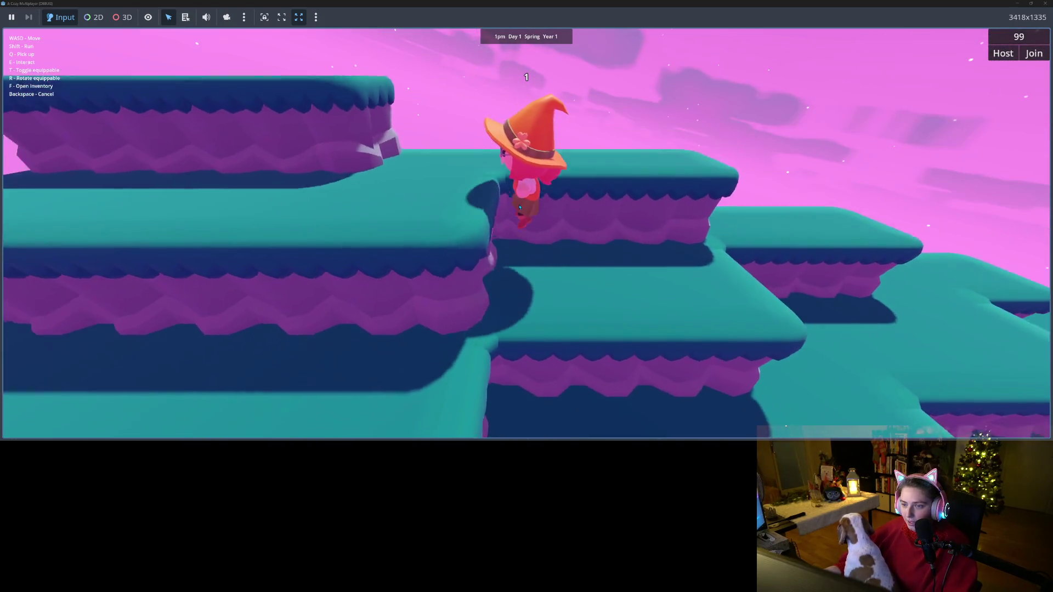
pyautogui.press('d')
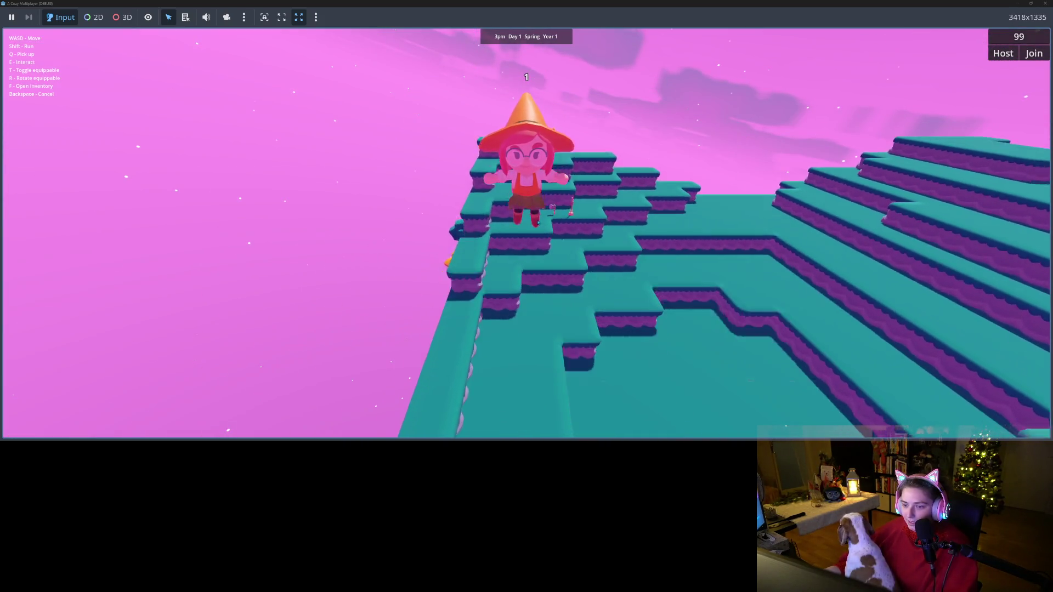
pyautogui.press('s')
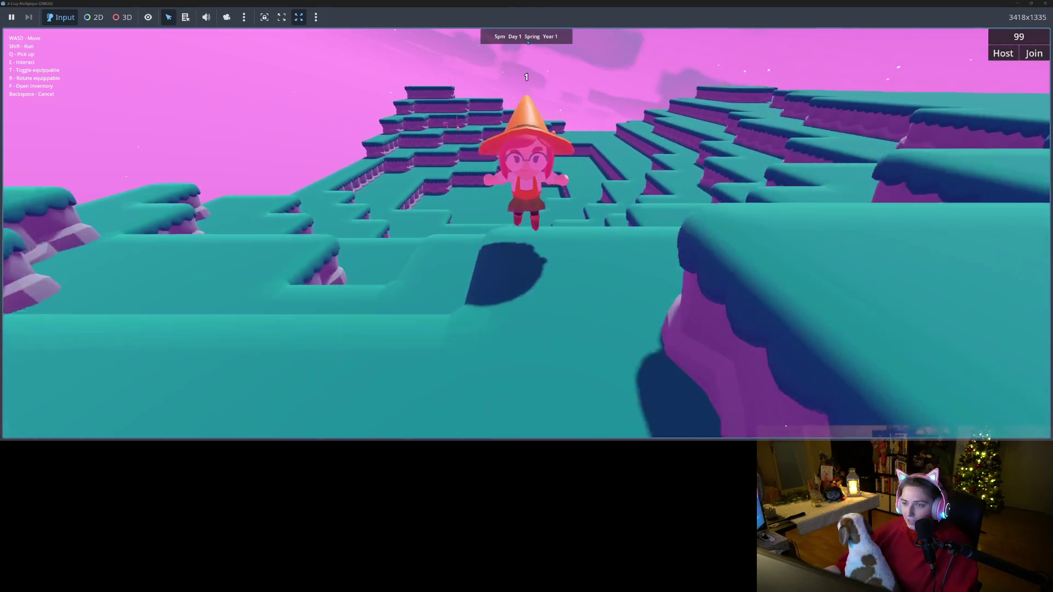
pyautogui.press('w')
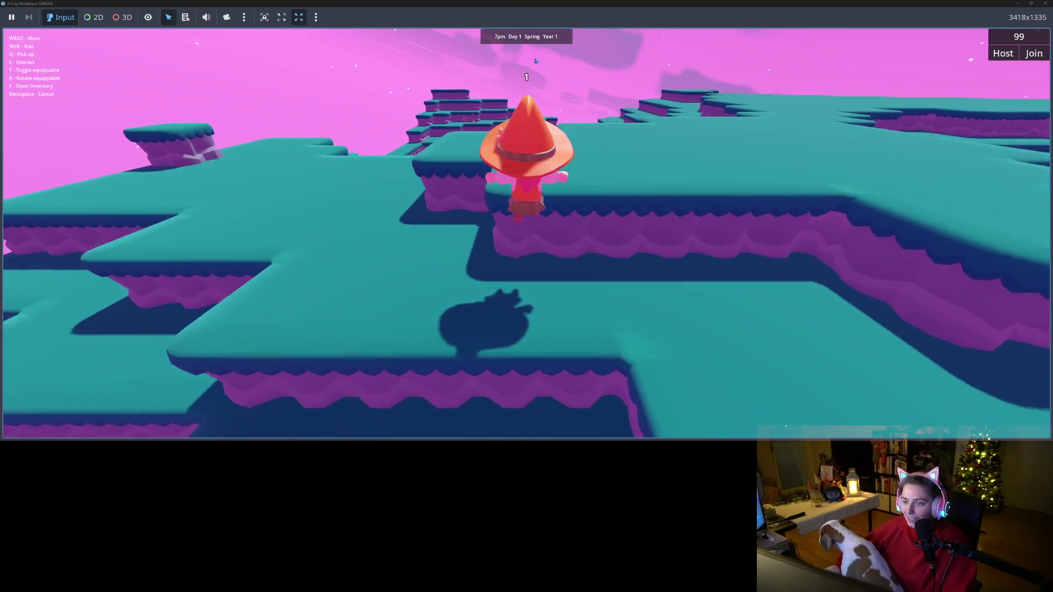
pyautogui.press('w')
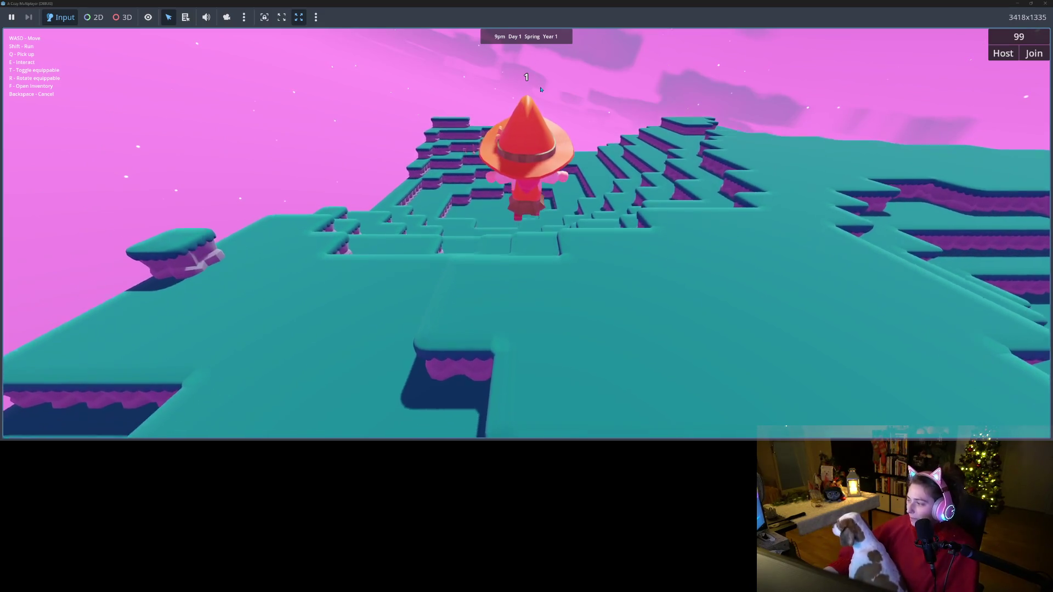
pyautogui.press('w')
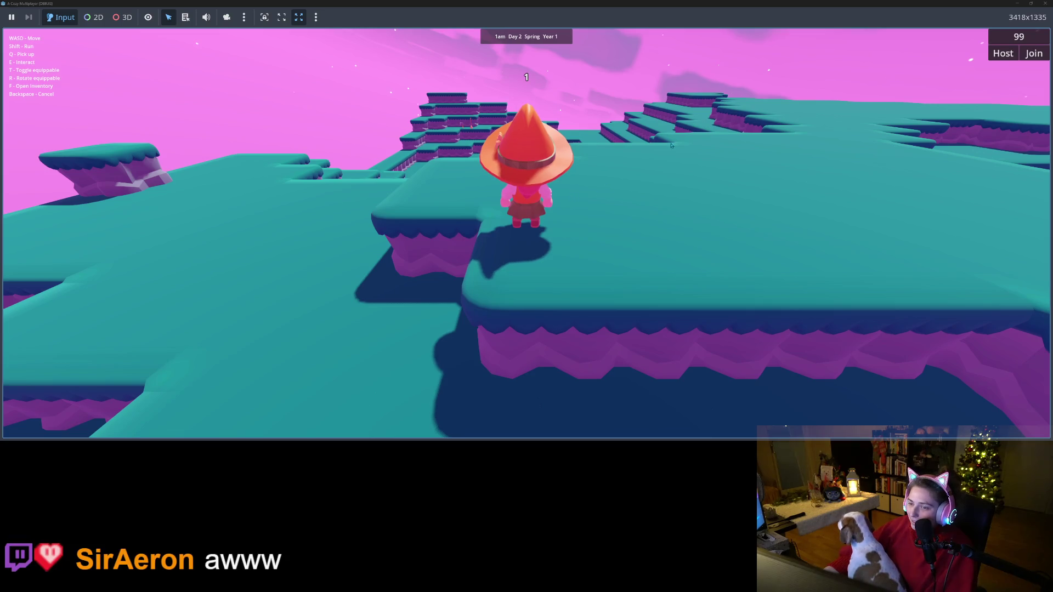
# - Walk across the floating islands toward the distant trees, then close the game window
pyautogui.press('w')
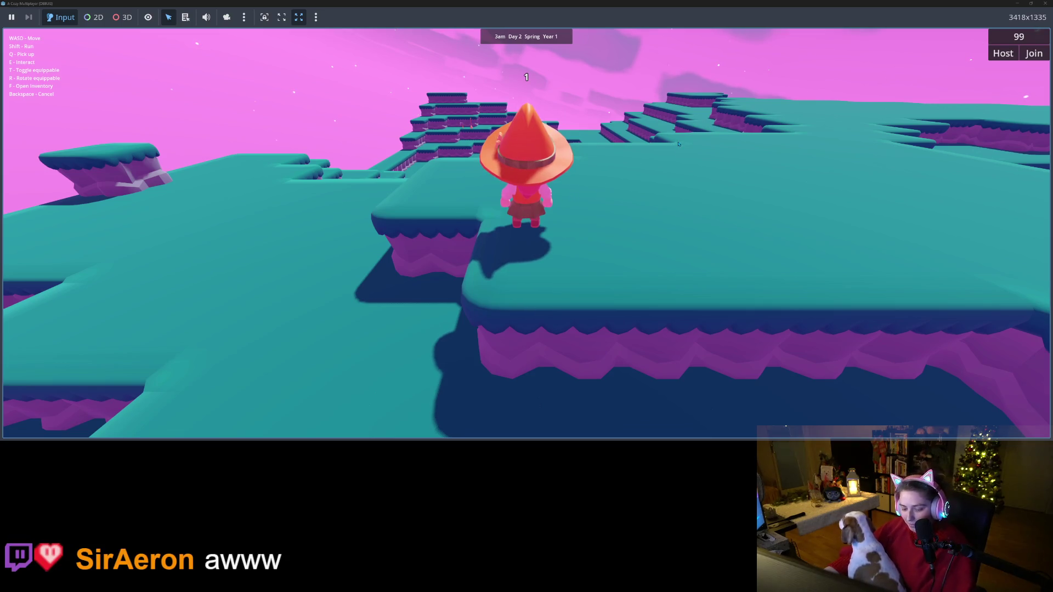
pyautogui.press('w')
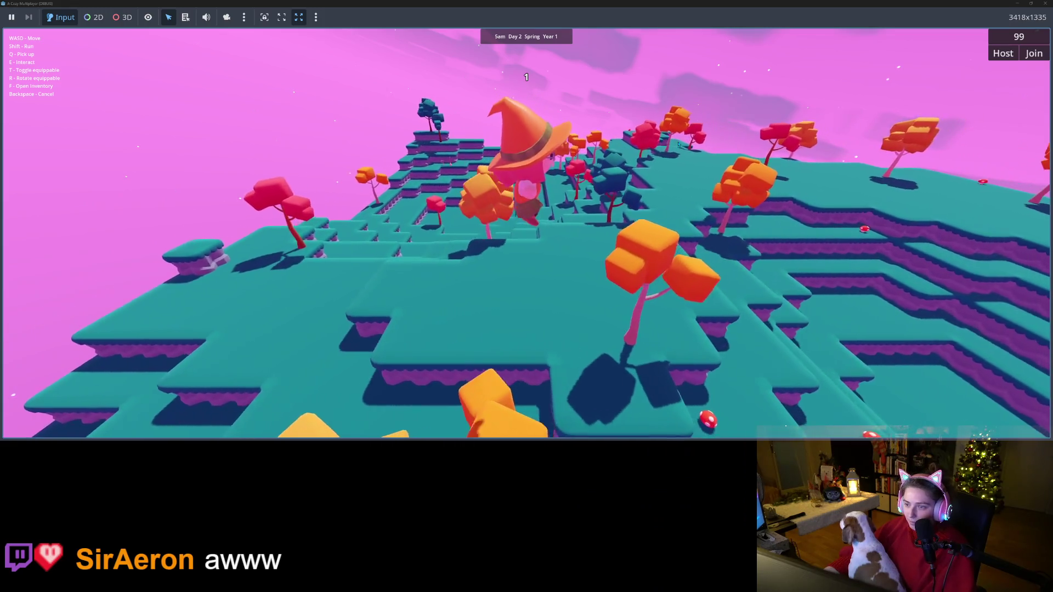
pyautogui.press('w')
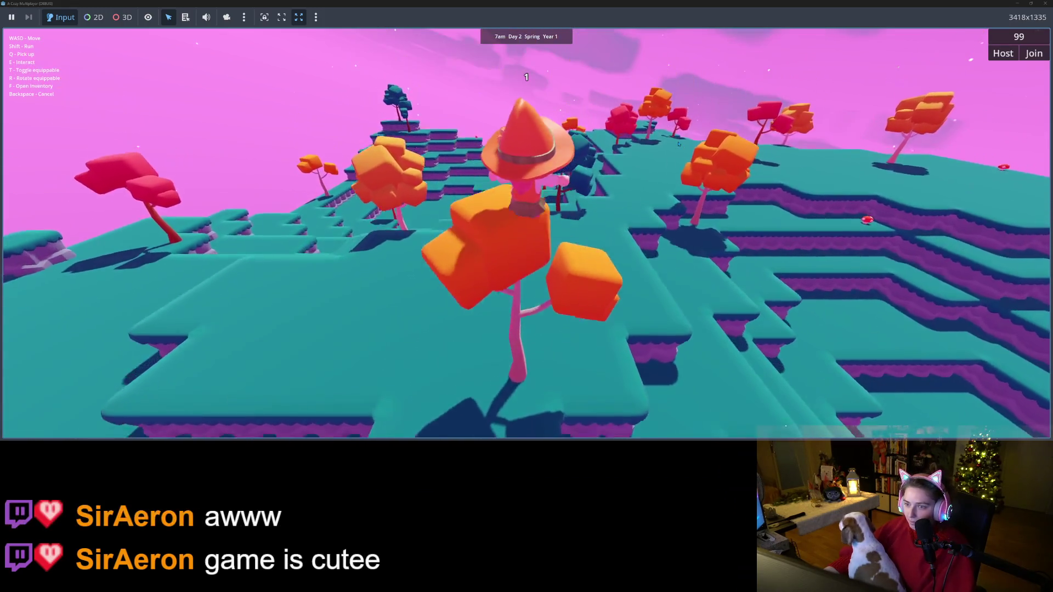
pyautogui.press('s')
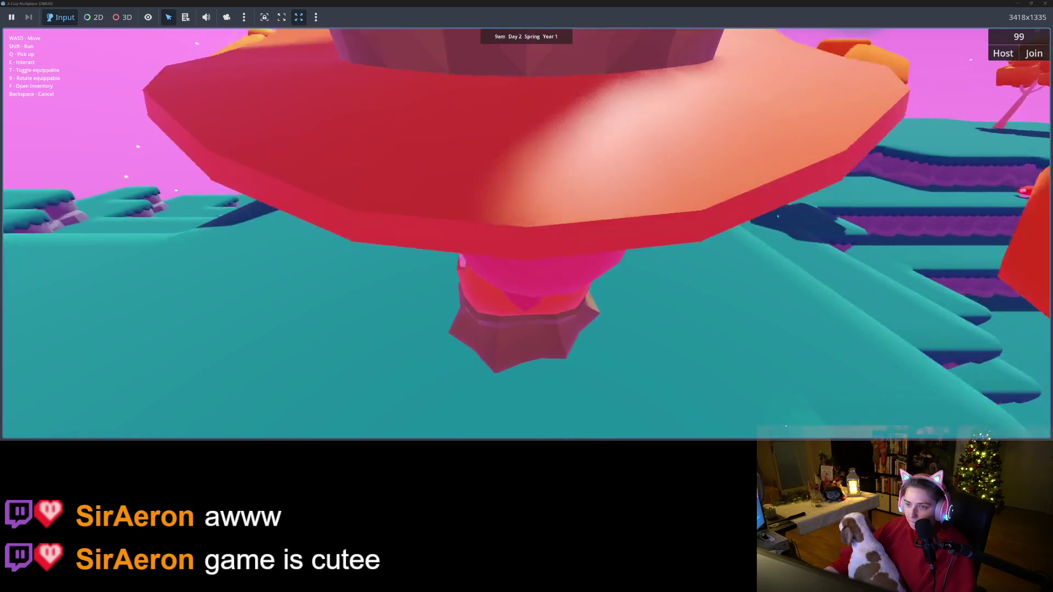
pyautogui.press('w')
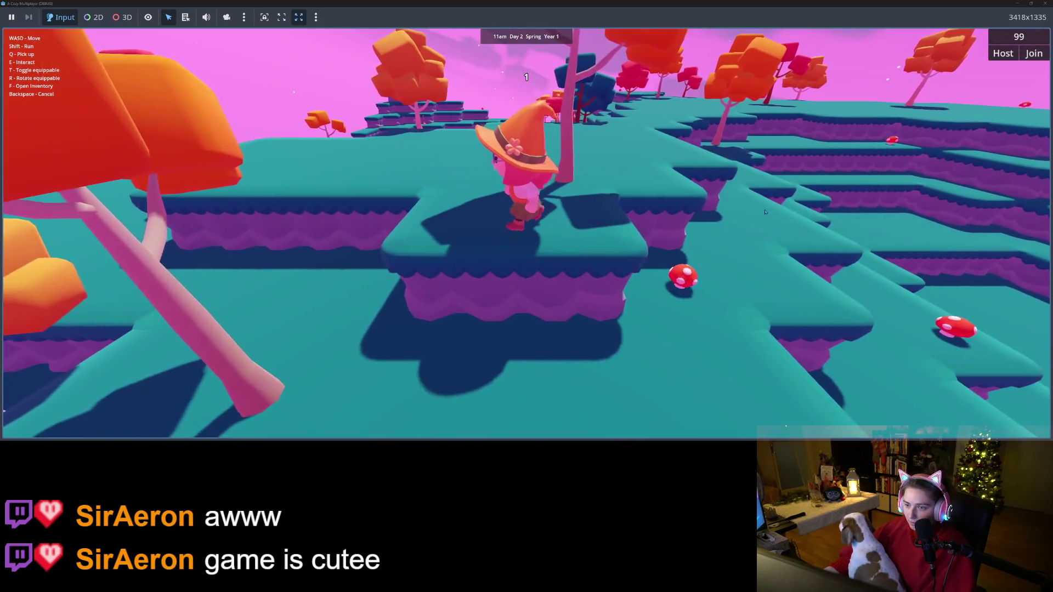
pyautogui.press('w')
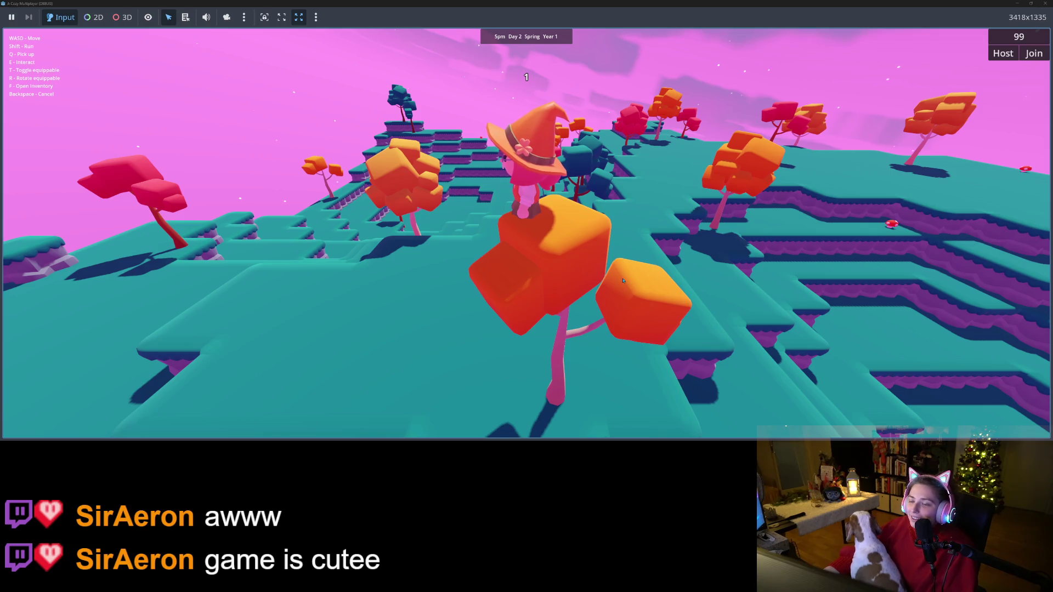
pyautogui.click(1045, 3)
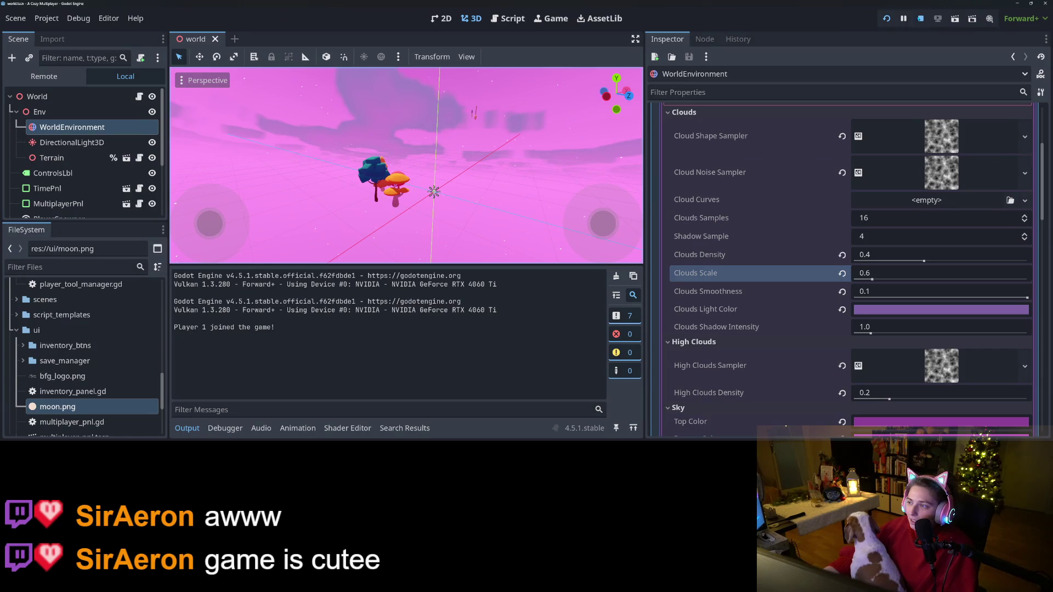
# - Change the Sun Scatter to a muted salmon red (#b56352) and run the project again
pyautogui.scroll(-5, 799, 342)
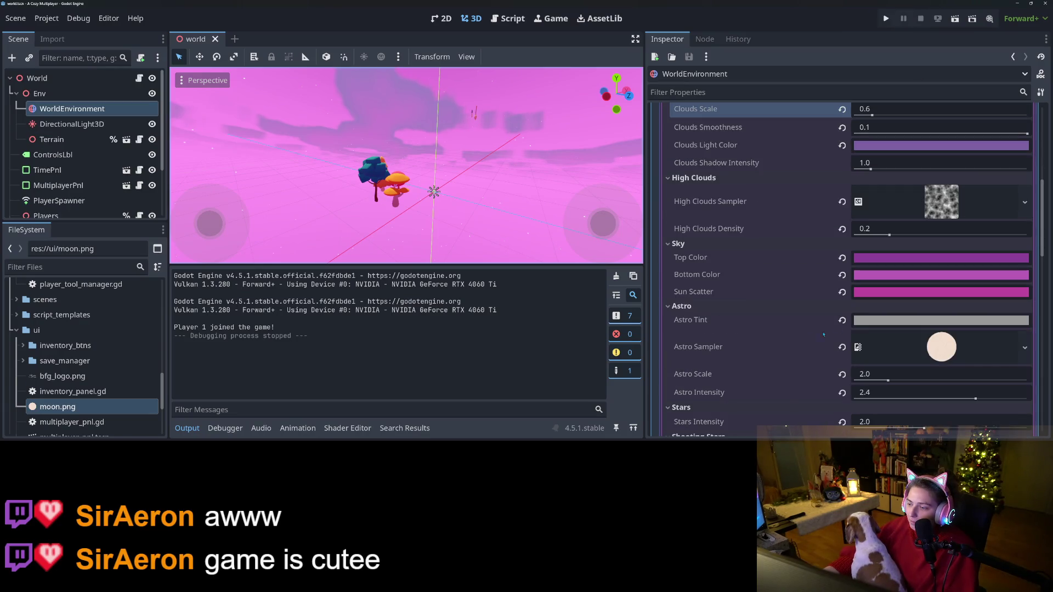
pyautogui.click(900, 292)
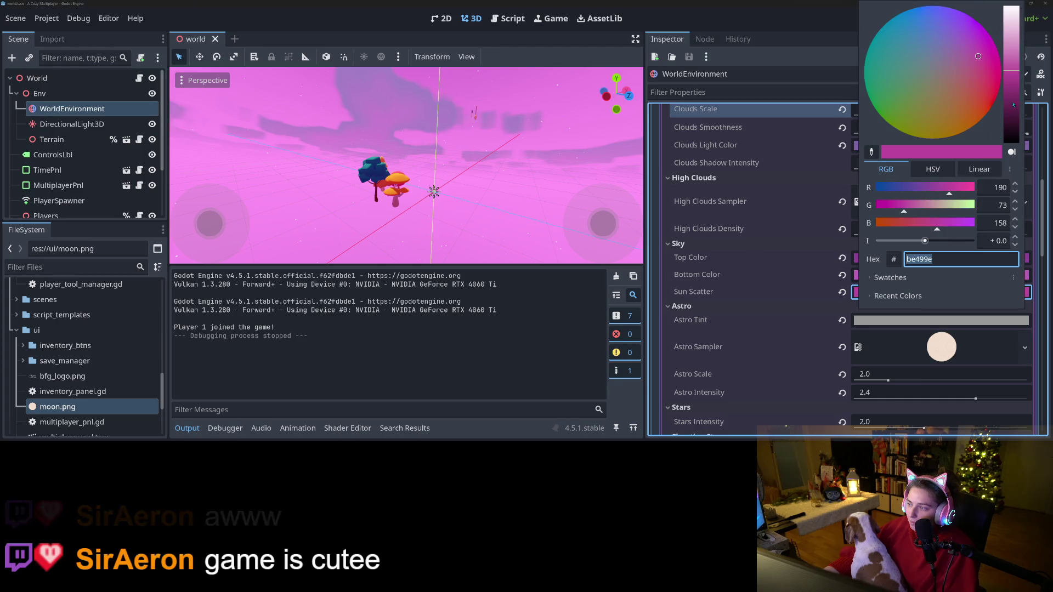
pyautogui.moveTo(970, 65)
pyautogui.mouseDown()
pyautogui.moveTo(945, 72)
pyautogui.moveTo(964, 92)
pyautogui.mouseUp()
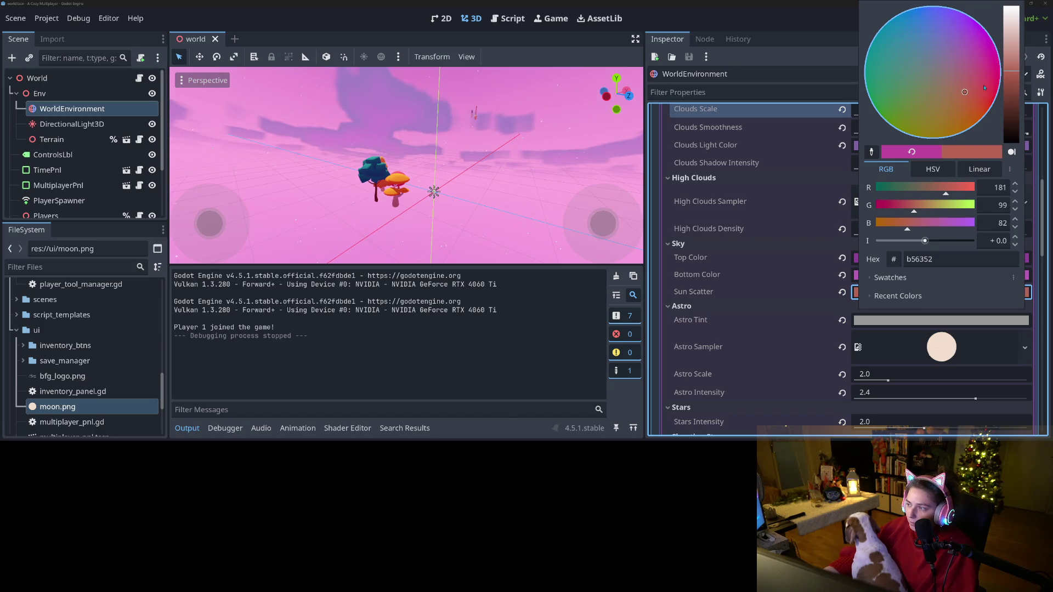
pyautogui.click(774, 258)
pyautogui.click(886, 18)
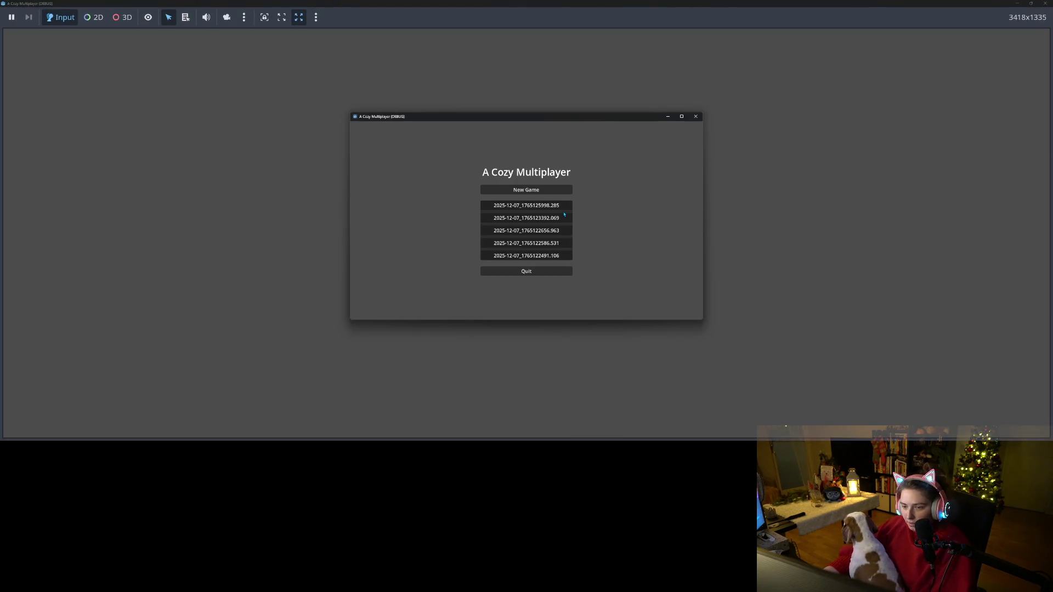
# - Maximize the game window, load the first save, walk around, then stop the project with F8
pyautogui.click(675, 115)
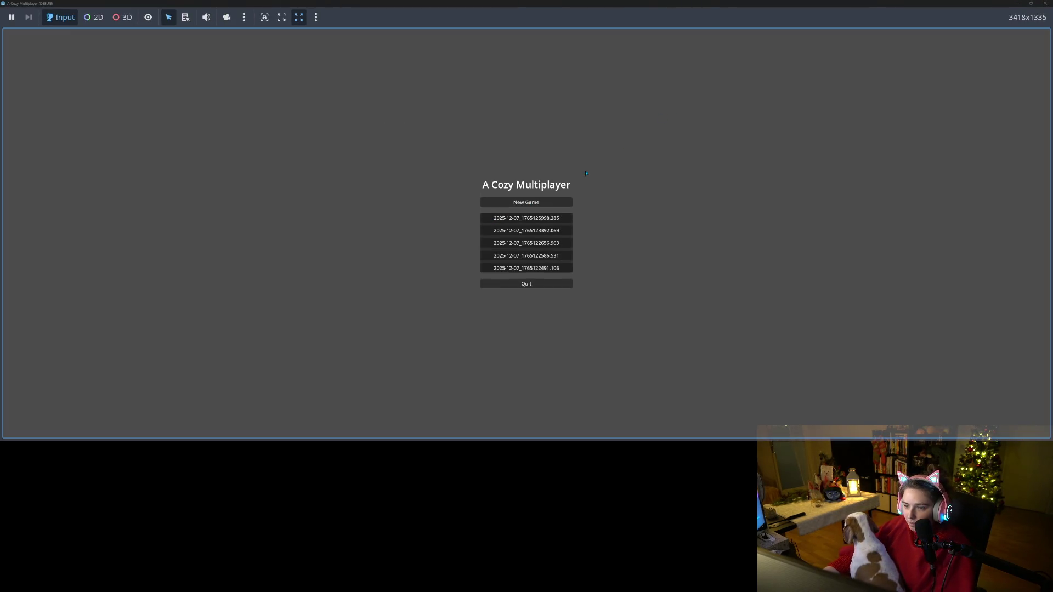
pyautogui.click(542, 220)
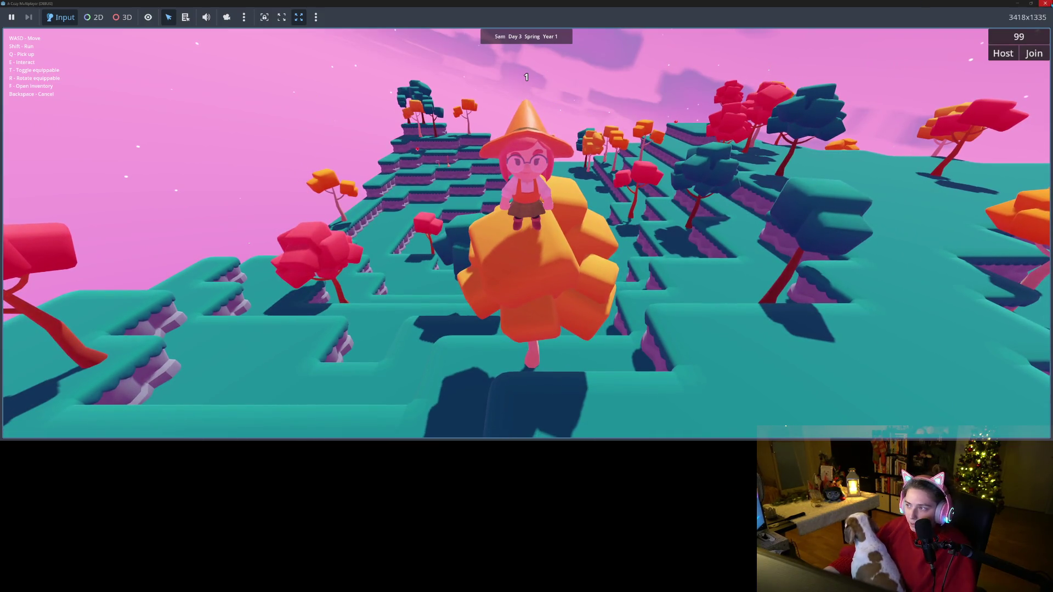
pyautogui.press('F5')
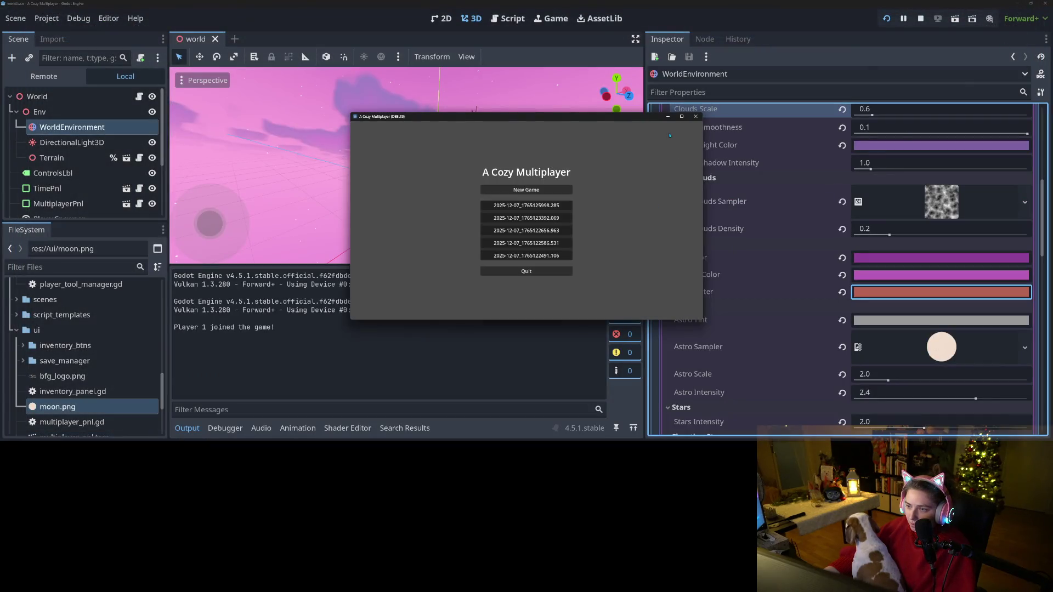
pyautogui.press('F8')
pyautogui.moveTo(379, 237); pyautogui.dragTo(438, 225)
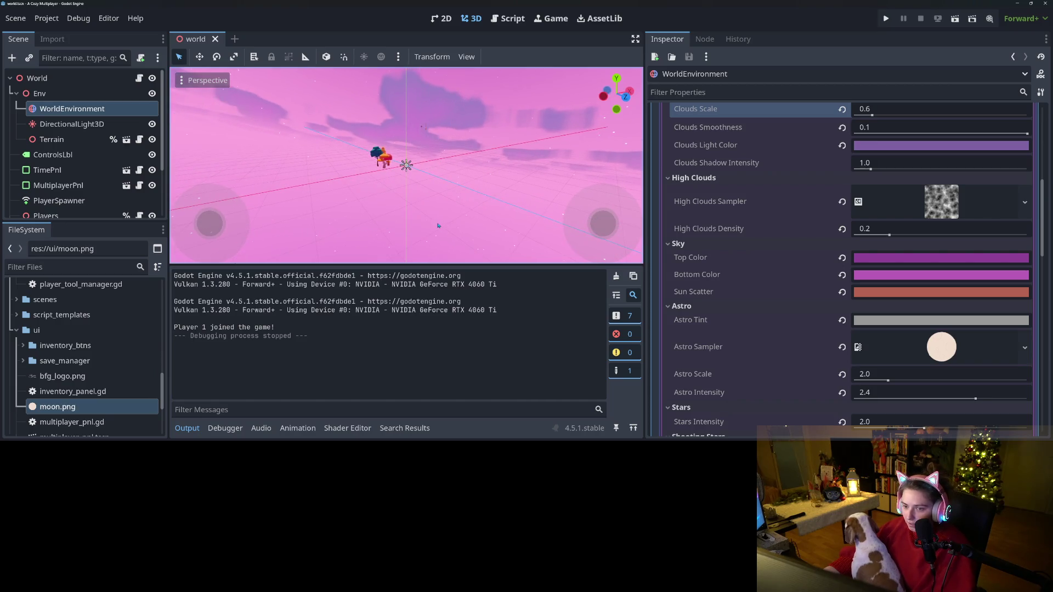
# - Switch to a front view and set the sky rotation to X 0°, Y 209.5°, Z 0°
pyautogui.press('KP_1')
pyautogui.scroll(1, 417, 157)
pyautogui.moveTo(416, 157); pyautogui.dragTo(416, 138)
pyautogui.scroll(-3, 752, 351)
pyautogui.scroll(-8, 751, 350)
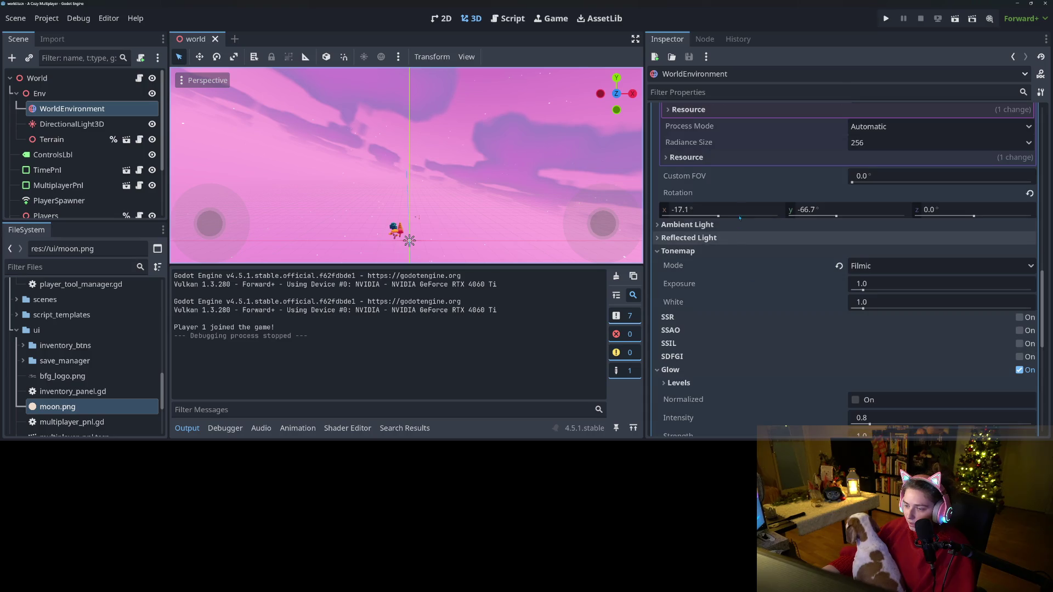
pyautogui.moveTo(973, 216); pyautogui.dragTo(969, 216)
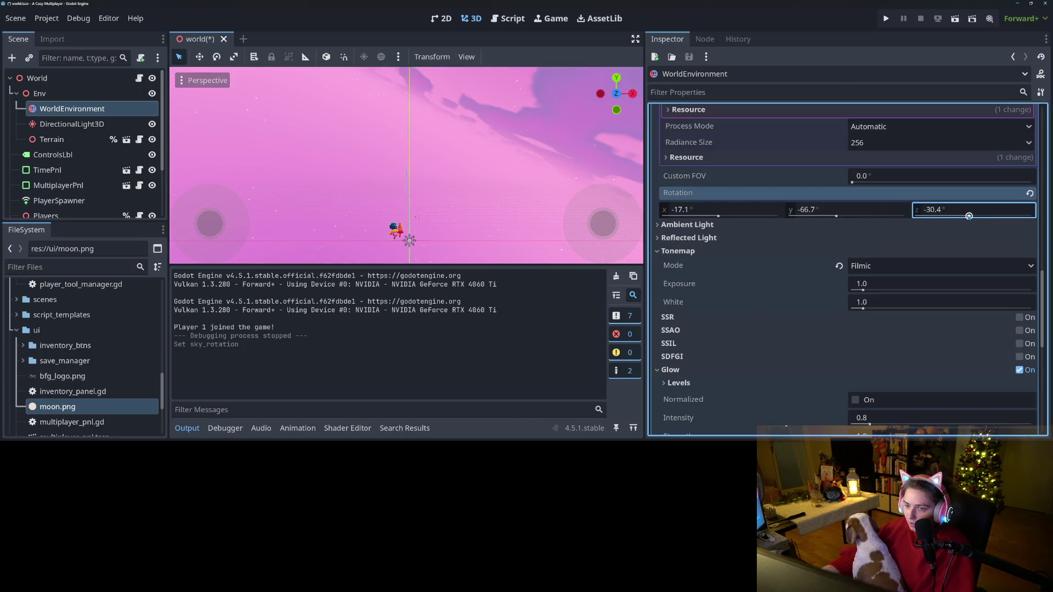
pyautogui.click(969, 216)
pyautogui.write('0')
pyautogui.press('Return')
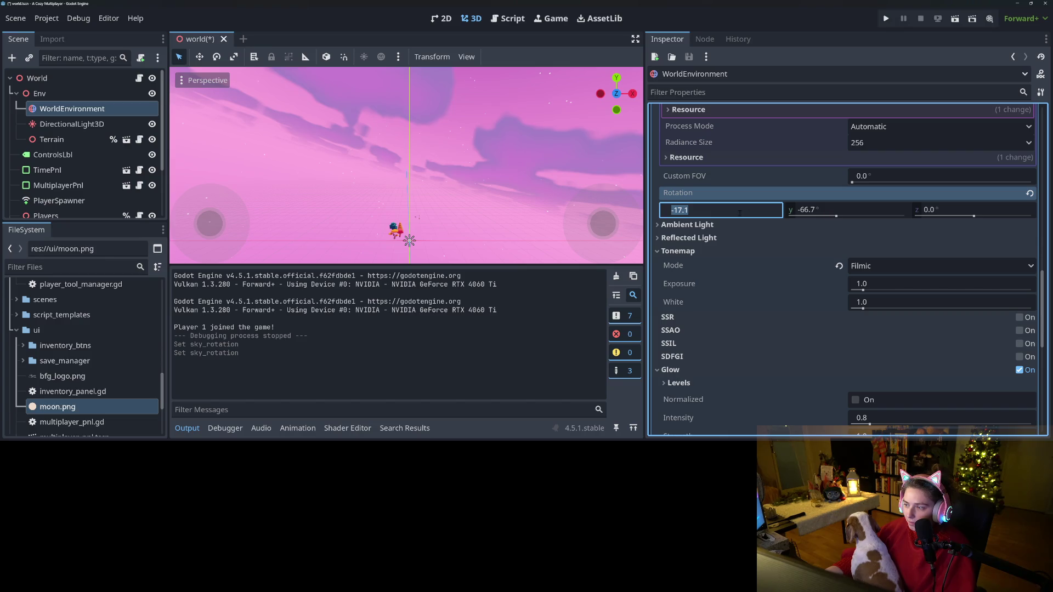
pyautogui.write('0')
pyautogui.press('Return')
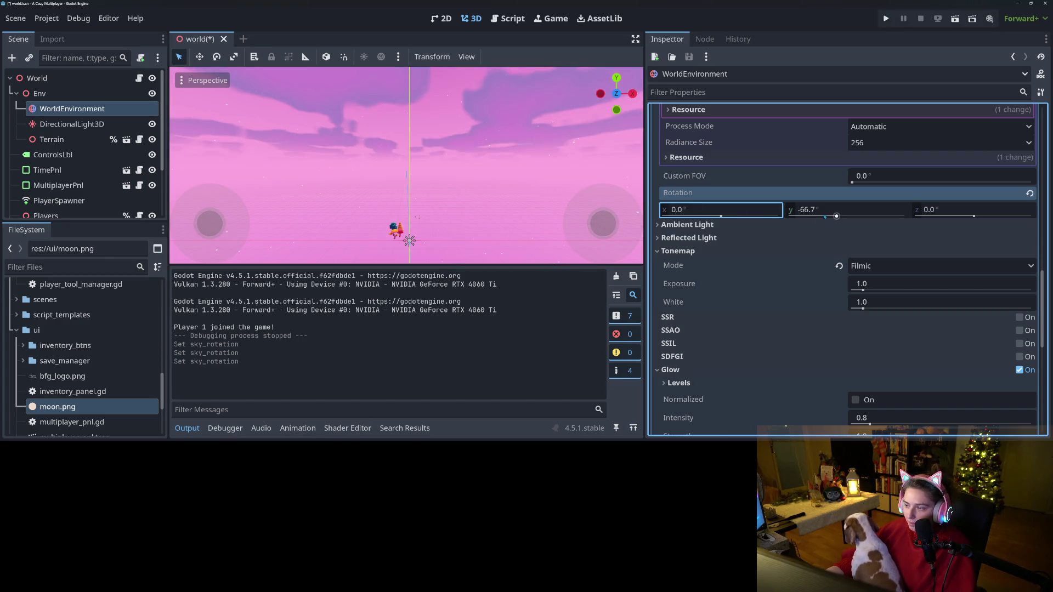
pyautogui.moveTo(836, 216); pyautogui.dragTo(882, 229)
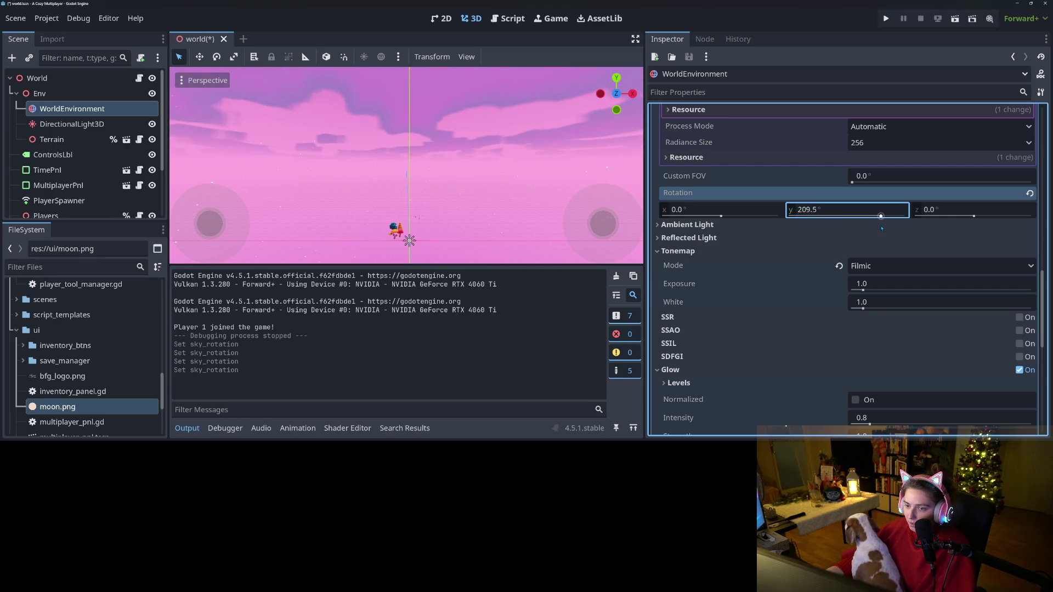
pyautogui.scroll(-3, 712, 251)
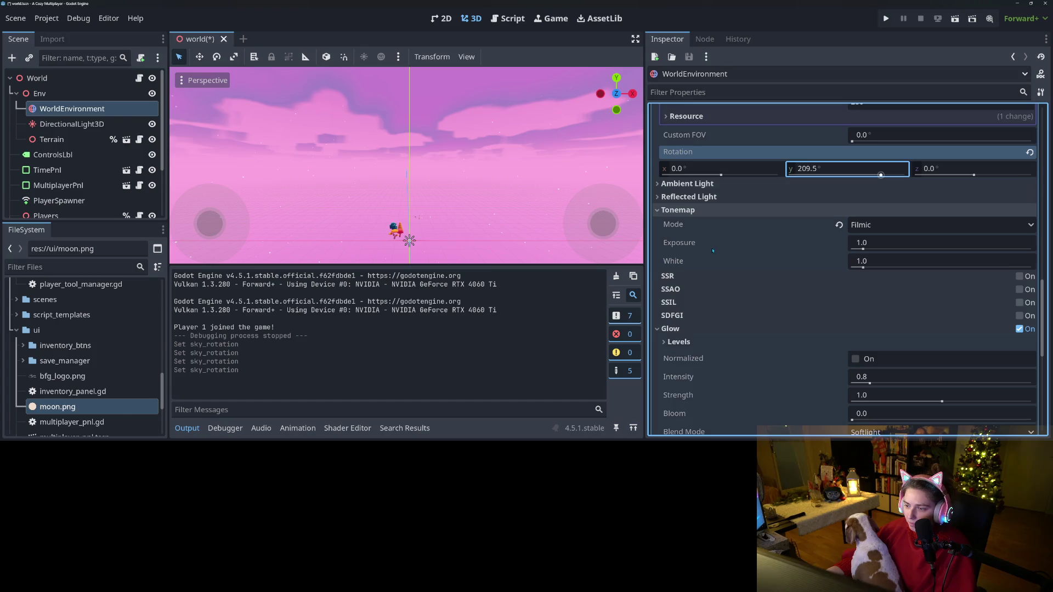
pyautogui.scroll(-4, 713, 251)
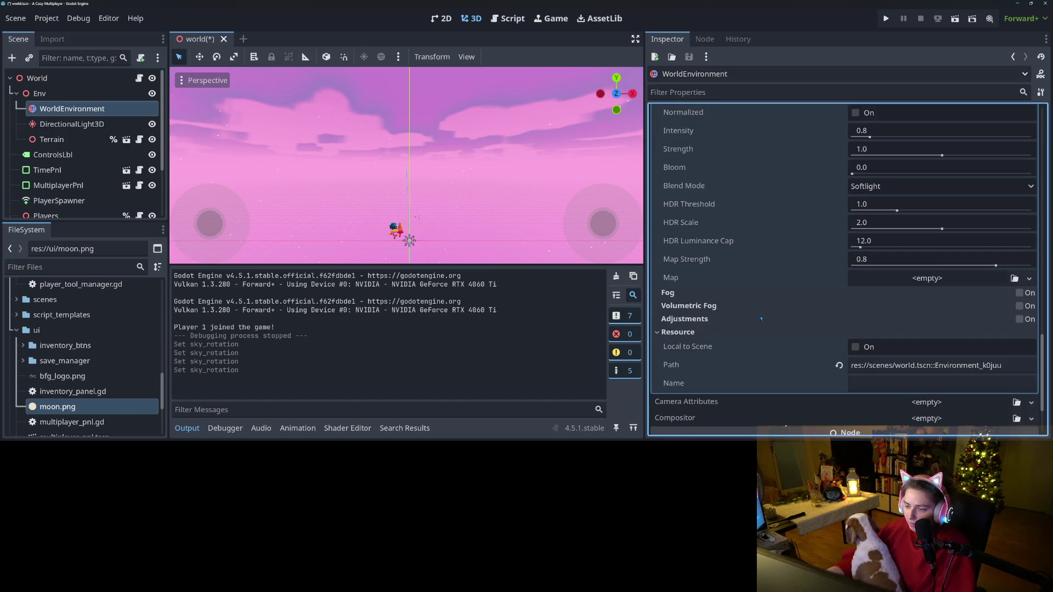
pyautogui.scroll(10, 761, 318)
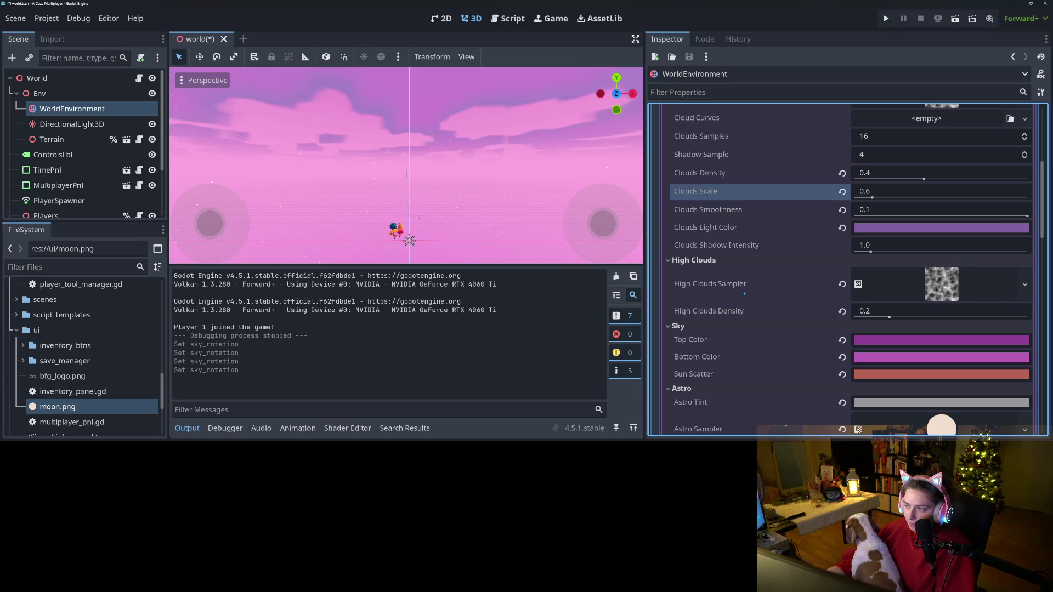
pyautogui.scroll(-3, 744, 294)
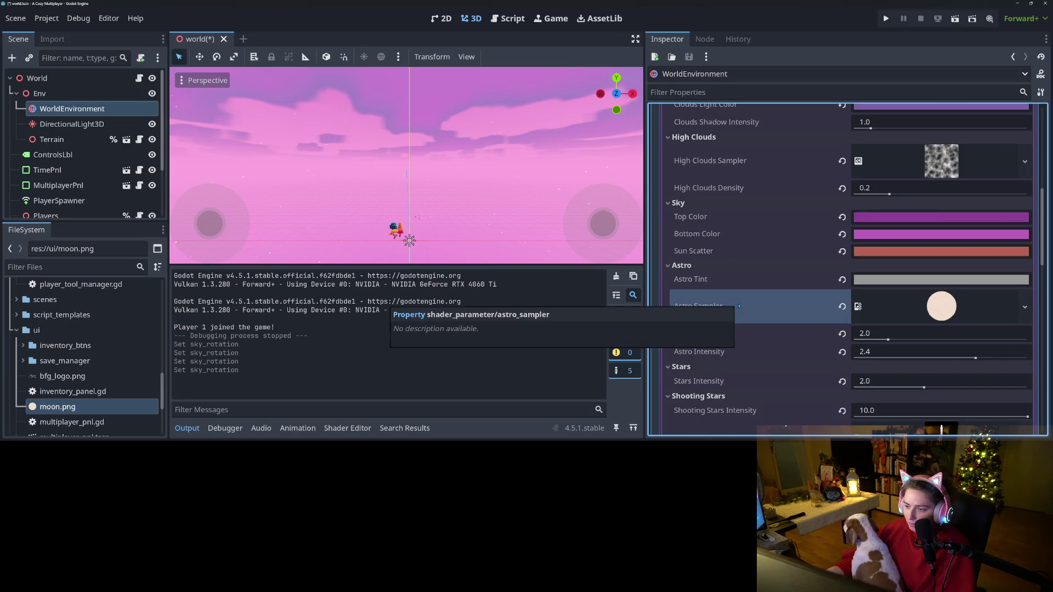
pyautogui.scroll(-4, 748, 302)
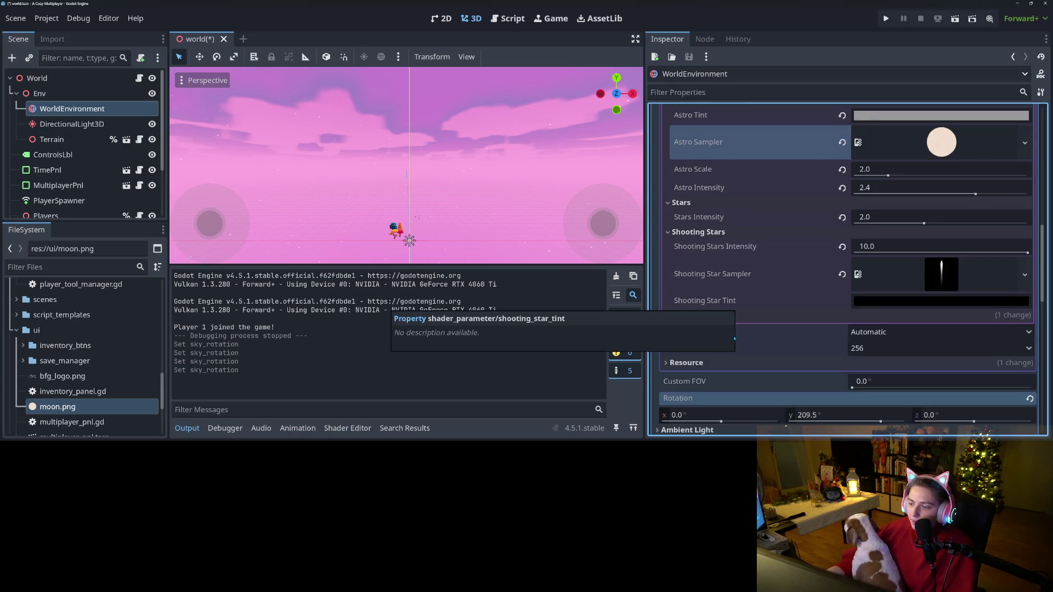
pyautogui.scroll(-3, 740, 310)
pyautogui.moveTo(721, 298)
pyautogui.mouseDown()
pyautogui.moveTo(731, 298)
pyautogui.moveTo(713, 298)
pyautogui.mouseUp()
pyautogui.click(713, 293)
pyautogui.write('0')
pyautogui.press('Return')
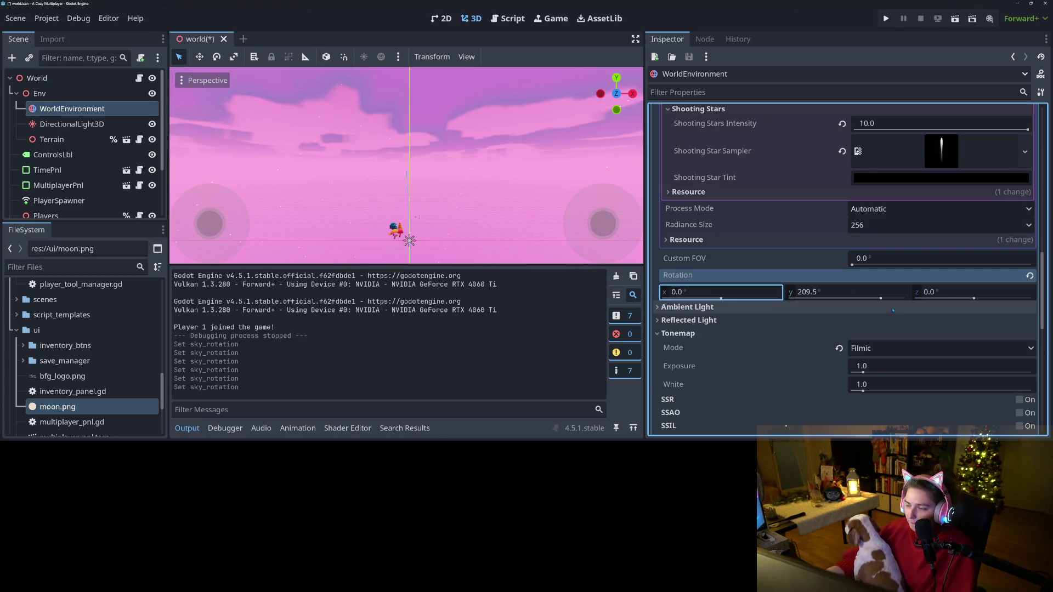
pyautogui.scroll(10, 856, 312)
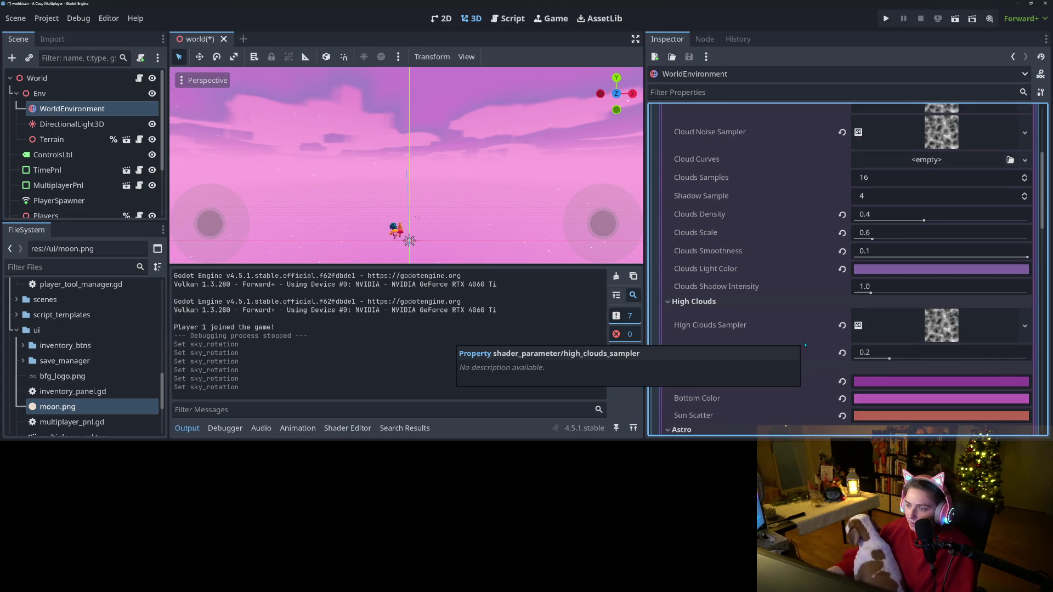
pyautogui.scroll(5, 805, 345)
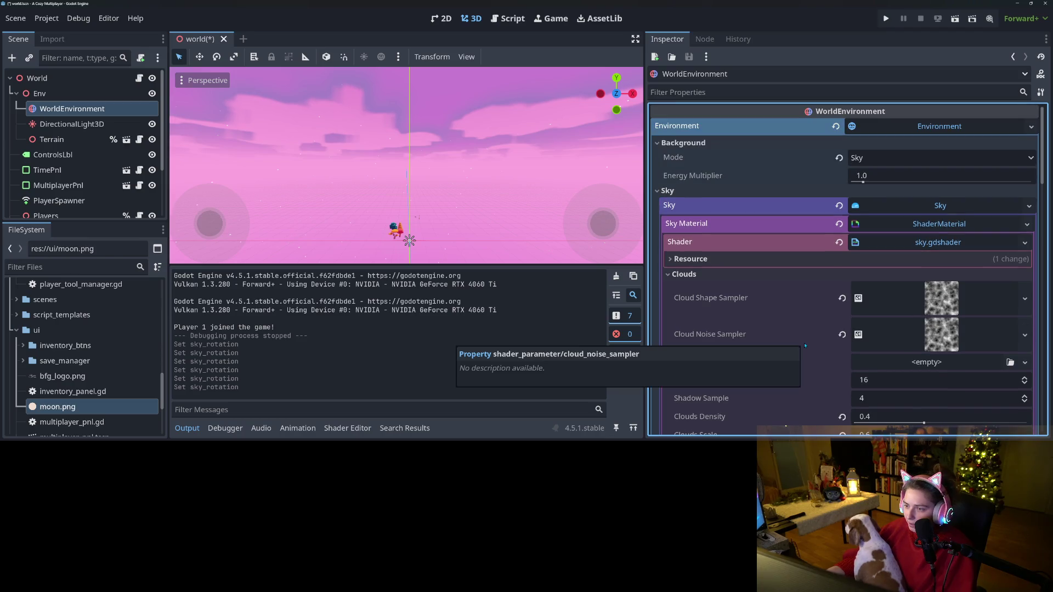
pyautogui.scroll(-1, 808, 264)
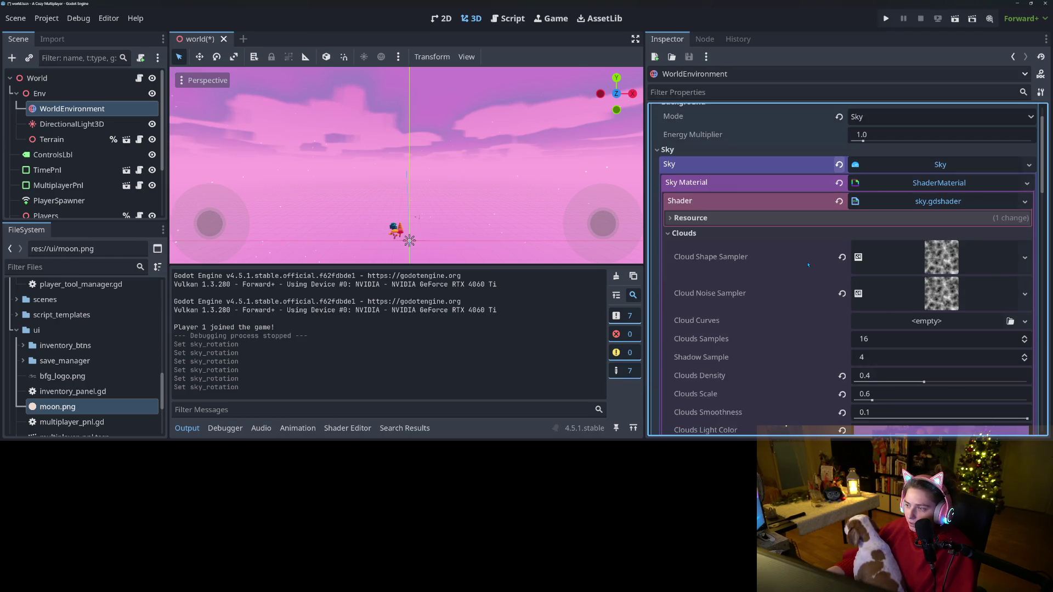
pyautogui.scroll(1, 857, 125)
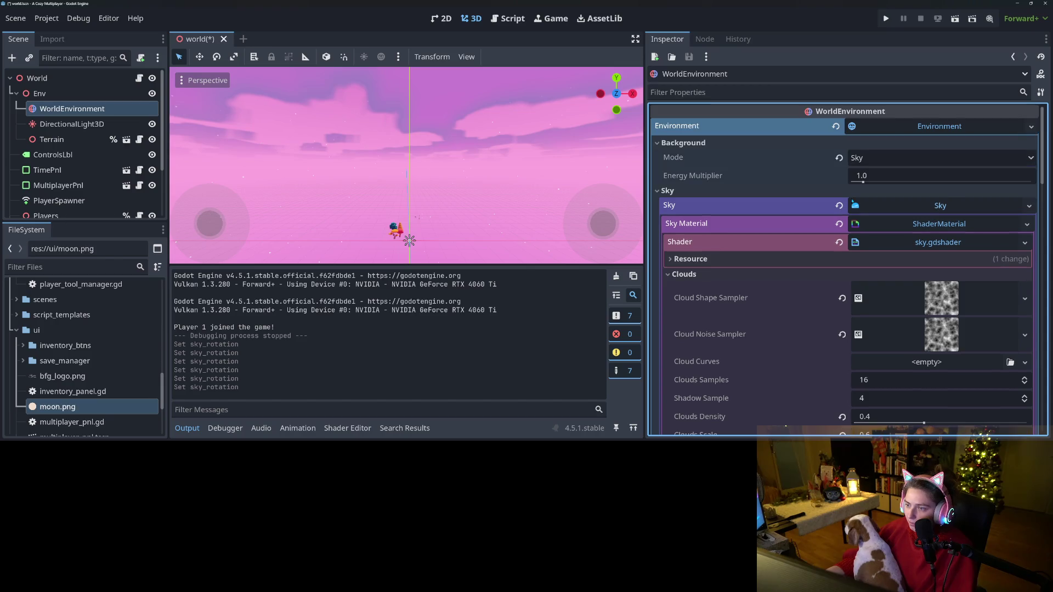
pyautogui.click(881, 158)
pyautogui.click(882, 158)
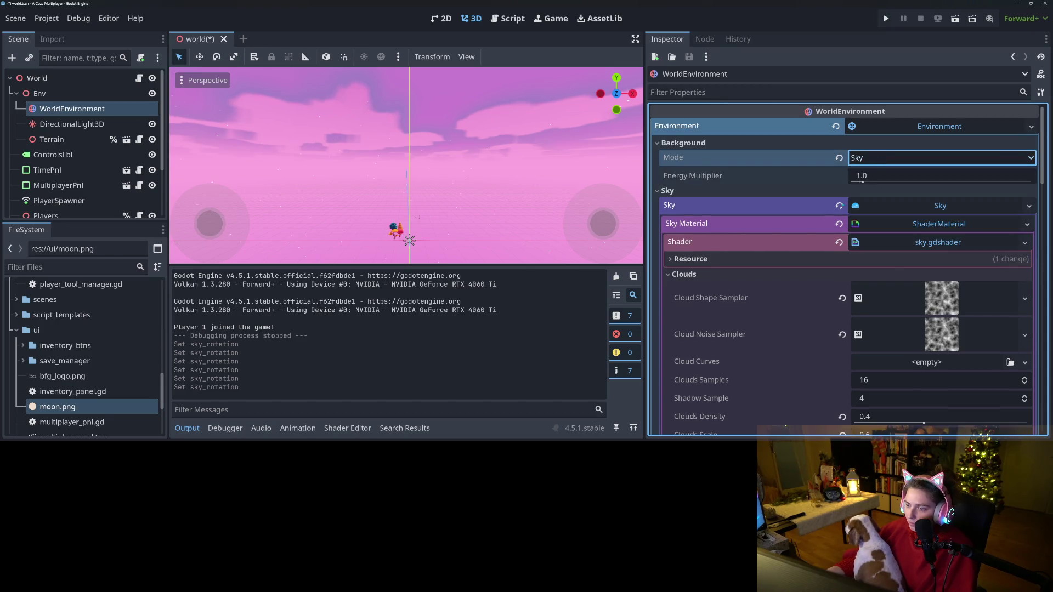
pyautogui.scroll(-4, 796, 264)
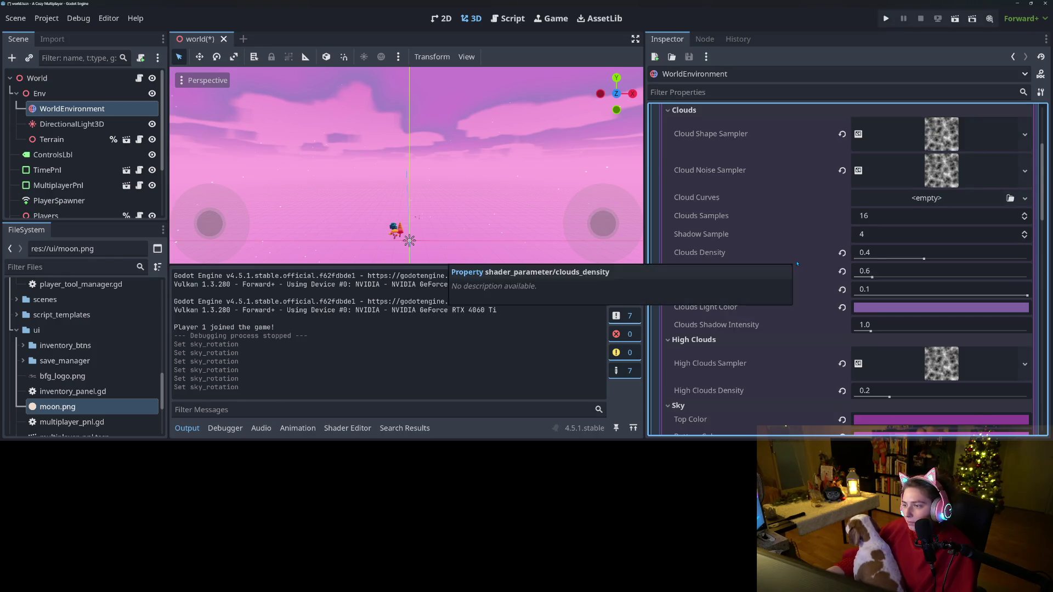
pyautogui.scroll(-2, 796, 264)
pyautogui.scroll(-1, 797, 264)
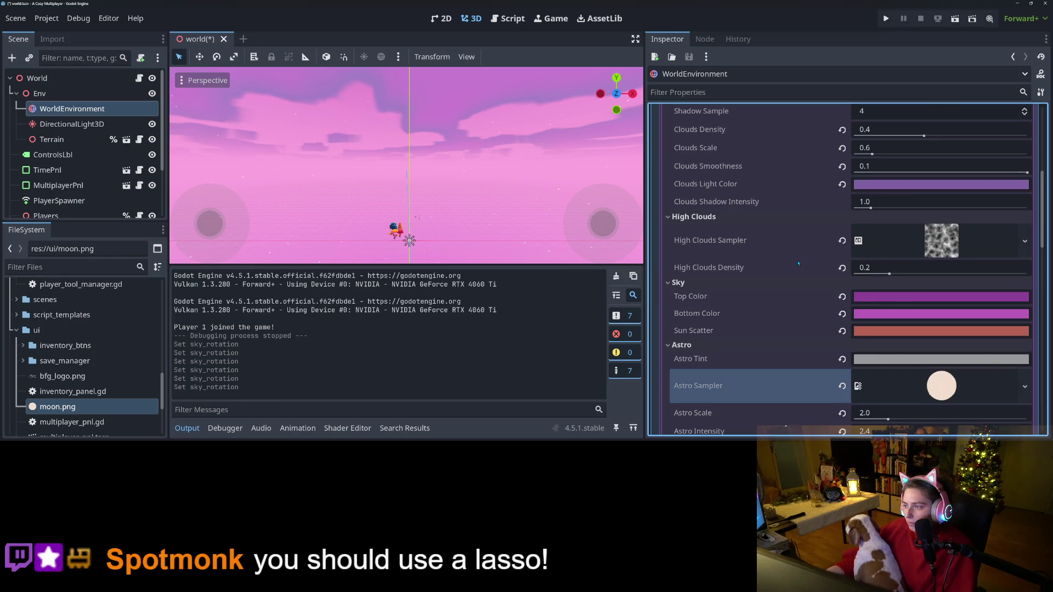
pyautogui.scroll(-1, 798, 263)
pyautogui.scroll(-1, 799, 264)
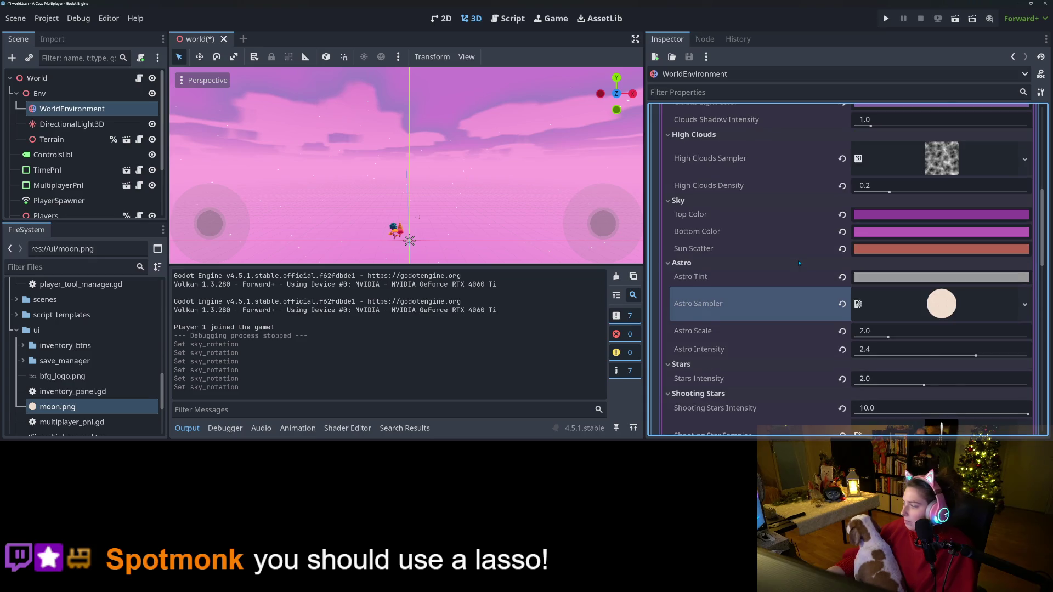
pyautogui.scroll(-1, 798, 263)
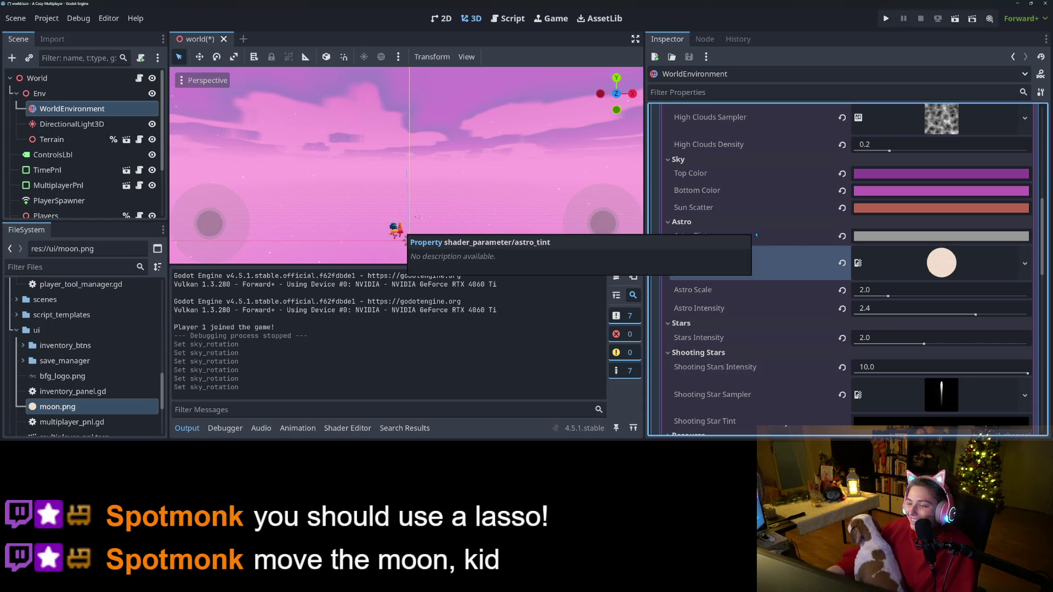
pyautogui.scroll(-1, 756, 234)
pyautogui.scroll(-4, 787, 263)
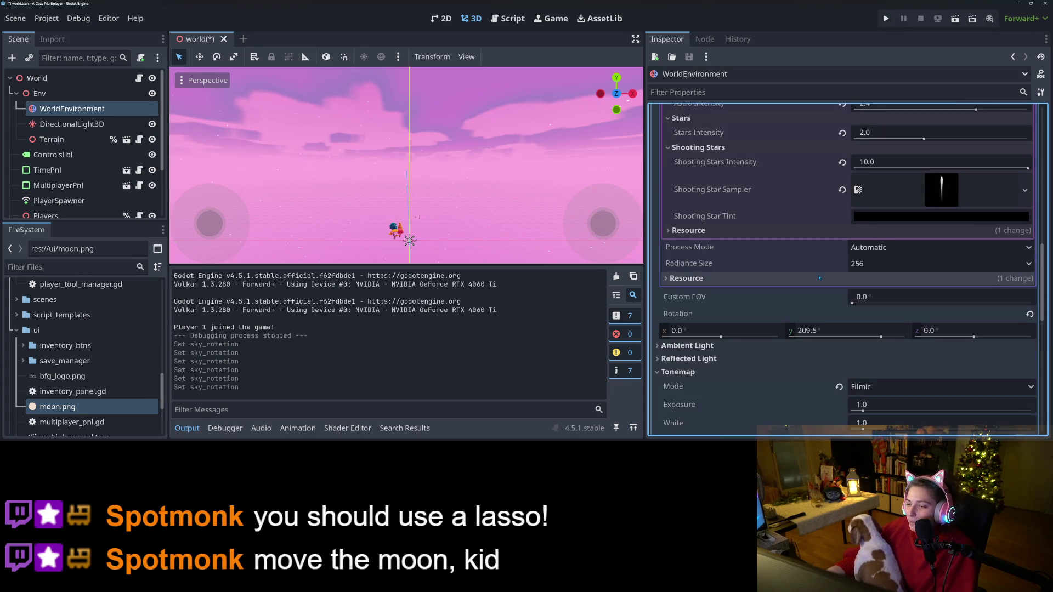
pyautogui.scroll(-3, 780, 281)
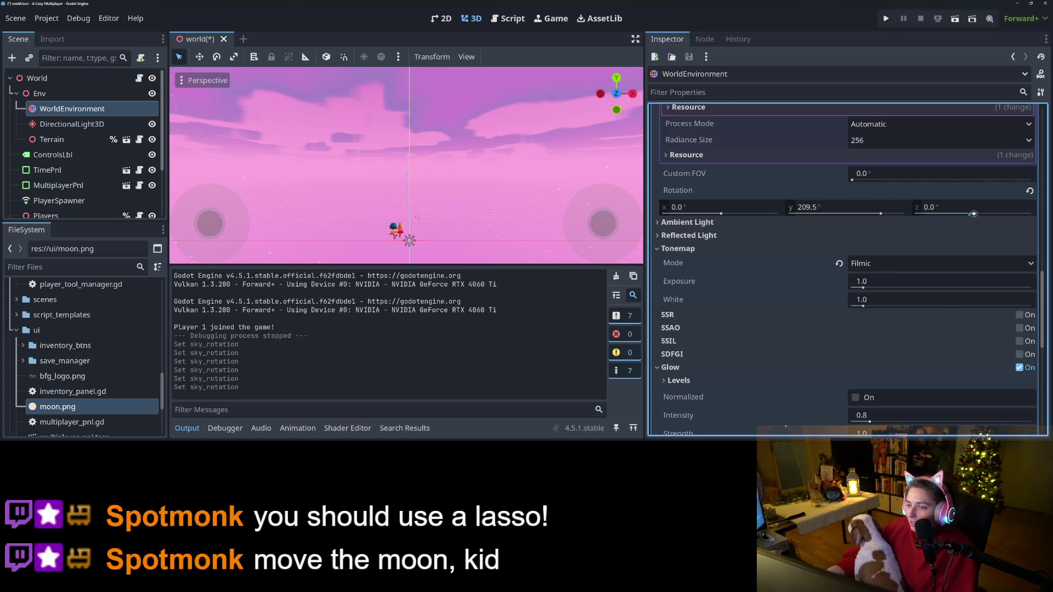
# - Preview sky angles by dragging the Z, X and Y rotation sliders
pyautogui.moveTo(974, 214); pyautogui.dragTo(980, 214)
pyautogui.click(852, 206)
pyautogui.write('0')
pyautogui.press('Return')
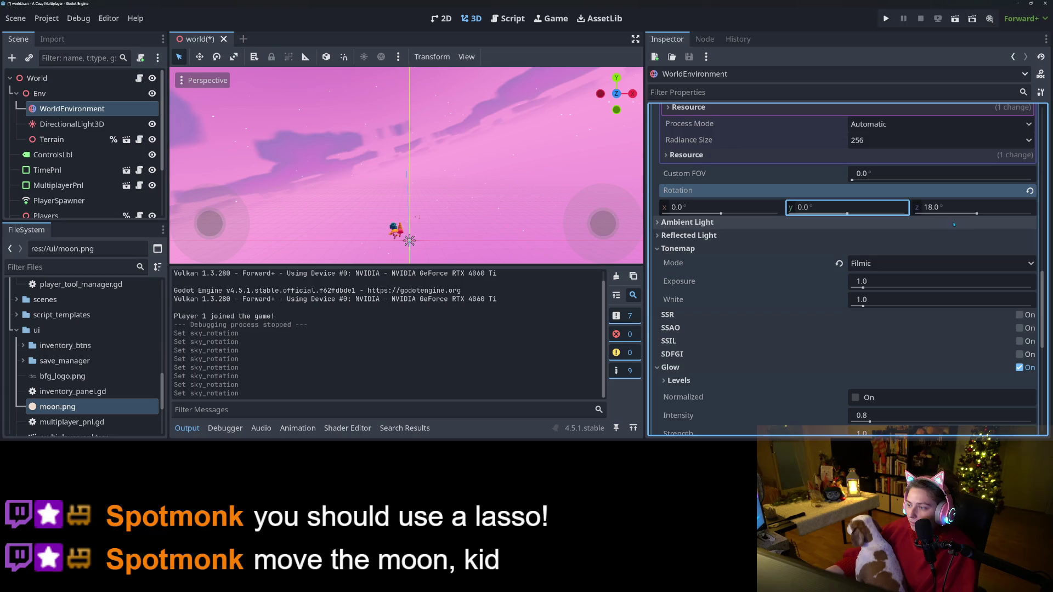
pyautogui.moveTo(976, 213); pyautogui.dragTo(990, 216)
pyautogui.moveTo(721, 214); pyautogui.dragTo(723, 214)
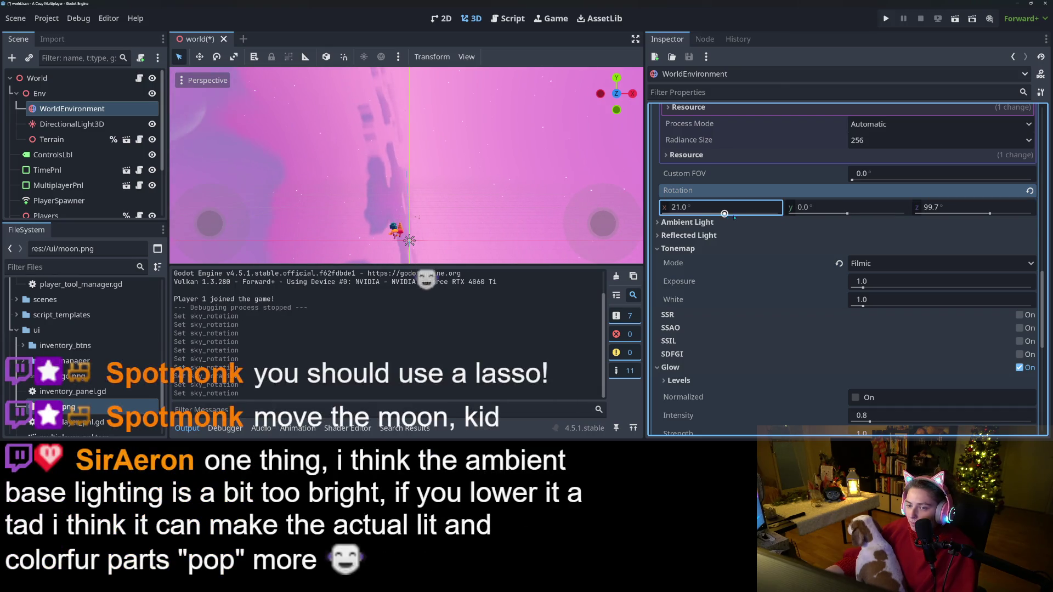
pyautogui.moveTo(847, 214); pyautogui.dragTo(853, 214)
# - Reset the sky rotation to 0° on Y, Z and X
pyautogui.click(854, 213)
pyautogui.write('0')
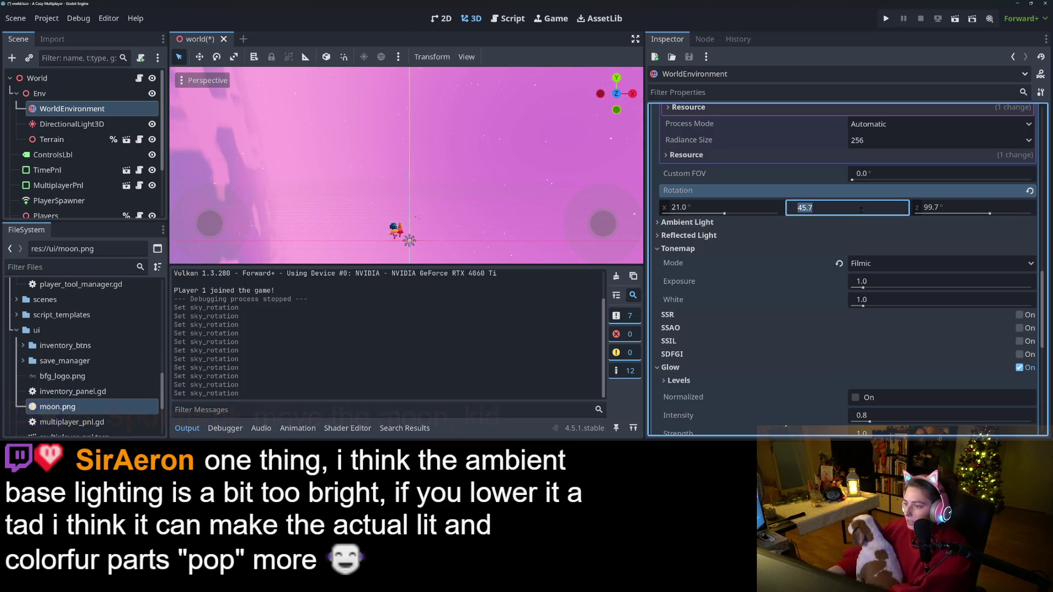
pyautogui.press('Tab')
pyautogui.write('0')
pyautogui.press('Return')
pyautogui.click(751, 208)
pyautogui.write('0')
pyautogui.press('Return')
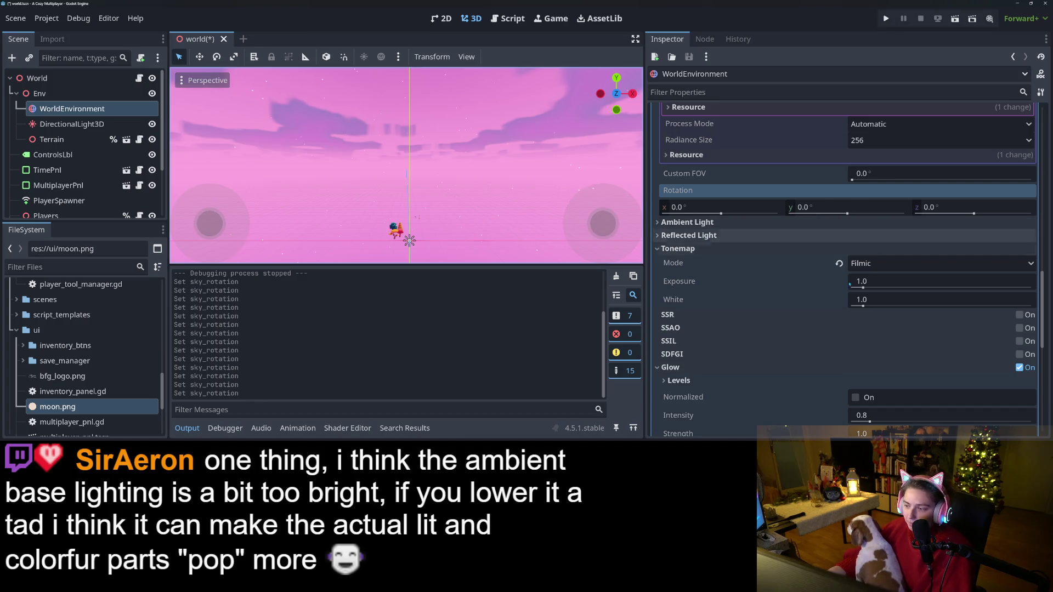
pyautogui.click(886, 266)
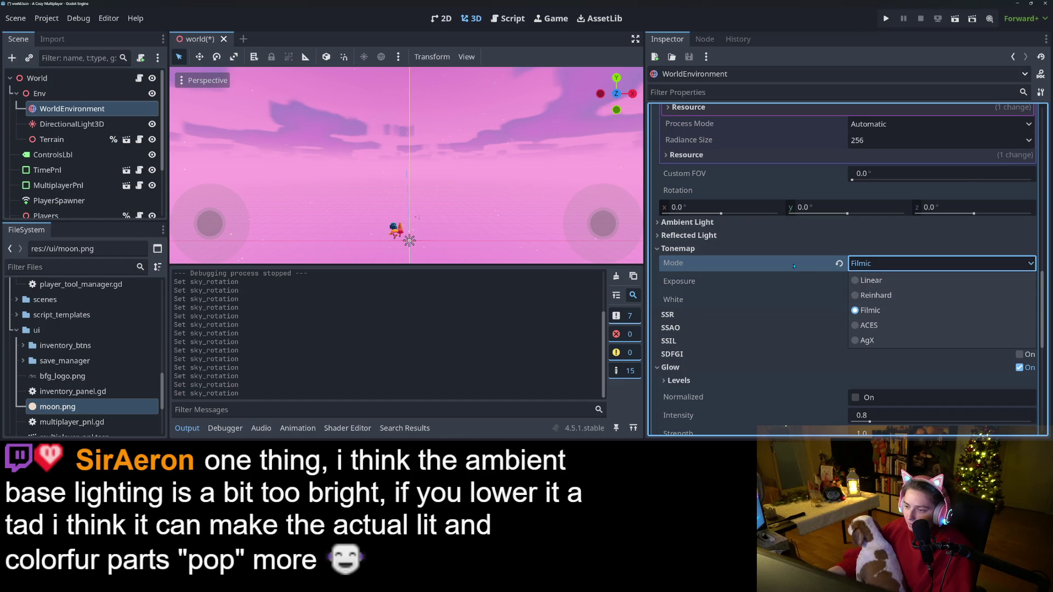
# - Switch Tonemap Mode from Filmic to ACES, then run the game and load the first save
pyautogui.click(764, 265)
pyautogui.moveTo(735, 266)
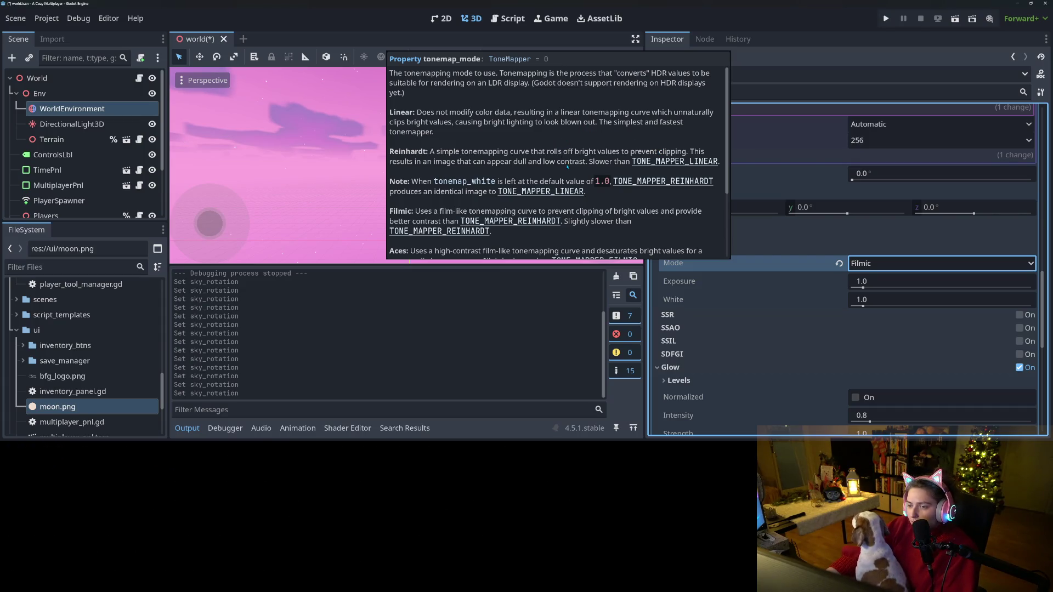
pyautogui.scroll(-3, 567, 167)
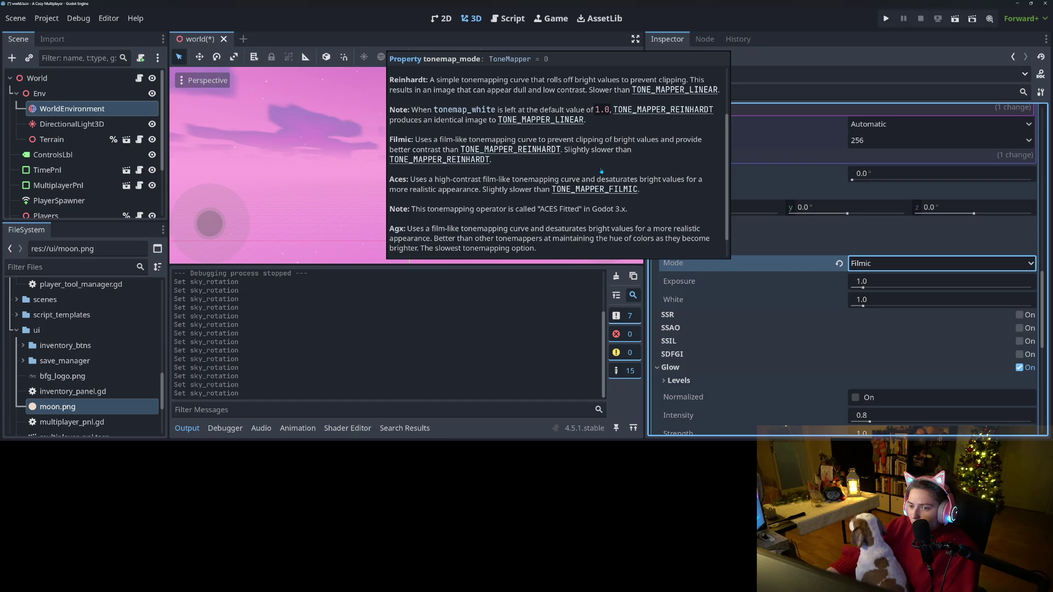
pyautogui.scroll(-1, 601, 171)
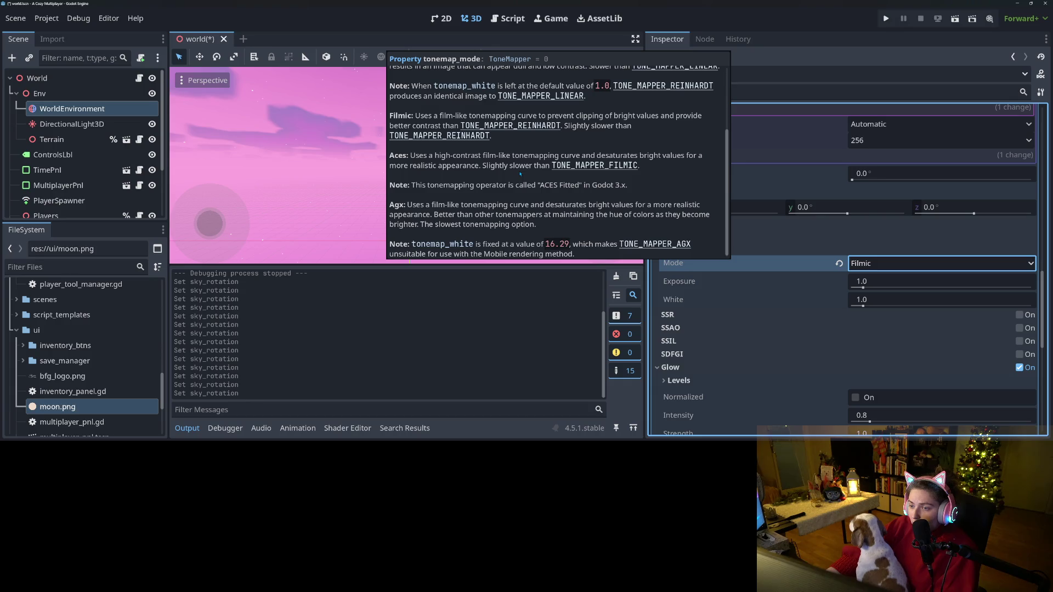
pyautogui.scroll(-1, 519, 175)
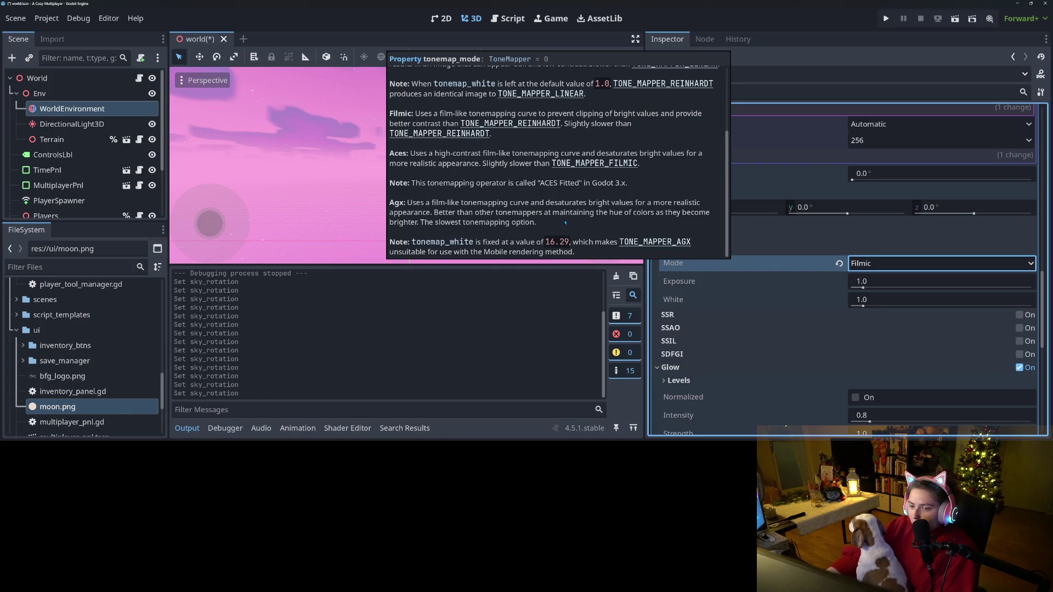
pyautogui.scroll(3, 561, 225)
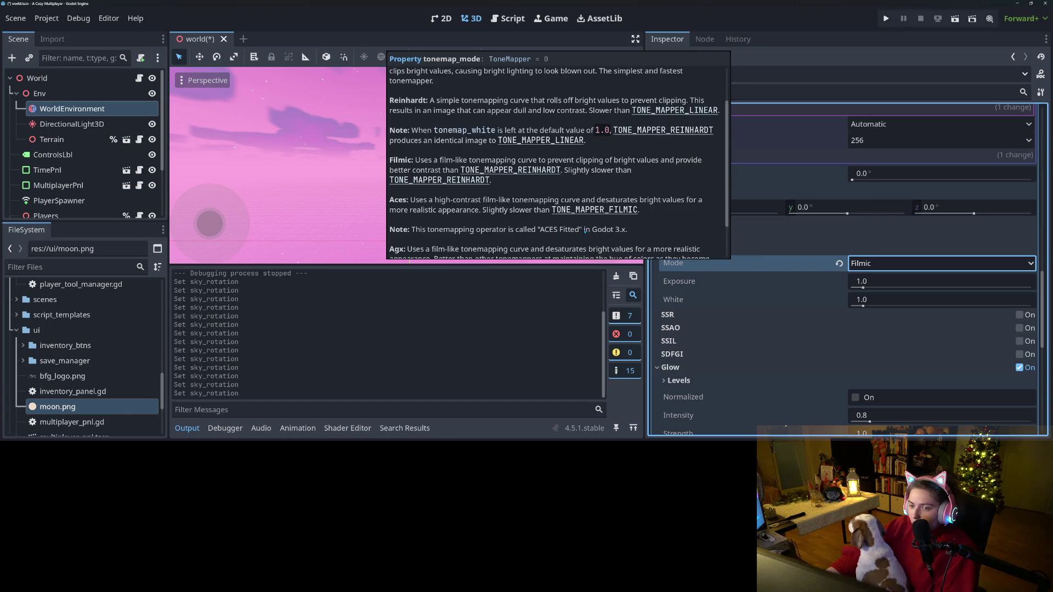
pyautogui.click(883, 265)
pyautogui.click(872, 326)
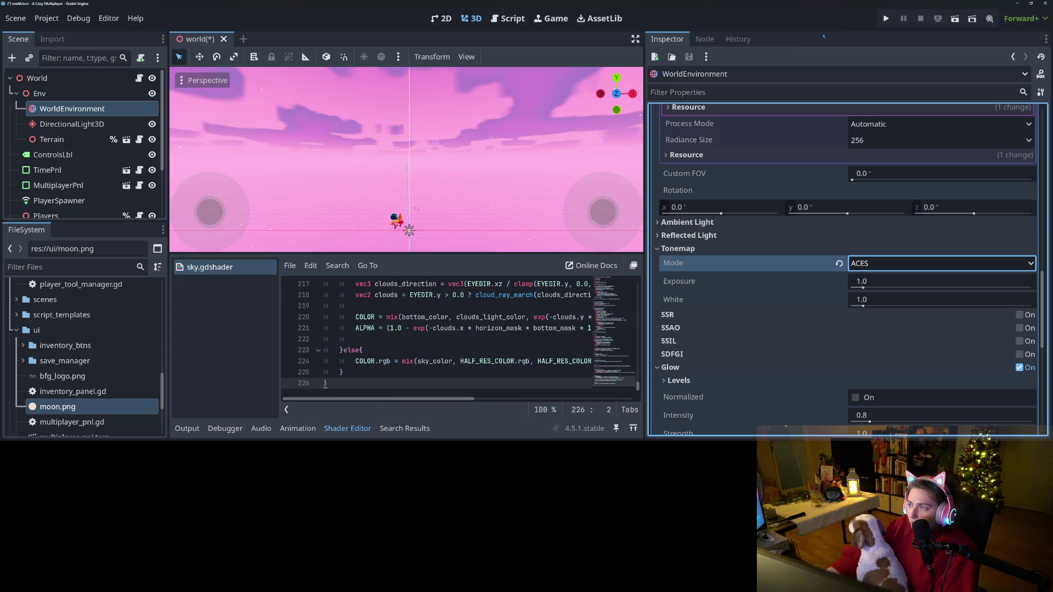
pyautogui.click(886, 19)
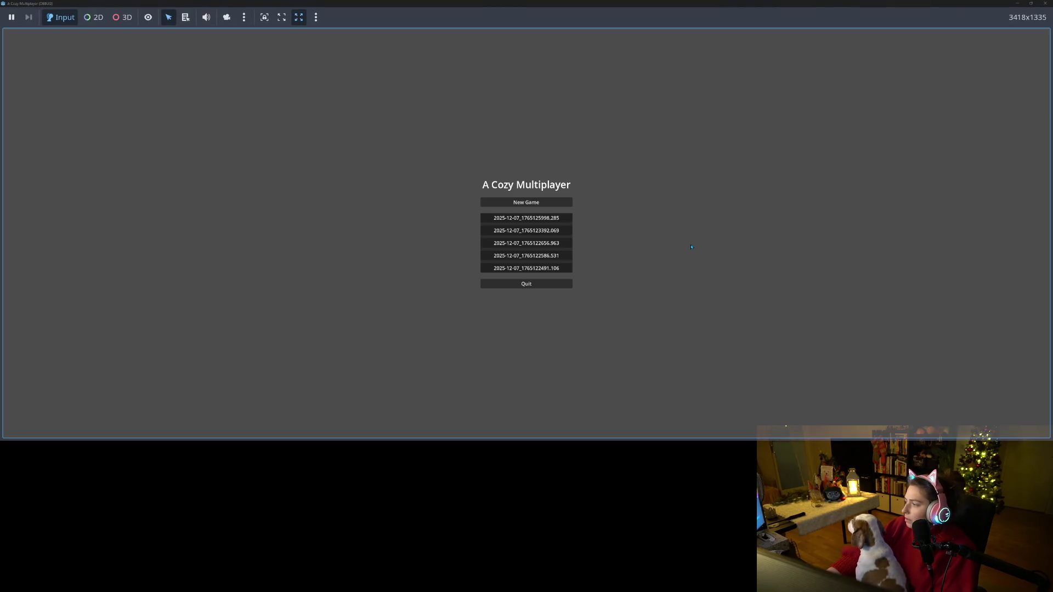
pyautogui.click(534, 220)
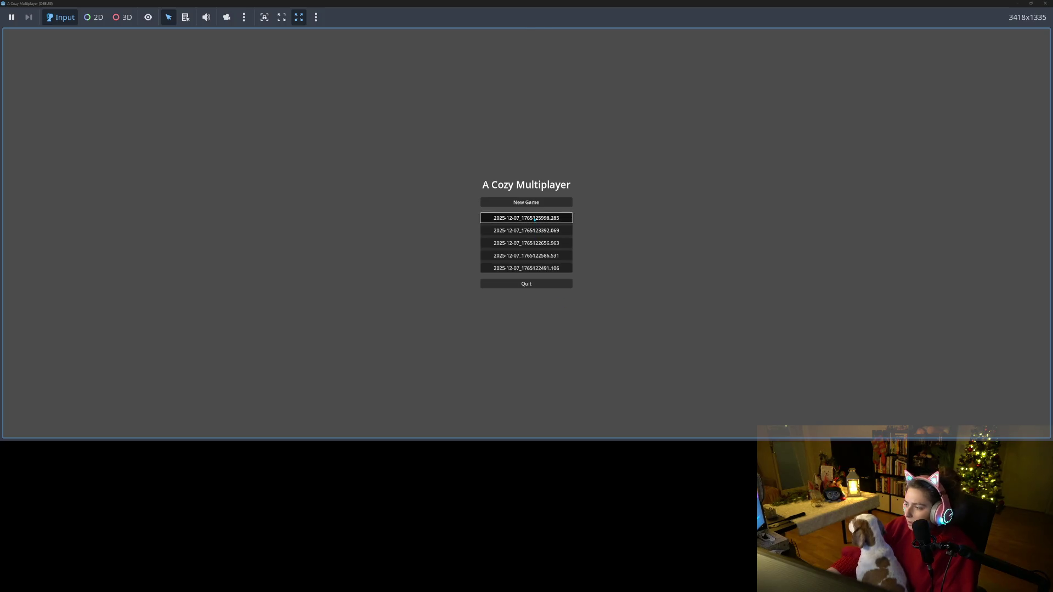
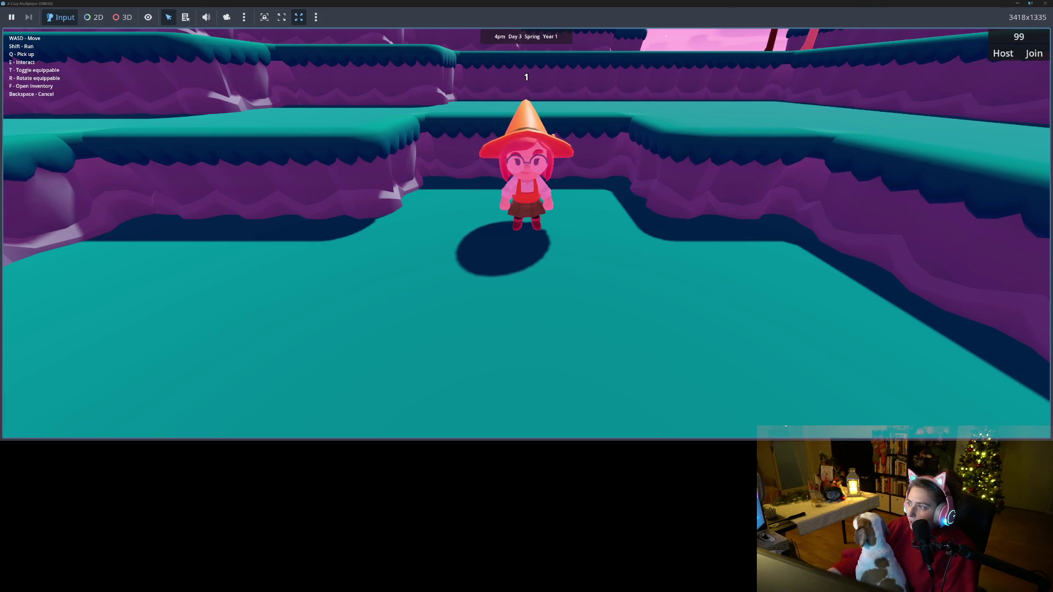
# - Stop the test run of the game and go back to the world scene in the editor
pyautogui.click(1045, 4)
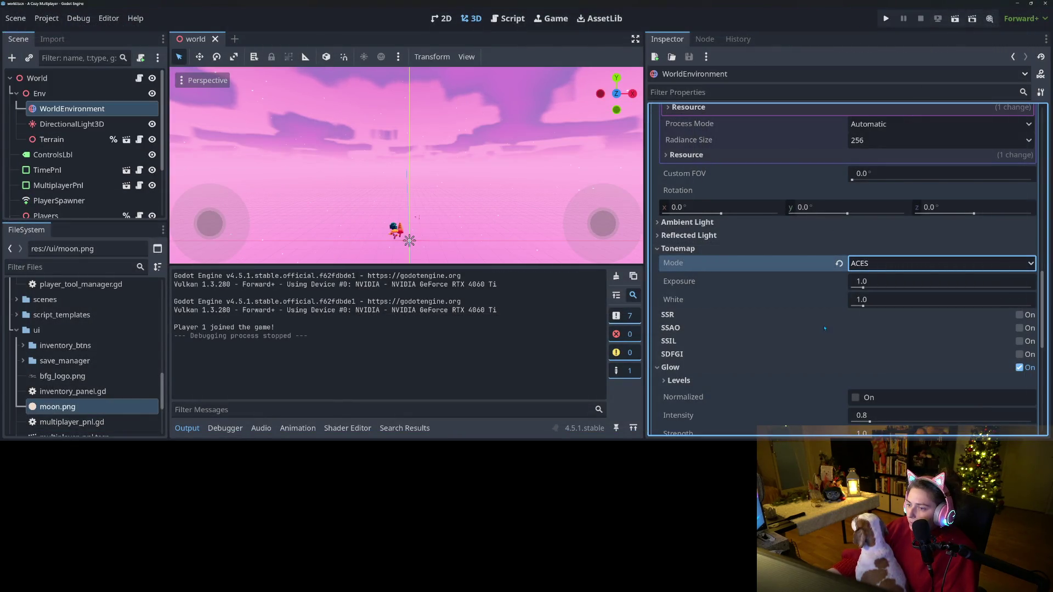
# - Try brightening the sky's Sun Scatter colour toward white, leaving it committed as black
pyautogui.scroll(10, 824, 327)
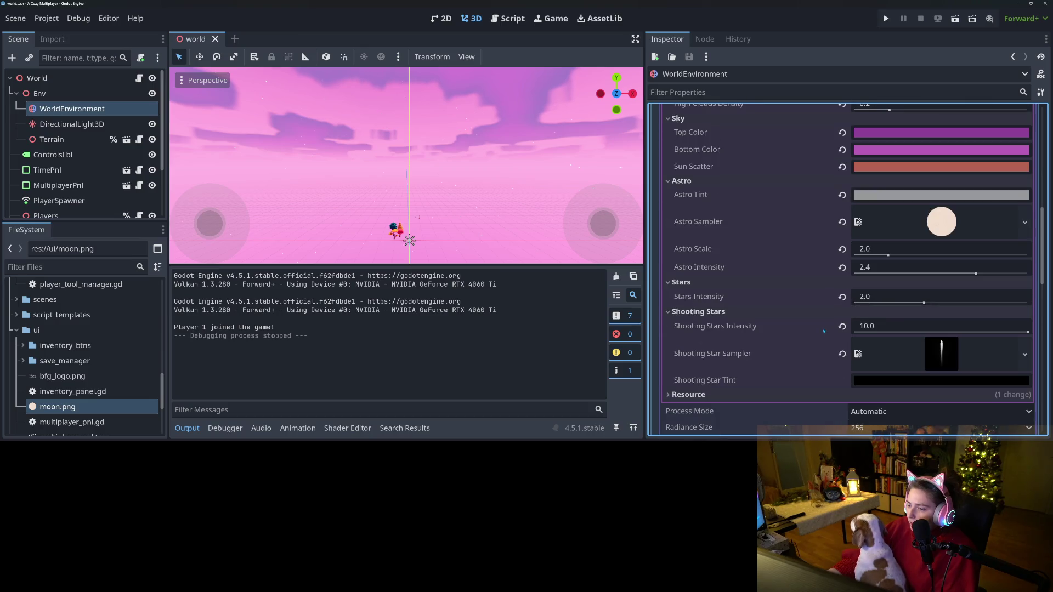
pyautogui.scroll(7, 805, 370)
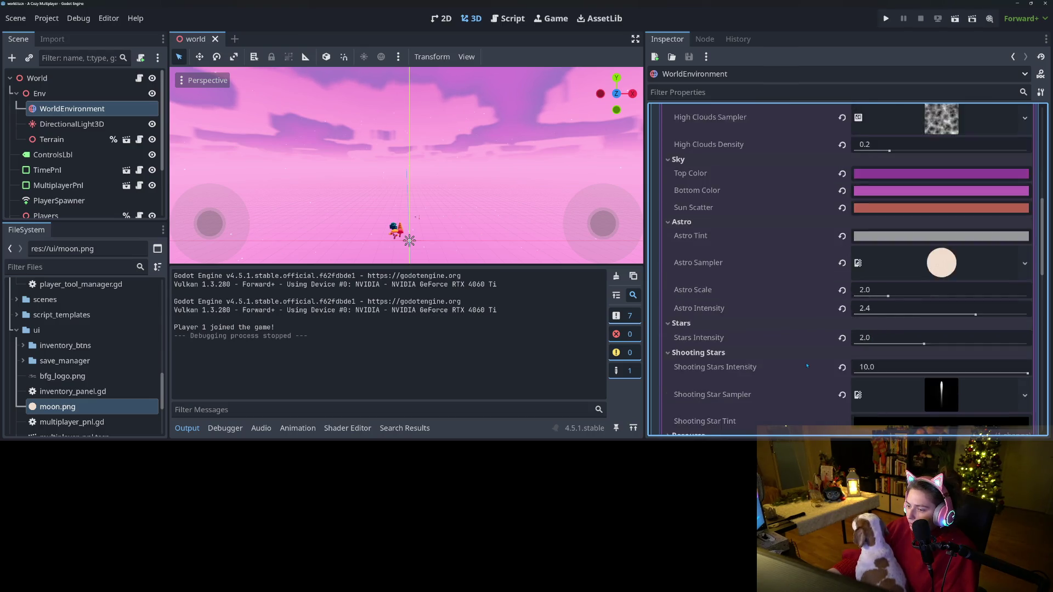
pyautogui.scroll(8, 807, 363)
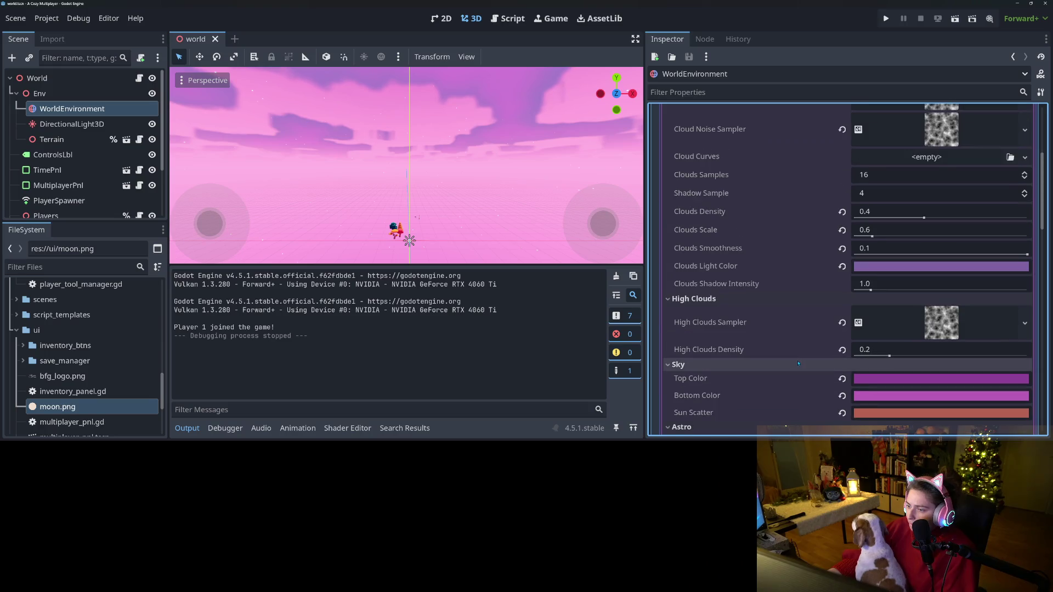
pyautogui.scroll(-4, 798, 363)
pyautogui.scroll(-4, 796, 360)
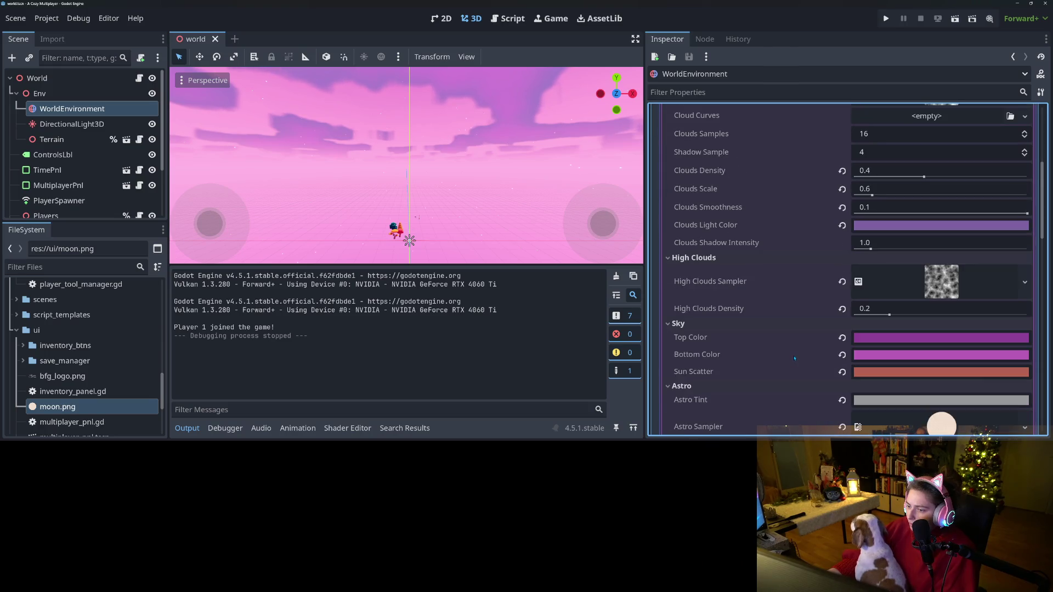
pyautogui.scroll(-3, 793, 357)
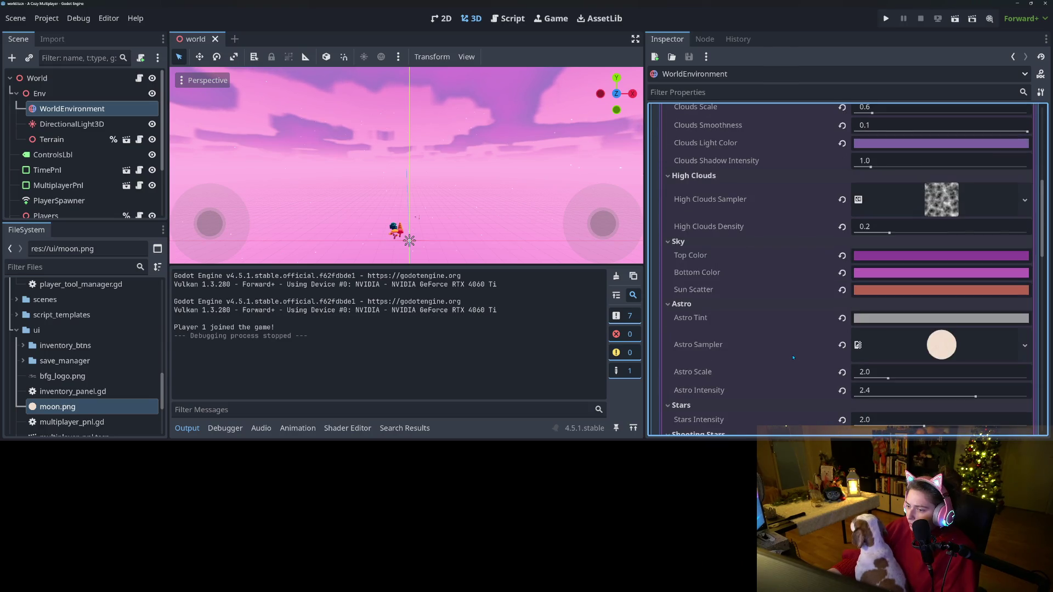
pyautogui.click(895, 290)
pyautogui.moveTo(1017, 23)
pyautogui.mouseDown()
pyautogui.moveTo(1017, 4)
pyautogui.moveTo(1003, 88)
pyautogui.moveTo(1002, 98)
pyautogui.moveTo(1012, 17)
pyautogui.moveTo(1010, 142)
pyautogui.mouseUp()
pyautogui.click(796, 290)
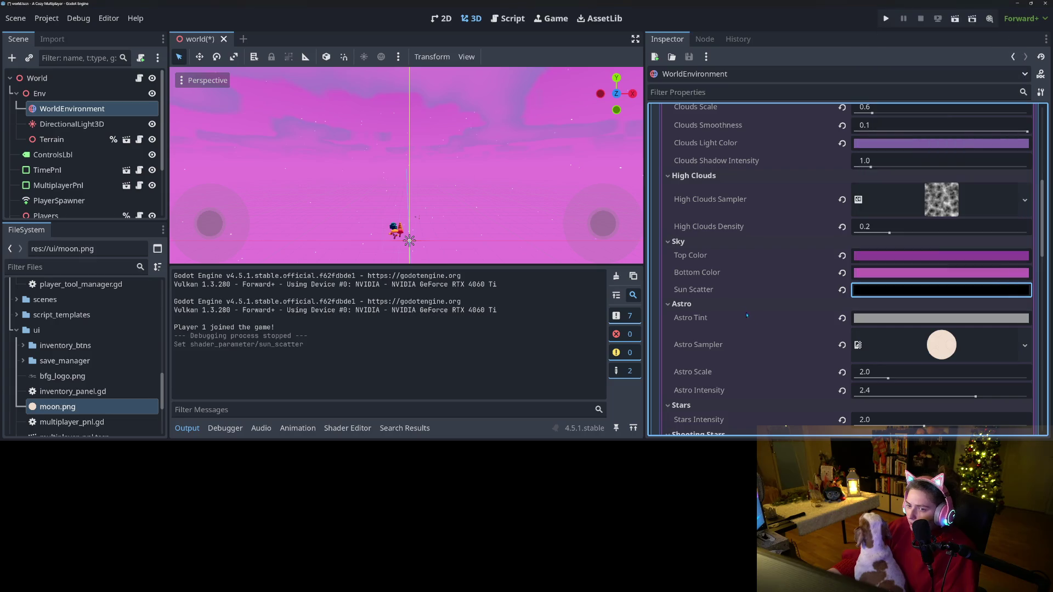
# - Raise Sun Scatter from black to a lighter reddish-brown around b76553
pyautogui.moveTo(573, 179); pyautogui.dragTo(463, 189)
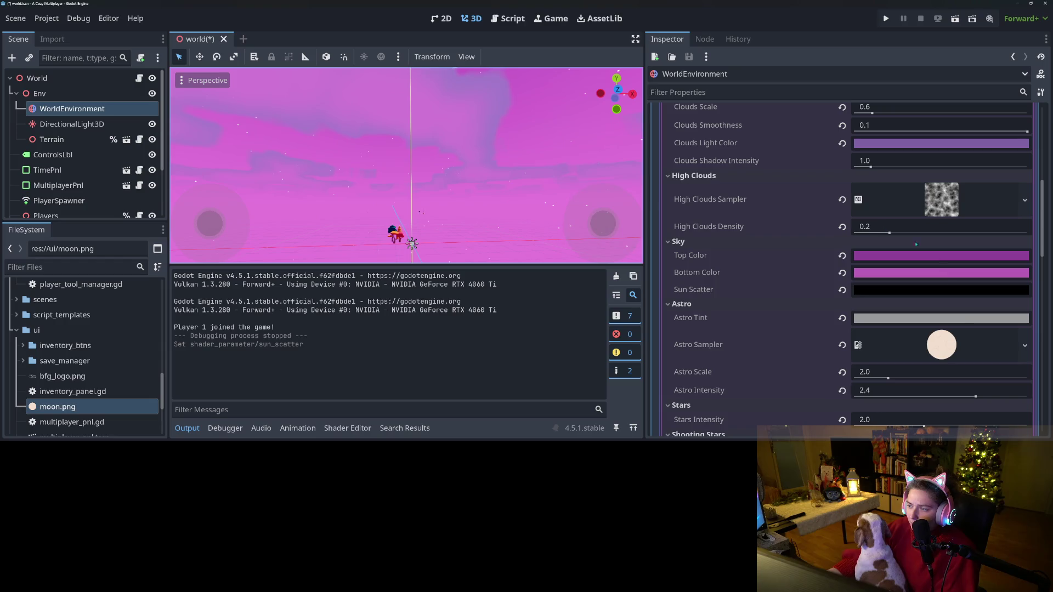
pyautogui.click(918, 287)
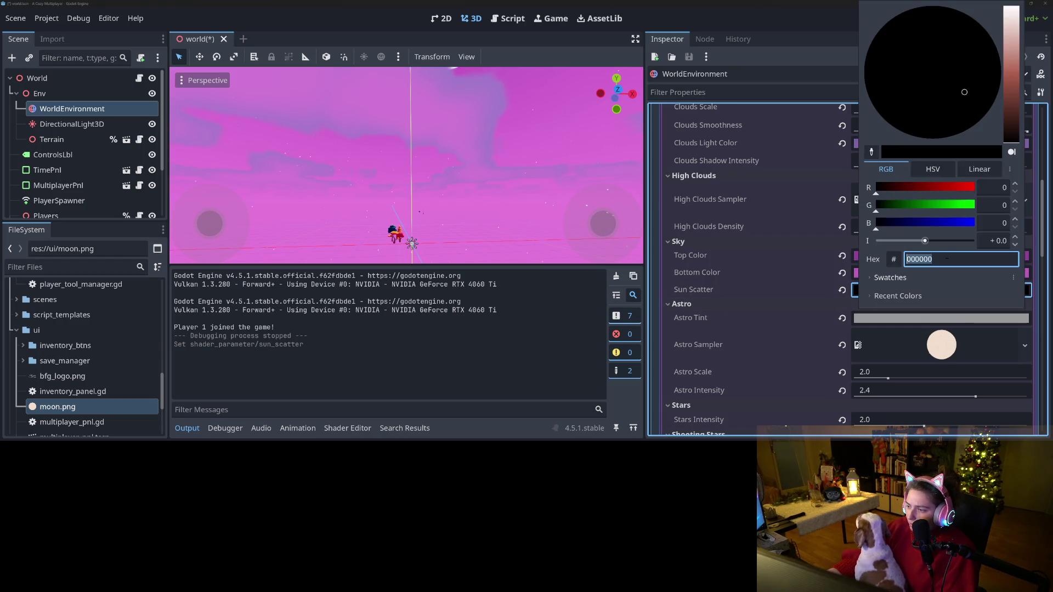
pyautogui.moveTo(1012, 128); pyautogui.dragTo(1015, 101)
pyautogui.click(795, 339)
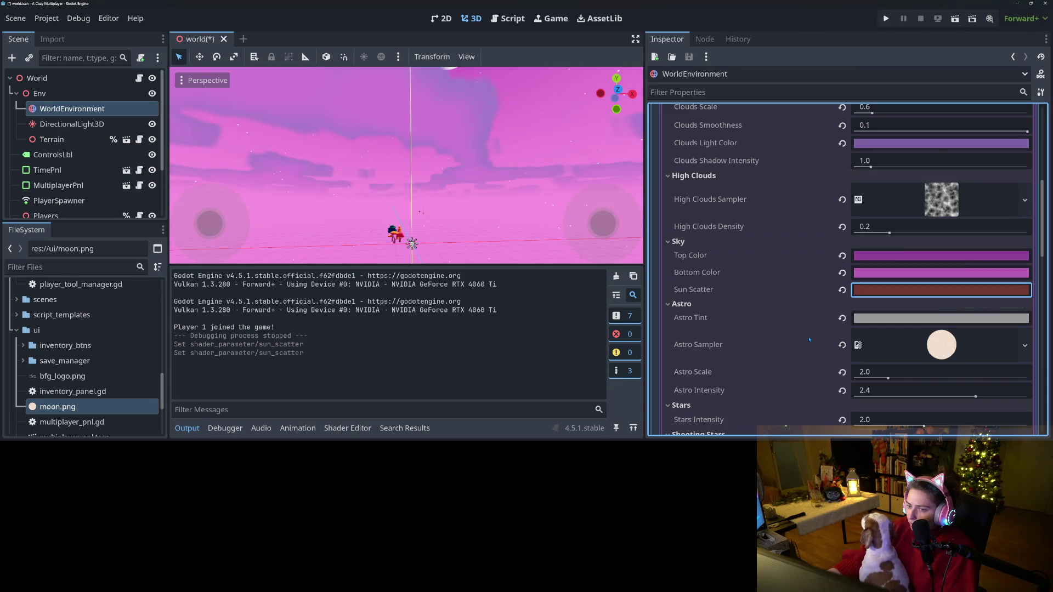
pyautogui.click(870, 291)
pyautogui.moveTo(1017, 69); pyautogui.dragTo(1016, 72)
pyautogui.click(733, 314)
pyautogui.scroll(-5, 713, 313)
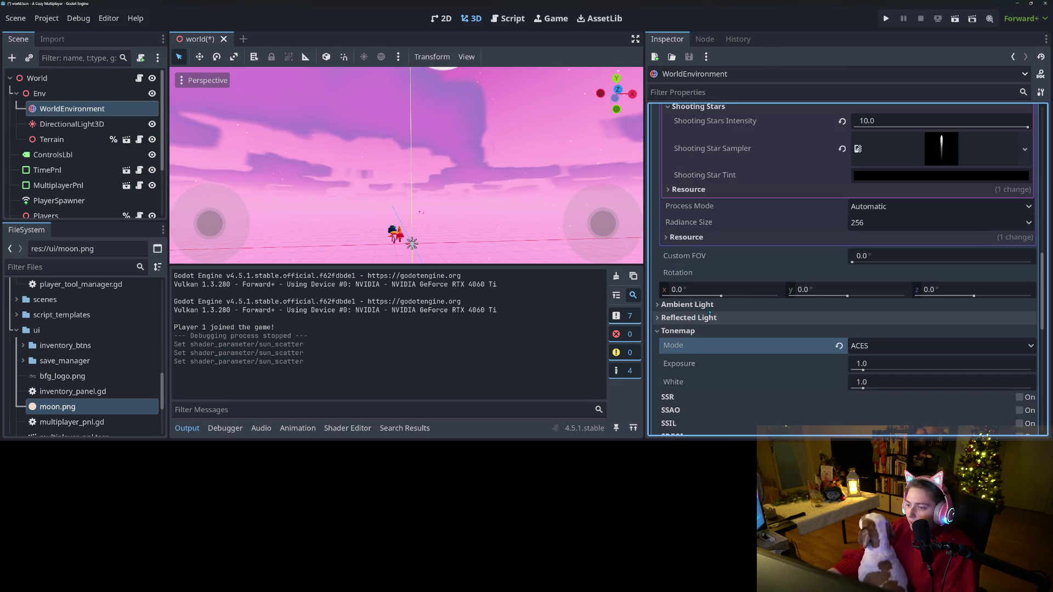
# - Set Reflected Light Source to Disabled and save the scene
pyautogui.click(689, 318)
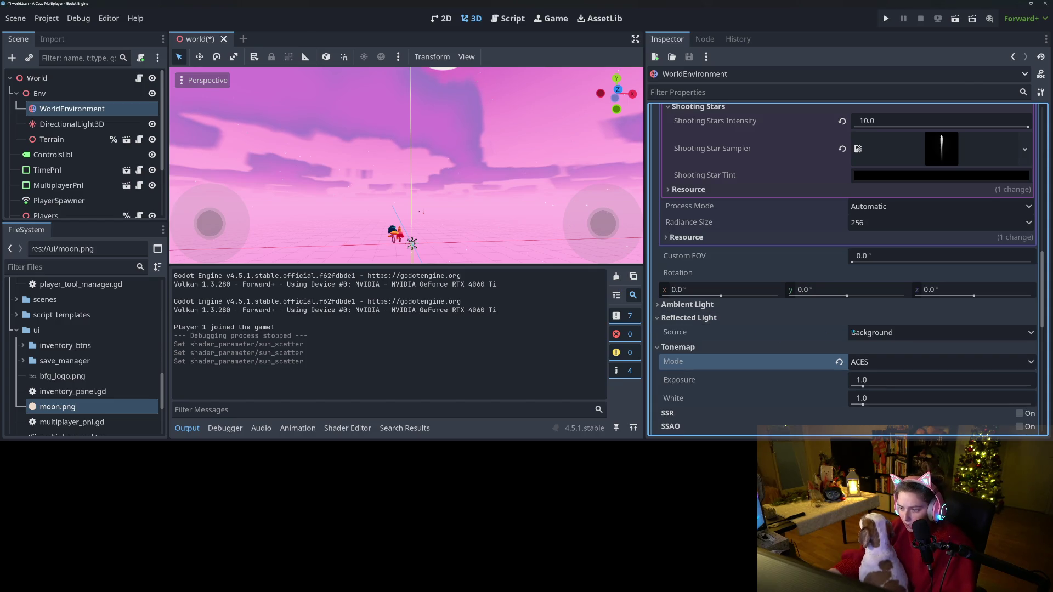
pyautogui.click(883, 333)
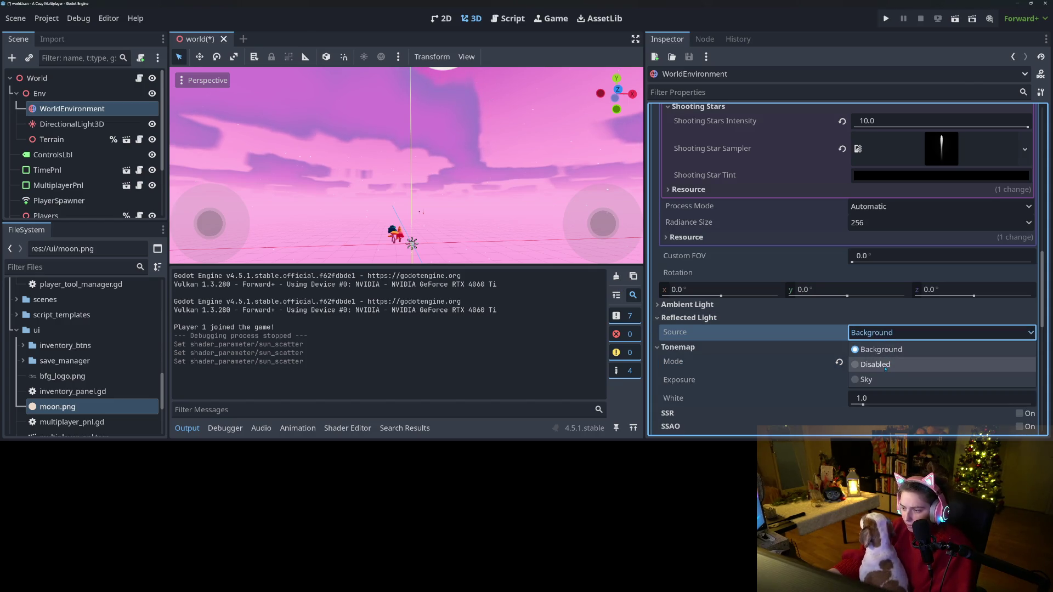
pyautogui.click(885, 364)
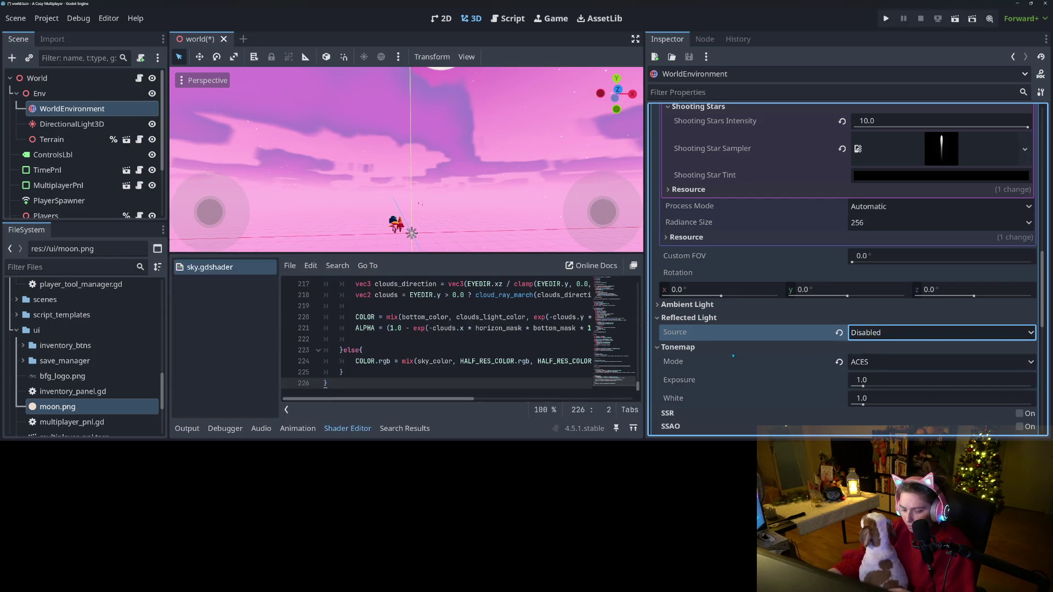
pyautogui.hotkey('ctrl', 's')
# - Set Ambient Light Source to Sky, then to Disabled, darkening the trees' shaded sides
pyautogui.click(355, 428)
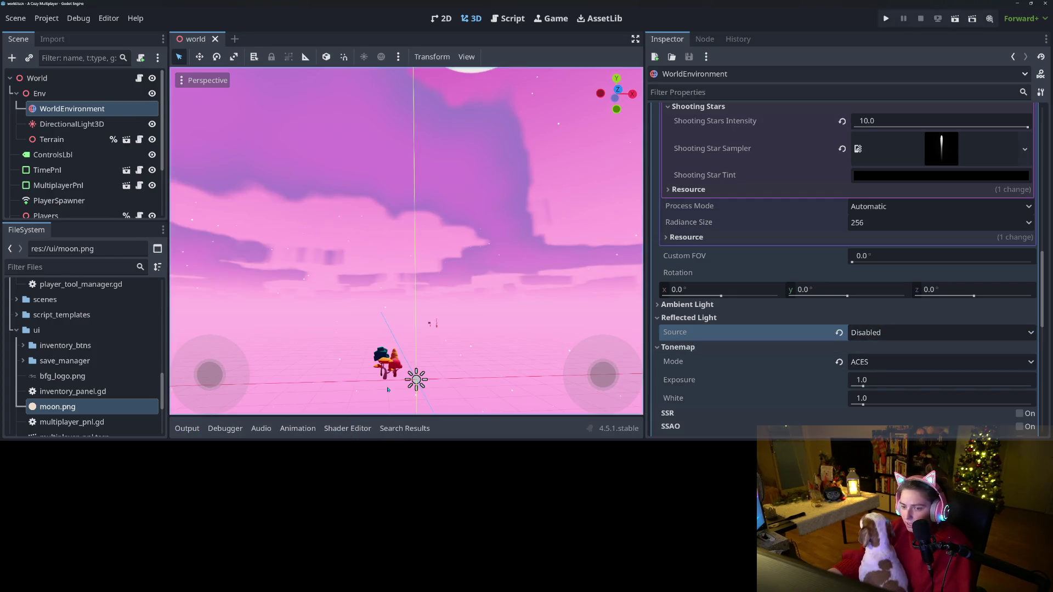
pyautogui.scroll(-5, 530, 283)
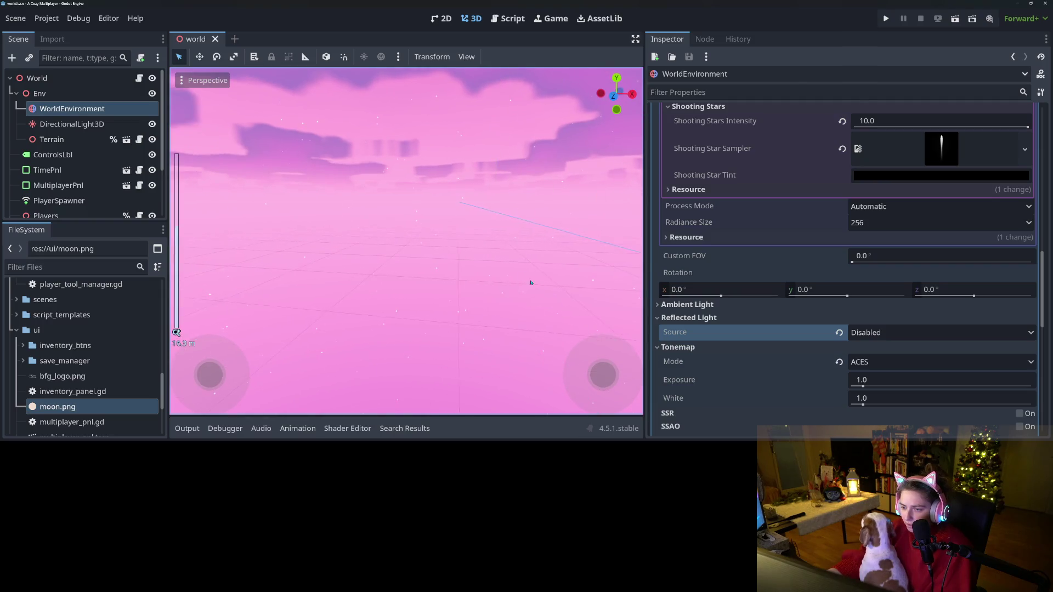
pyautogui.moveTo(531, 283)
pyautogui.mouseDown()
pyautogui.moveTo(417, 293)
pyautogui.moveTo(422, 274)
pyautogui.moveTo(507, 307)
pyautogui.mouseUp()
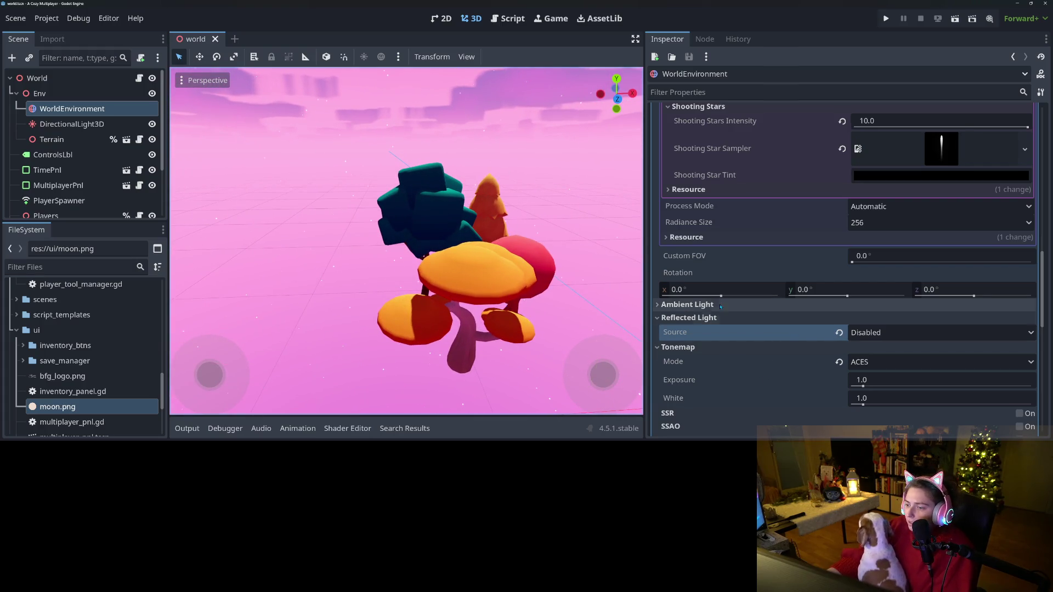
pyautogui.click(691, 304)
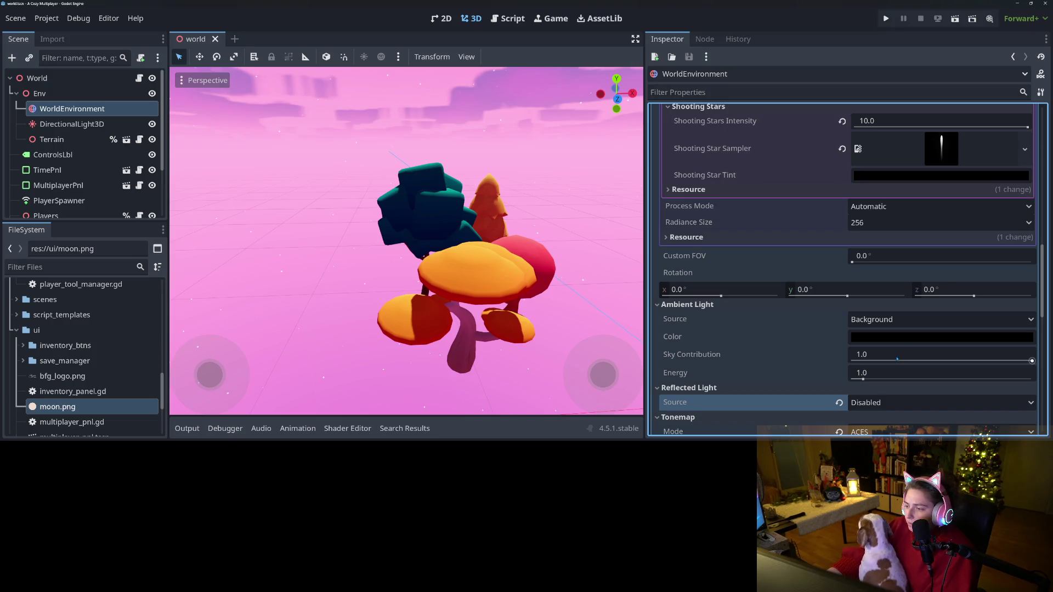
pyautogui.click(905, 320)
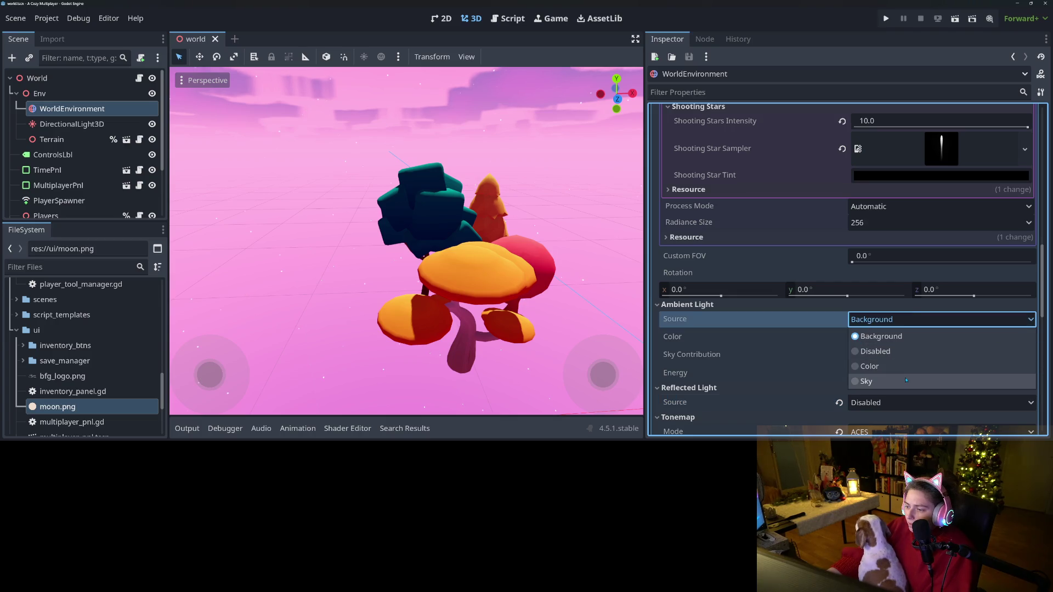
pyautogui.click(905, 380)
pyautogui.click(898, 323)
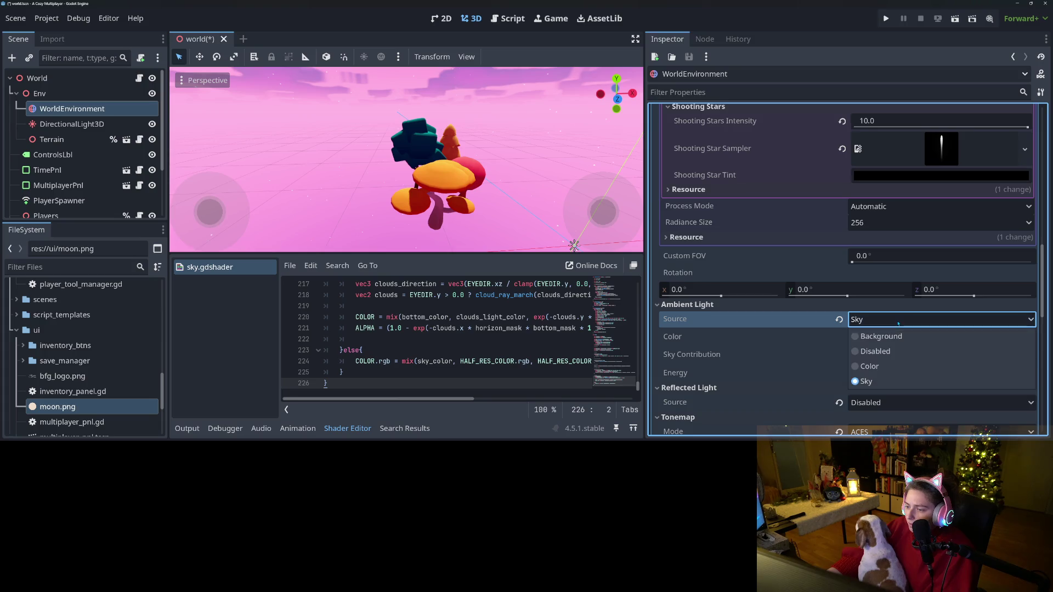
pyautogui.click(897, 357)
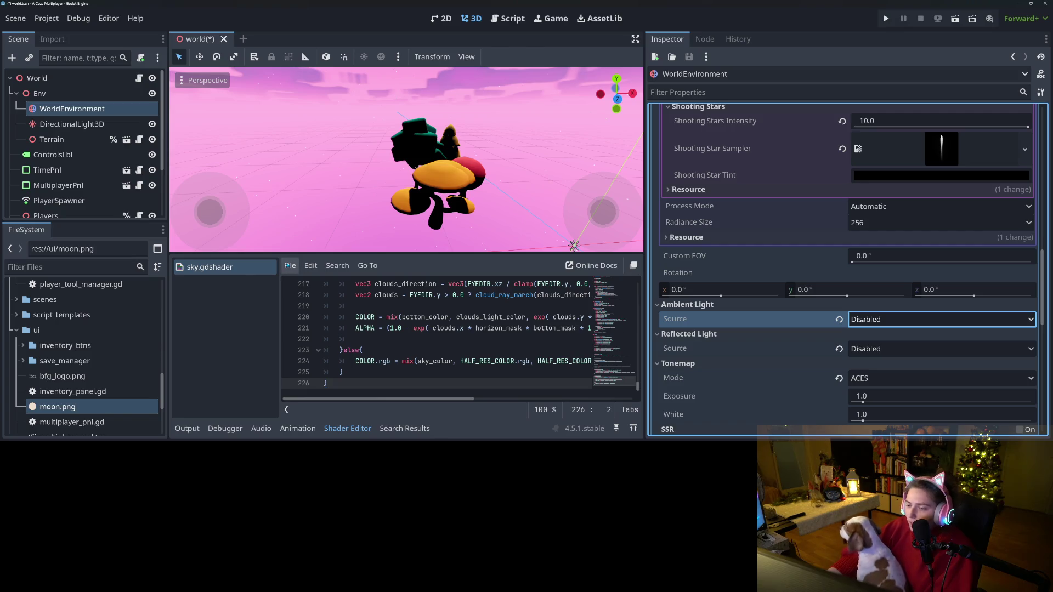
pyautogui.click(72, 124)
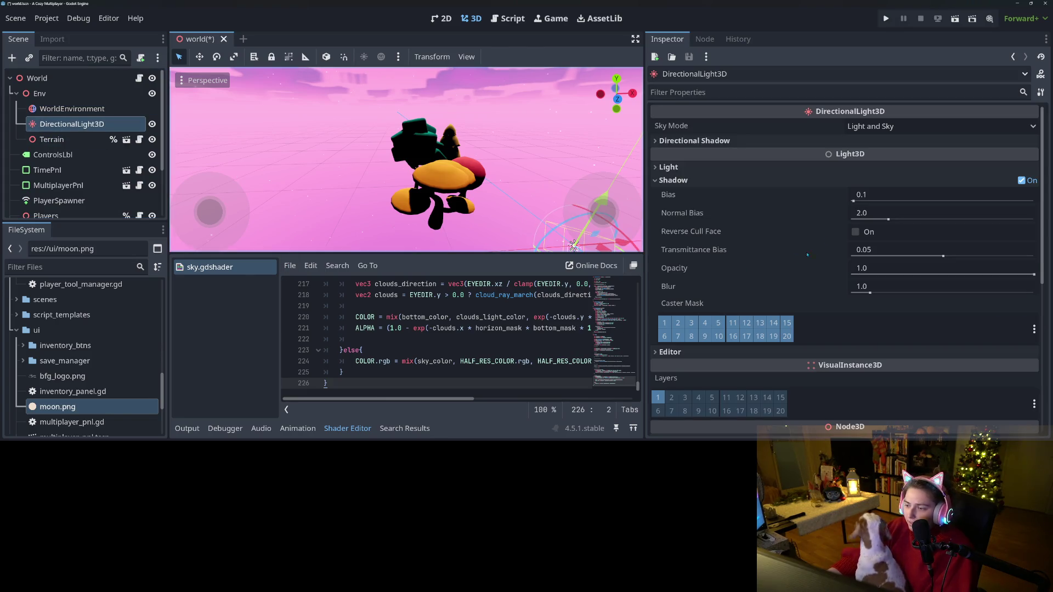
pyautogui.scroll(-5, 822, 387)
pyautogui.scroll(5, 822, 388)
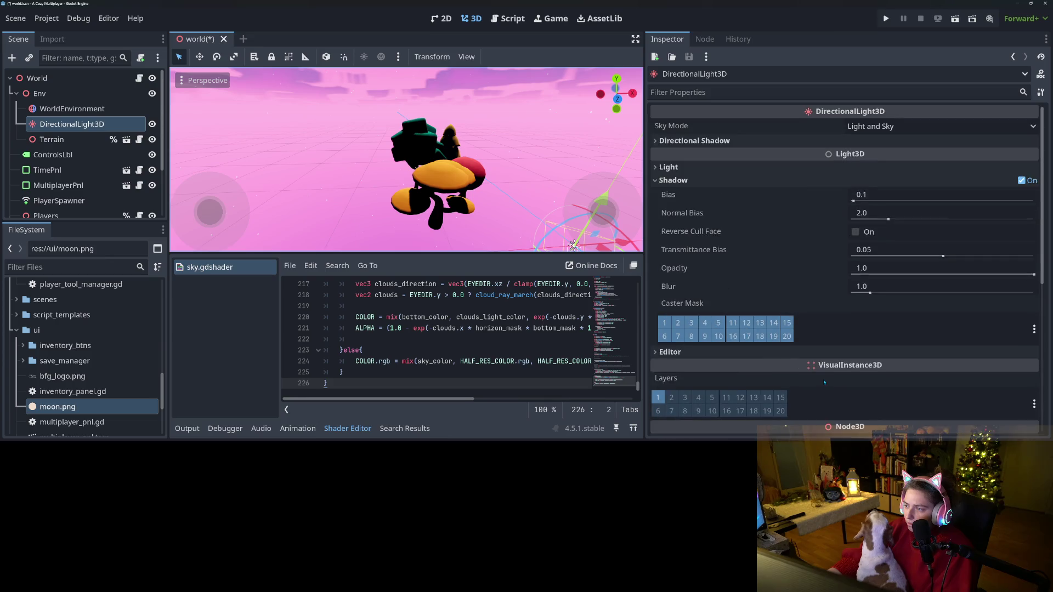
pyautogui.click(925, 128)
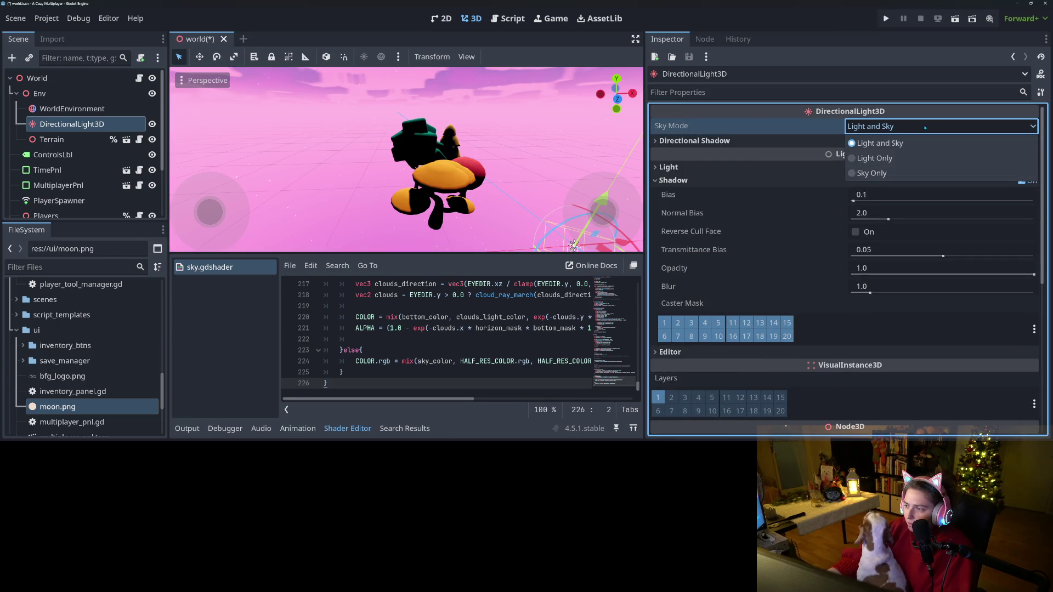
pyautogui.click(896, 159)
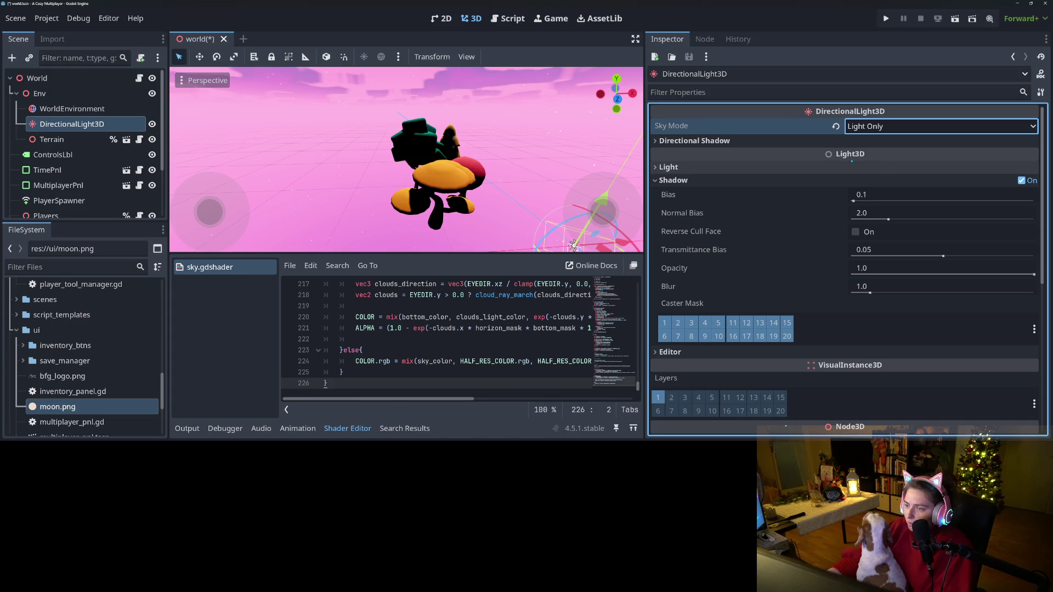
pyautogui.click(770, 143)
pyautogui.click(770, 141)
pyautogui.click(770, 167)
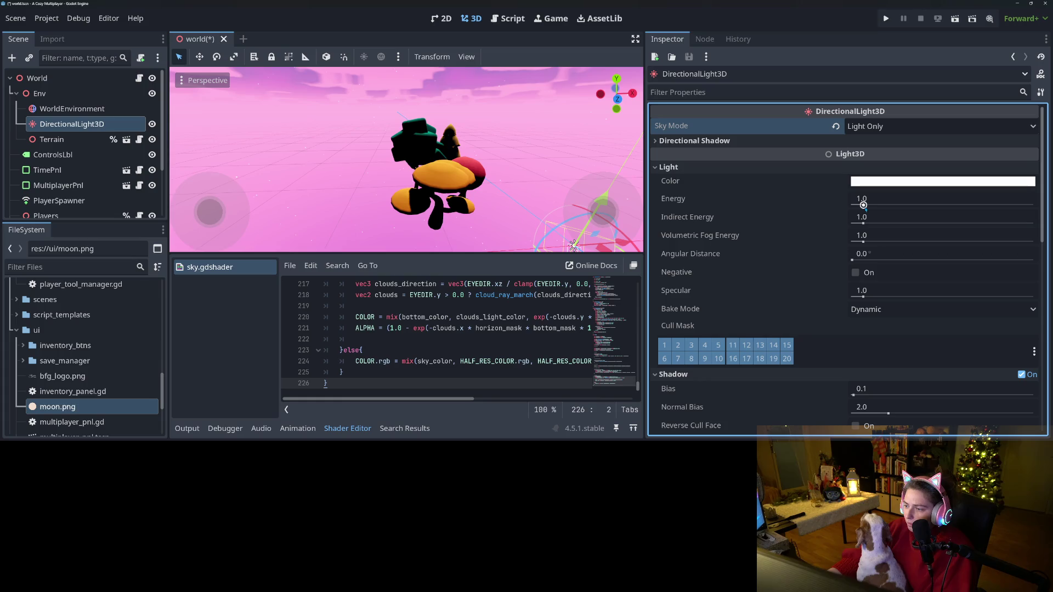
pyautogui.moveTo(863, 205)
pyautogui.mouseDown()
pyautogui.moveTo(883, 205)
pyautogui.moveTo(876, 223)
pyautogui.mouseUp()
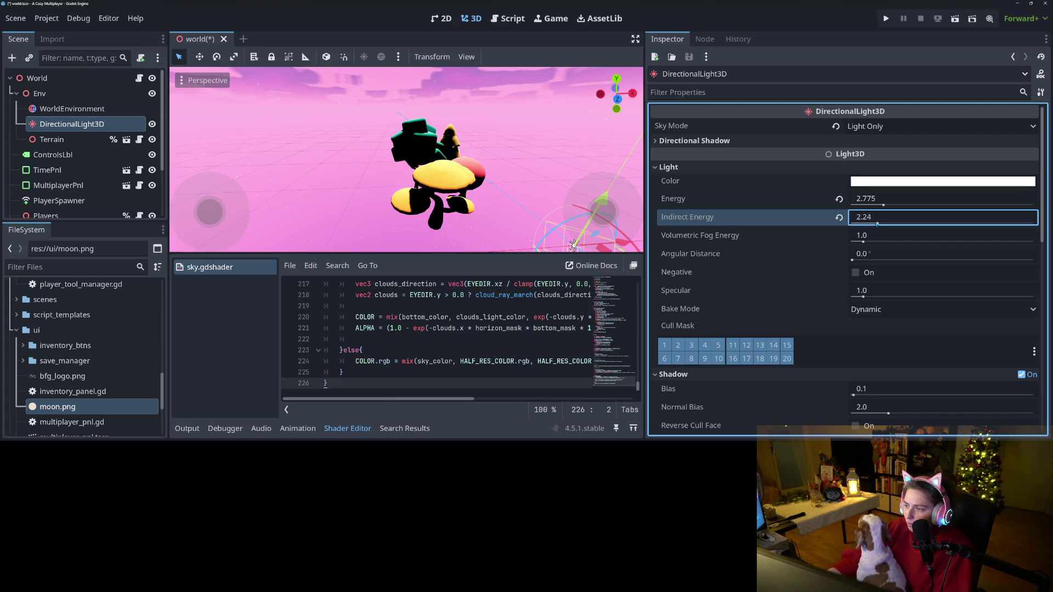
pyautogui.click(839, 217)
pyautogui.click(839, 198)
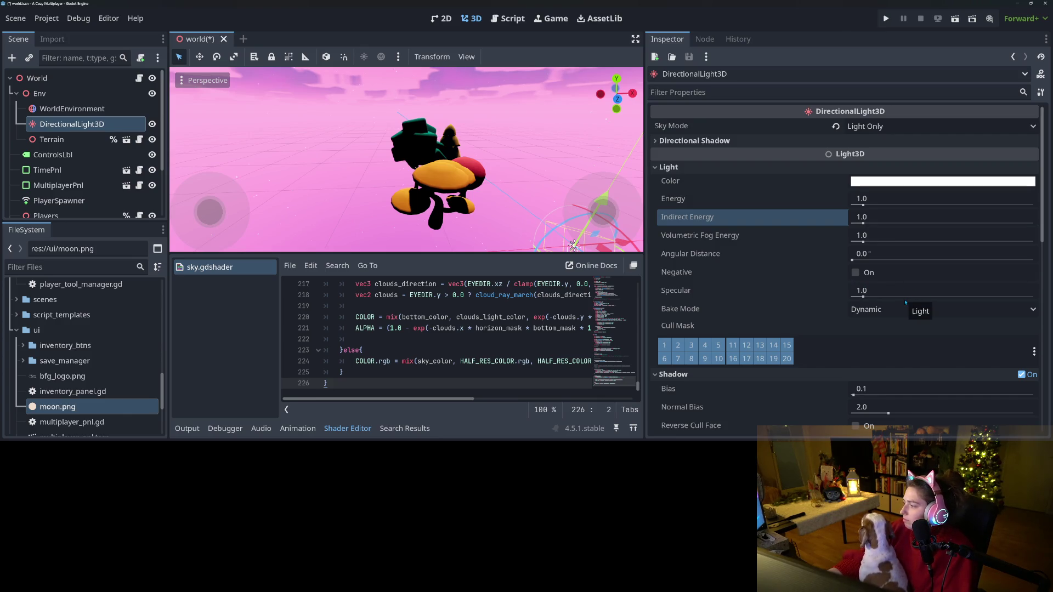
pyautogui.scroll(-1, 815, 299)
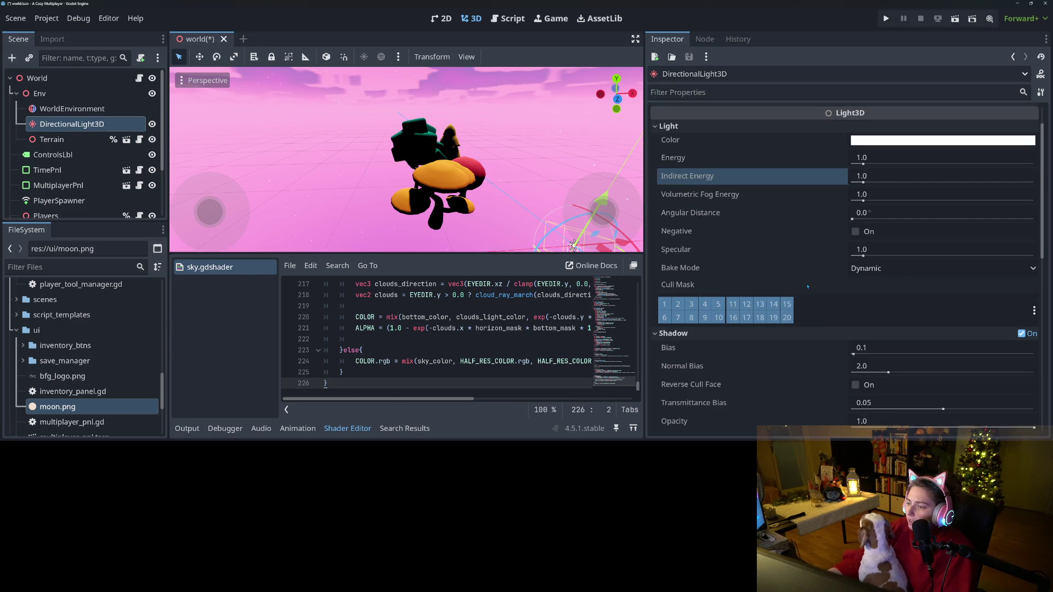
pyautogui.click(856, 232)
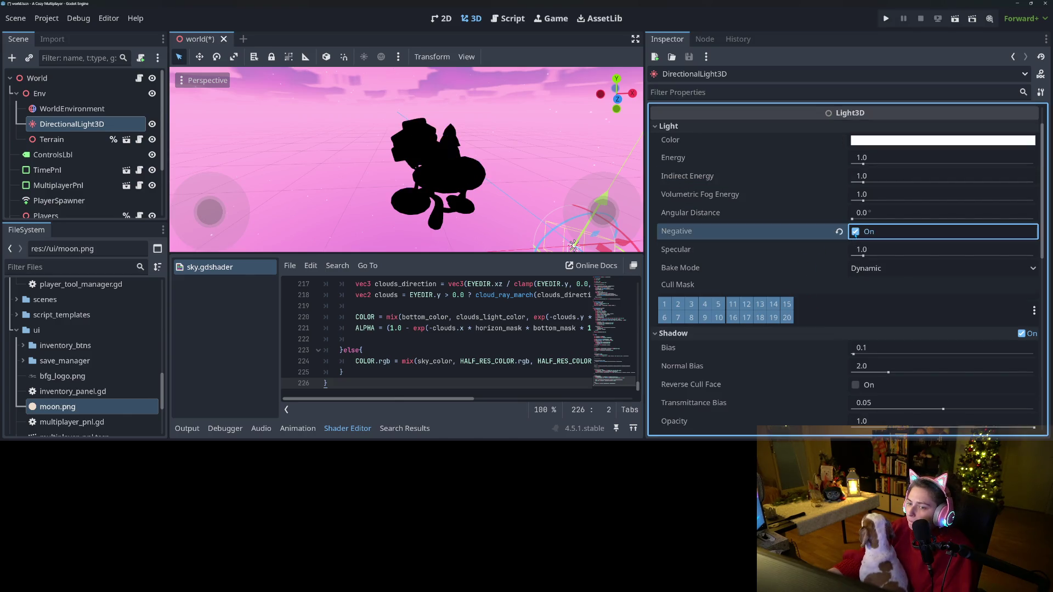
pyautogui.click(856, 232)
pyautogui.scroll(-4, 823, 306)
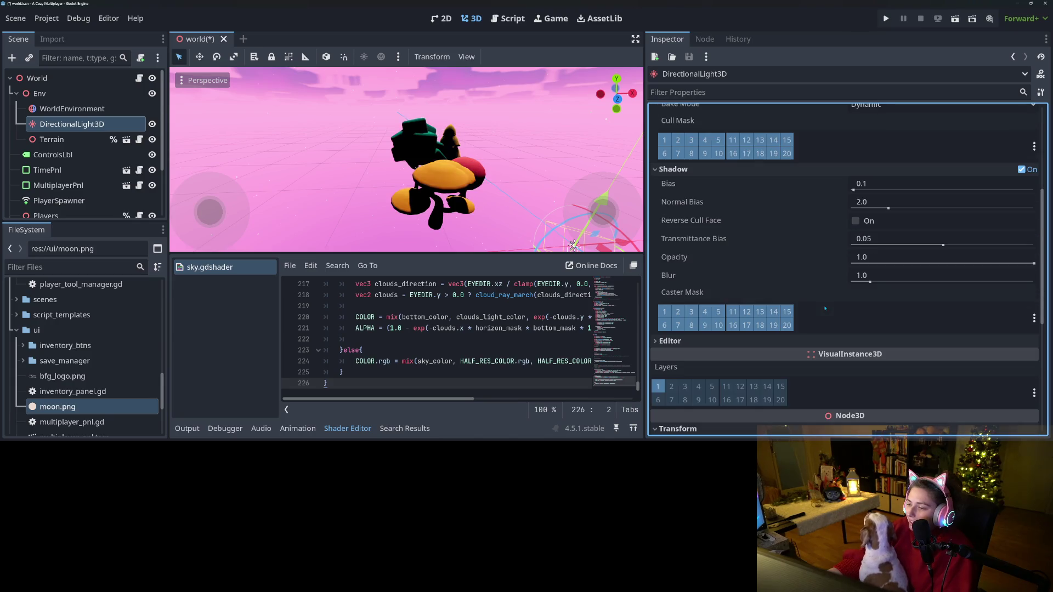
pyautogui.scroll(-1, 818, 308)
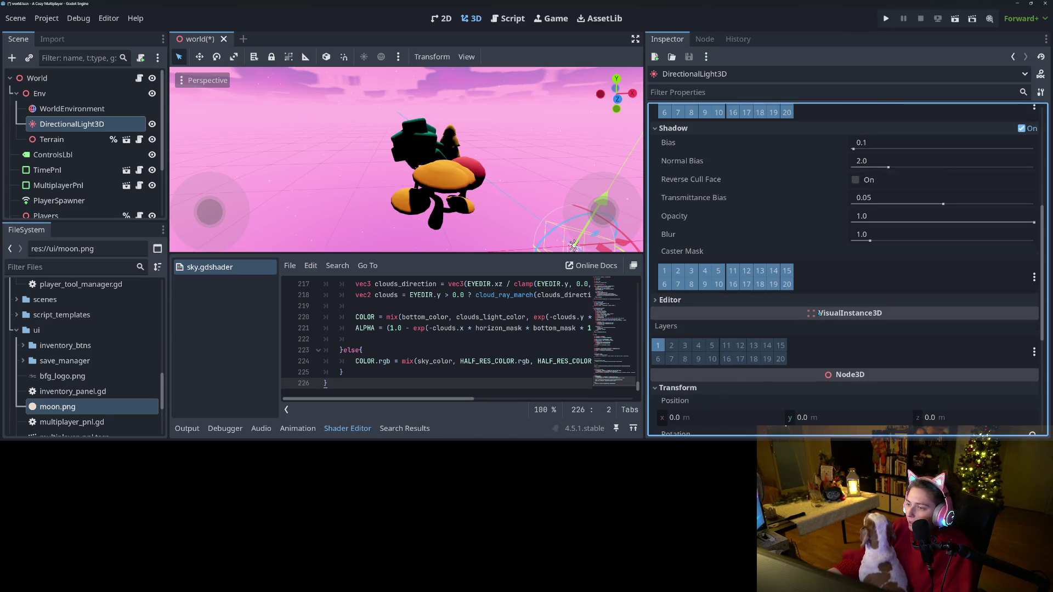
pyautogui.scroll(-1, 821, 317)
# - Drag the DirectionalLight3D's Rotation X to re-angle the light
pyautogui.moveTo(710, 417); pyautogui.dragTo(697, 417)
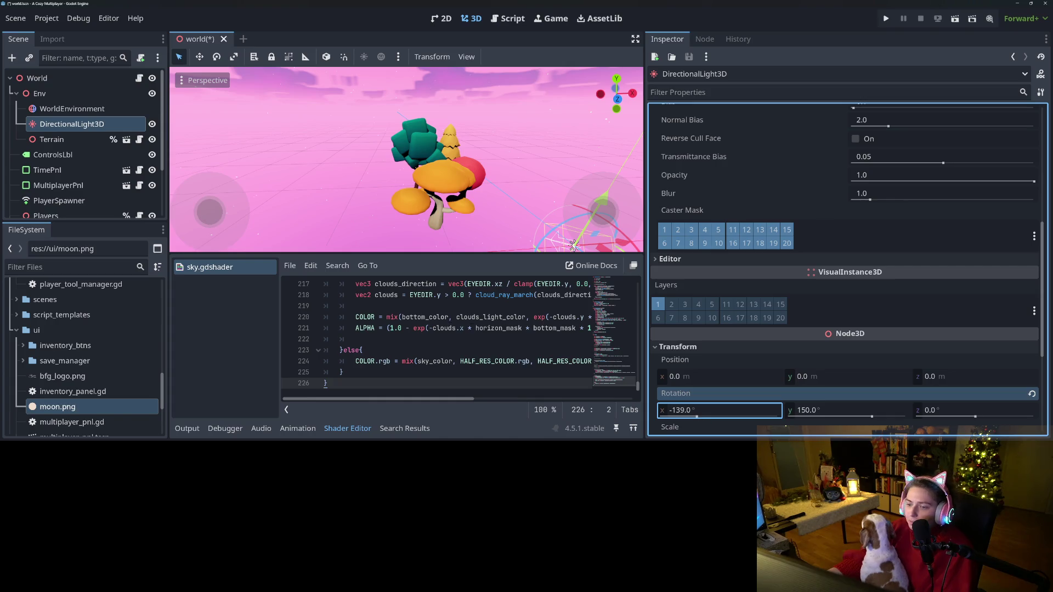
pyautogui.moveTo(548, 231)
pyautogui.mouseDown()
pyautogui.moveTo(487, 216)
pyautogui.moveTo(499, 222)
pyautogui.mouseUp()
pyautogui.scroll(3, 769, 275)
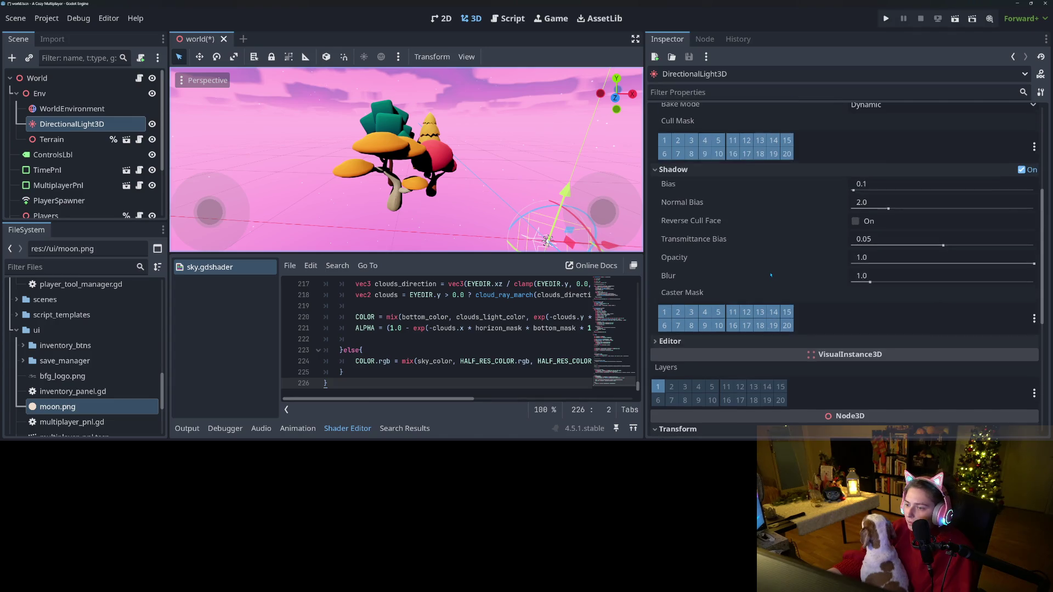
pyautogui.scroll(6, 773, 277)
pyautogui.scroll(-3, 827, 326)
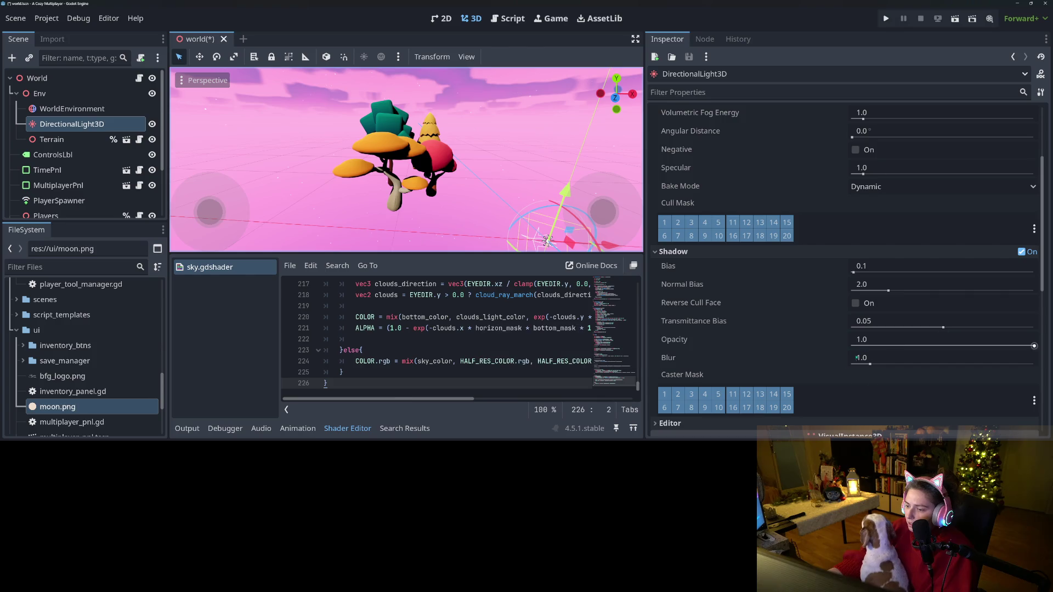
# - Lower Shadow Opacity to 0.35 and keep Shadow Blur at its default 1.0
pyautogui.moveTo(1033, 346)
pyautogui.mouseDown()
pyautogui.moveTo(851, 346)
pyautogui.moveTo(996, 346)
pyautogui.moveTo(961, 346)
pyautogui.mouseUp()
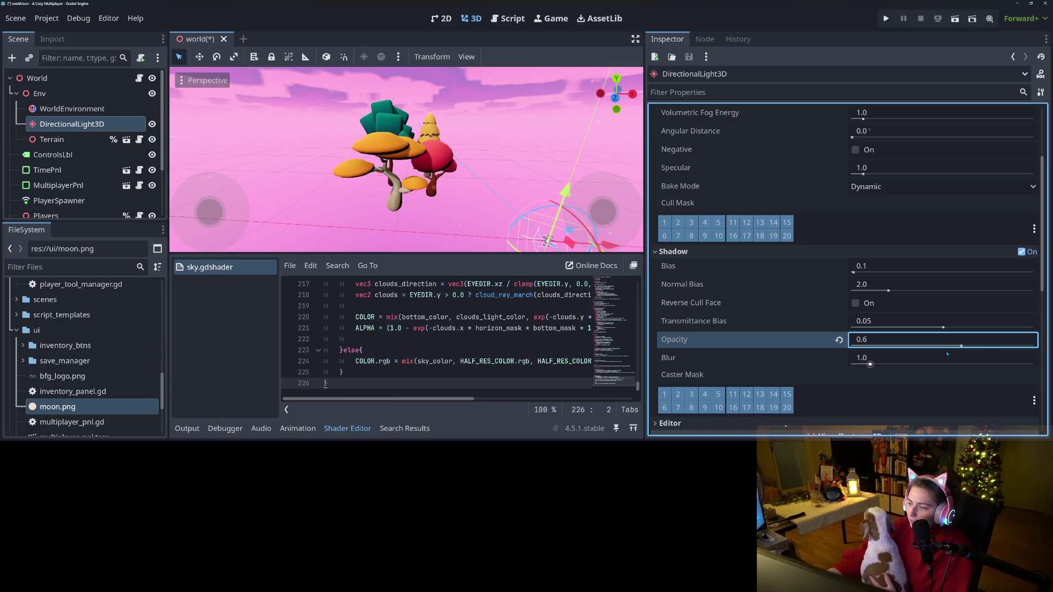
pyautogui.moveTo(951, 346)
pyautogui.mouseDown()
pyautogui.moveTo(872, 346)
pyautogui.moveTo(915, 346)
pyautogui.mouseUp()
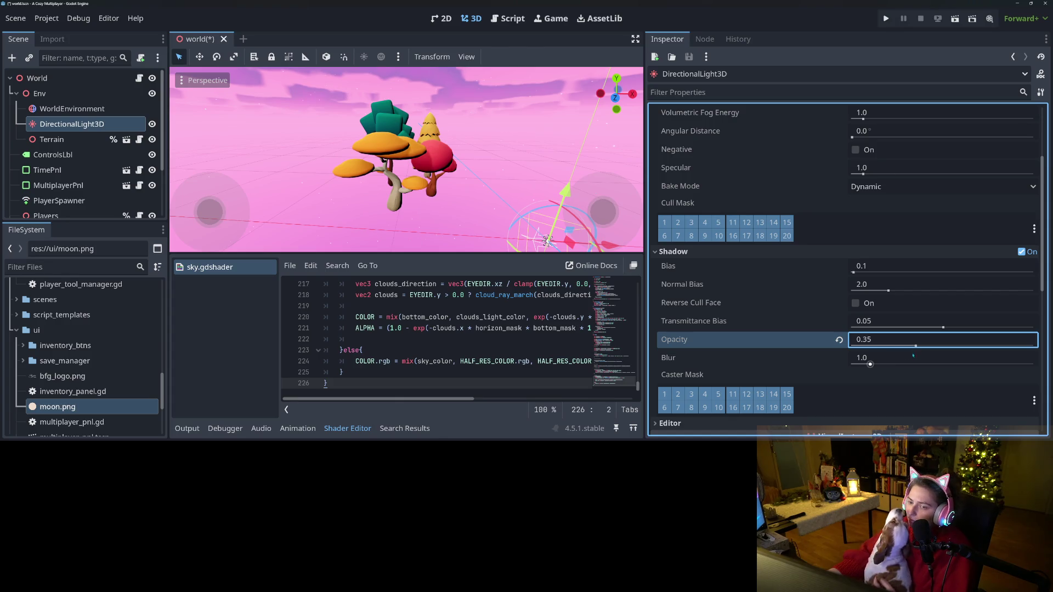
pyautogui.moveTo(879, 367)
pyautogui.mouseDown()
pyautogui.moveTo(1021, 371)
pyautogui.moveTo(955, 387)
pyautogui.moveTo(883, 384)
pyautogui.mouseUp()
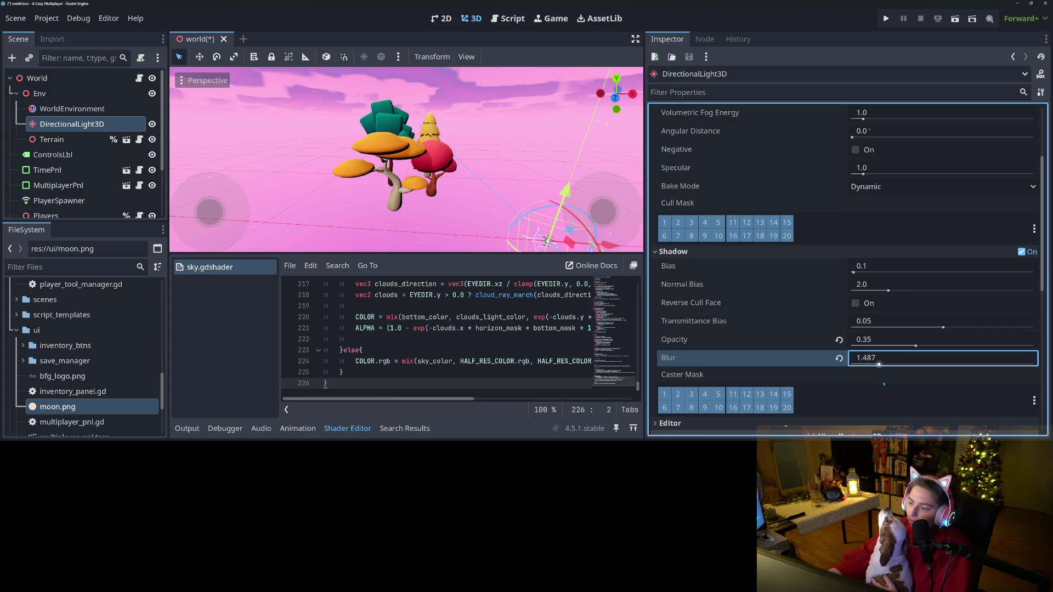
pyautogui.click(840, 360)
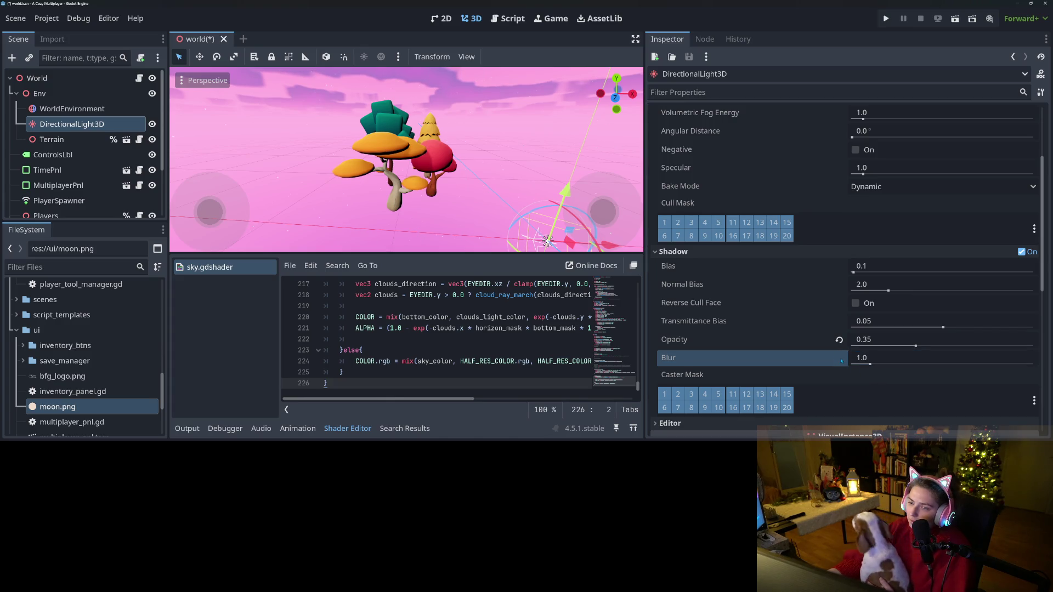
# - Trial Indirect Energy at 2.0 and 5.0, then reset it to 1.0
pyautogui.scroll(5, 776, 329)
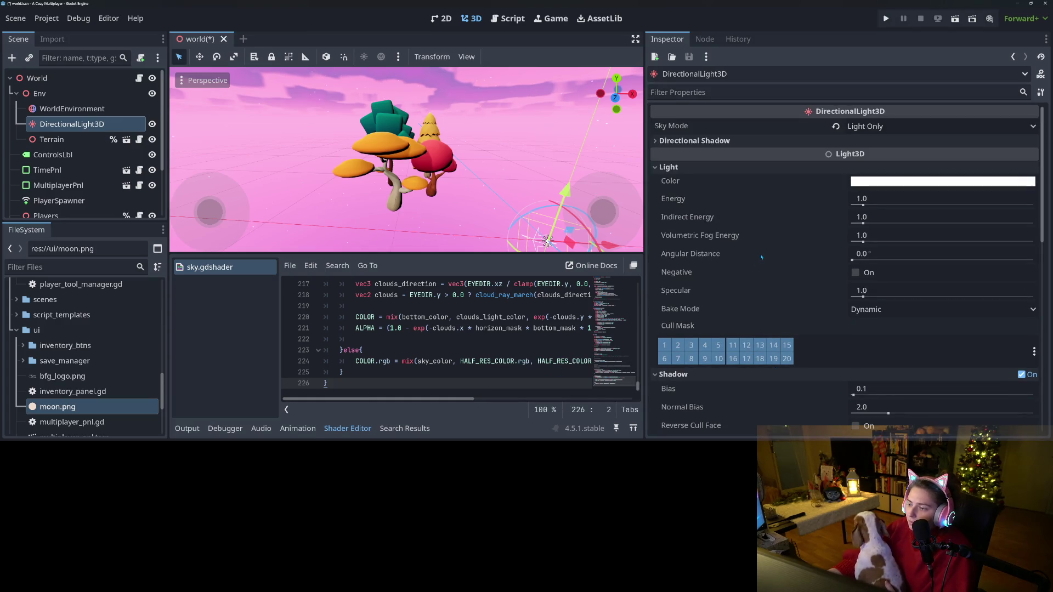
pyautogui.moveTo(761, 257)
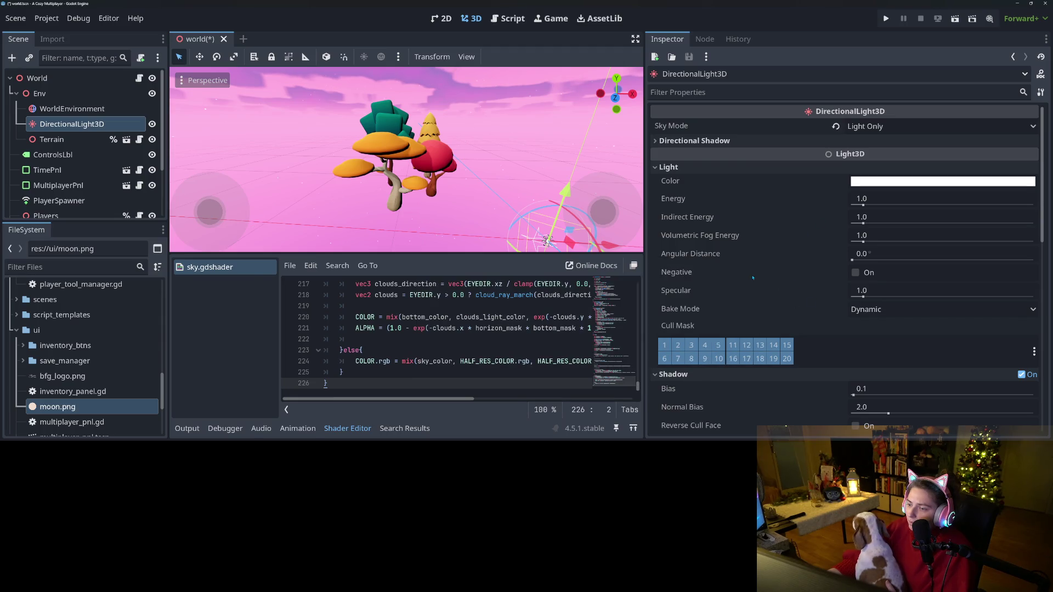
pyautogui.click(884, 218)
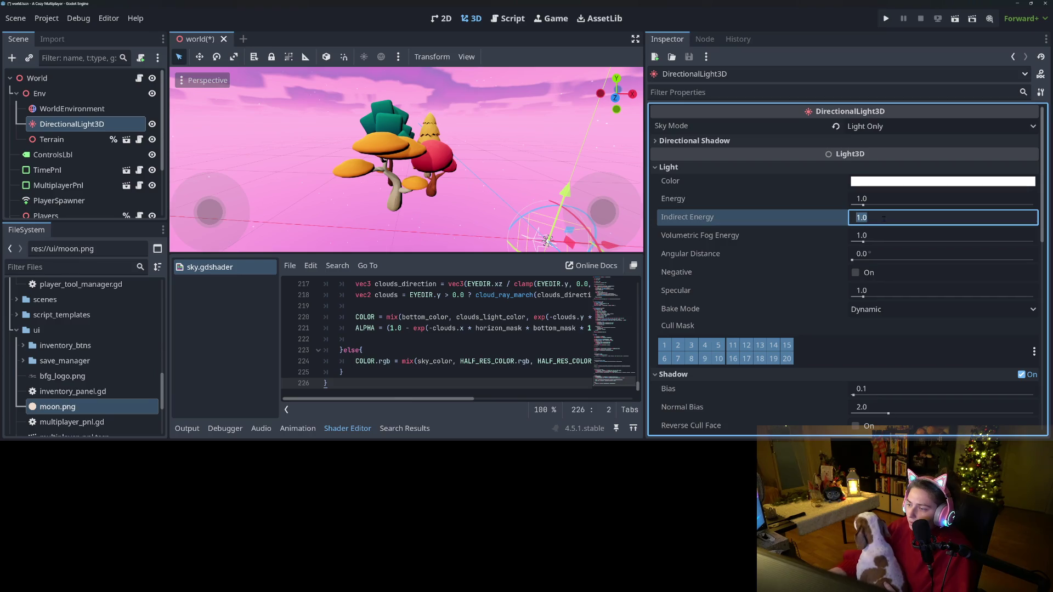
pyautogui.write('2')
pyautogui.press('Return')
pyautogui.write('1')
pyautogui.press('Return')
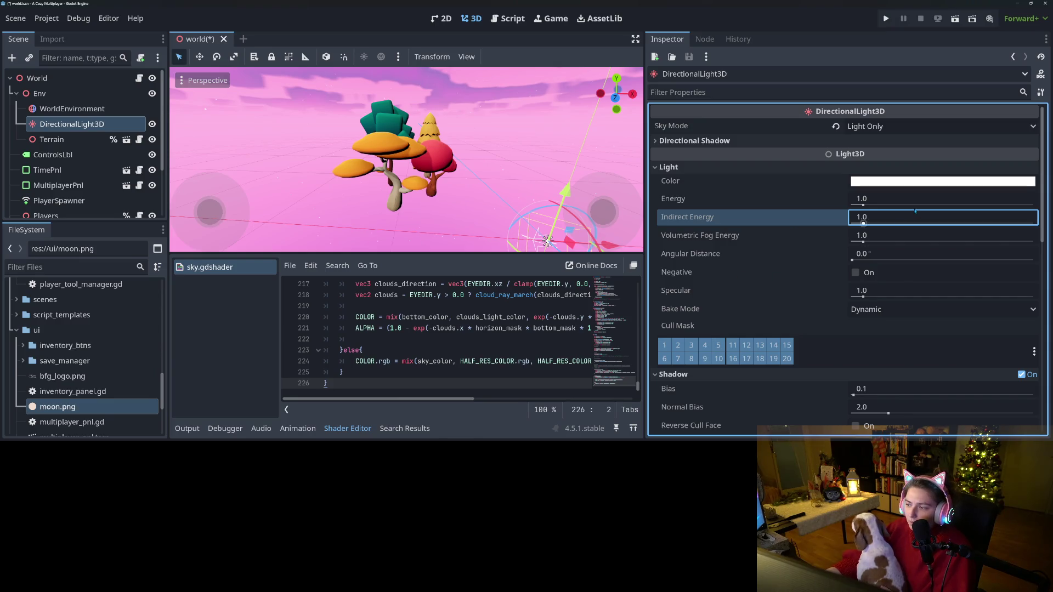
pyautogui.click(915, 217)
pyautogui.write('5')
pyautogui.press('Return')
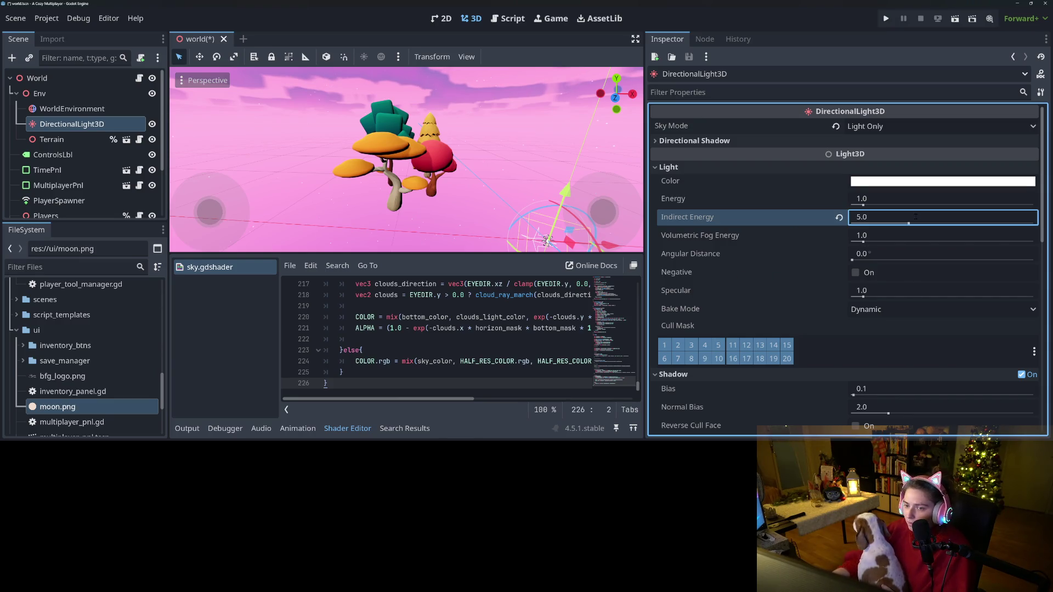
pyautogui.moveTo(405, 164)
pyautogui.mouseDown()
pyautogui.moveTo(383, 181)
pyautogui.moveTo(428, 164)
pyautogui.moveTo(401, 205)
pyautogui.mouseUp()
pyautogui.click(908, 224)
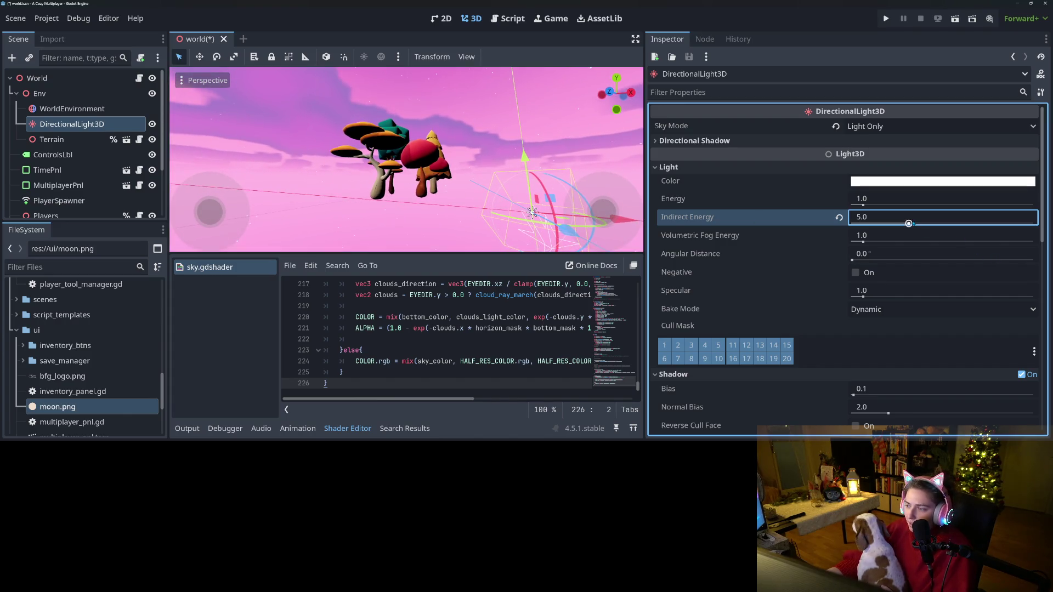
pyautogui.click(838, 218)
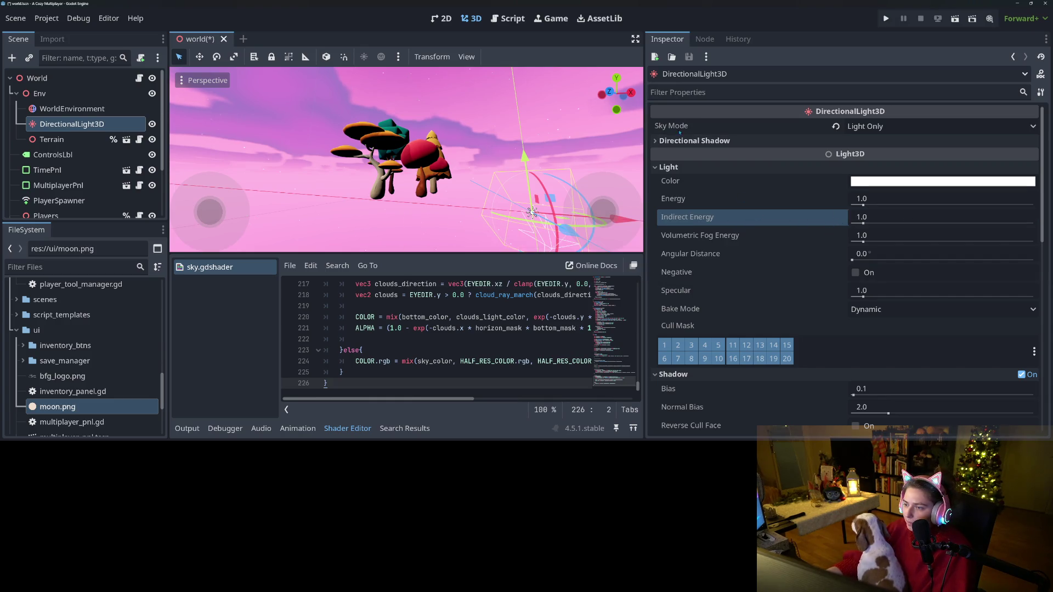
pyautogui.scroll(-2, 765, 278)
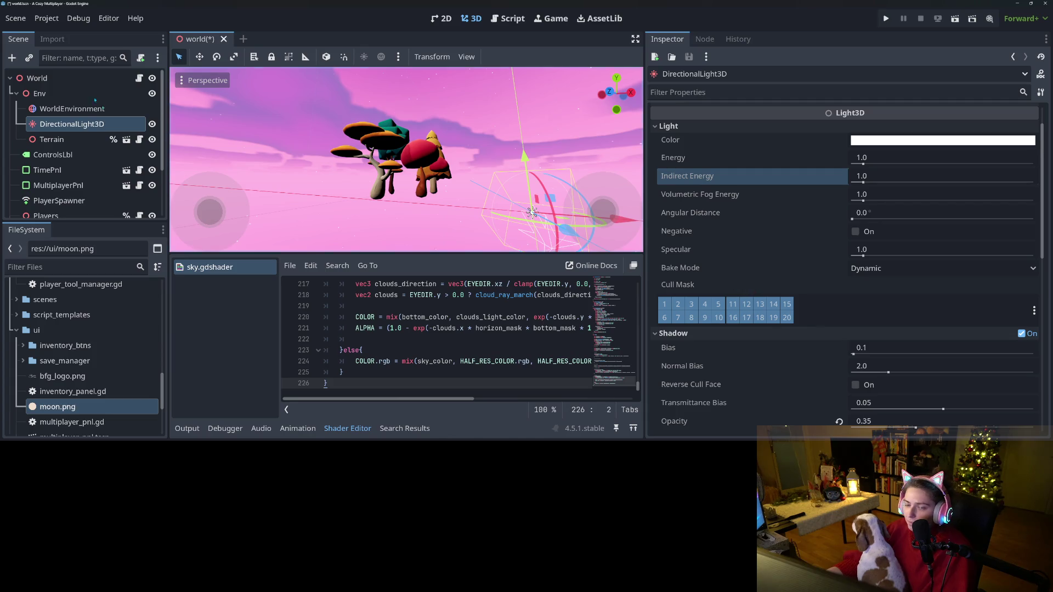
pyautogui.click(83, 110)
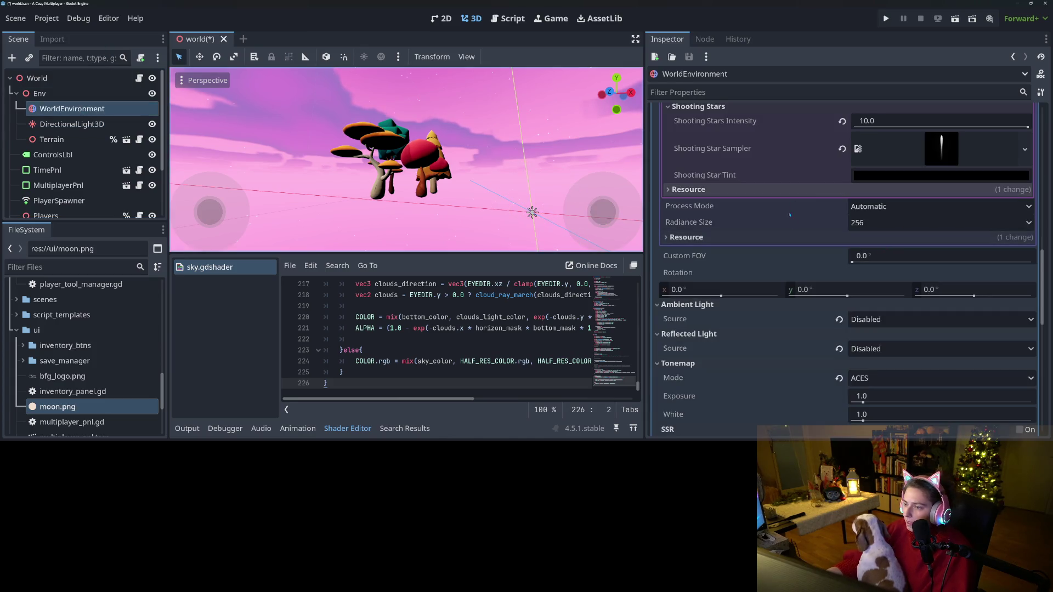
pyautogui.scroll(5, 798, 276)
pyautogui.scroll(-5, 799, 276)
pyautogui.scroll(-3, 802, 283)
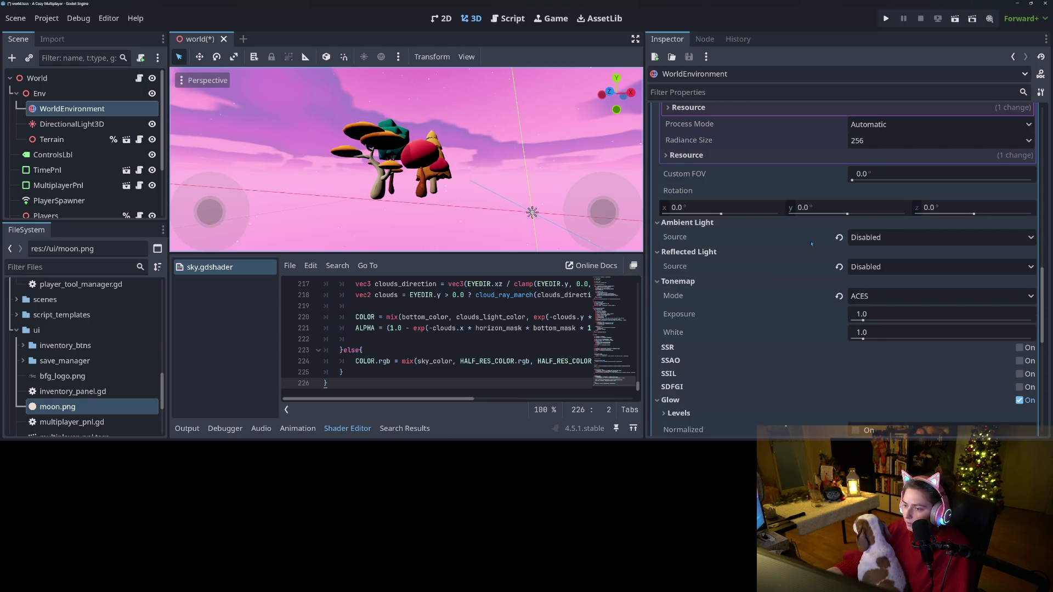
pyautogui.click(866, 237)
pyautogui.click(887, 283)
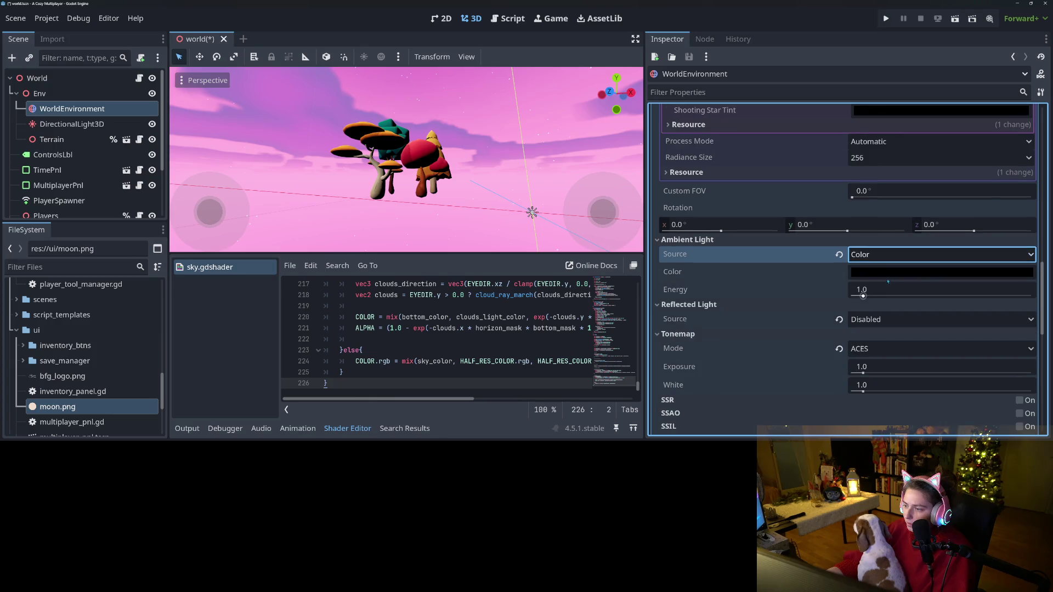
pyautogui.click(885, 272)
pyautogui.moveTo(1012, 140); pyautogui.dragTo(1014, 60)
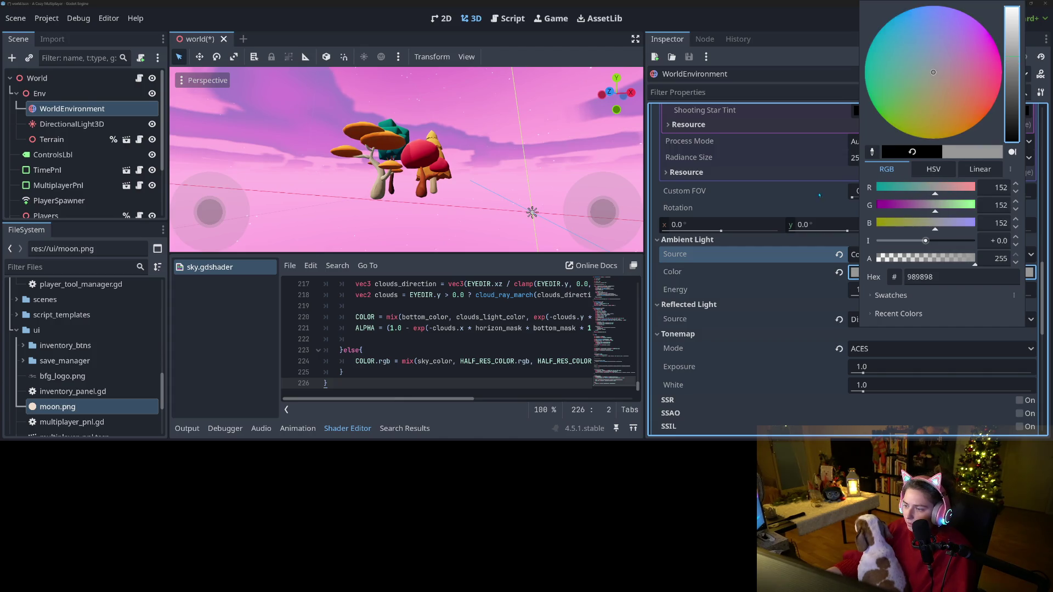
pyautogui.click(725, 278)
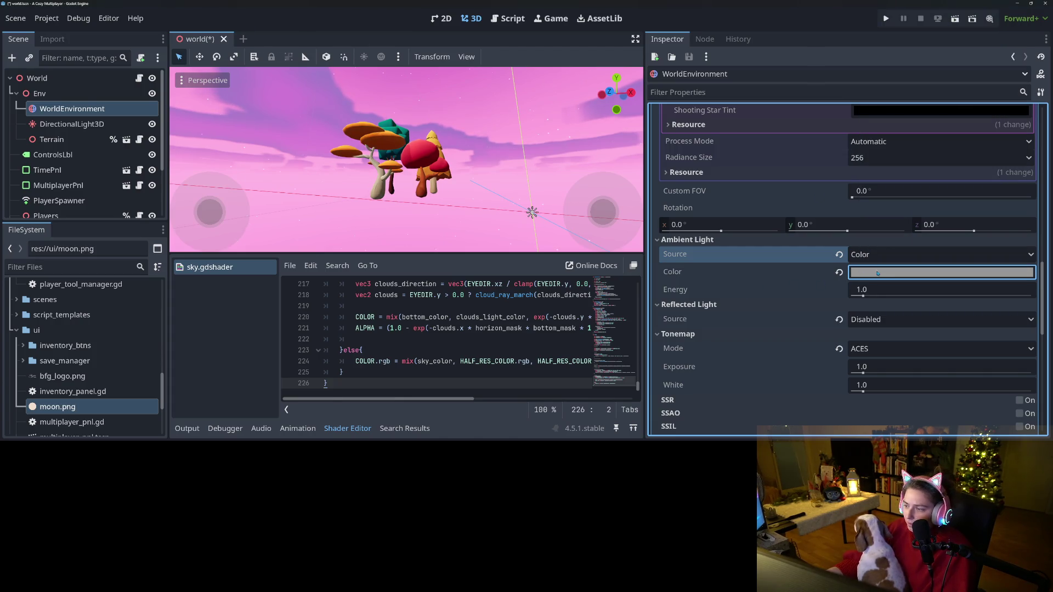
pyautogui.click(932, 273)
pyautogui.moveTo(1014, 61); pyautogui.dragTo(1016, 50)
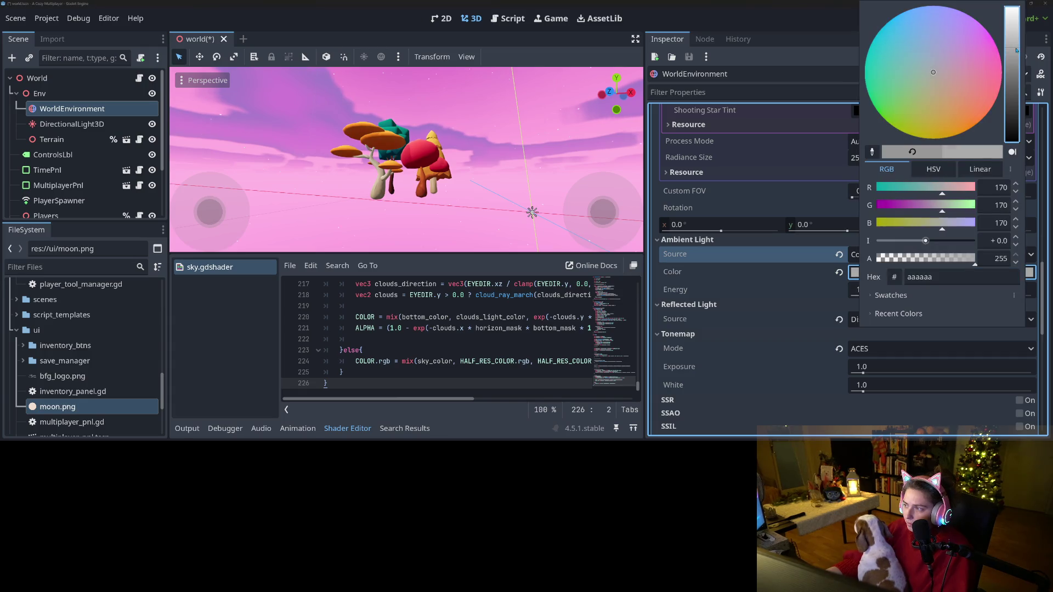
pyautogui.click(758, 289)
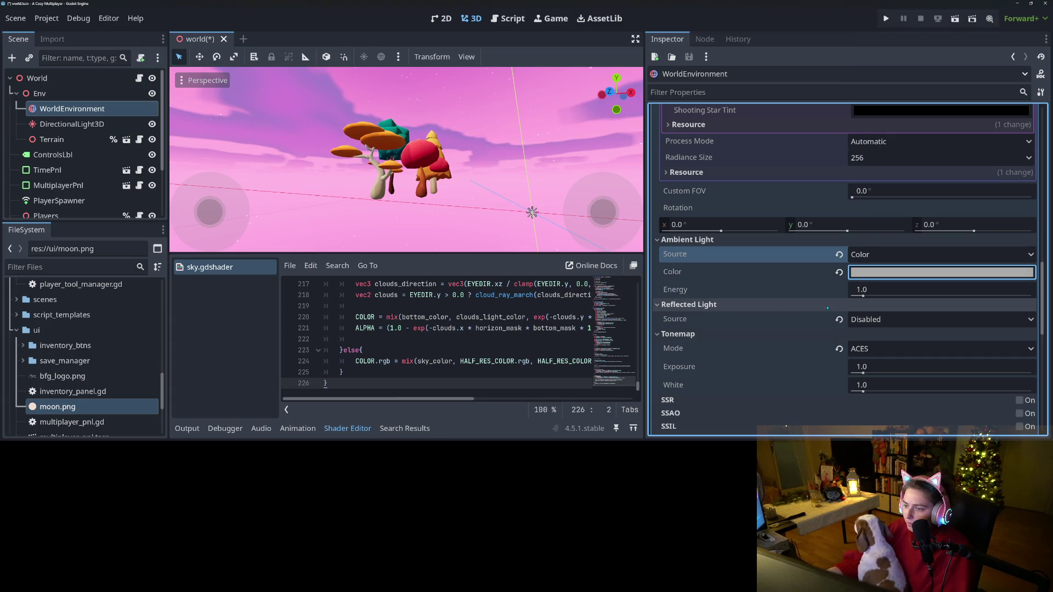
pyautogui.click(899, 319)
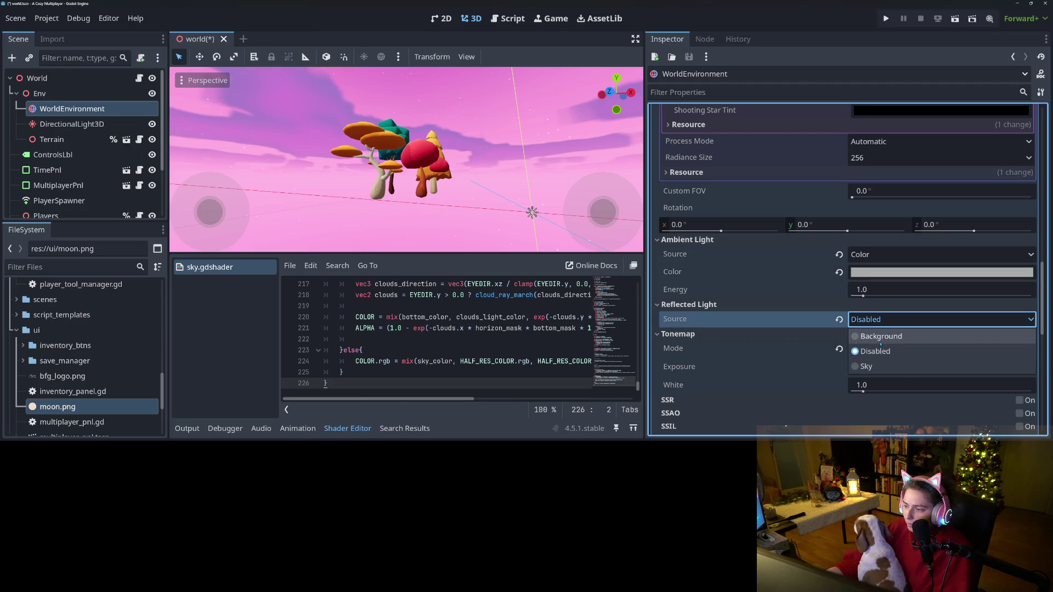
pyautogui.click(885, 338)
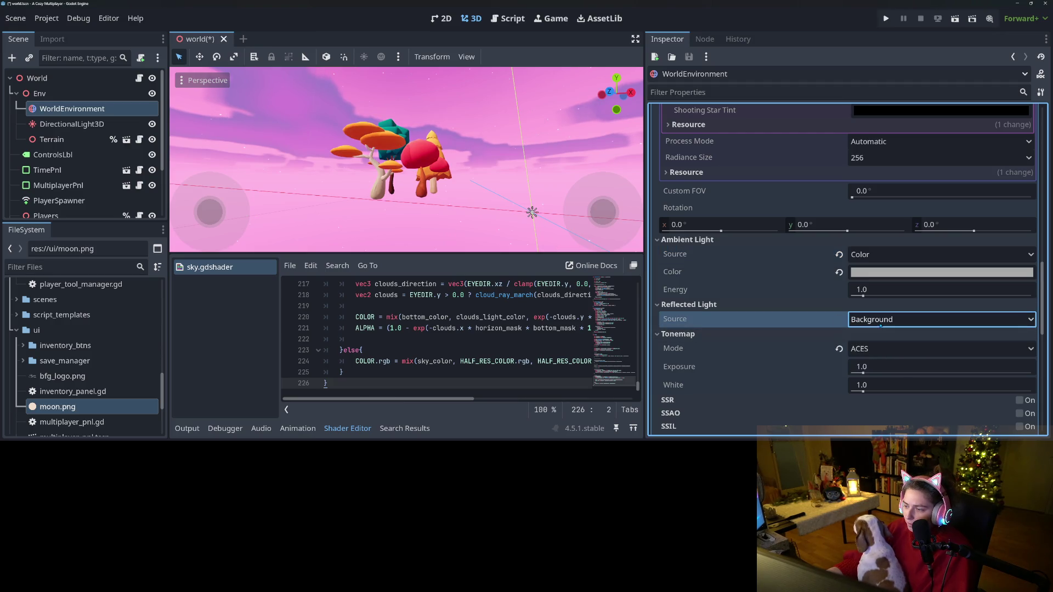
pyautogui.click(896, 319)
pyautogui.click(897, 353)
pyautogui.click(896, 319)
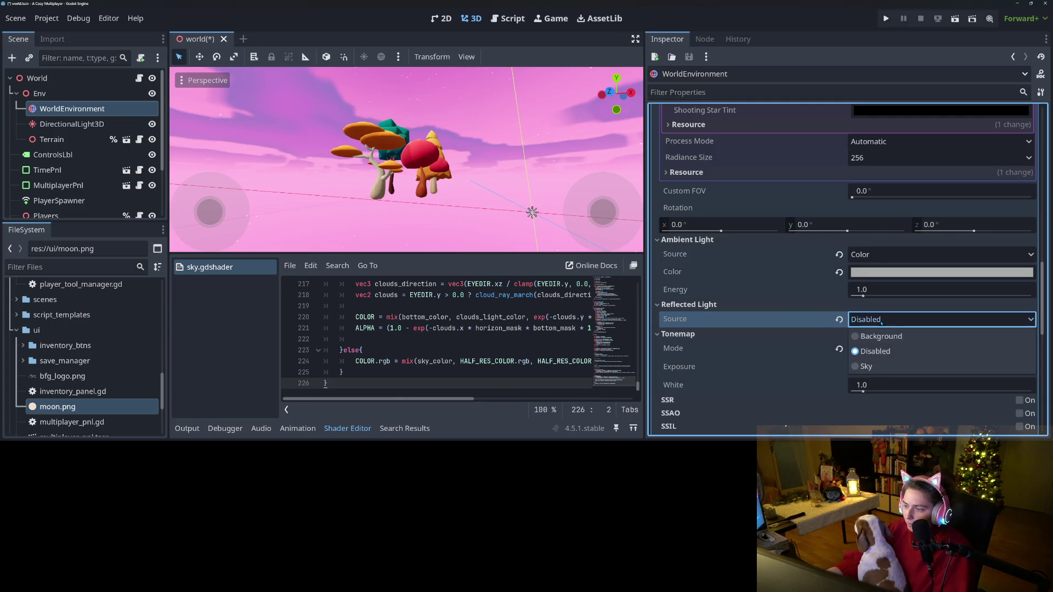
pyautogui.click(889, 366)
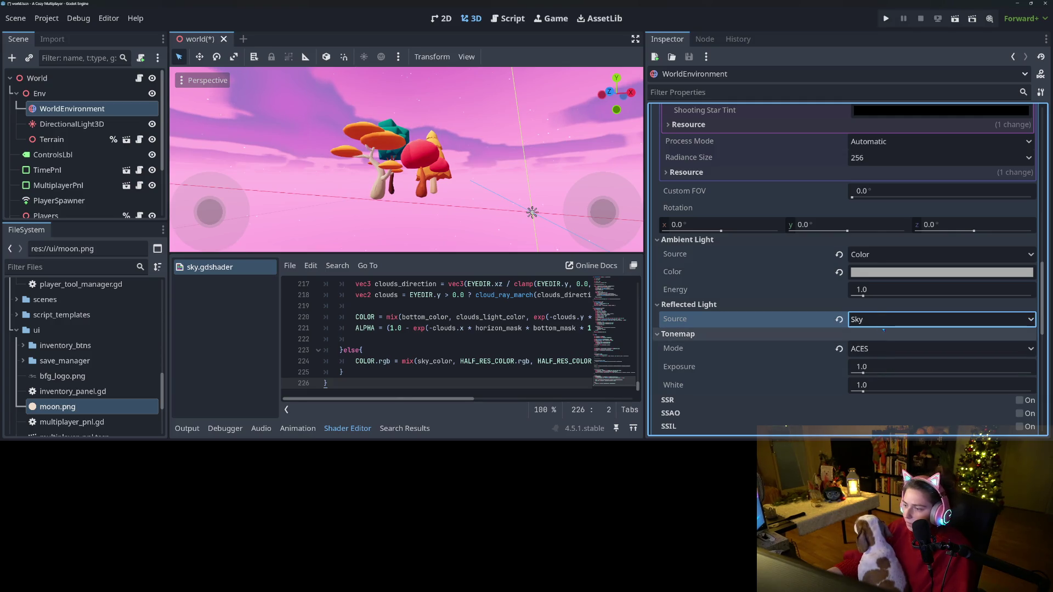
pyautogui.click(896, 319)
pyautogui.click(887, 351)
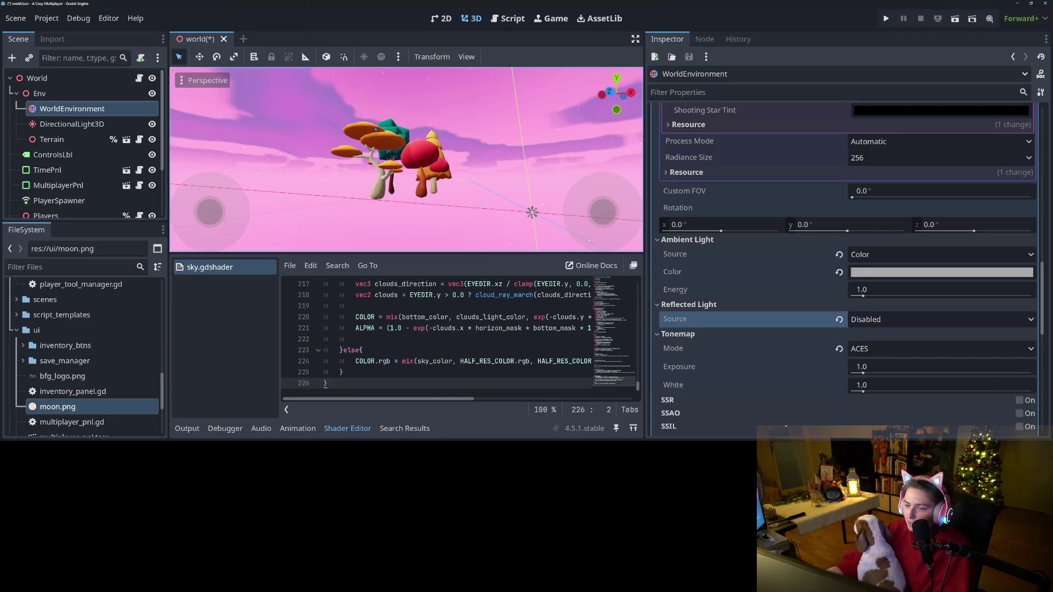
pyautogui.scroll(-5, 400, 170)
pyautogui.scroll(5, 485, 225)
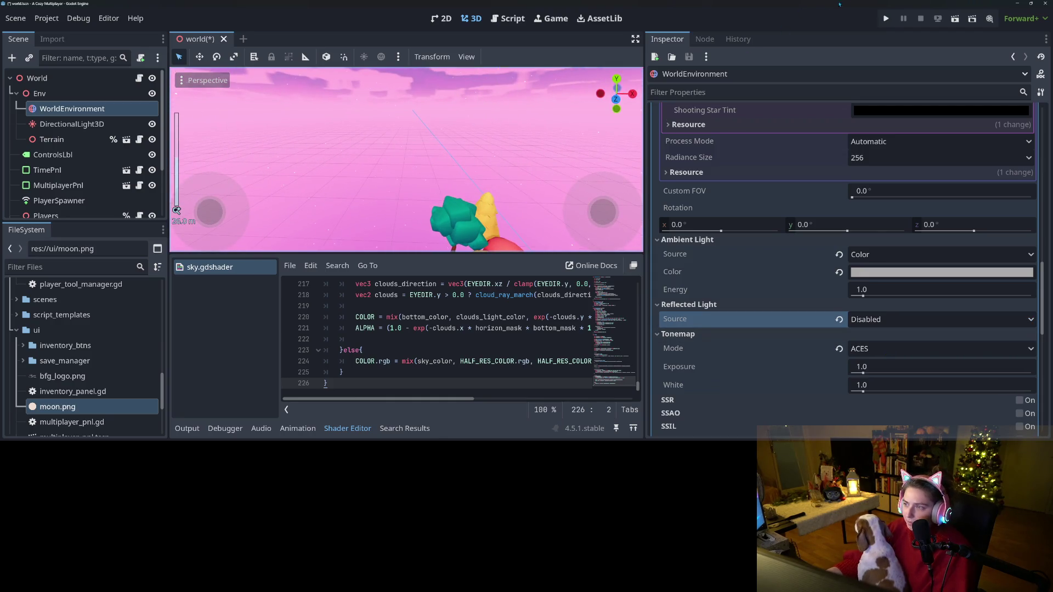
pyautogui.click(886, 18)
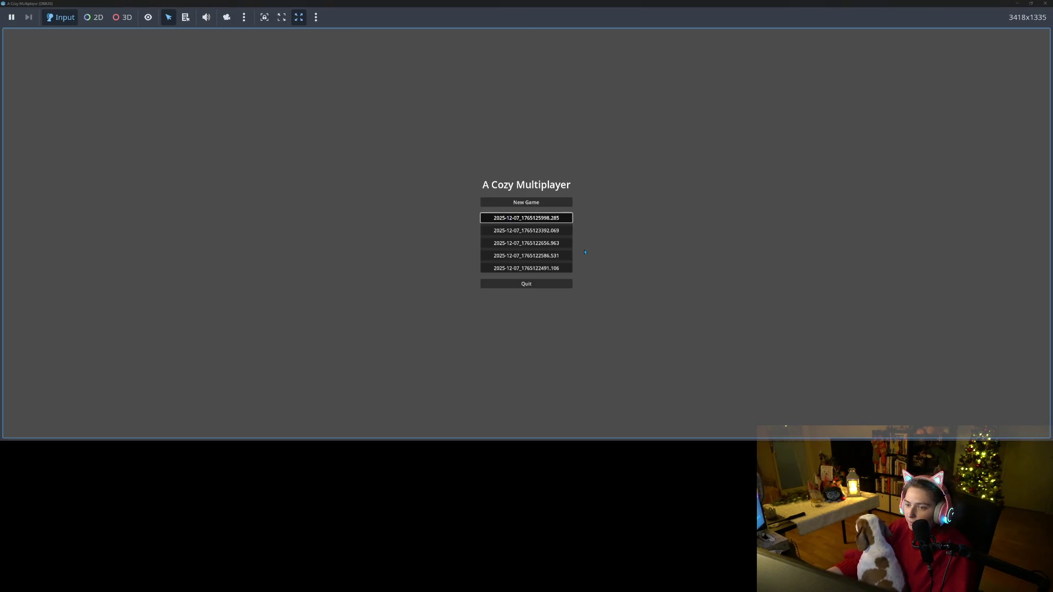
# - Load the first save and move the restored game window aside over the editor
pyautogui.press('Return')
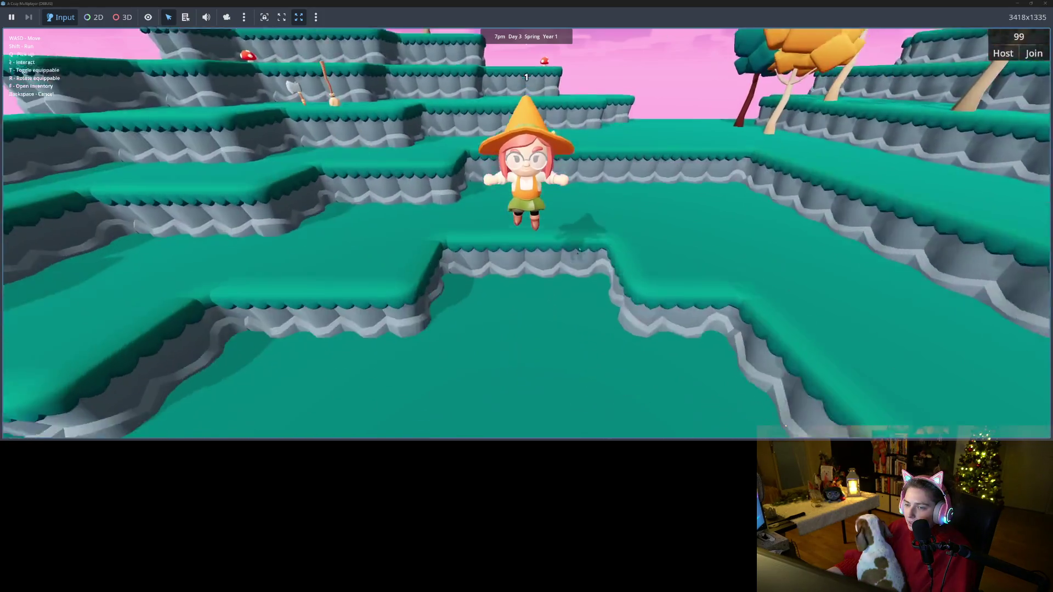
pyautogui.press('super+Down')
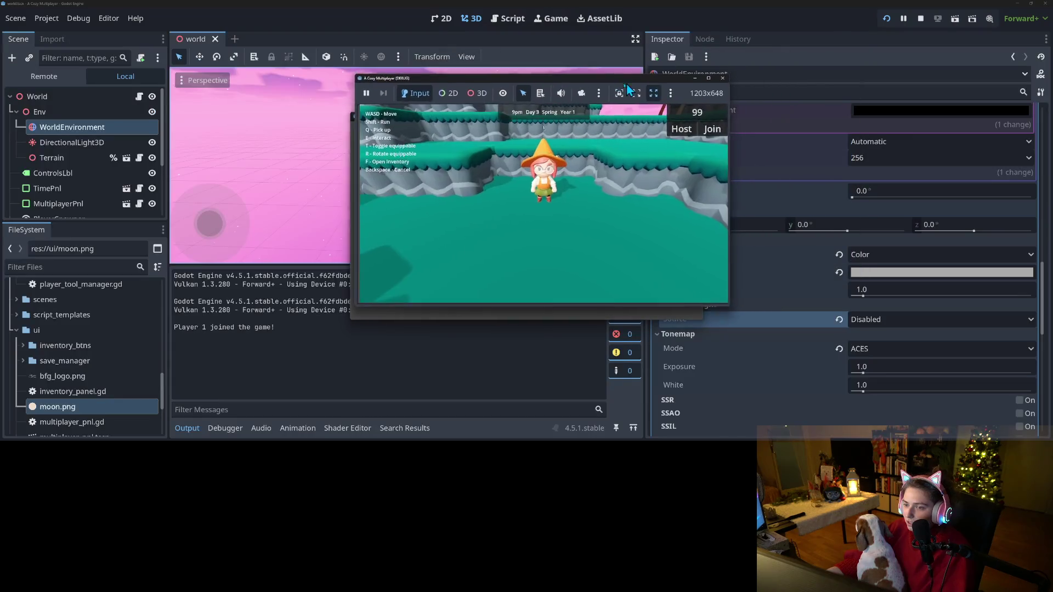
pyautogui.moveTo(630, 87); pyautogui.dragTo(443, 108)
# - Set Ambient Light Color to grey 7b7b7b, then lighten it to 919191
pyautogui.click(902, 277)
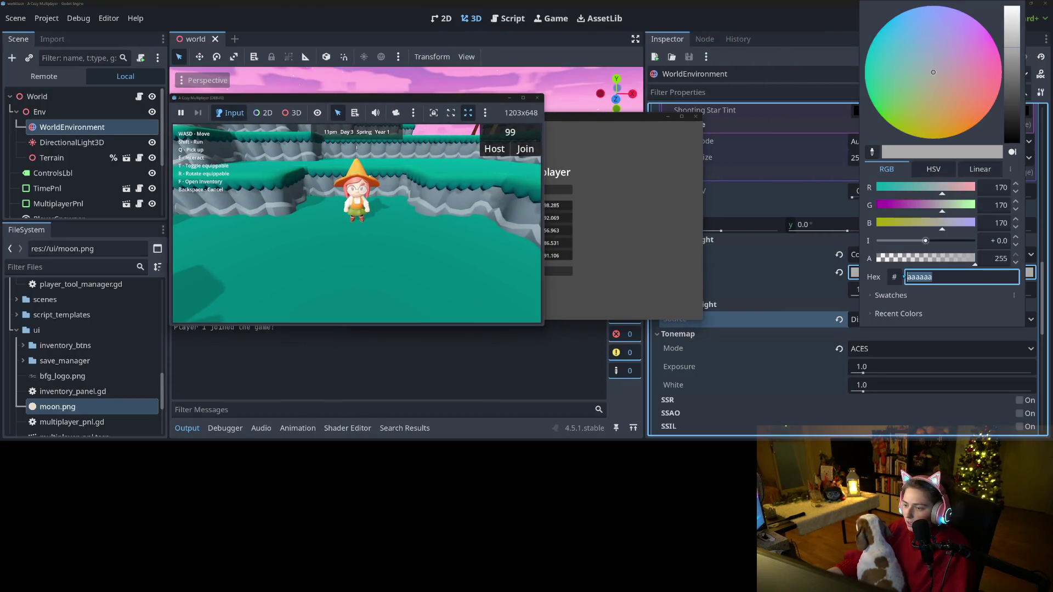
pyautogui.moveTo(1012, 49); pyautogui.dragTo(1011, 71)
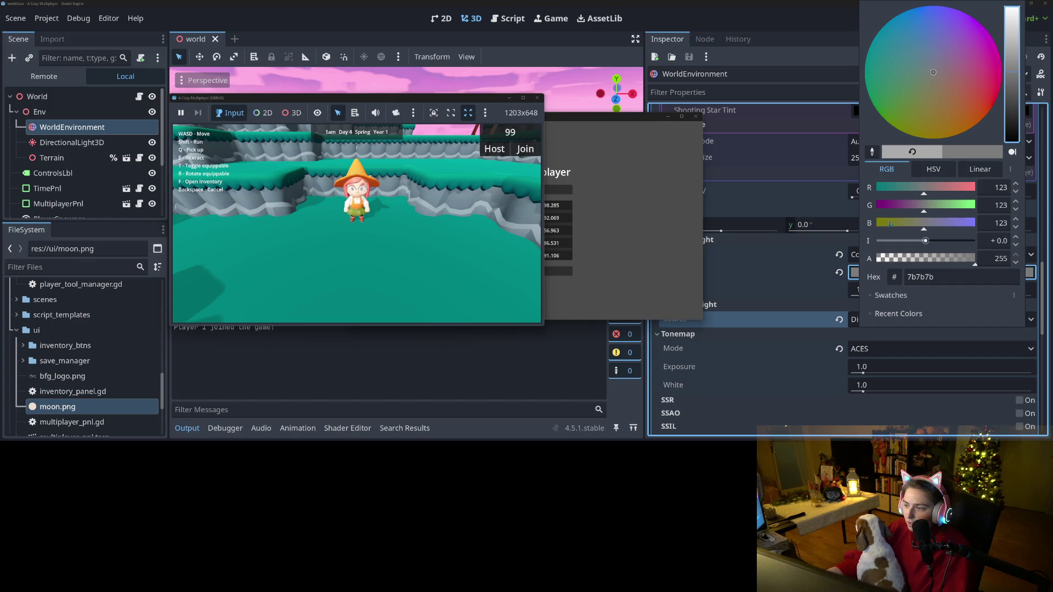
pyautogui.click(791, 305)
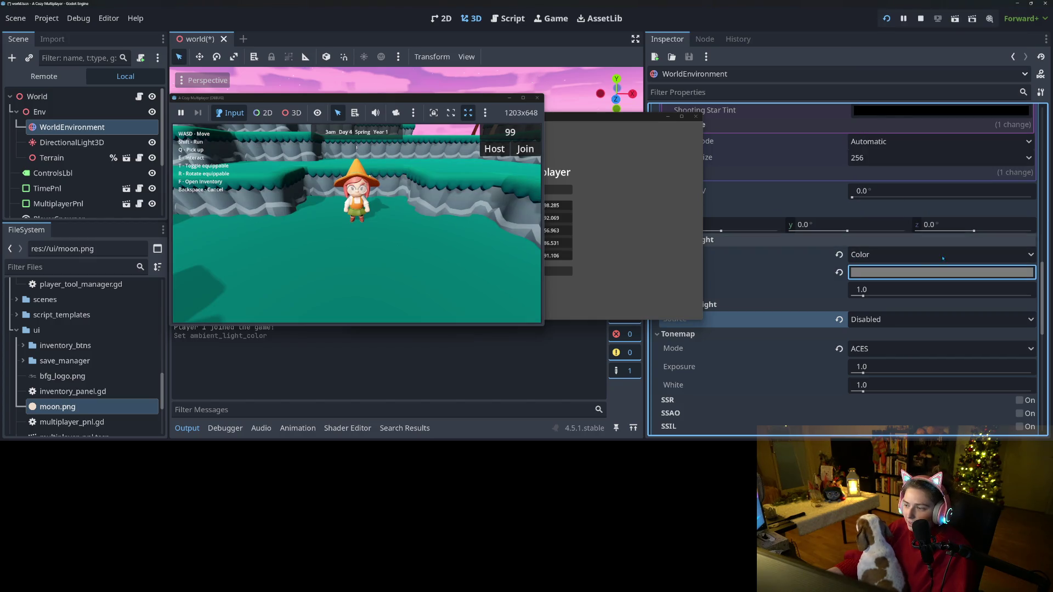
pyautogui.click(917, 278)
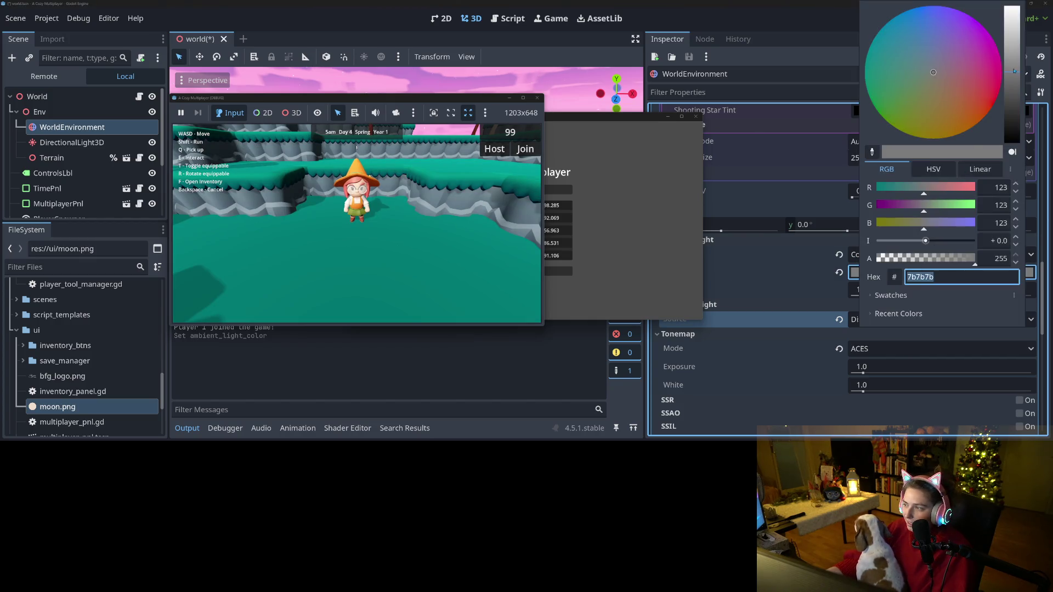
pyautogui.click(1013, 67)
pyautogui.click(1014, 63)
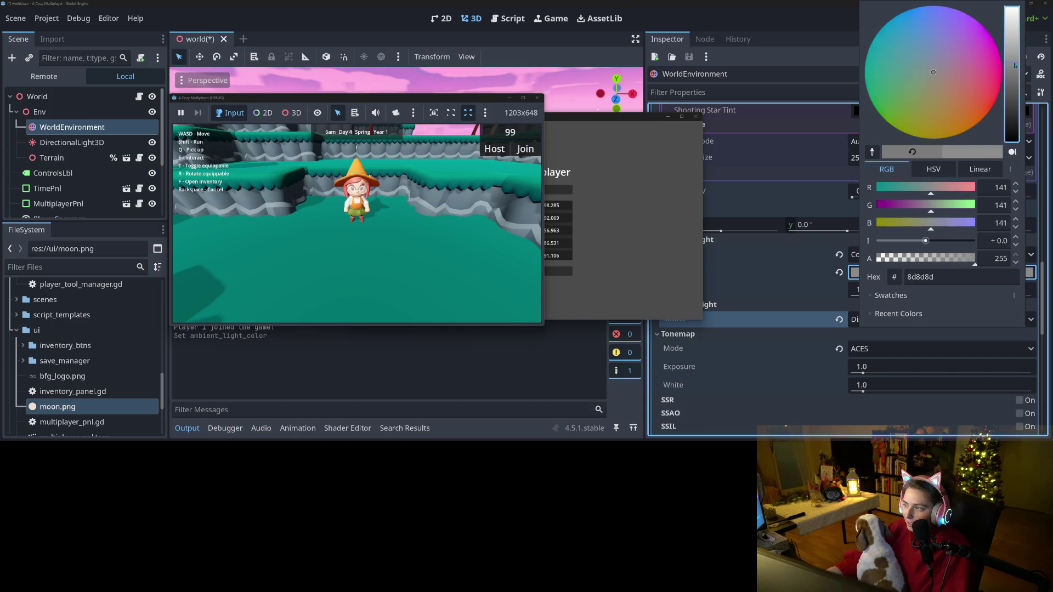
pyautogui.click(773, 344)
pyautogui.click(71, 142)
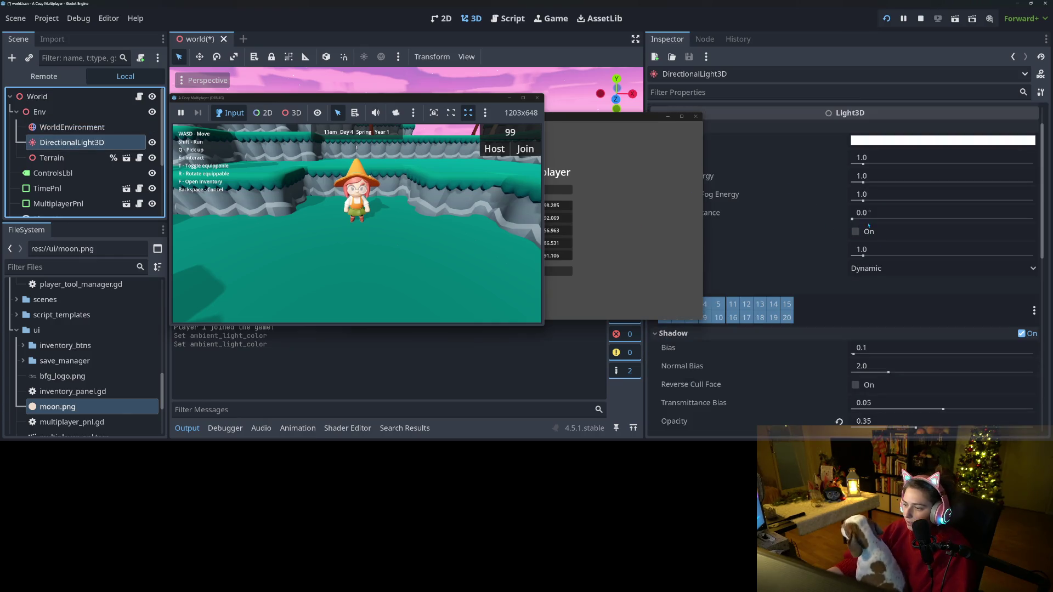
# - With the game in front, step the light's Energy through 0.1, 0.2 and 0.3
pyautogui.click(777, 147)
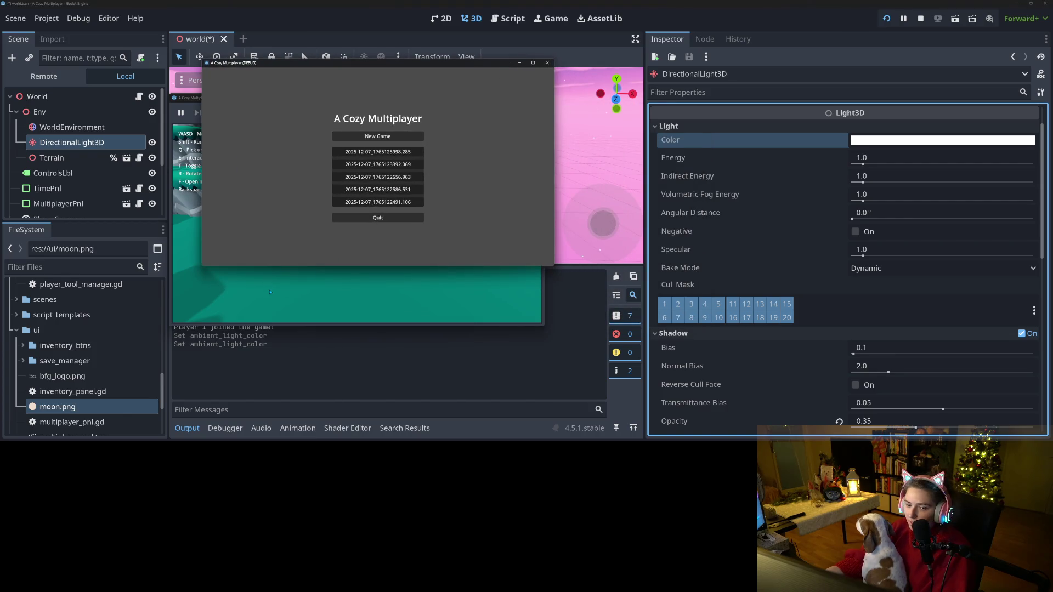
pyautogui.click(270, 292)
pyautogui.click(921, 156)
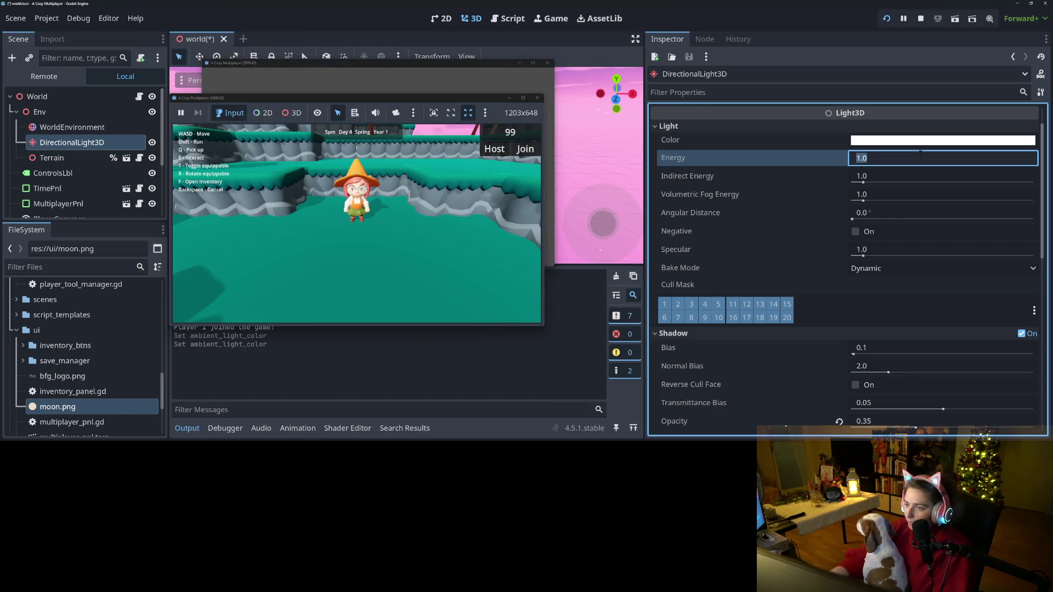
pyautogui.write('3')
pyautogui.press('BackSpace')
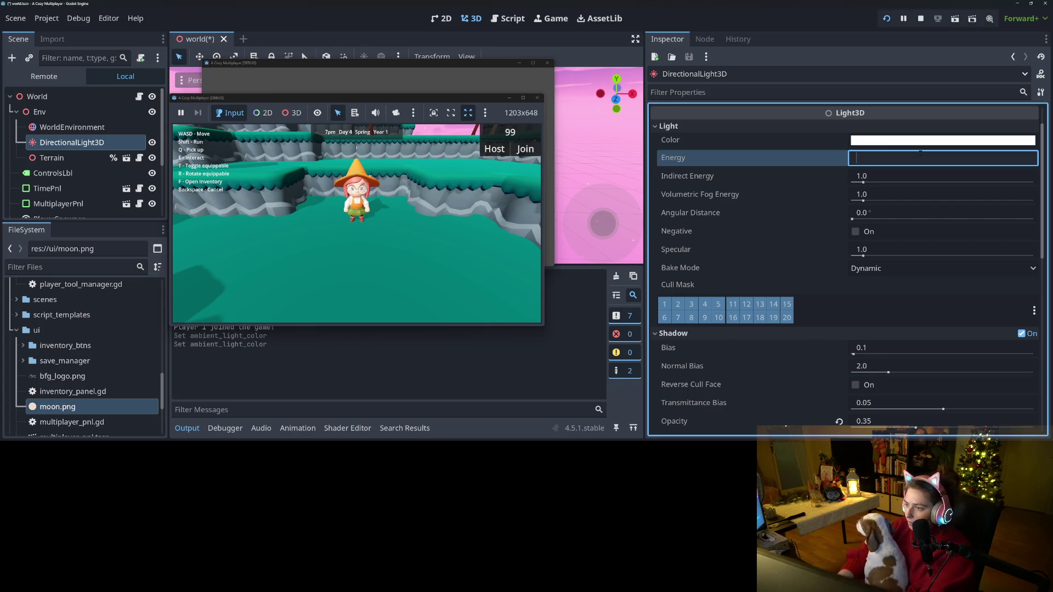
pyautogui.press('Return')
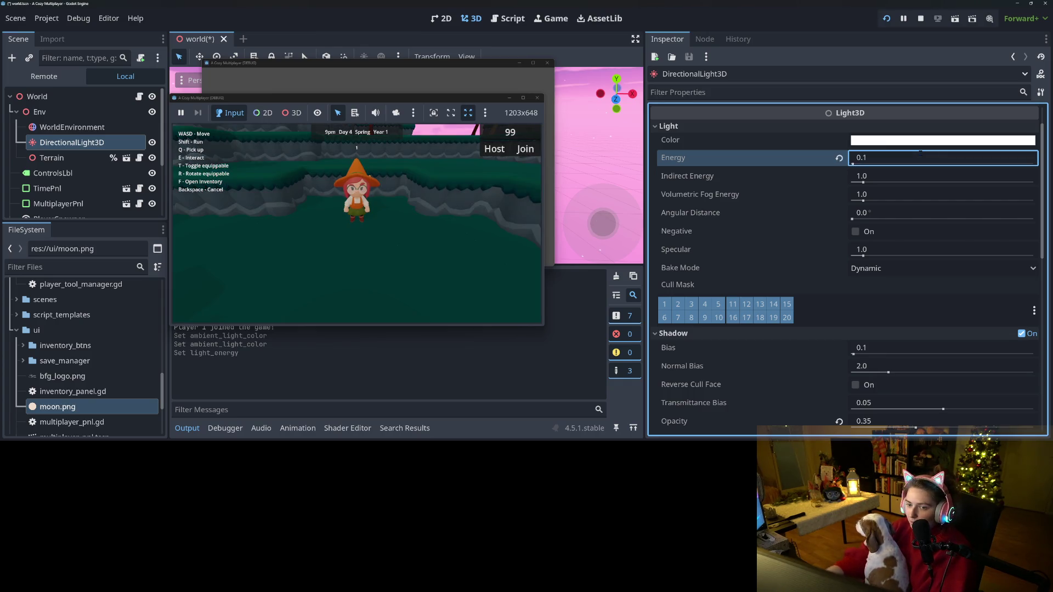
pyautogui.click(920, 157)
pyautogui.press('BackSpace')
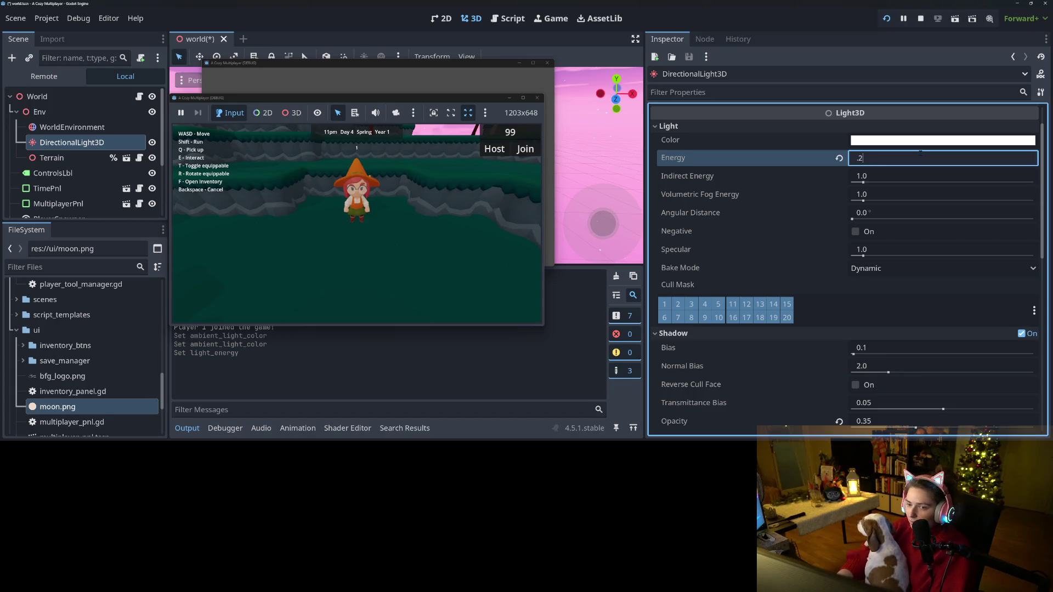
pyautogui.press('Return')
pyautogui.click(919, 157)
pyautogui.press('BackSpace')
pyautogui.press('Return')
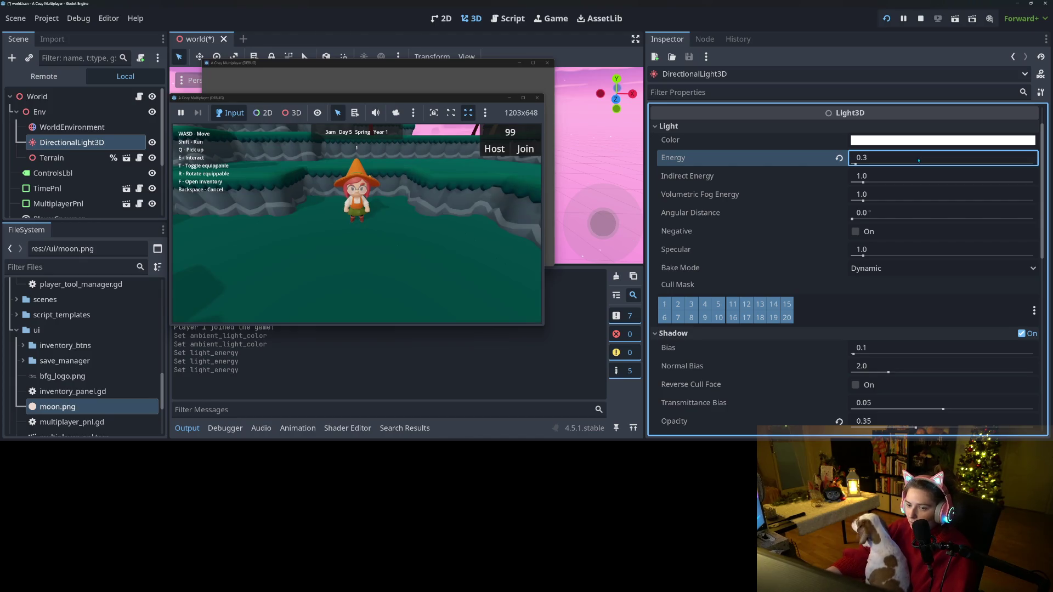
# - Tint the directional light a warm tan, c8aa9c
pyautogui.click(911, 142)
pyautogui.moveTo(1014, 144); pyautogui.dragTo(1013, 178)
pyautogui.click(947, 219)
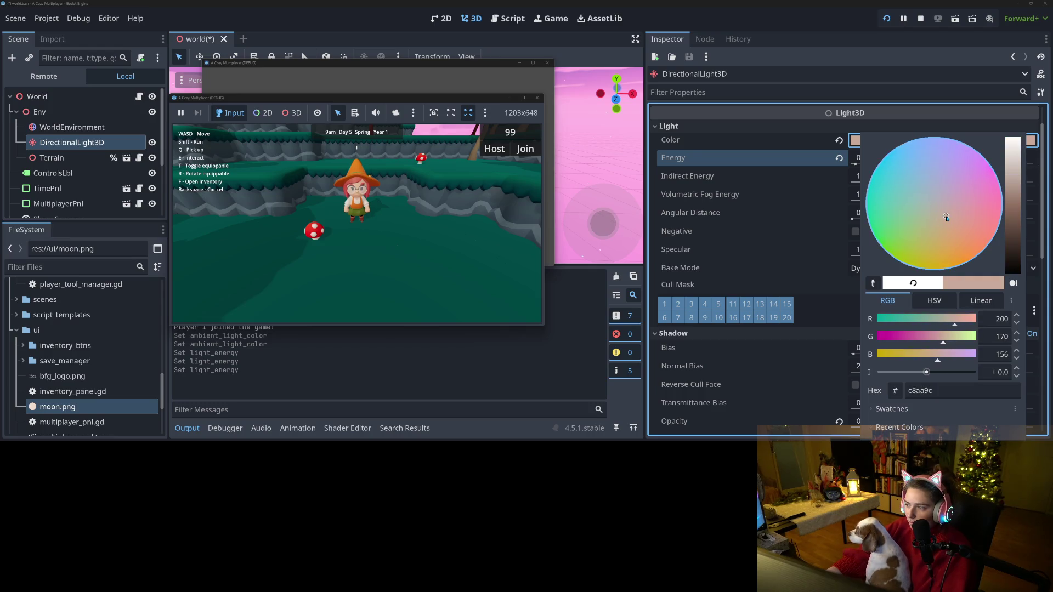
pyautogui.click(761, 168)
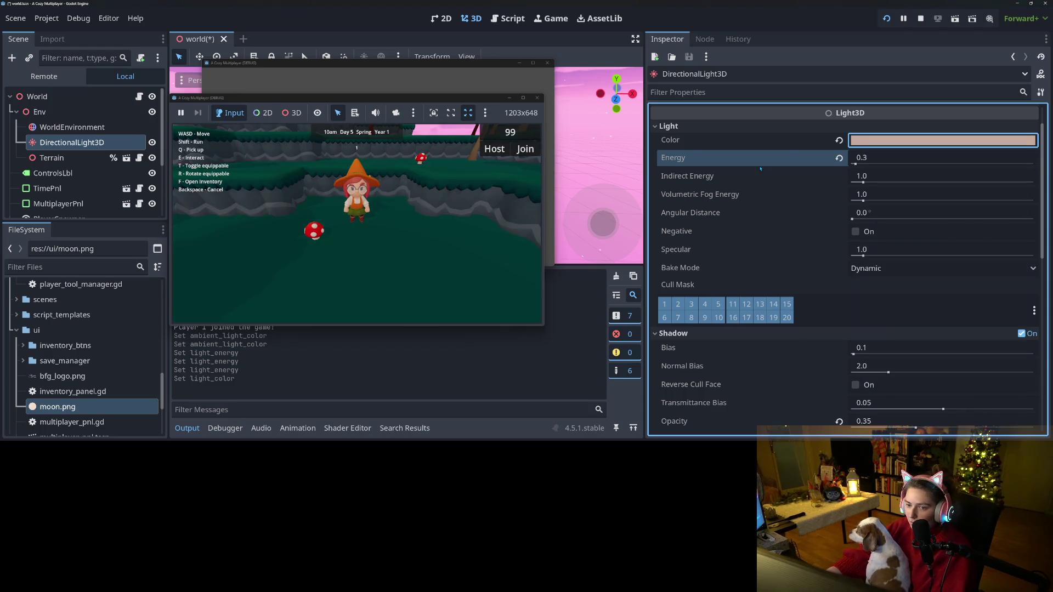
pyautogui.click(952, 146)
pyautogui.click(808, 174)
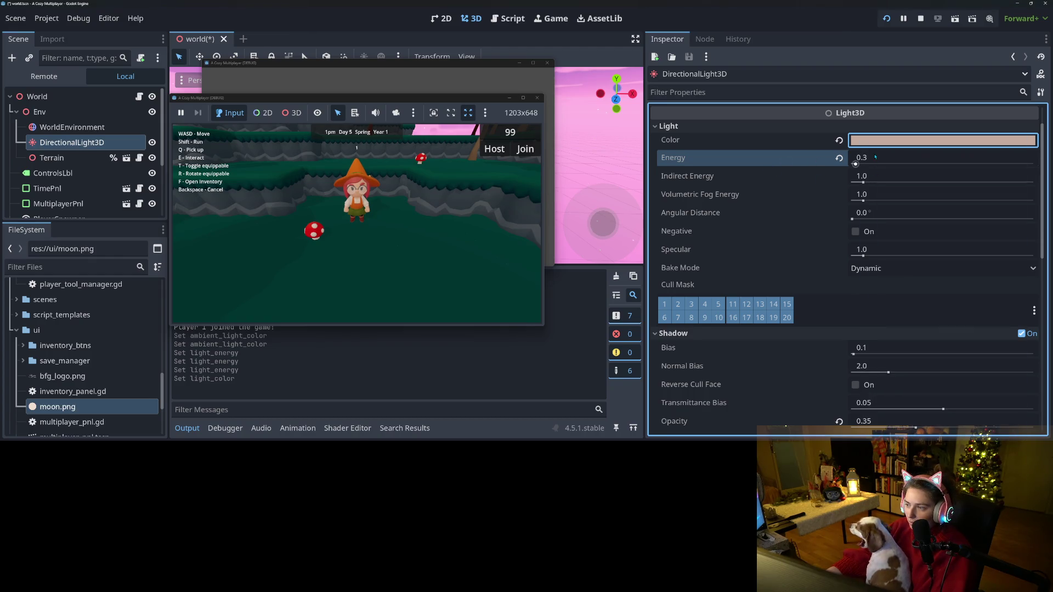
# - Set the light's Energy to 0.6 and view the game full screen
pyautogui.click(867, 159)
pyautogui.press('BackSpace')
pyautogui.write('.6')
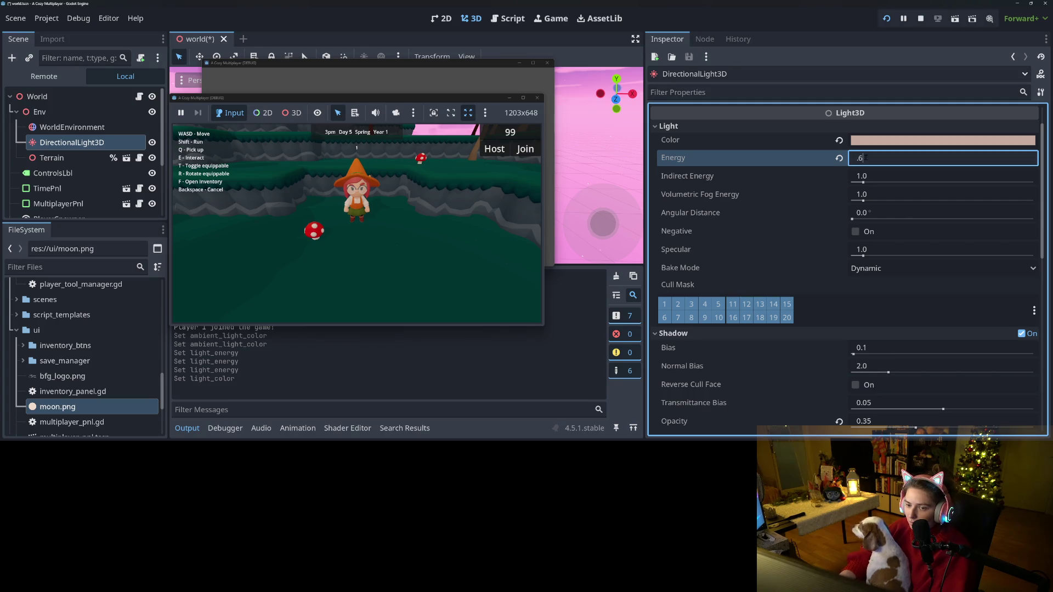
pyautogui.press('Return')
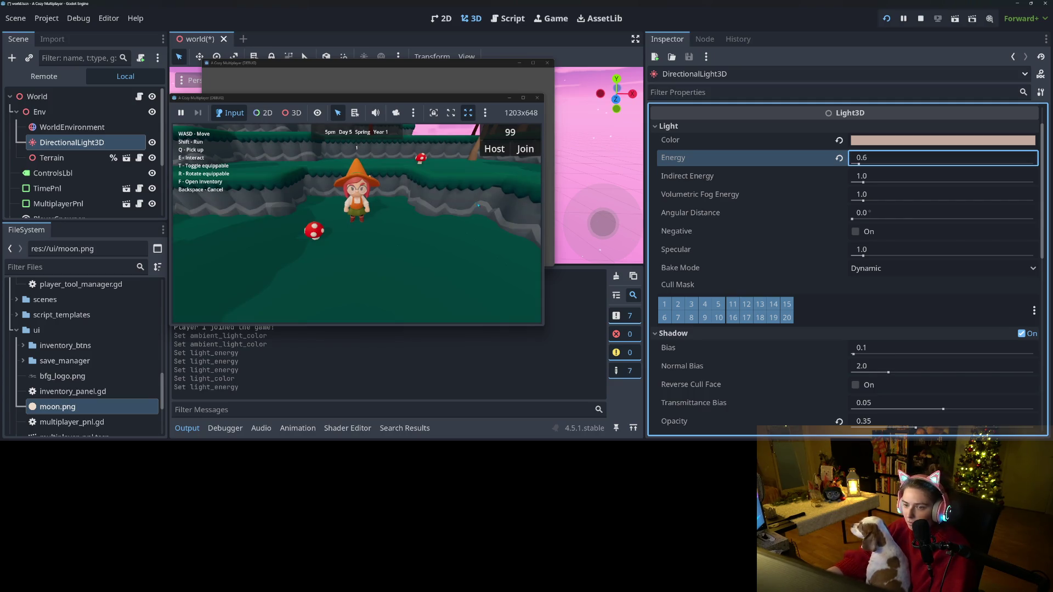
pyautogui.click(523, 98)
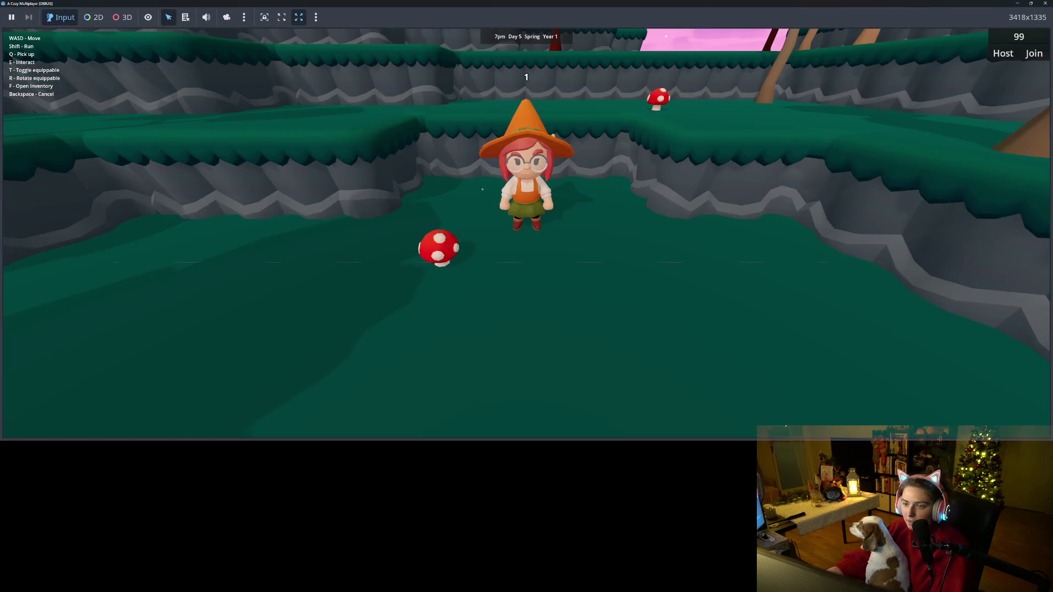